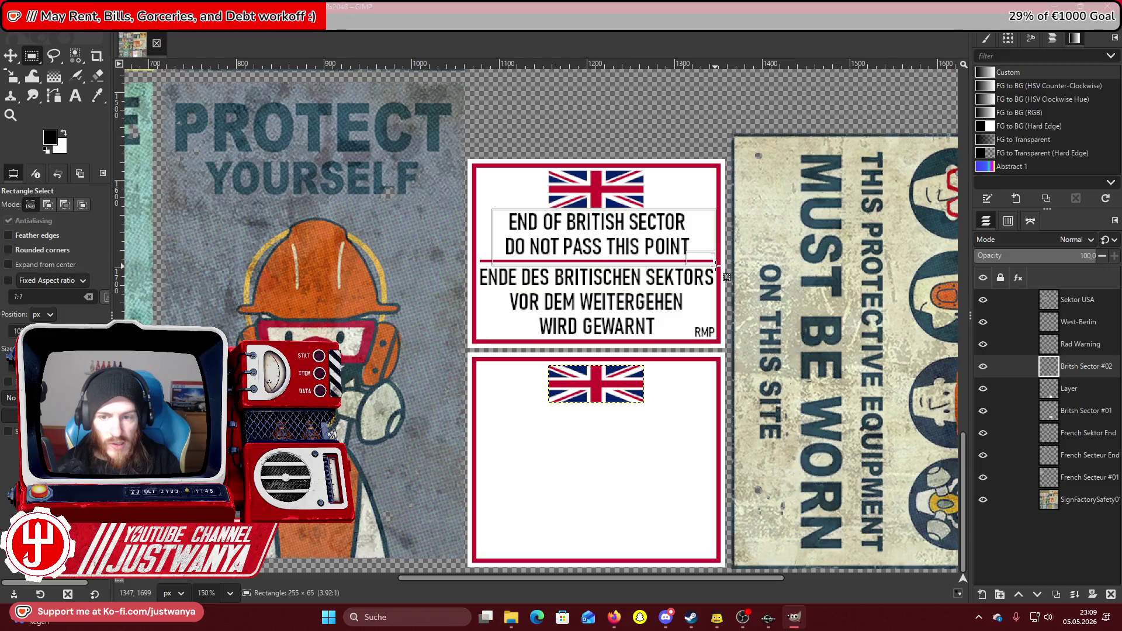
Copy the selected English two-line sector text and paste it as a new layer.
drag(506, 239, 494, 240)
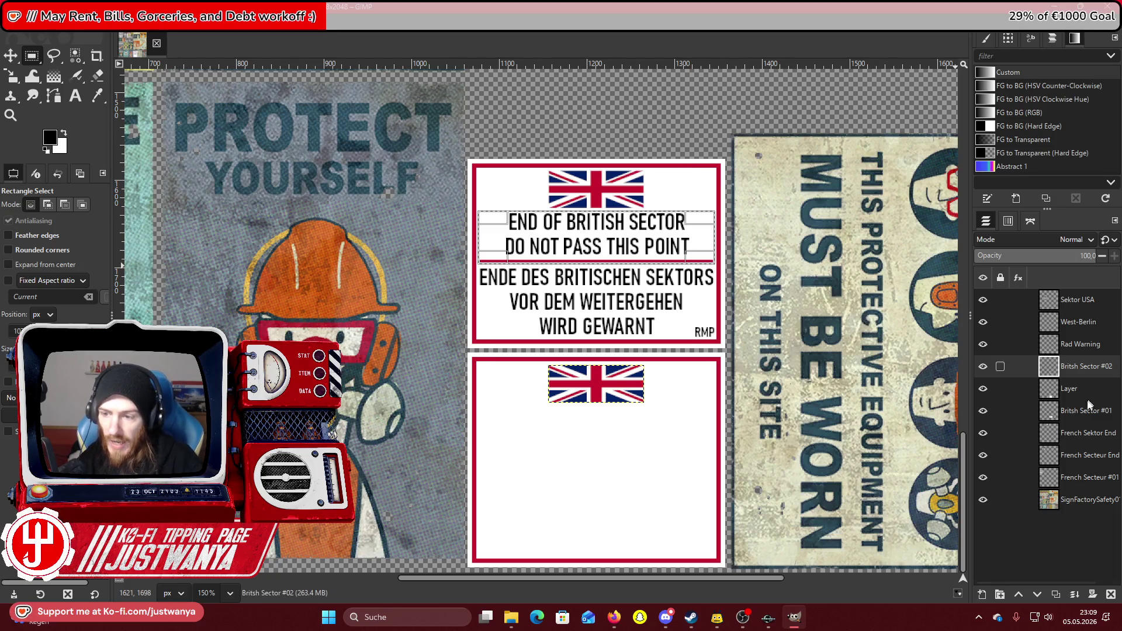
click(1065, 416)
click(984, 414)
click(983, 412)
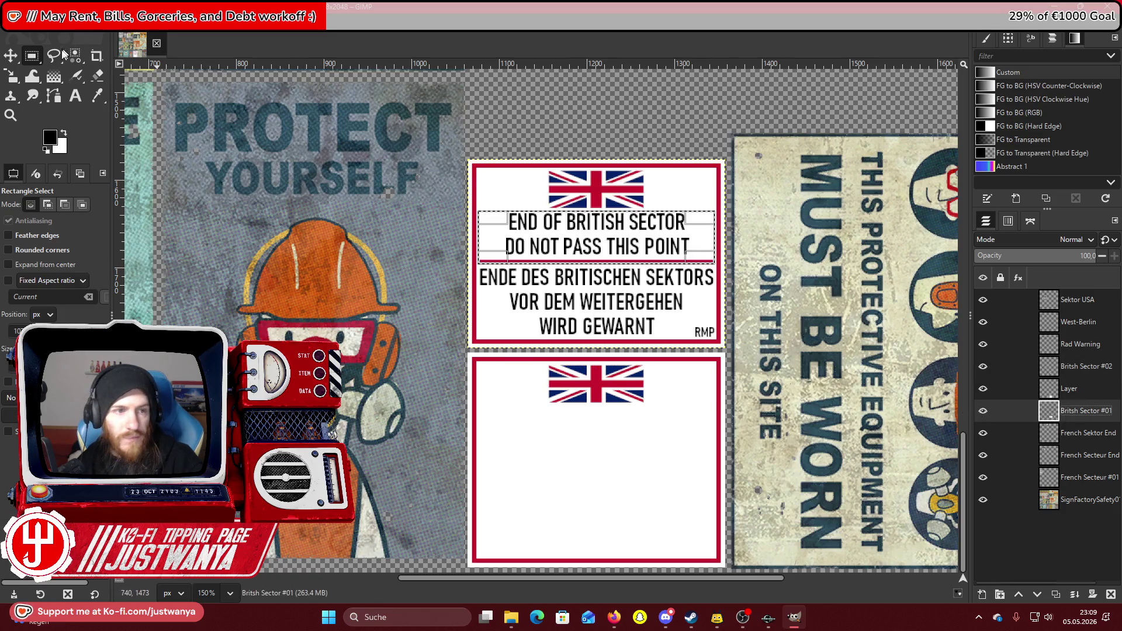
click(54, 89)
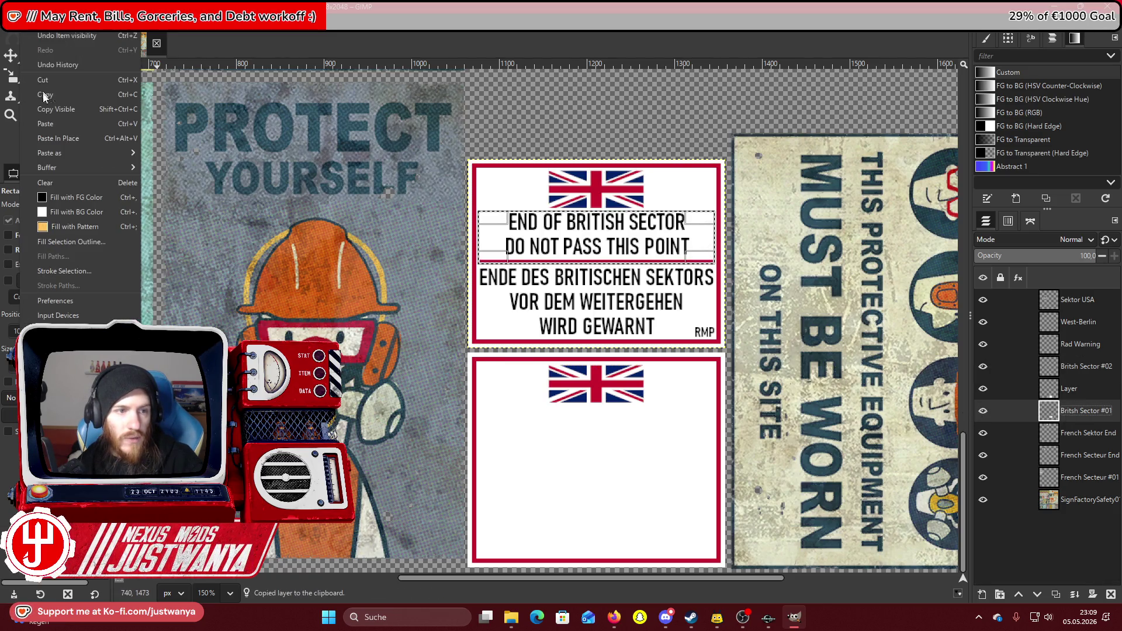
key(ctrl+v)
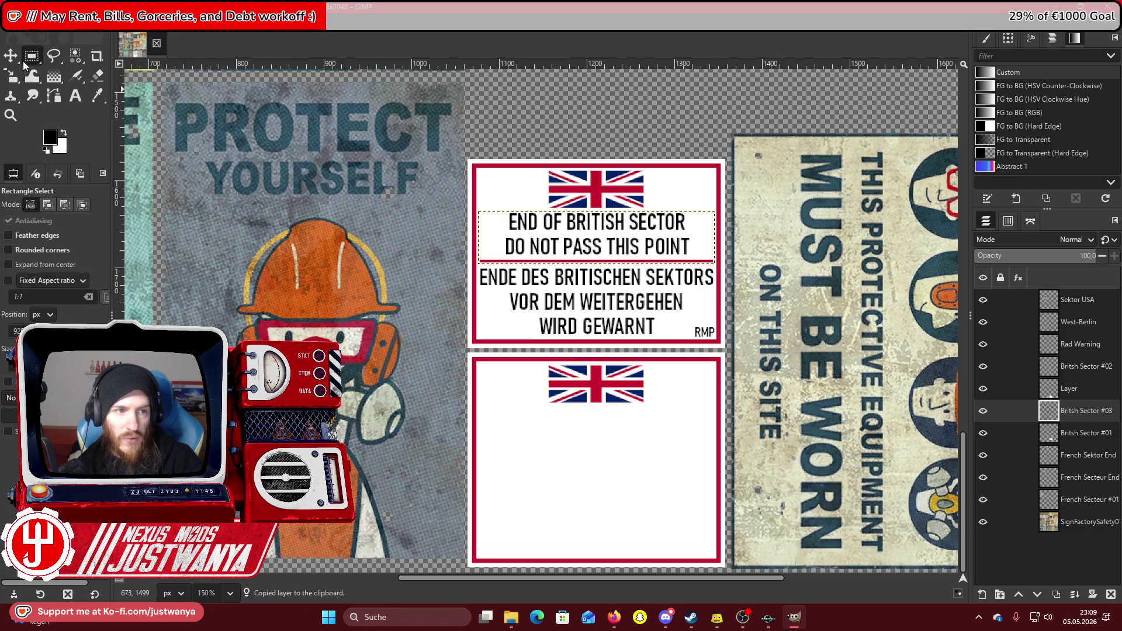
Move the pasted text onto the lower sign beneath its flag and draw a text box below it.
click(11, 56)
drag(640, 257, 640, 263)
key(Down)
key(Down)
key(Down)
key(Down)
key(Down)
key(Down)
key(Down)
key(Down)
key(Down)
click(1018, 595)
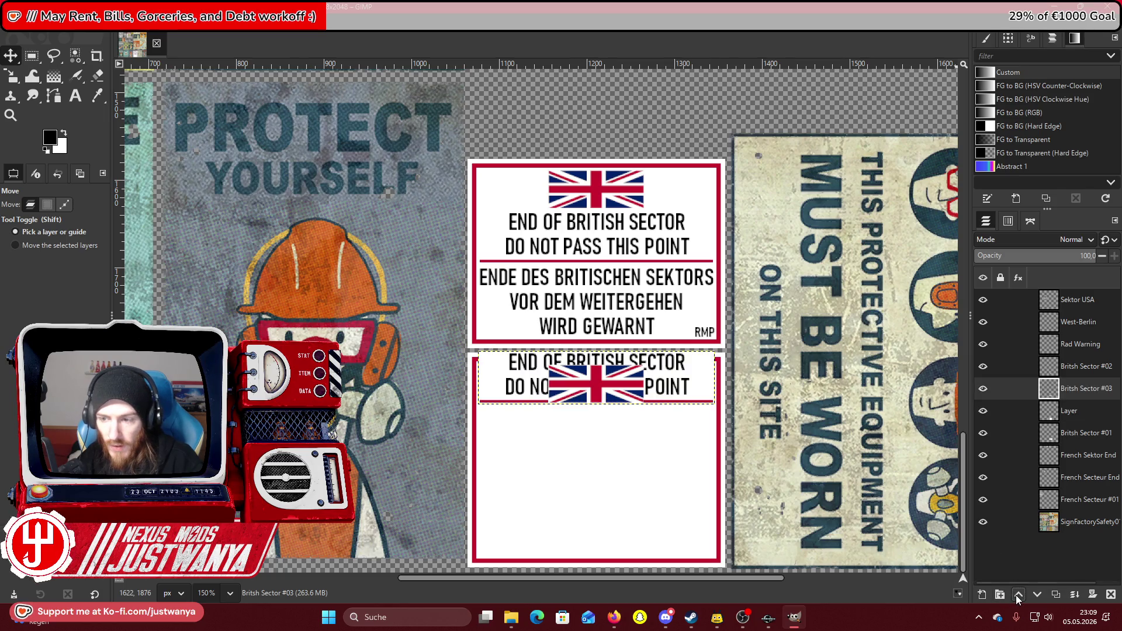
key(Down)
key(Down)
key(Down)
key(Down)
key(Down)
key(Down)
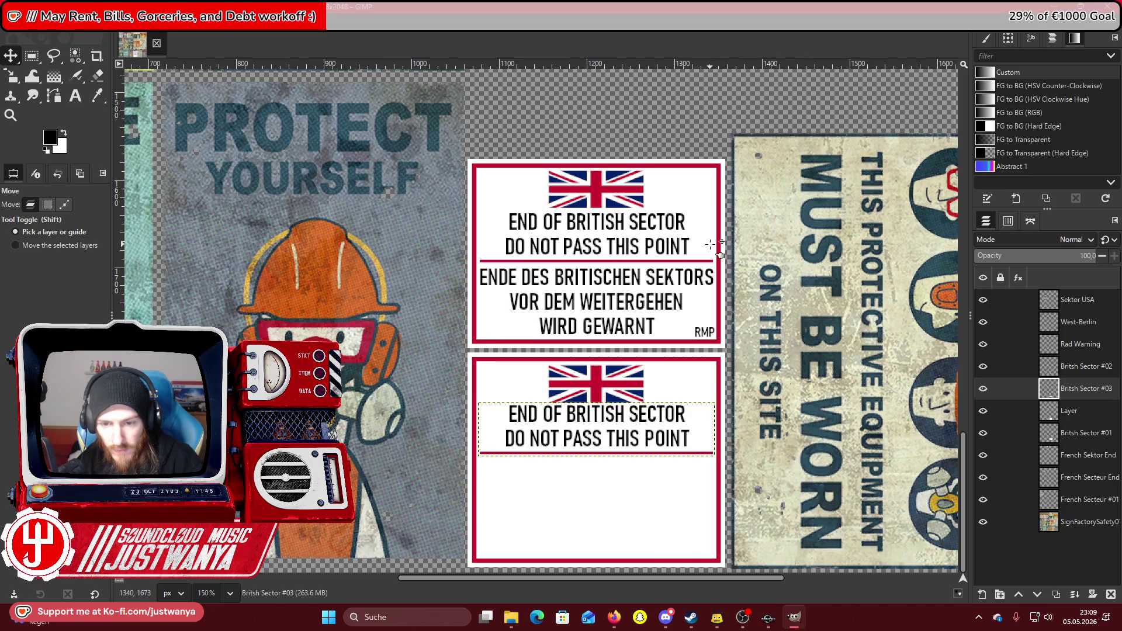
key(Down)
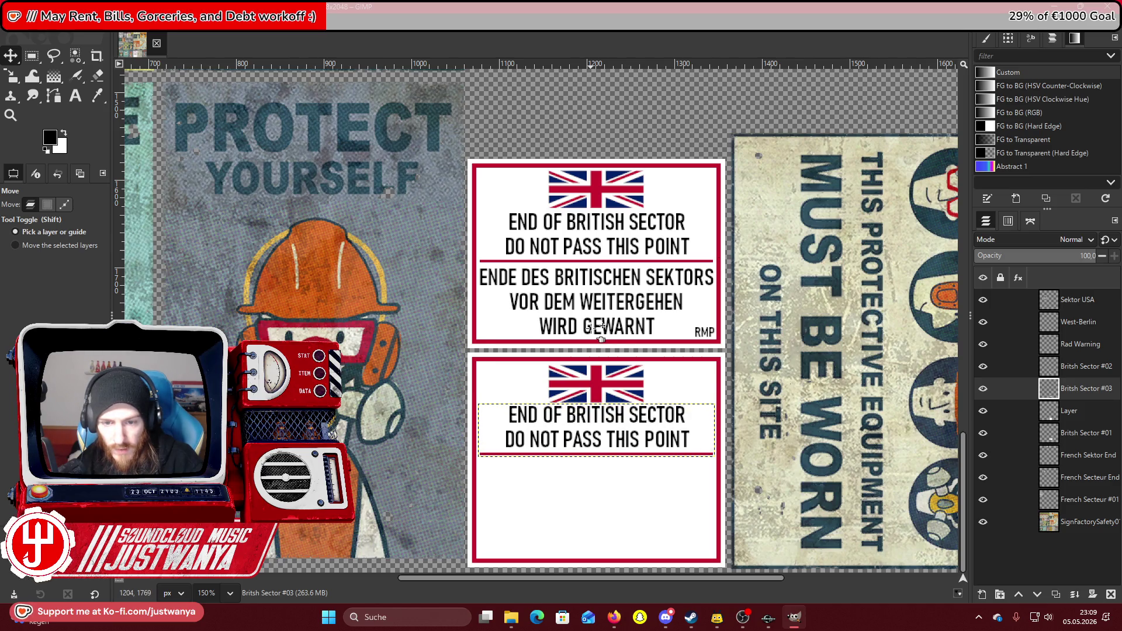
key(t)
drag(480, 460, 720, 561)
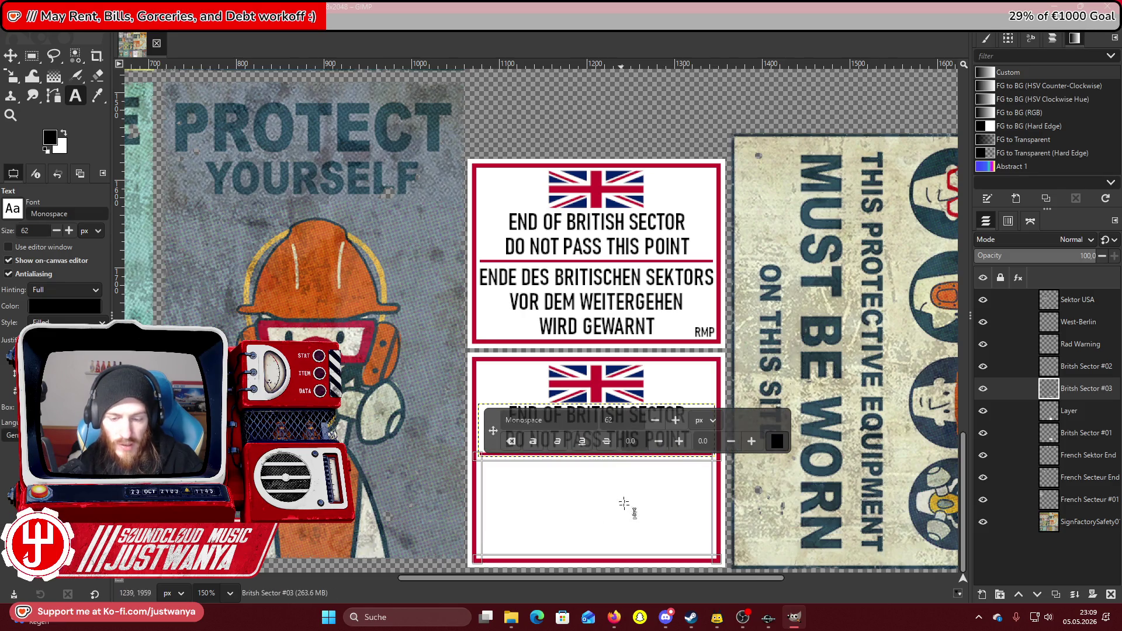
Start the German line 'ENDE DES BRI' in size 27 Bahnschrift SemiBold Condensed.
click(669, 618)
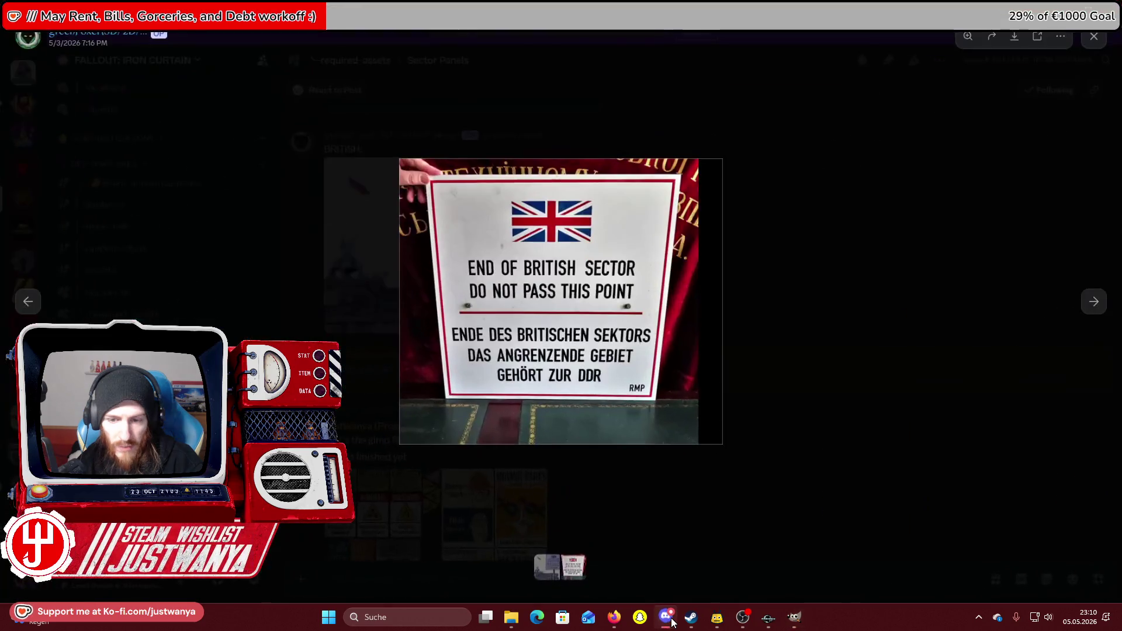
key(alt+Tab)
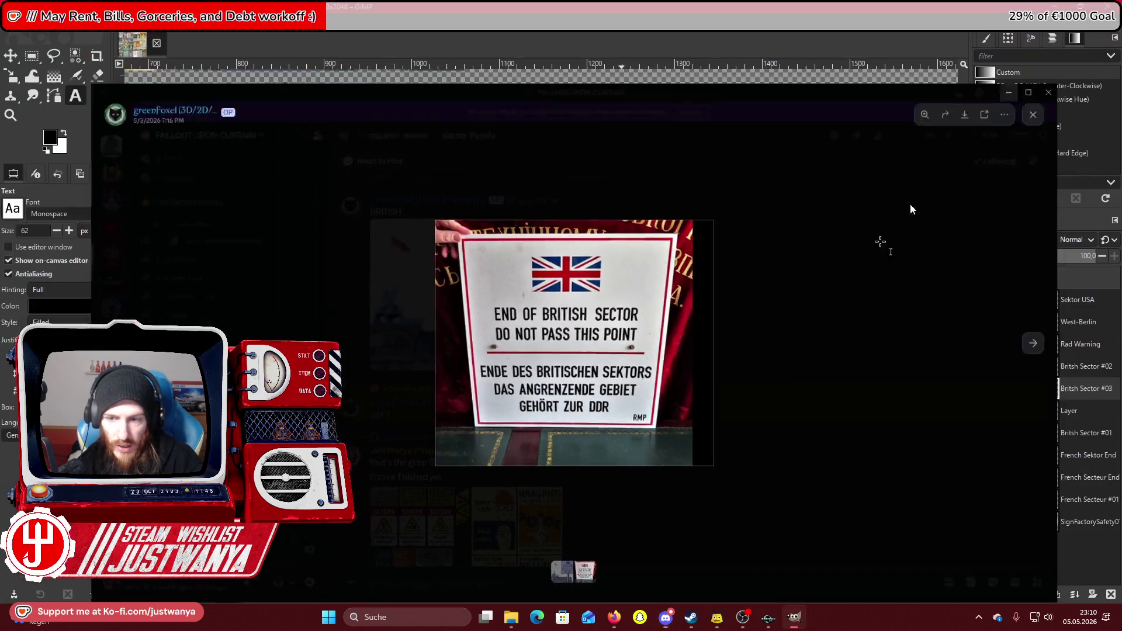
text(ENDE DES BRIOTI)
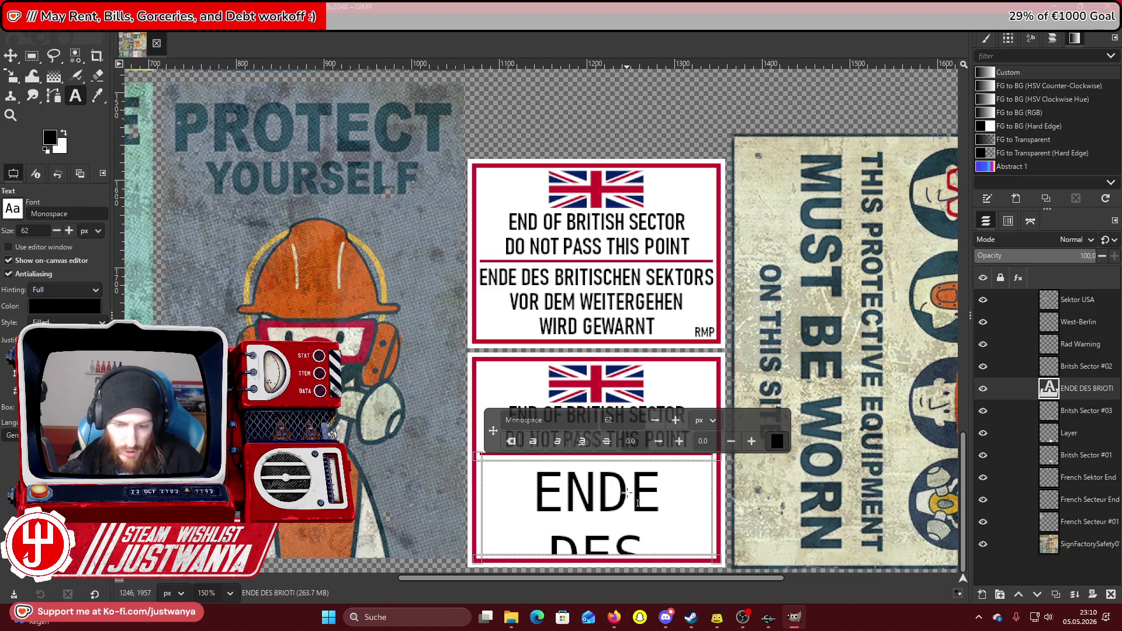
key(ctrl+a)
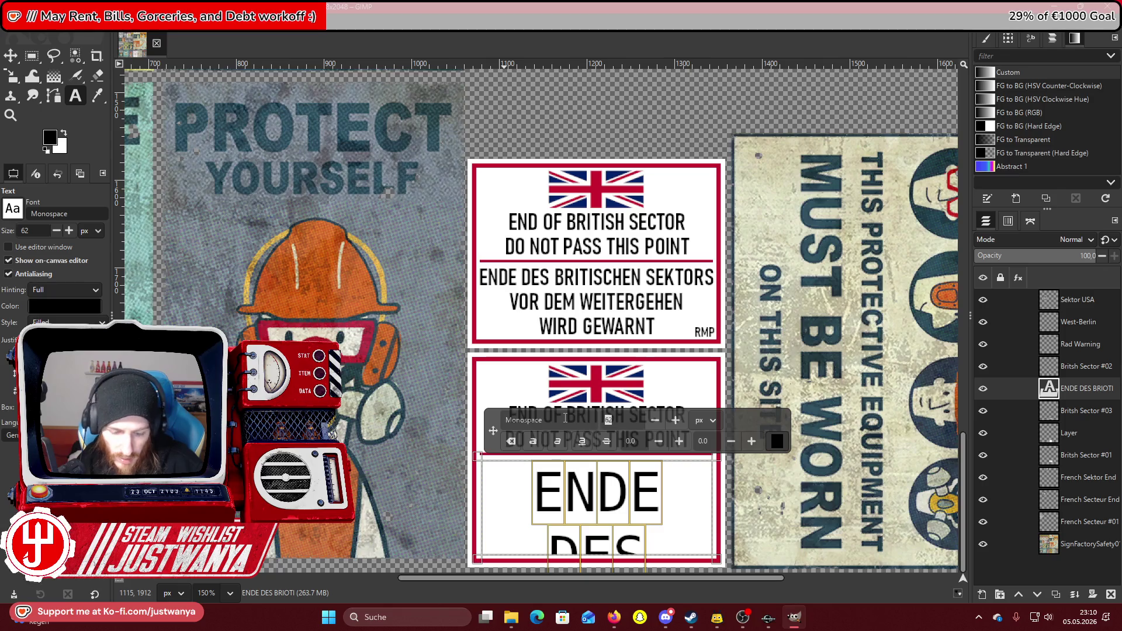
key(Return)
click(679, 476)
key(BackSpace)
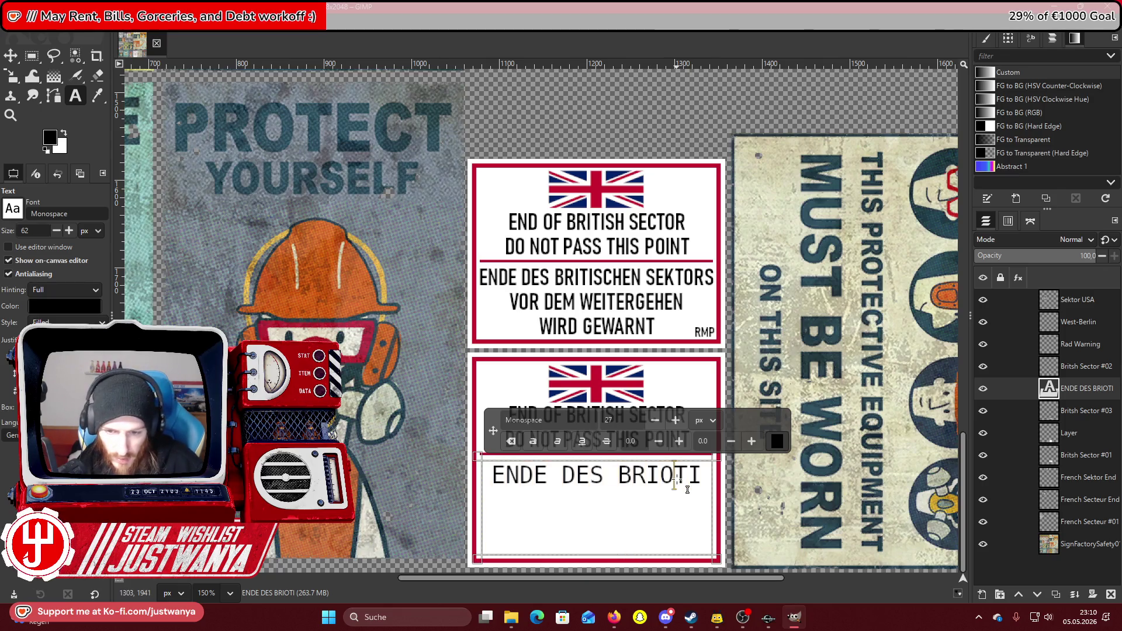
key(ctrl+a)
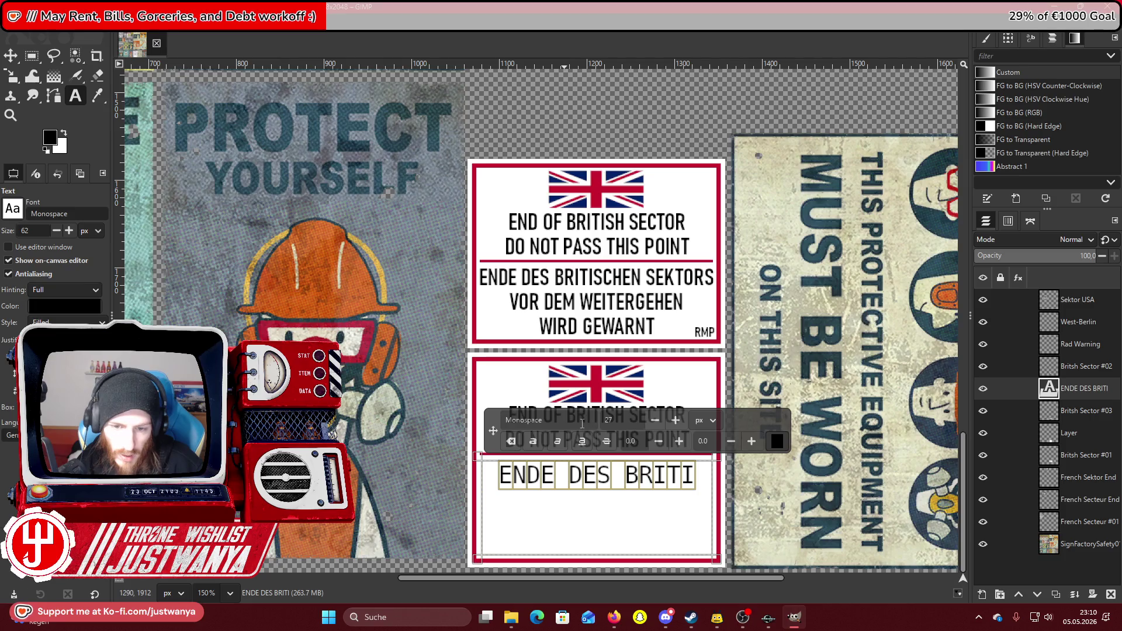
text(Bah)
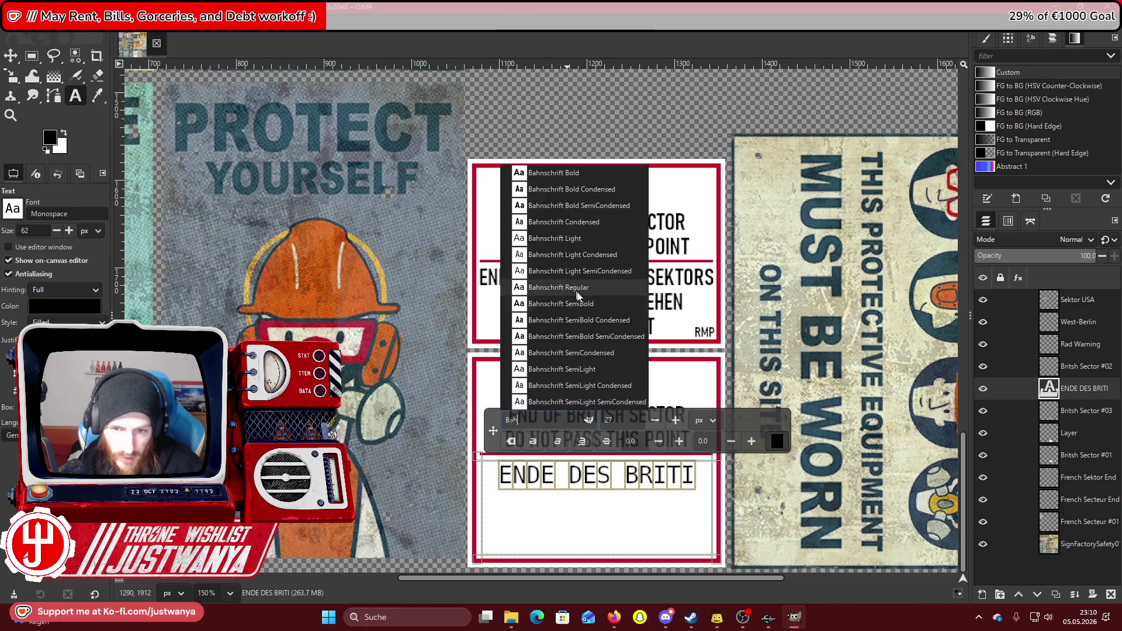
click(627, 320)
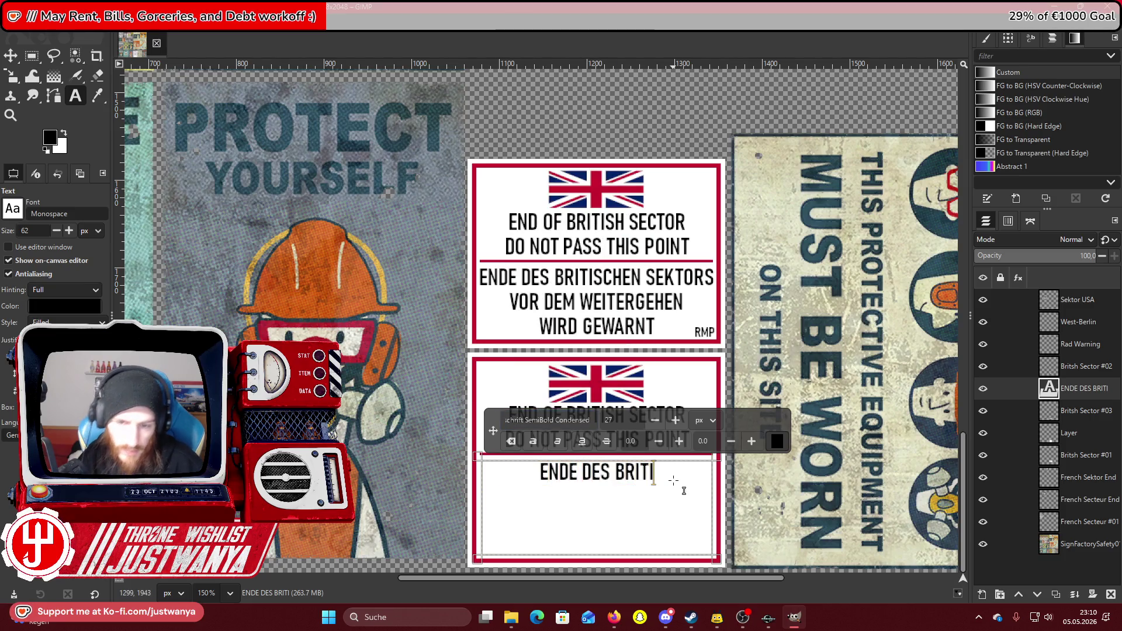
Complete 'ENDE DES BRITISCHEN SEKTORS' and widen the text box so the line fits.
text(SCHEN SEKTORS)
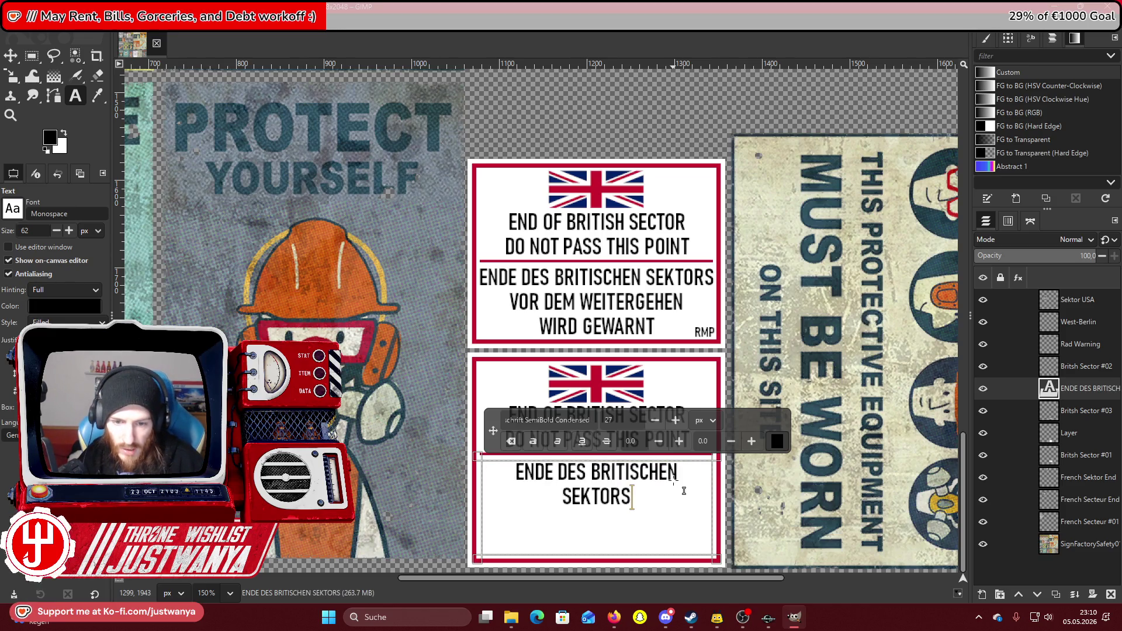
key(ctrl+a)
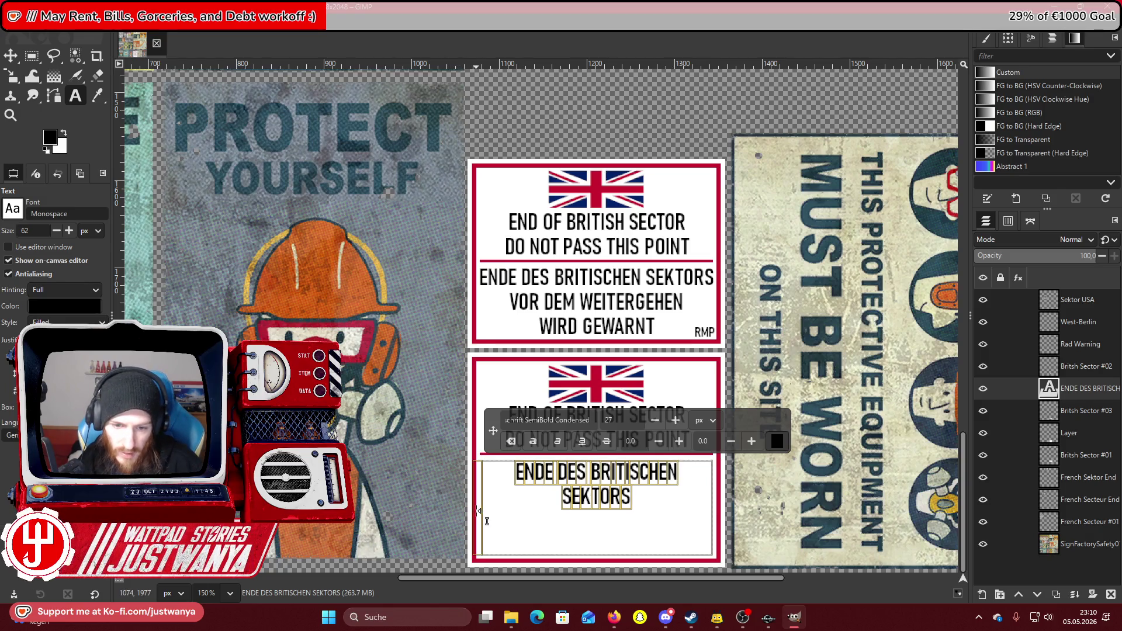
drag(475, 509, 471, 509)
drag(714, 530, 721, 487)
key(Return)
Add the lines 'DAS ANGRENZENDE GEBIET' and 'GEHÖRT ZUR DDR', checking the reference photo.
text(DAS ANG)
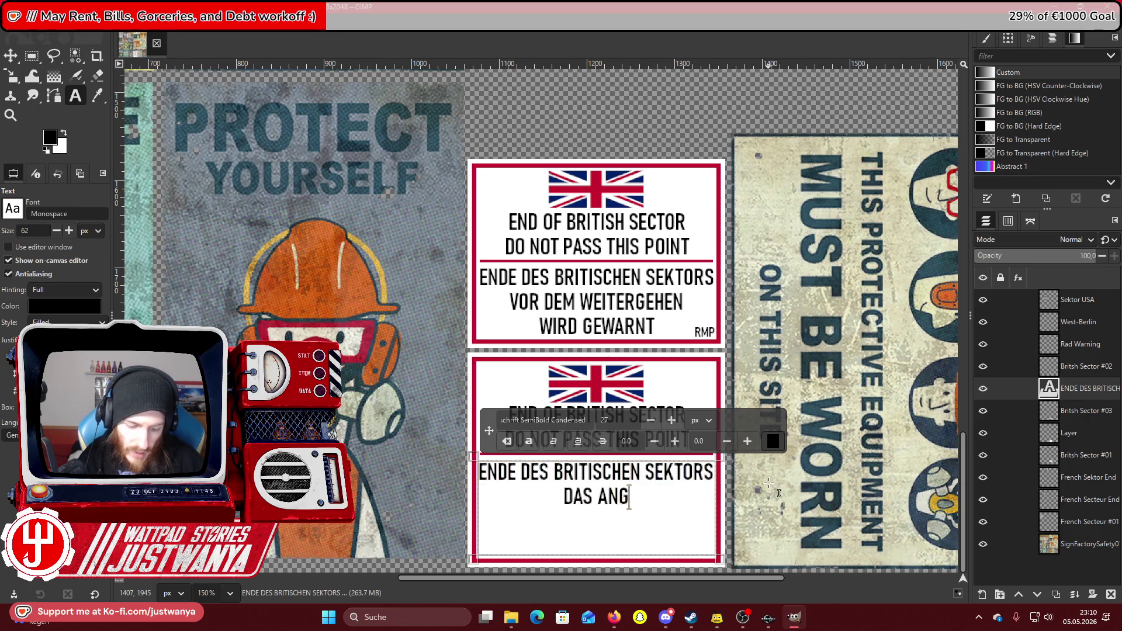
text(RENZENDE)
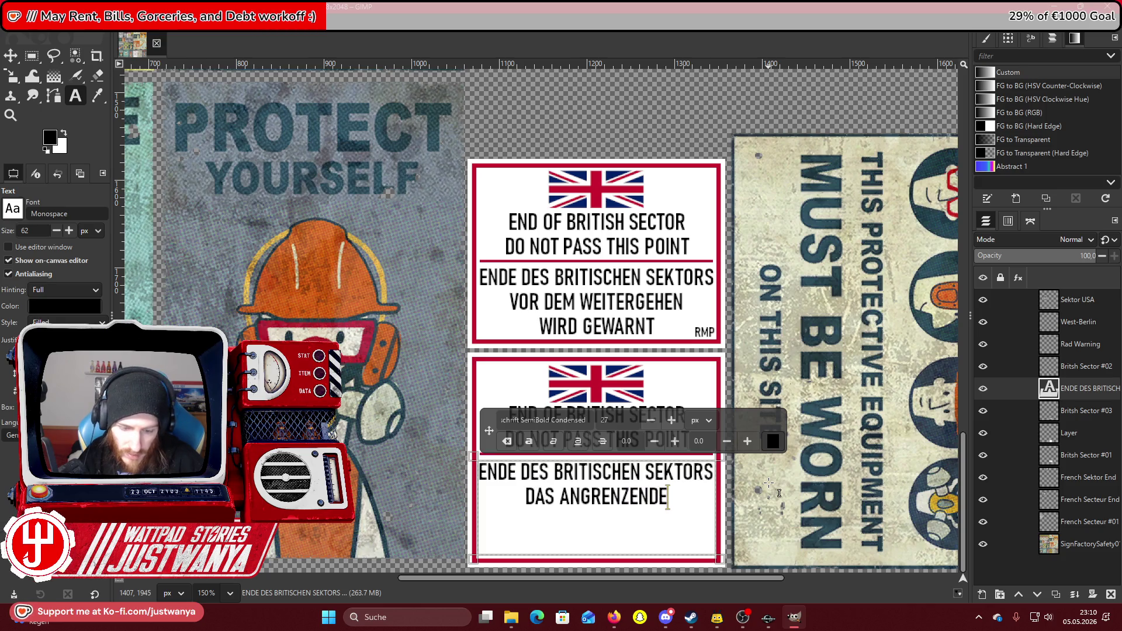
text( GEBIET)
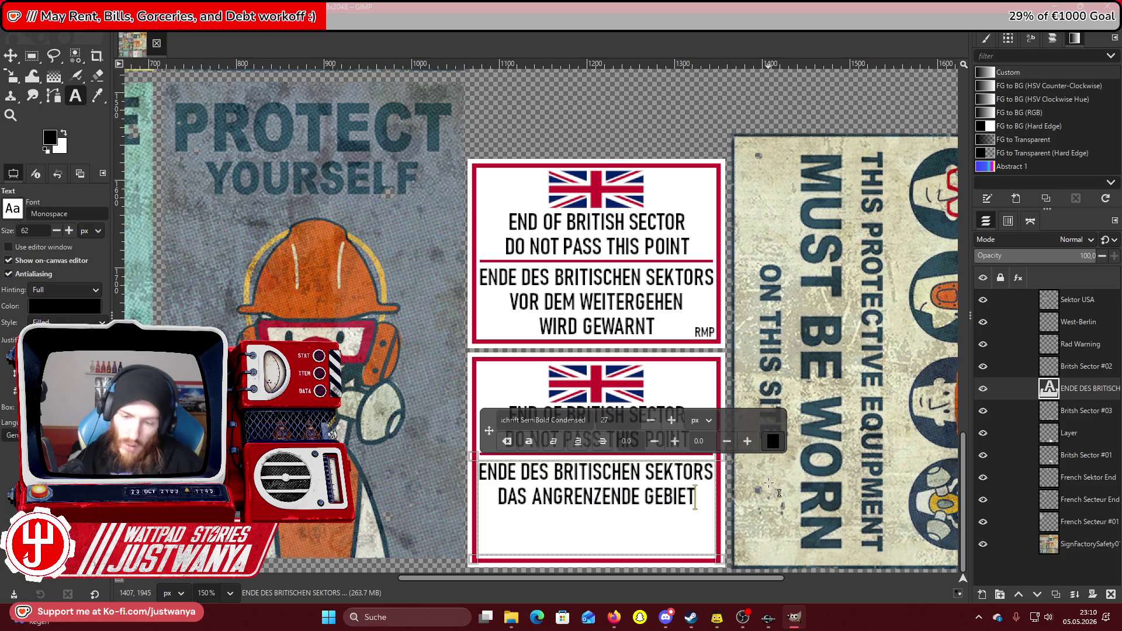
click(606, 622)
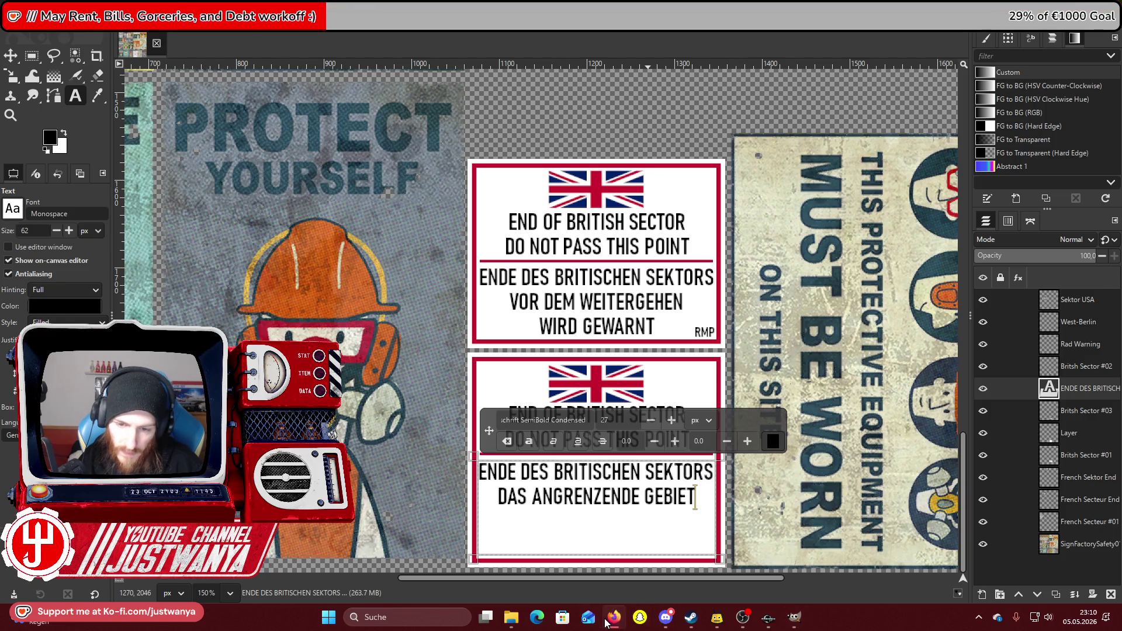
click(667, 618)
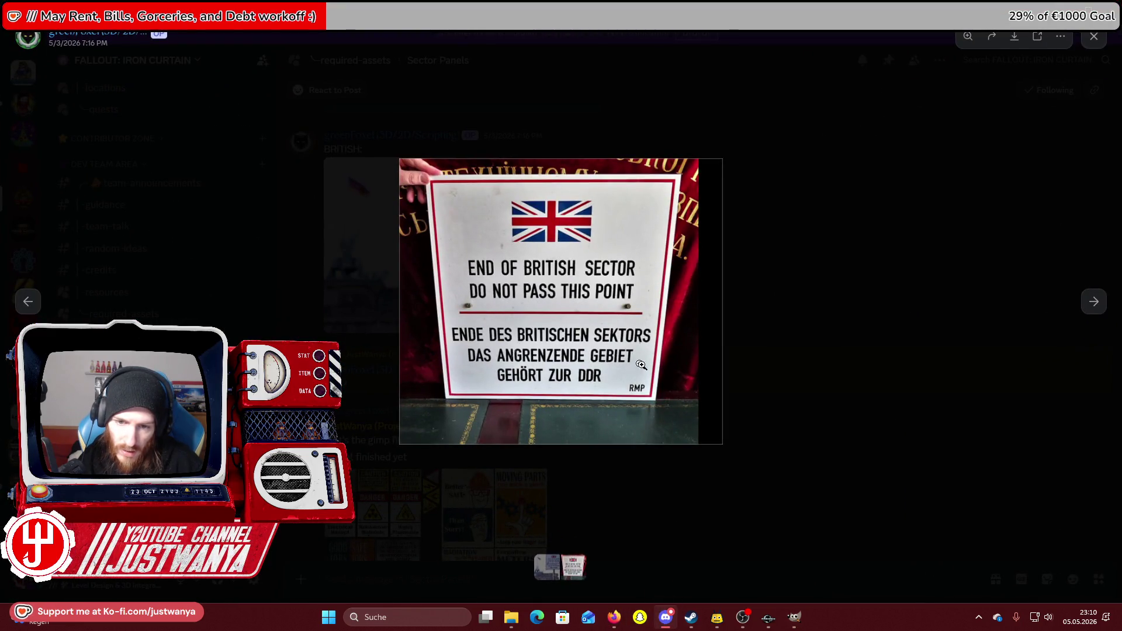
click(1064, 8)
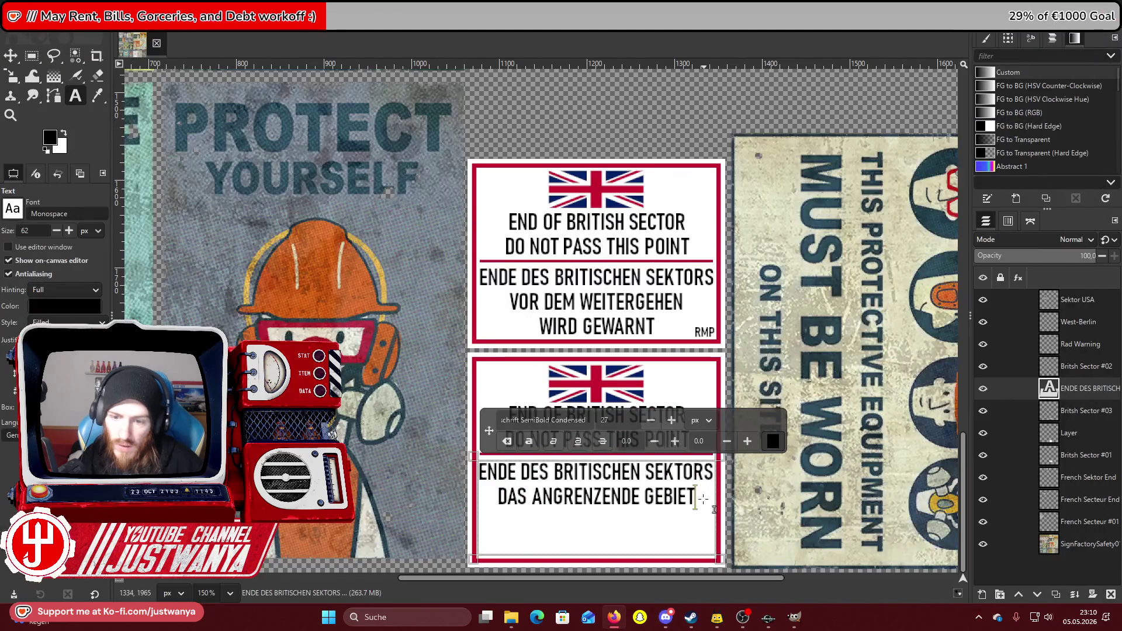
key(Return)
key(Return)
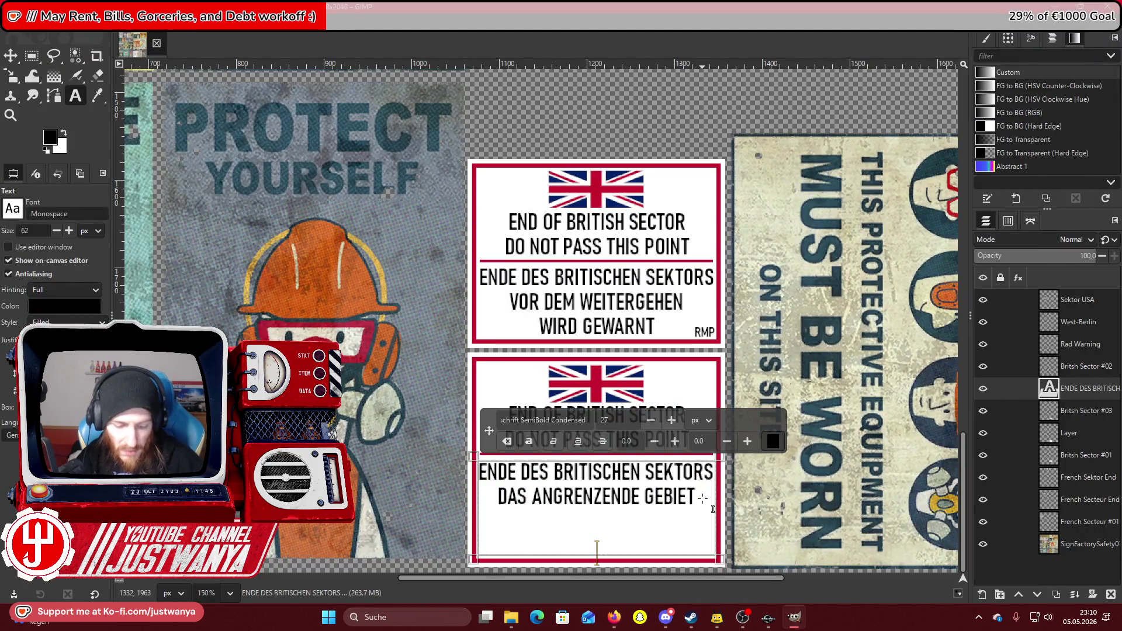
key(BackSpace)
text(GEHÖRT ZUR DDR)
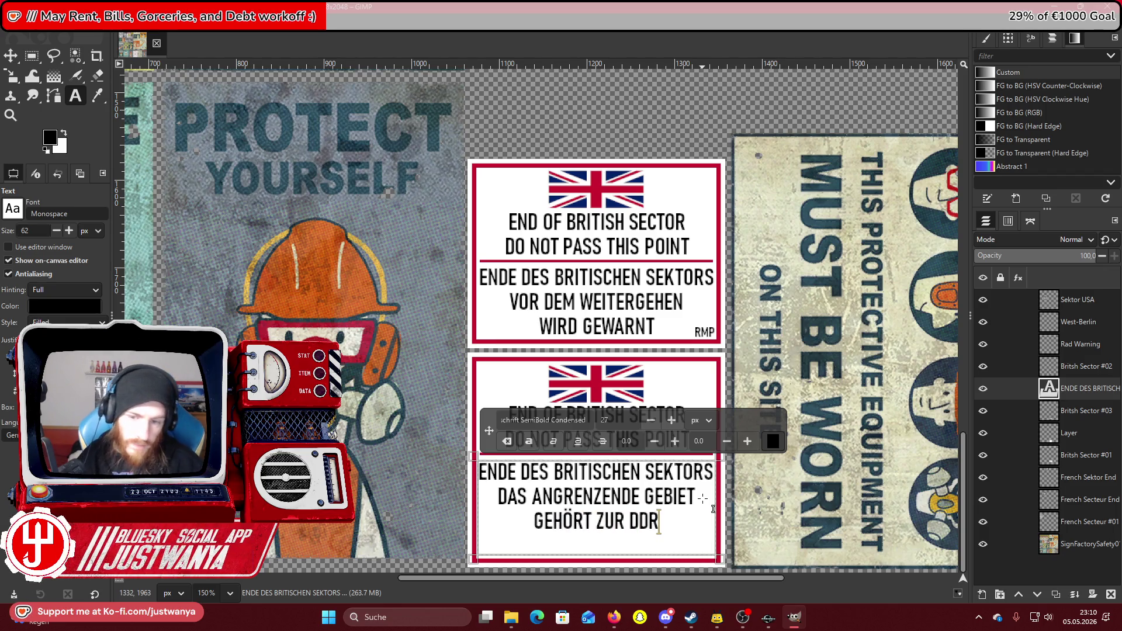
click(10, 56)
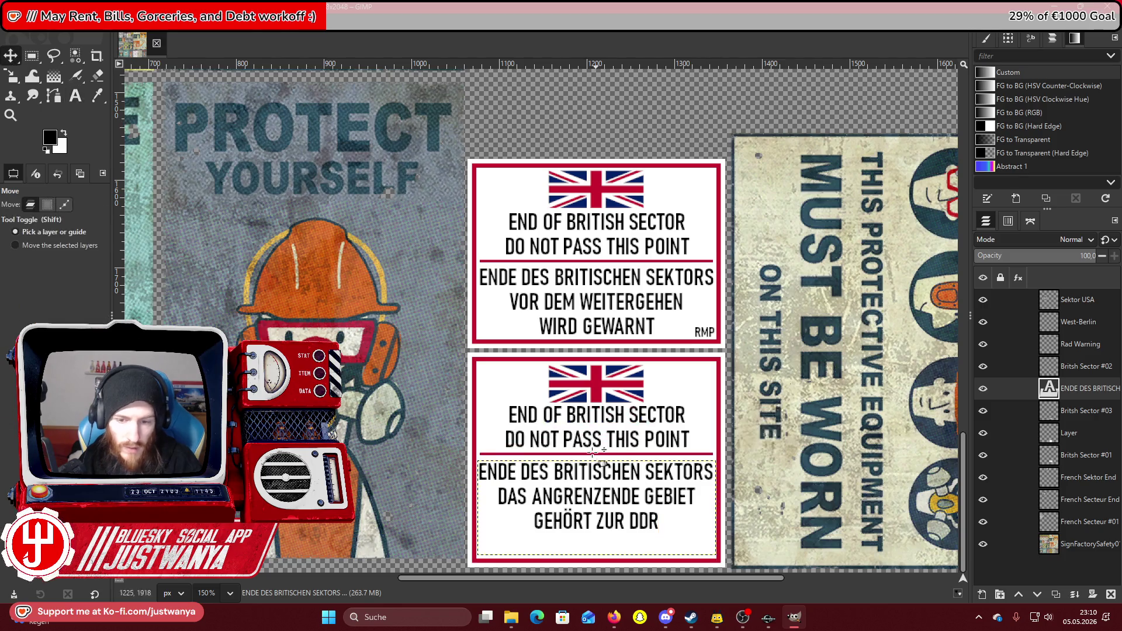
Nudge the German text block and the Britsh Sector #03 English lines down a few pixels.
key(Down)
key(Down)
key(Down)
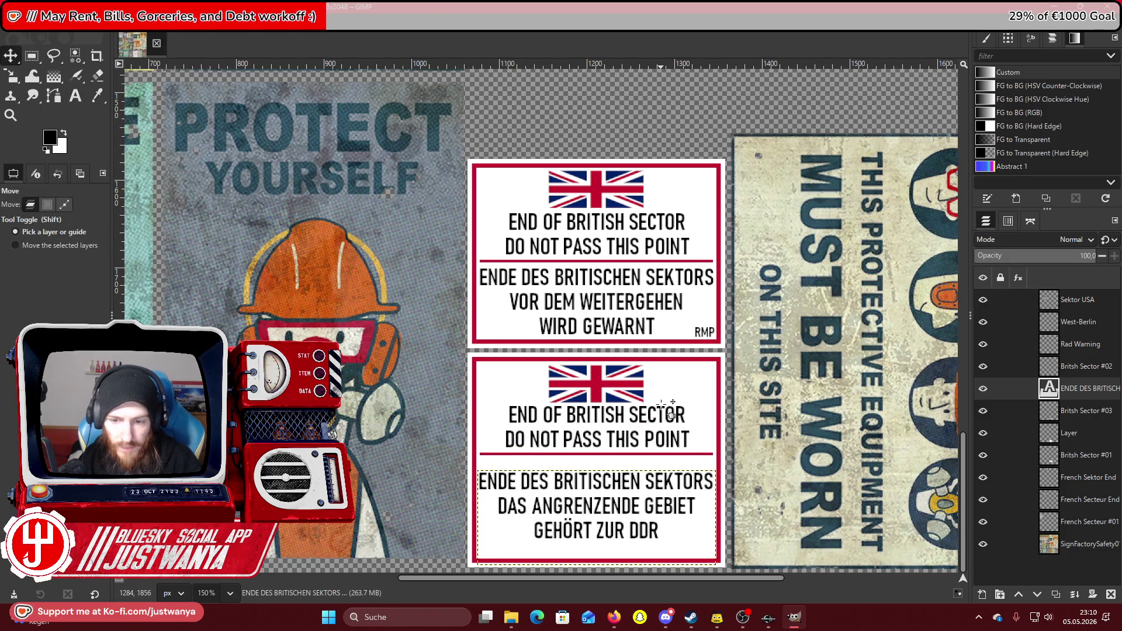
key(Down)
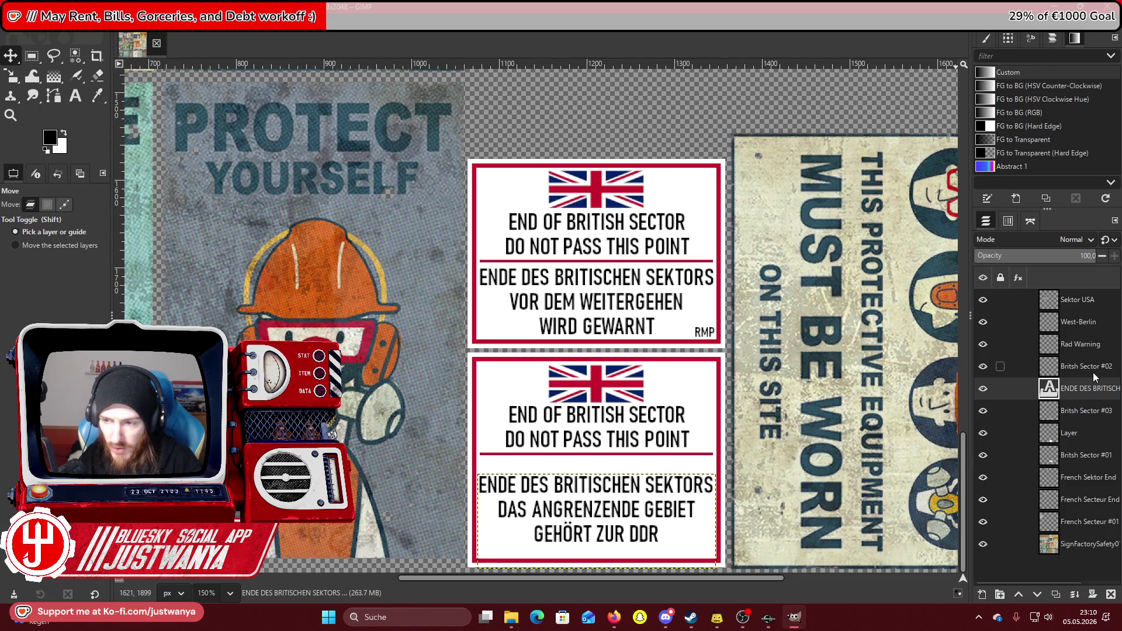
click(1011, 416)
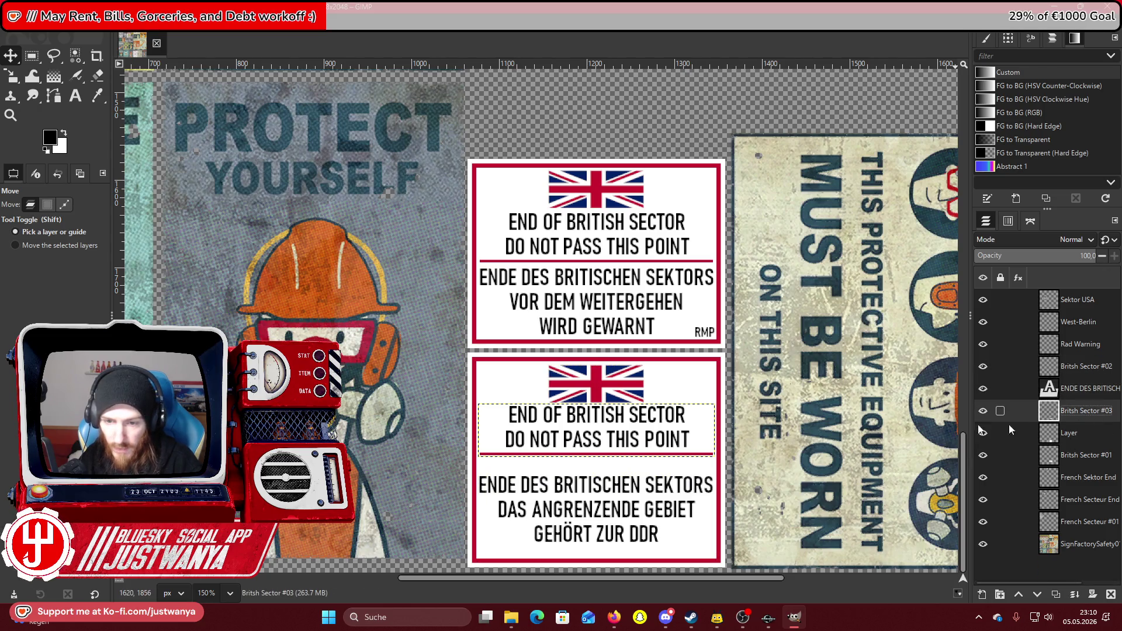
click(31, 56)
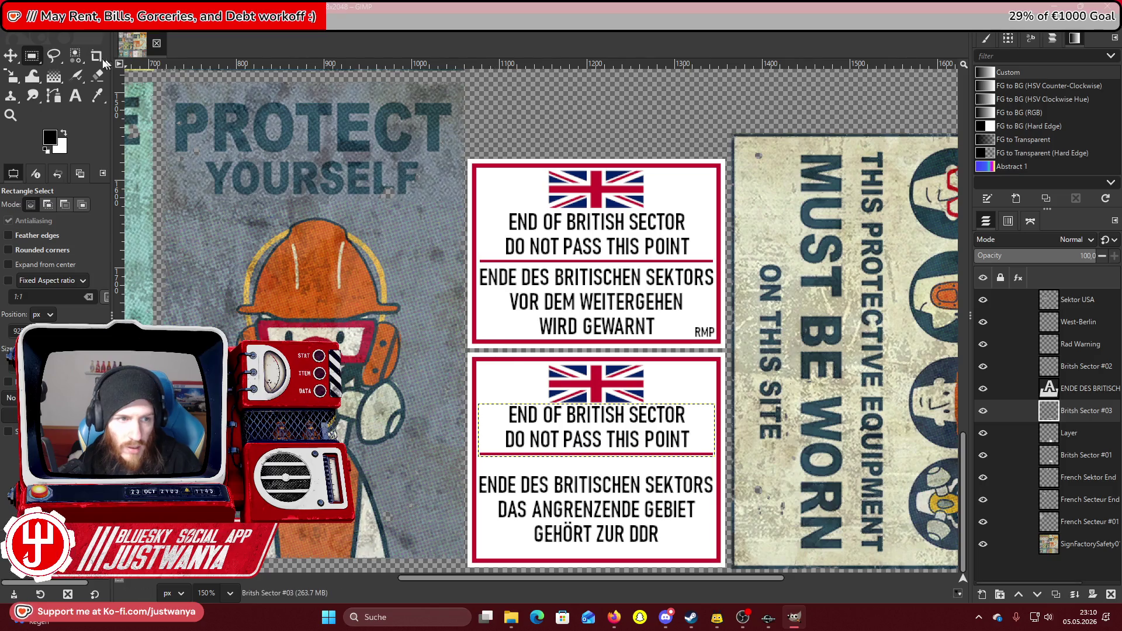
key(m)
key(Down)
key(Down)
key(Down)
key(Down)
key(Down)
key(Down)
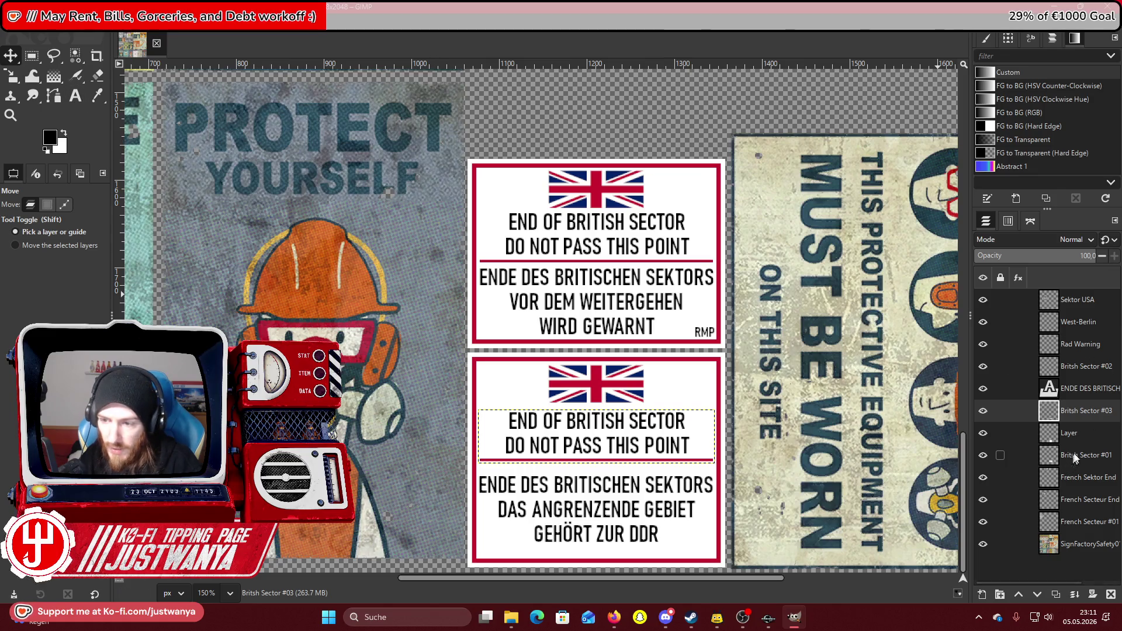
click(1078, 455)
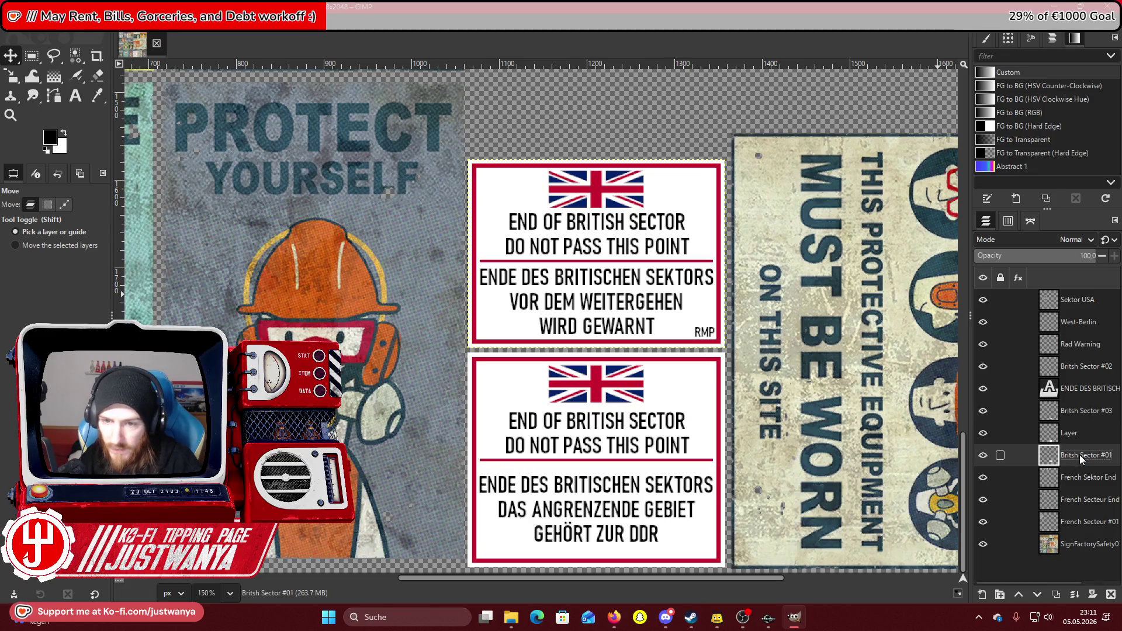
Zoom in on the upper sign's RMP mark, copy it and paste it as a new layer.
click(12, 115)
click(712, 334)
click(712, 334)
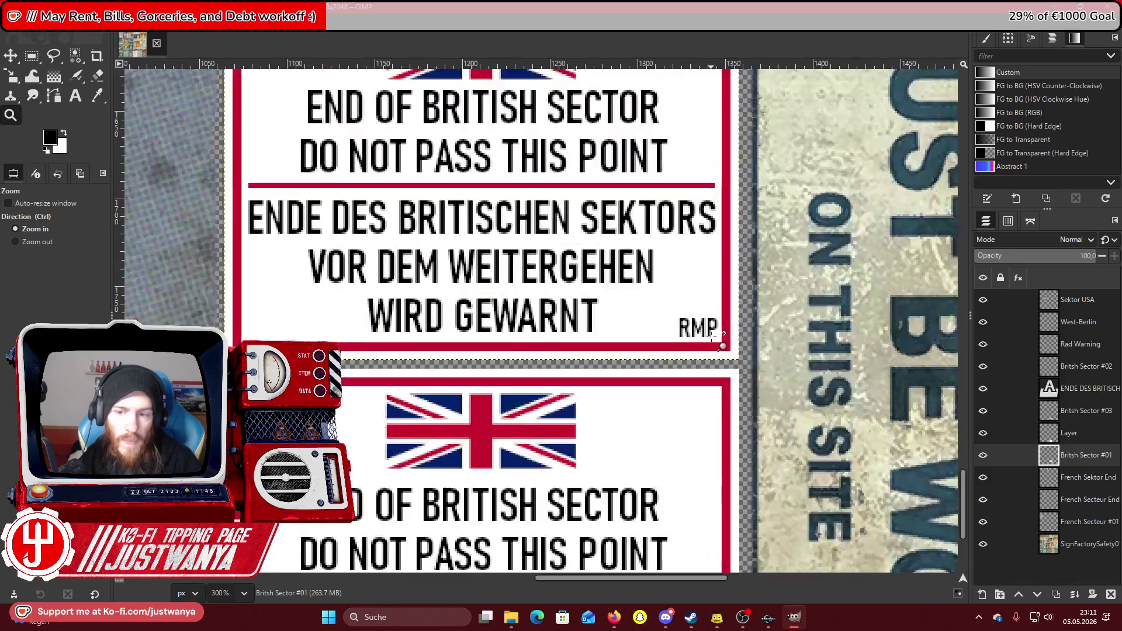
click(712, 334)
click(712, 335)
key(r)
drag(637, 293, 728, 344)
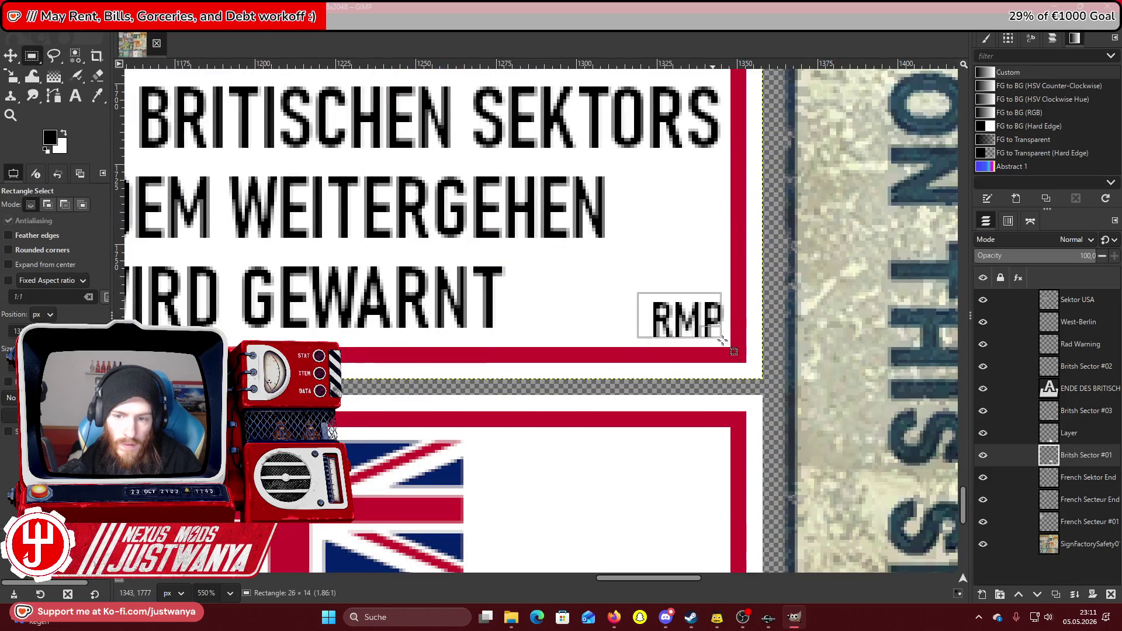
click(32, 23)
click(62, 94)
click(32, 23)
click(61, 122)
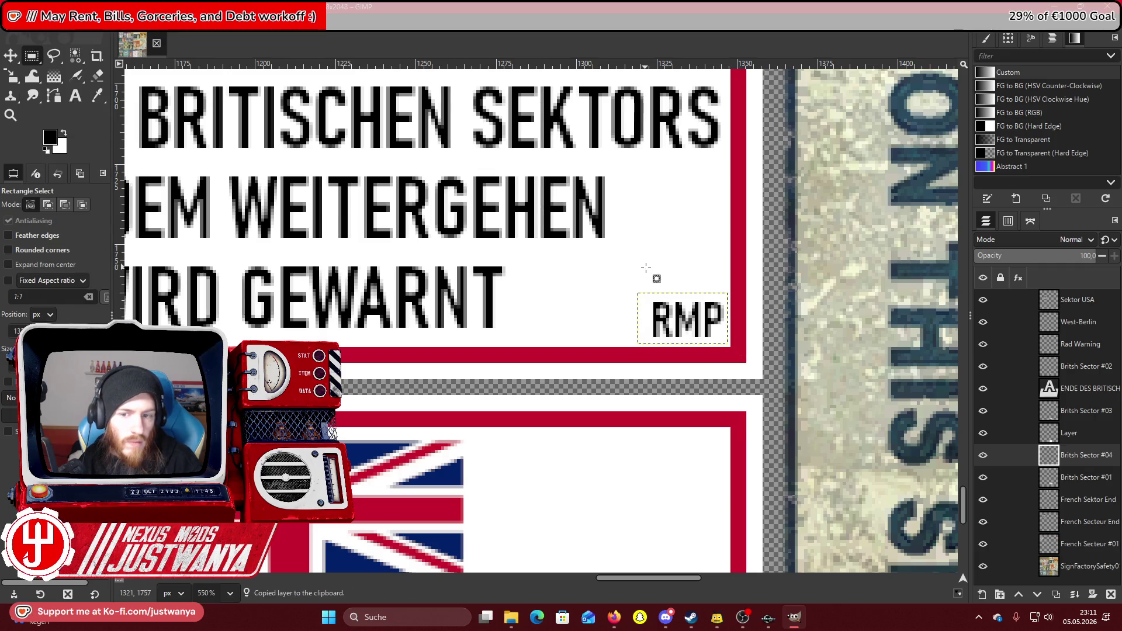
Move the RMP copy into the lower sign's bottom corner, raise its layer, and zoom back out.
click(10, 56)
drag(678, 310, 678, 312)
key(Down)
key(Down)
key(Down)
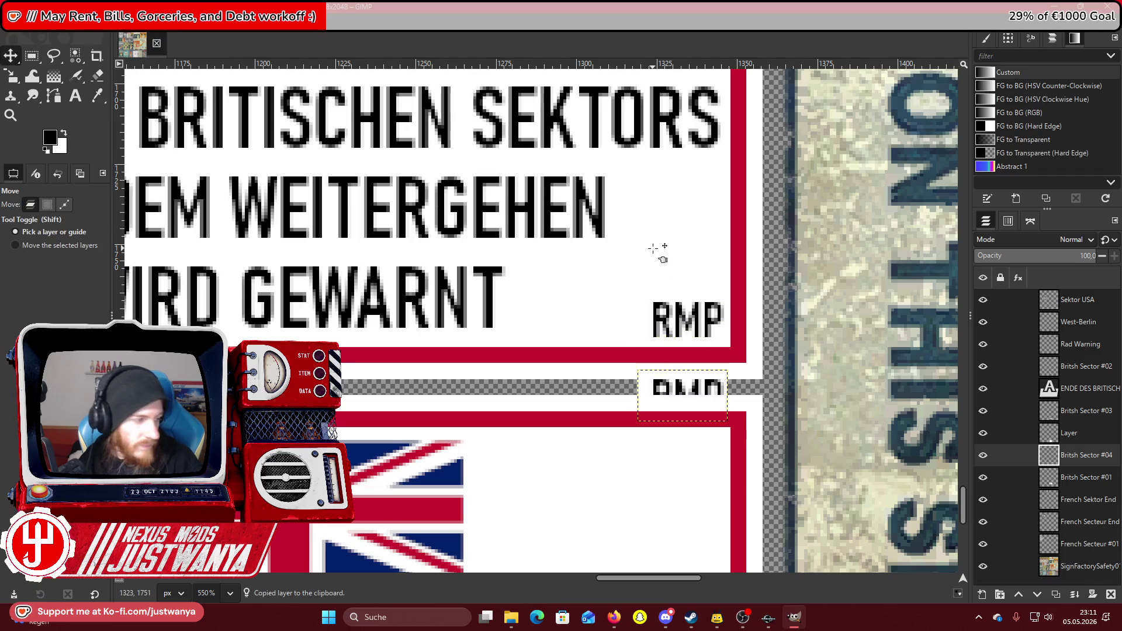
scroll(624, 336, down, 3)
key(Down)
key(Down)
key(Down)
scroll(624, 336, down, 8)
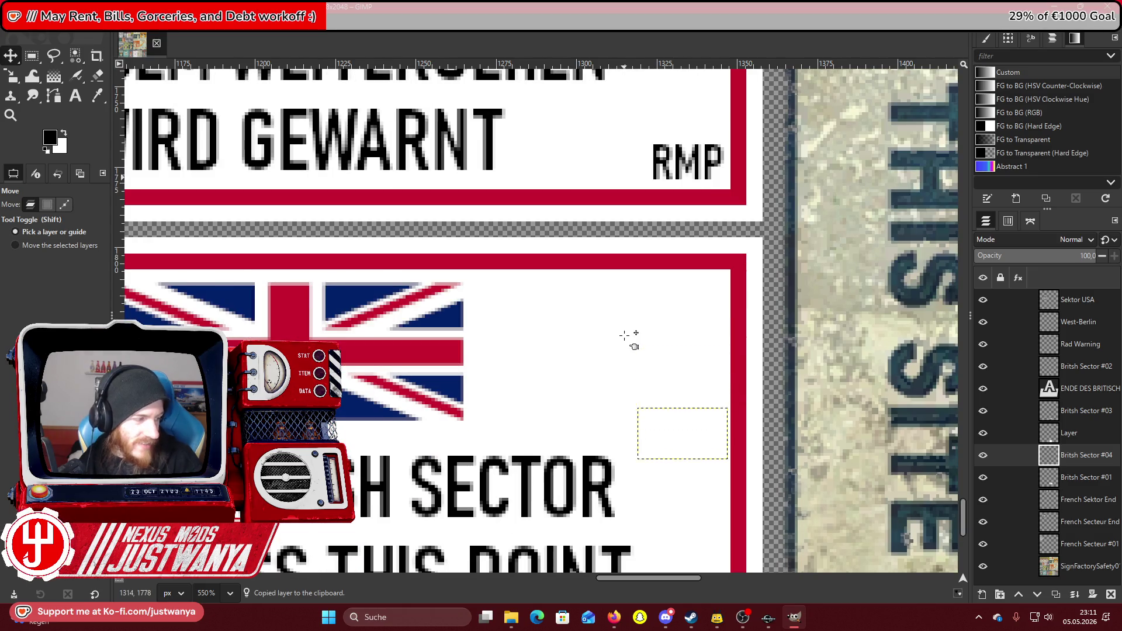
key(Down)
key(Down)
key(Down)
scroll(624, 335, down, 8)
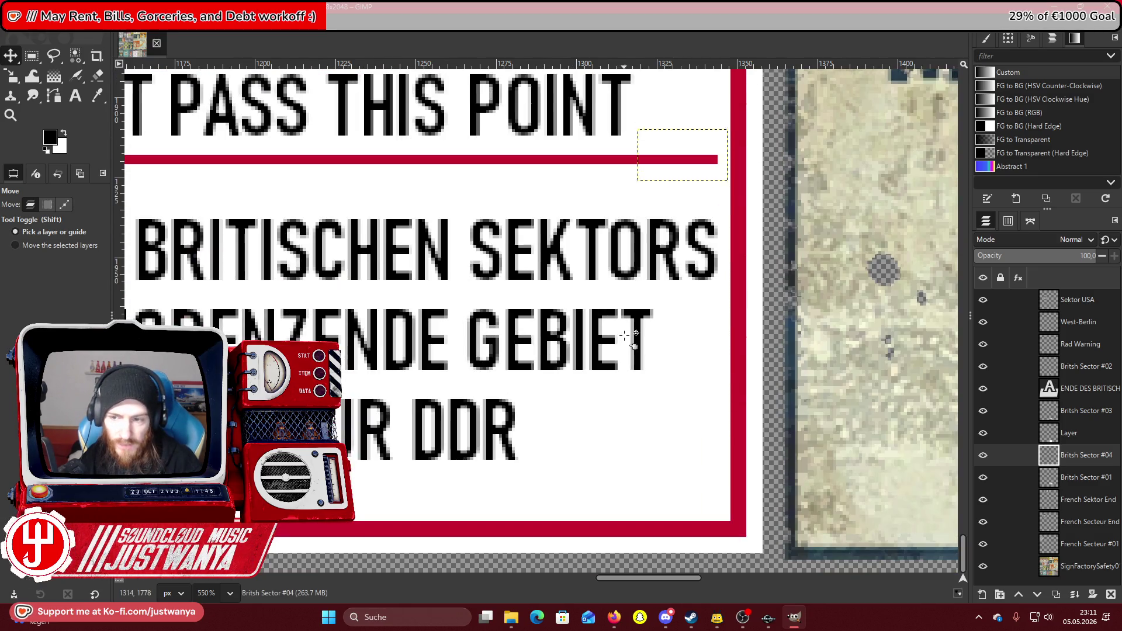
key(Down)
key(Down)
key(Down)
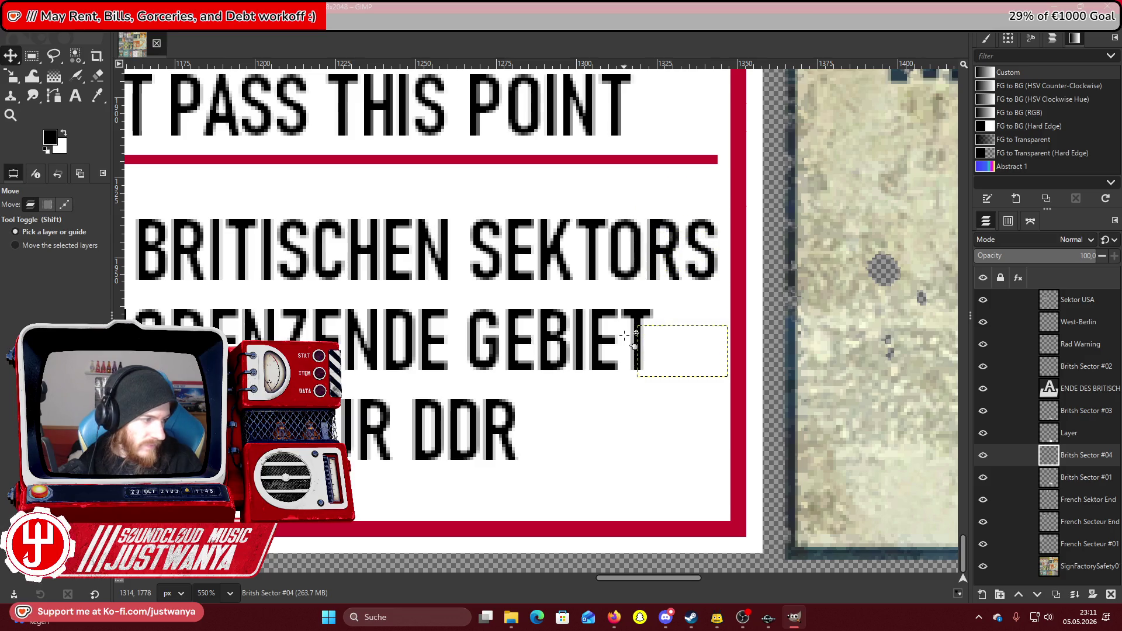
key(Down)
key(Down)
key(Down)
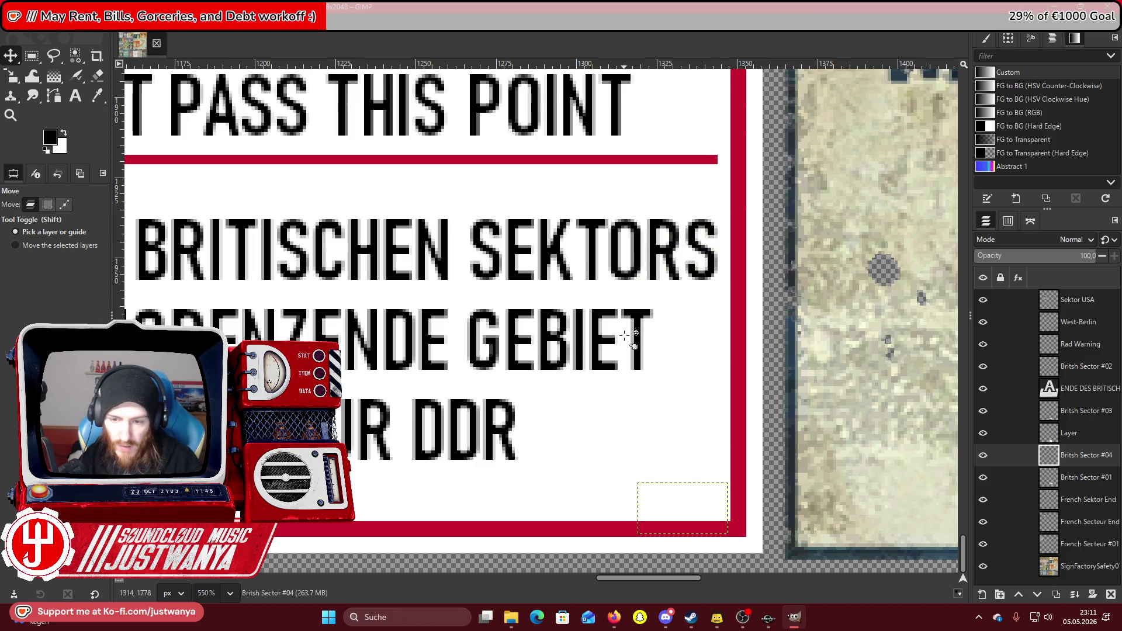
key(Down)
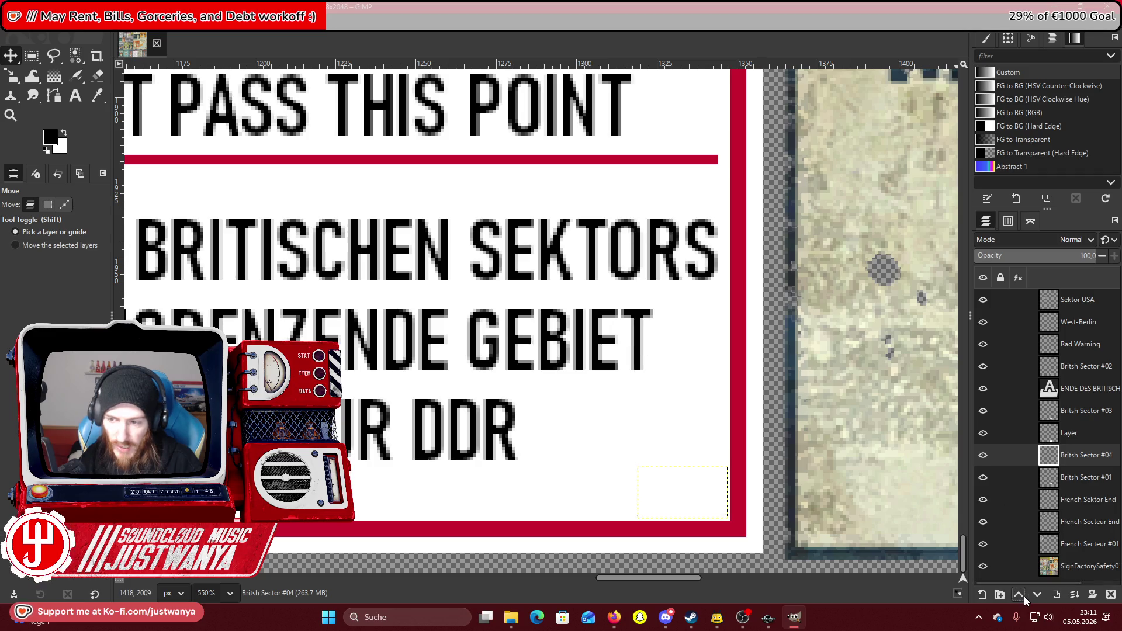
click(1023, 598)
click(11, 115)
click(44, 241)
click(754, 358)
click(754, 358)
click(754, 358)
click(701, 345)
scroll(672, 337, up, 2)
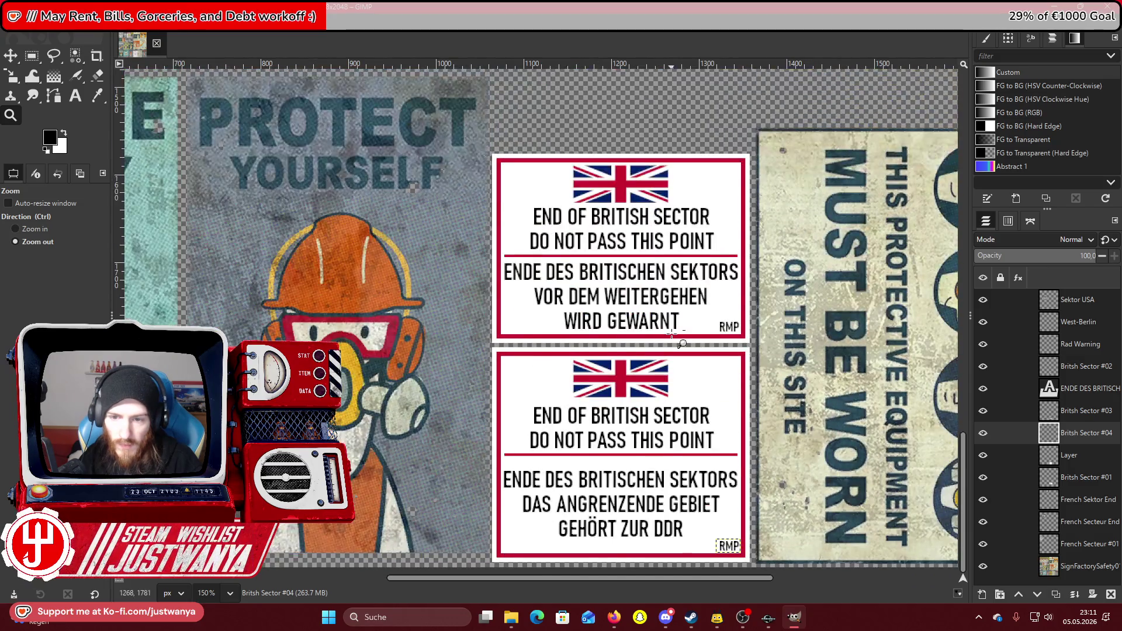
Hide the safety poster, French and Britsh Sector #01 layers, then merge the visible layers.
click(681, 342)
click(681, 342)
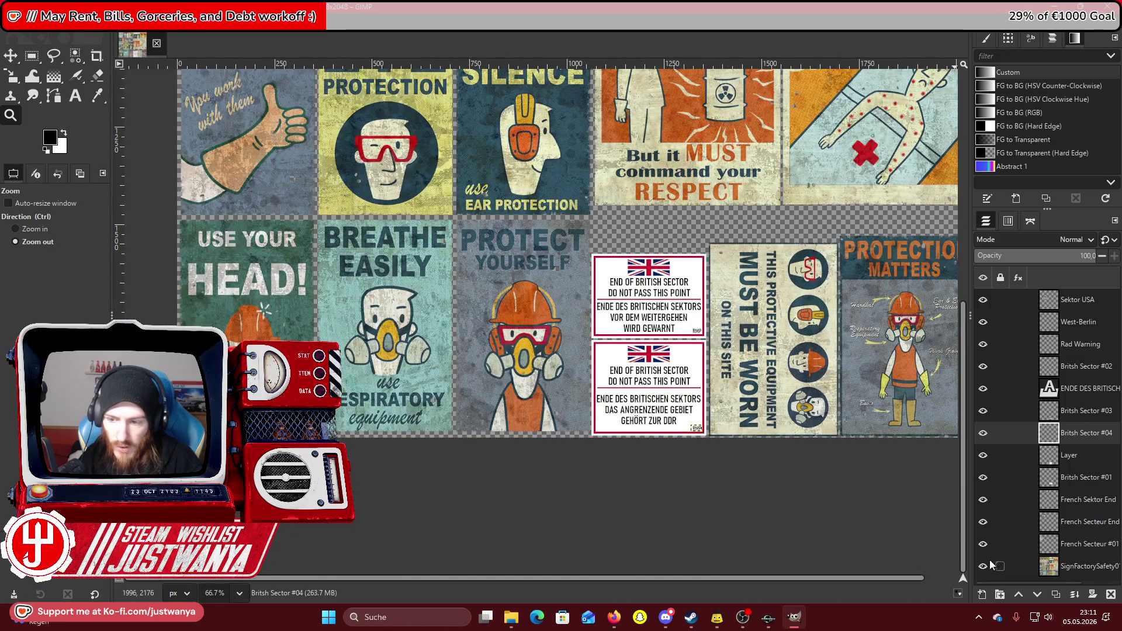
click(984, 565)
click(984, 522)
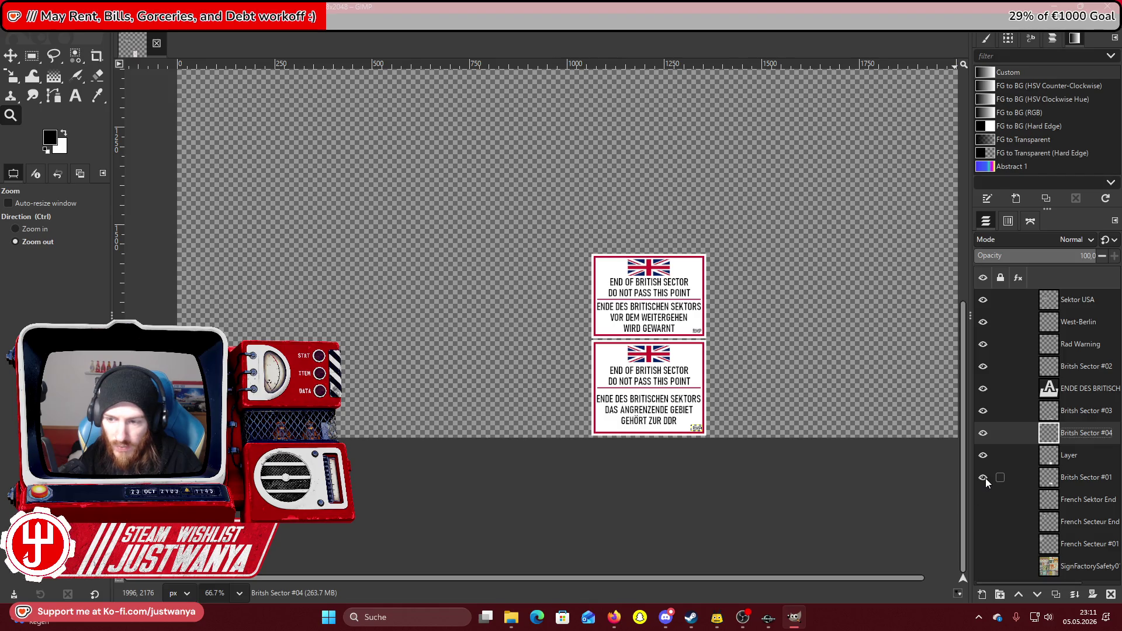
click(983, 478)
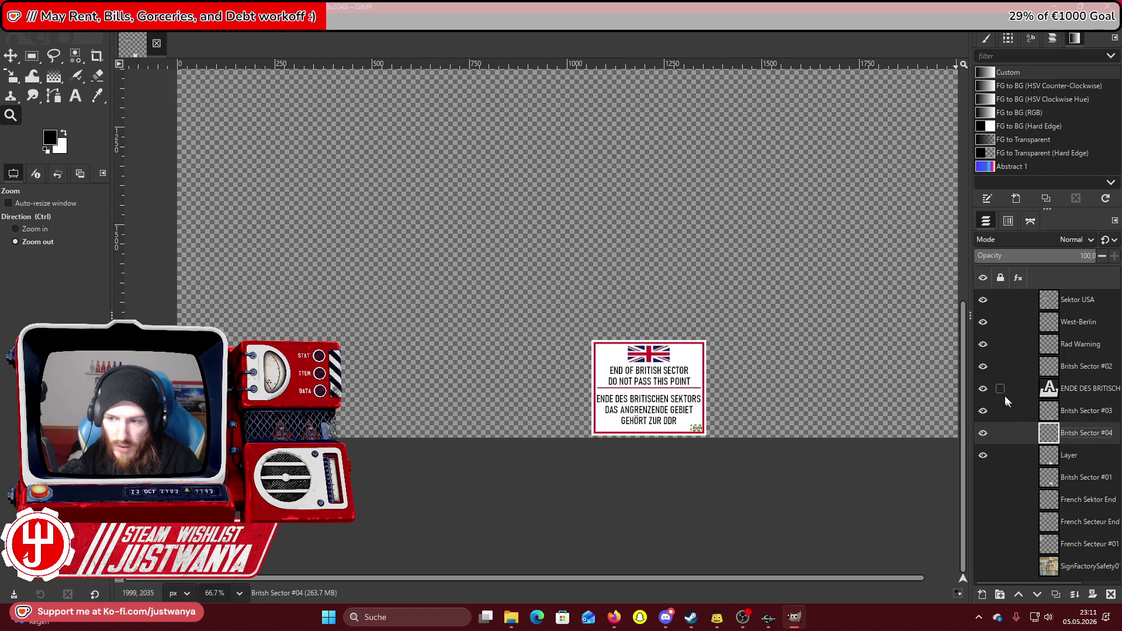
click(983, 367)
click(983, 367)
scroll(626, 384, up, 5)
scroll(626, 385, down, 4)
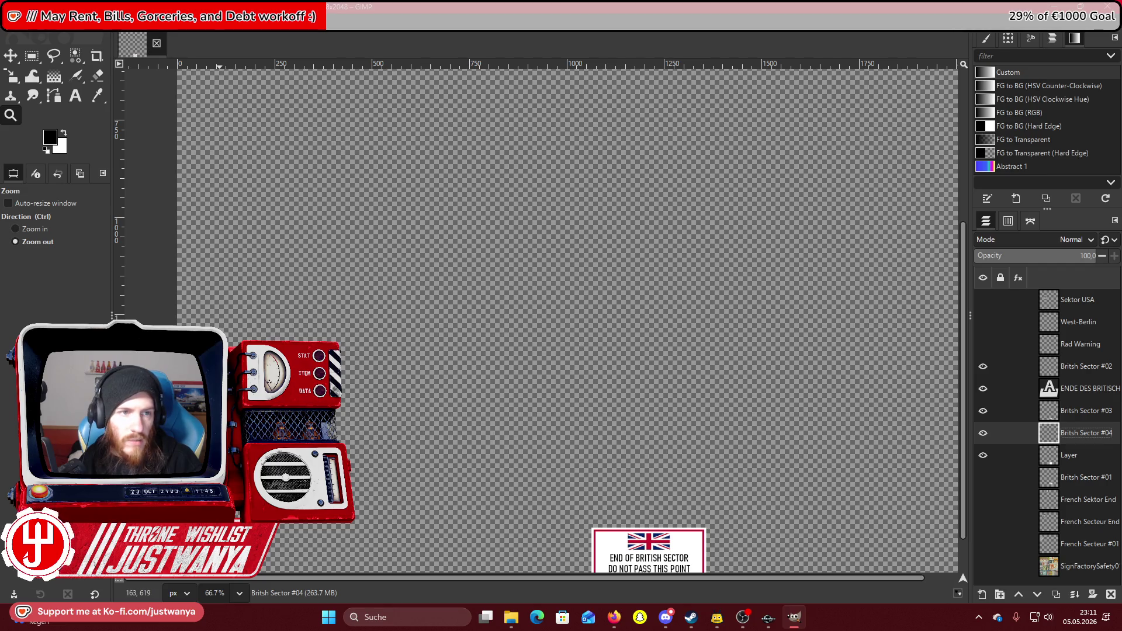
click(102, 23)
click(160, 244)
click(579, 391)
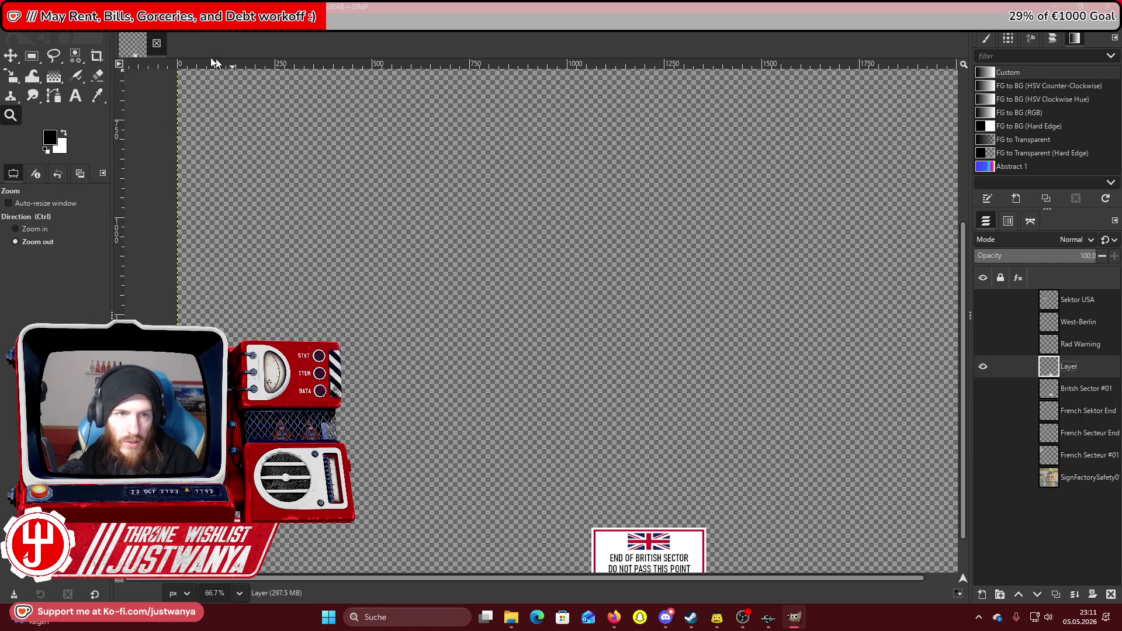
Show the Sektor USA, Britsh Sector #01, French Secteur #01 and safety poster layers again.
click(130, 23)
click(205, 242)
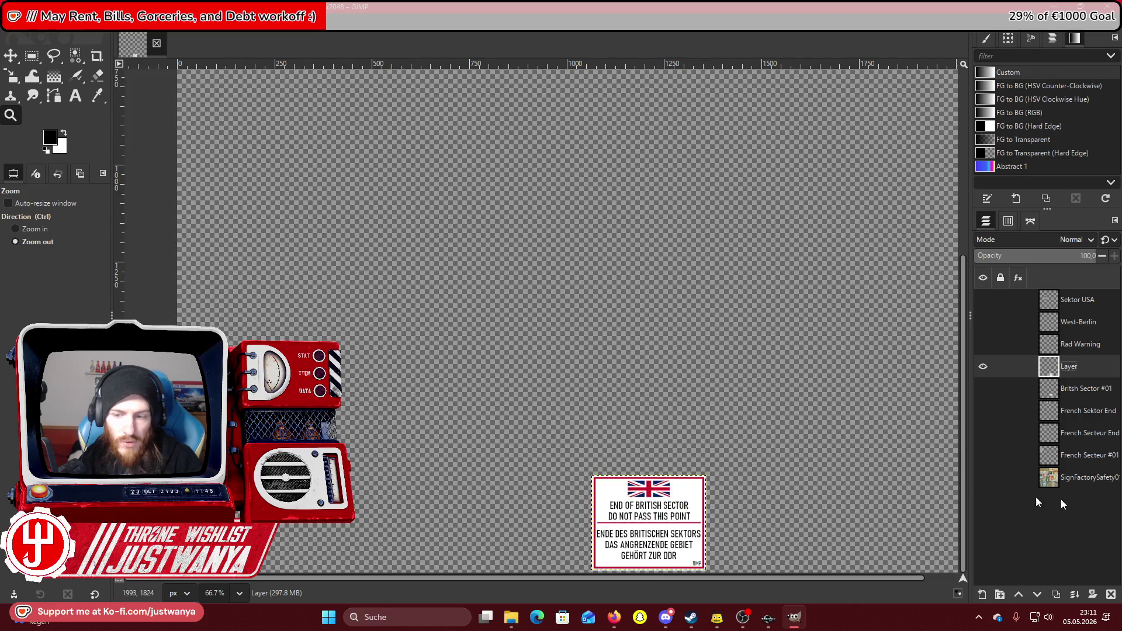
click(984, 302)
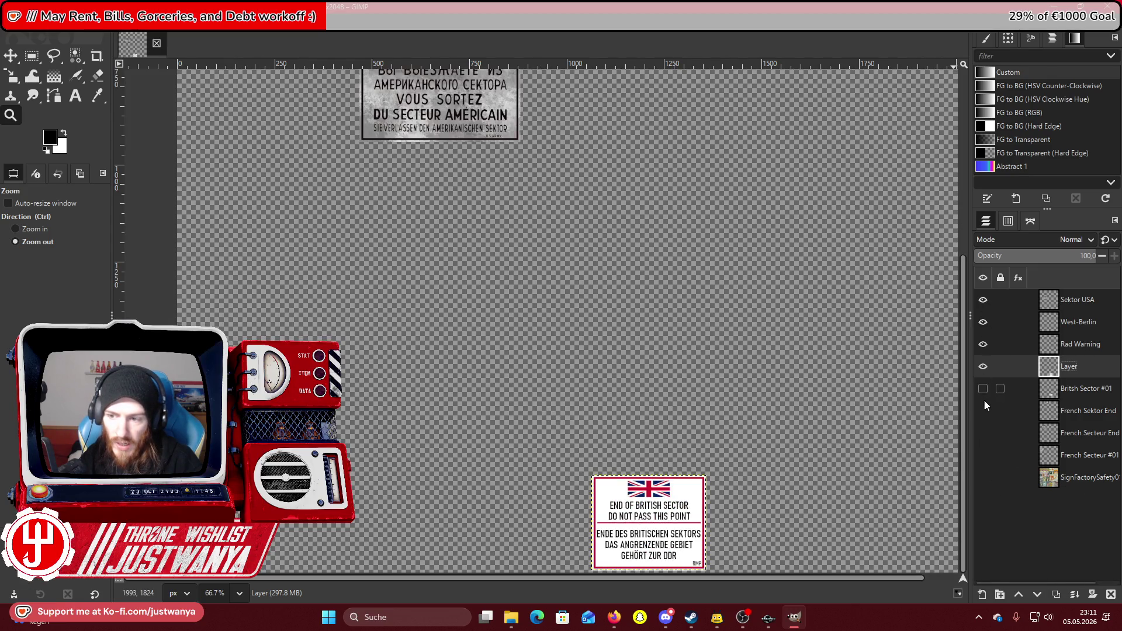
click(983, 395)
click(984, 455)
click(984, 478)
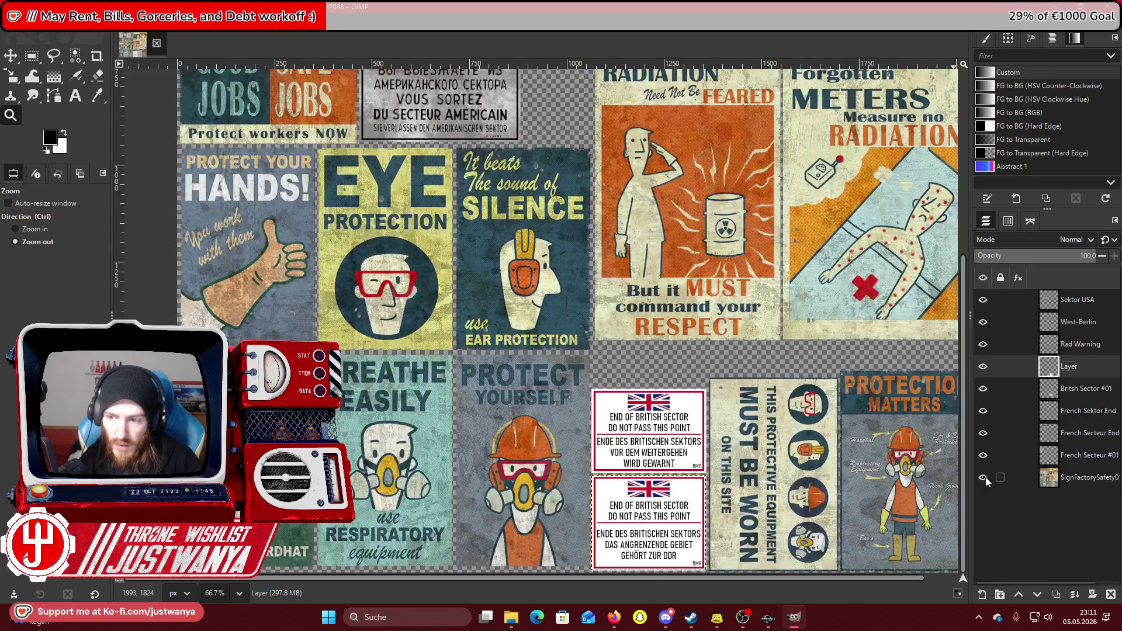
Rename the merged layer to 'British Sector #02' and save the image.
double_click(1068, 367)
text(British Sector #0)
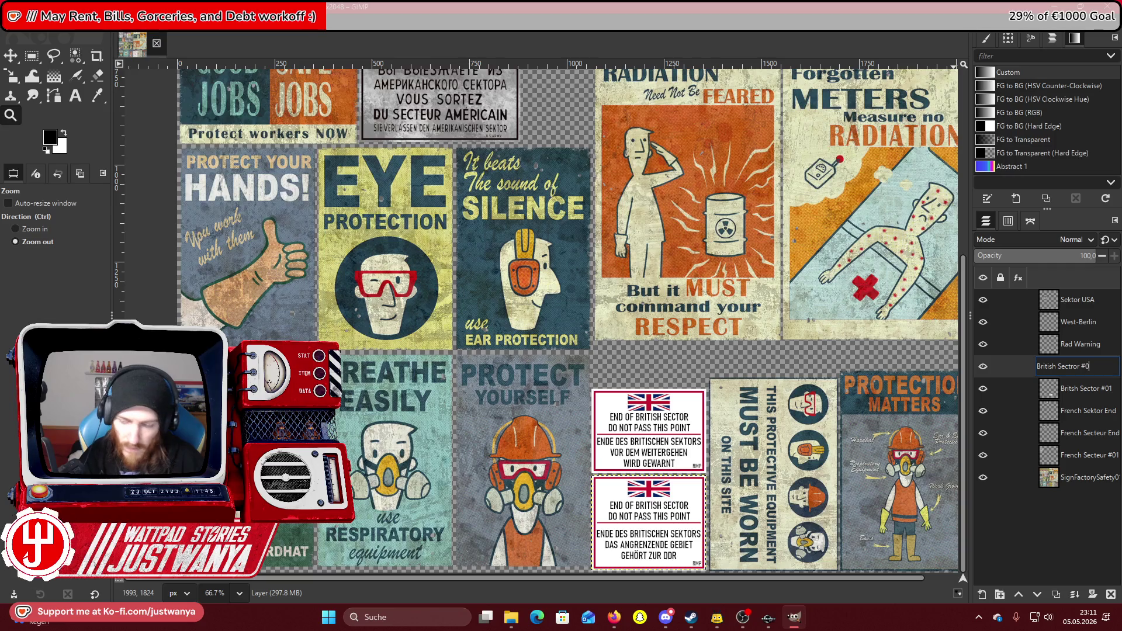
text(2)
key(Return)
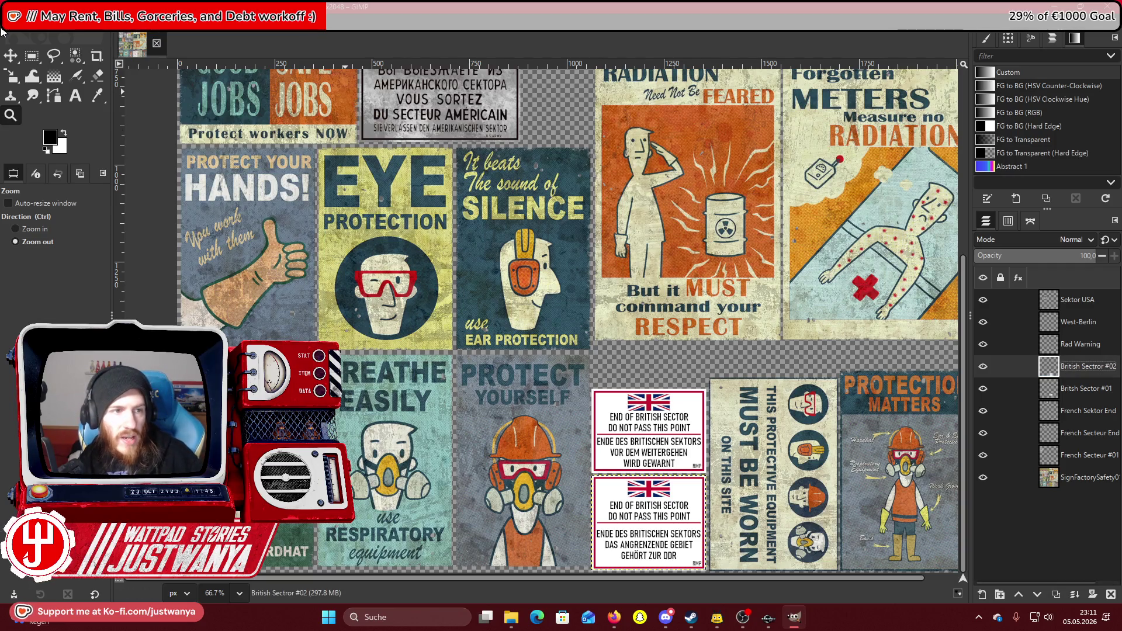
click(4, 26)
click(83, 143)
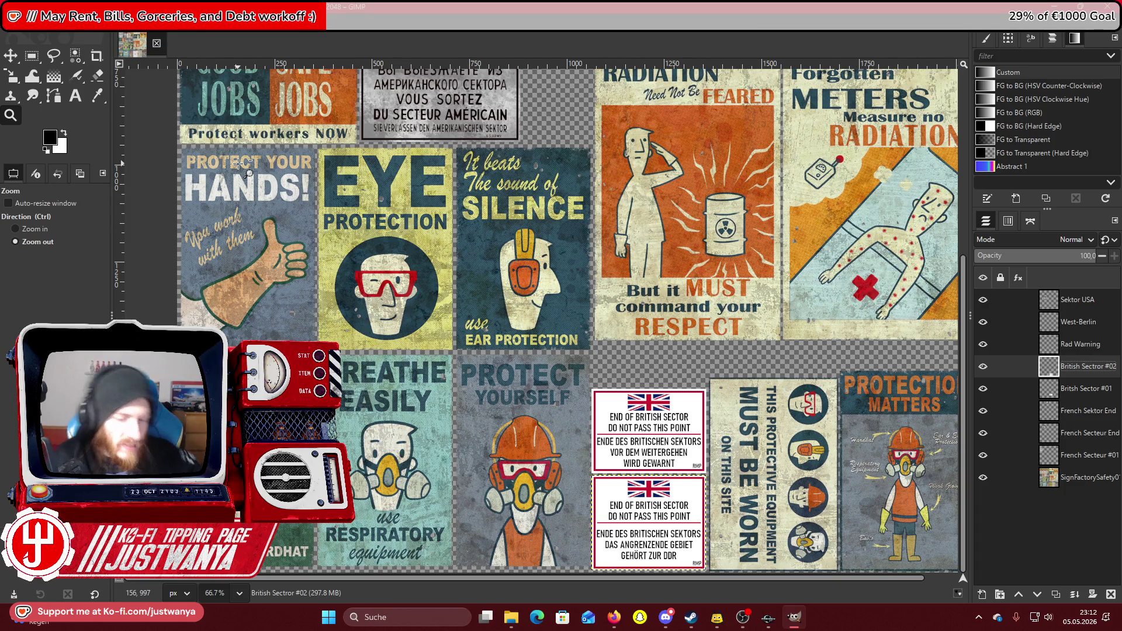
Switch to Firefox and scroll through the Google results and map for Mittenwald, Bavaria.
key(alt+Tab)
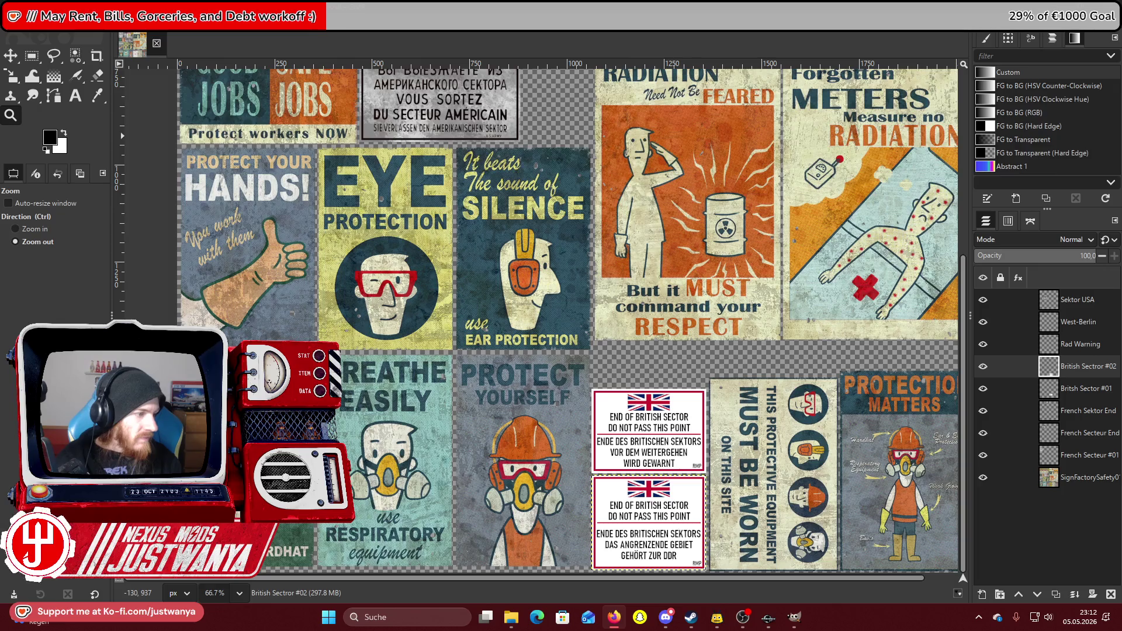
key(alt+Tab)
scroll(665, 348, down, 5)
scroll(648, 348, down, 3)
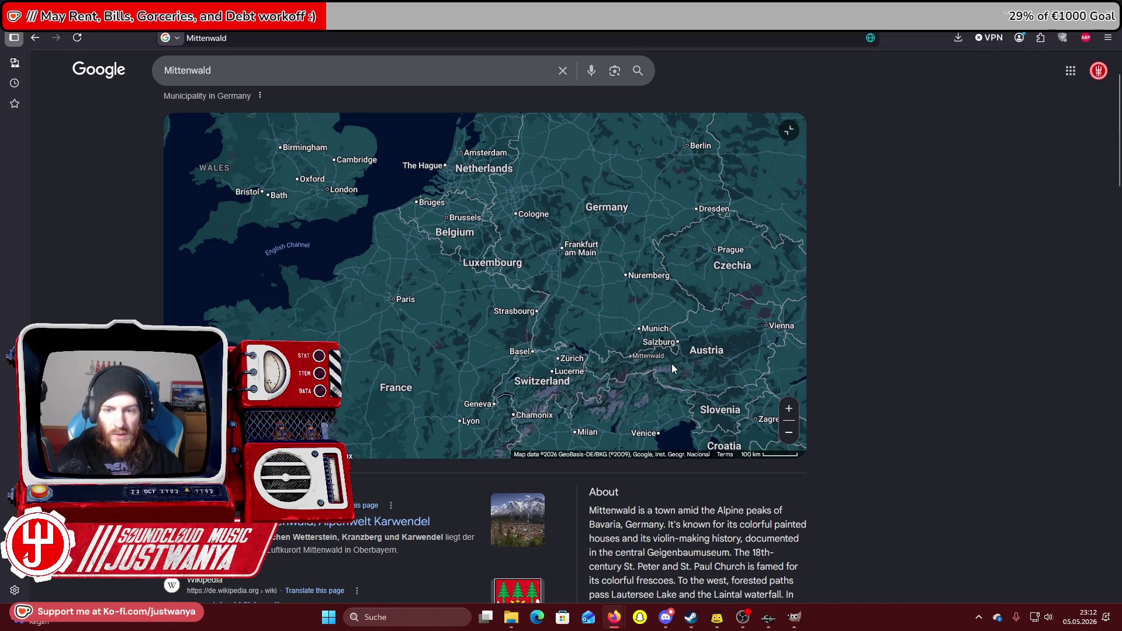
Zoom the Google map in and out around Mittenwald, then return to the sign sheet.
scroll(672, 368, up, 10)
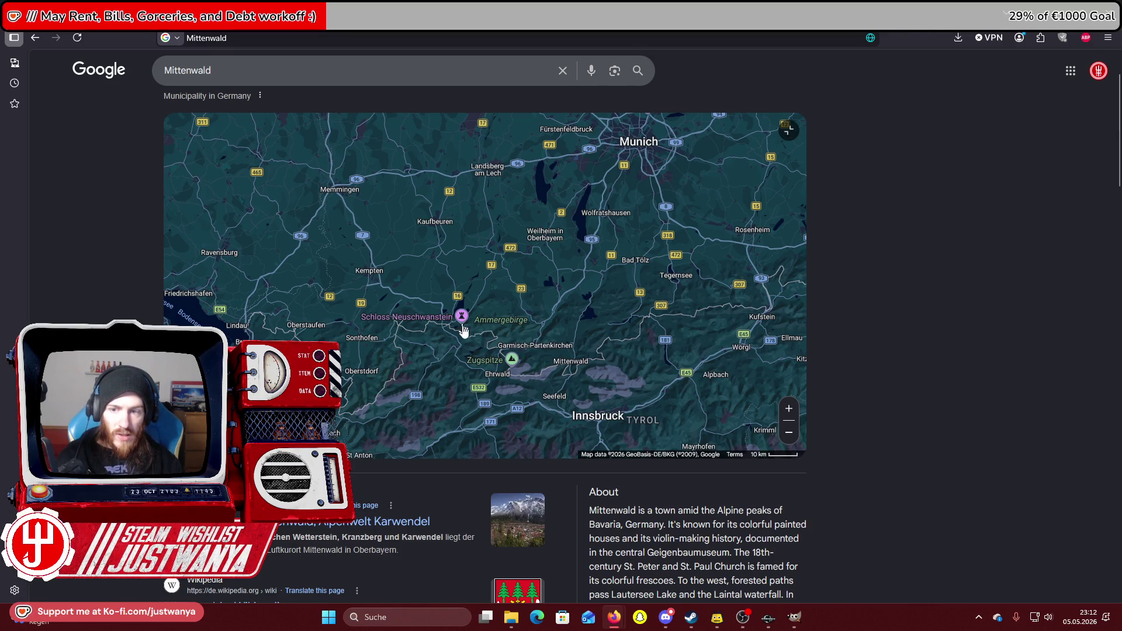
scroll(648, 287, down, 1)
scroll(499, 298, down, 1)
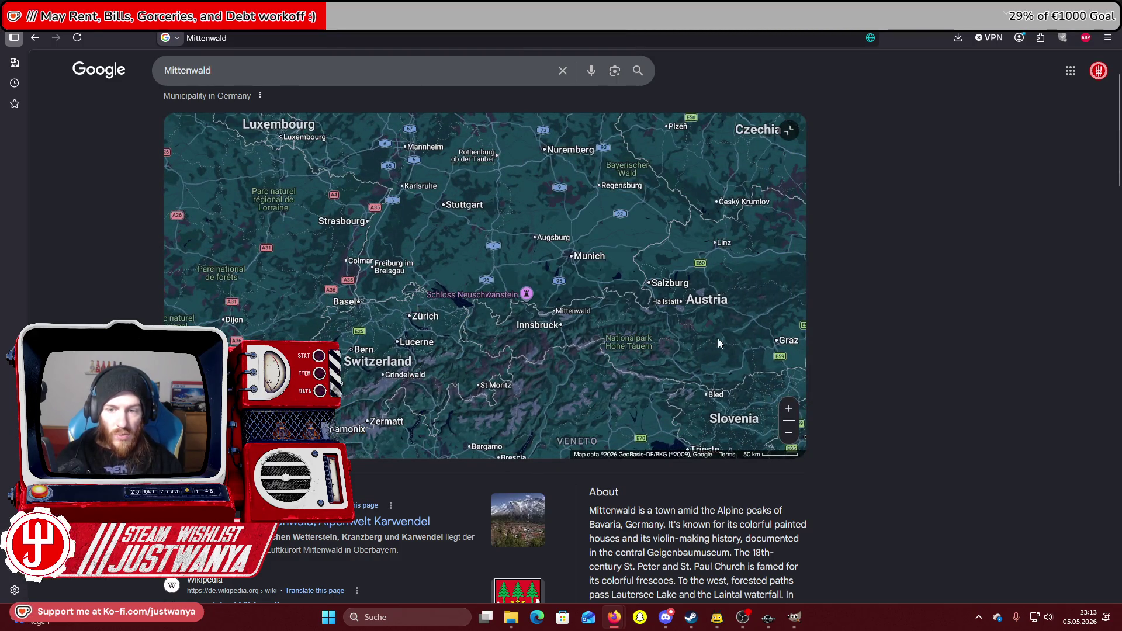
scroll(513, 326, down, 1)
scroll(693, 341, down, 1)
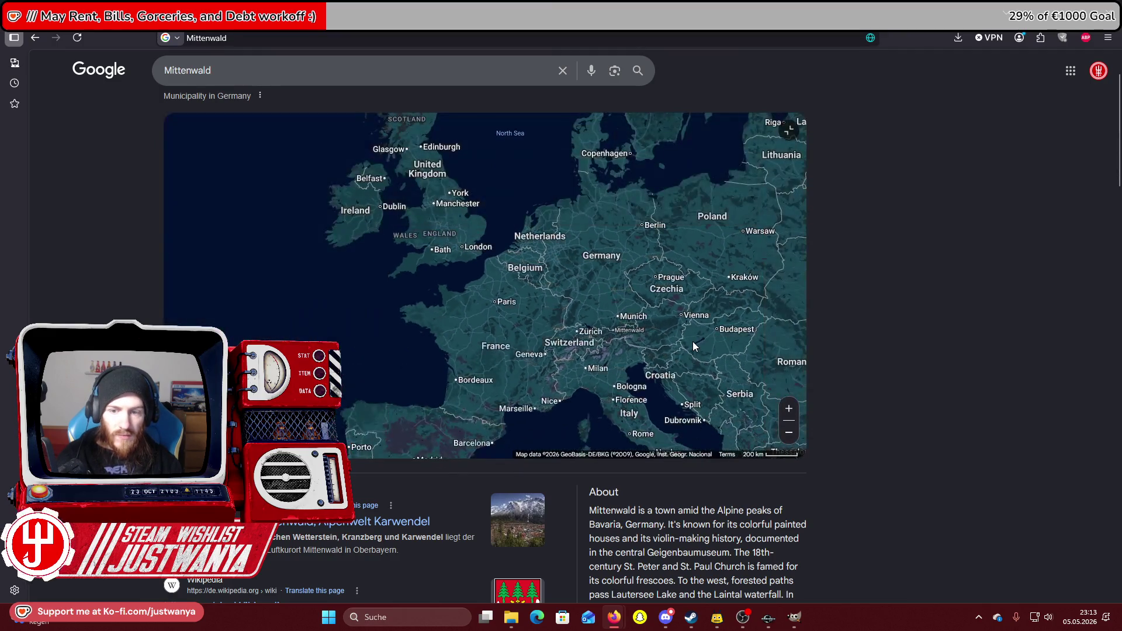
key(alt+Tab)
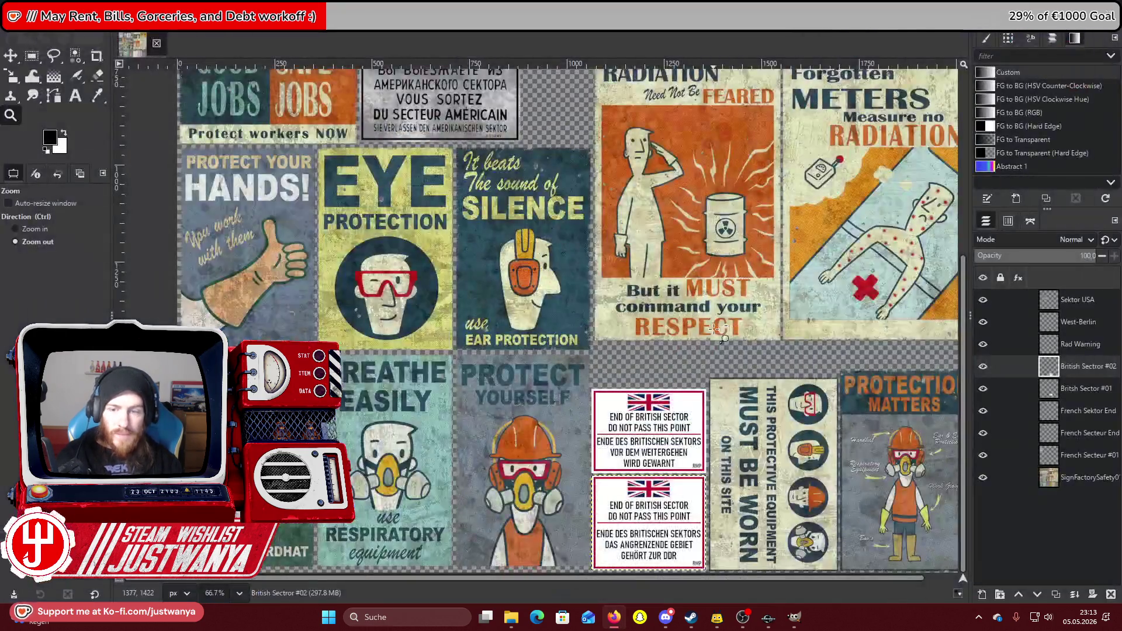
Try spraying dark brown speckles on the lower British sign, then undo them.
right_click(1080, 372)
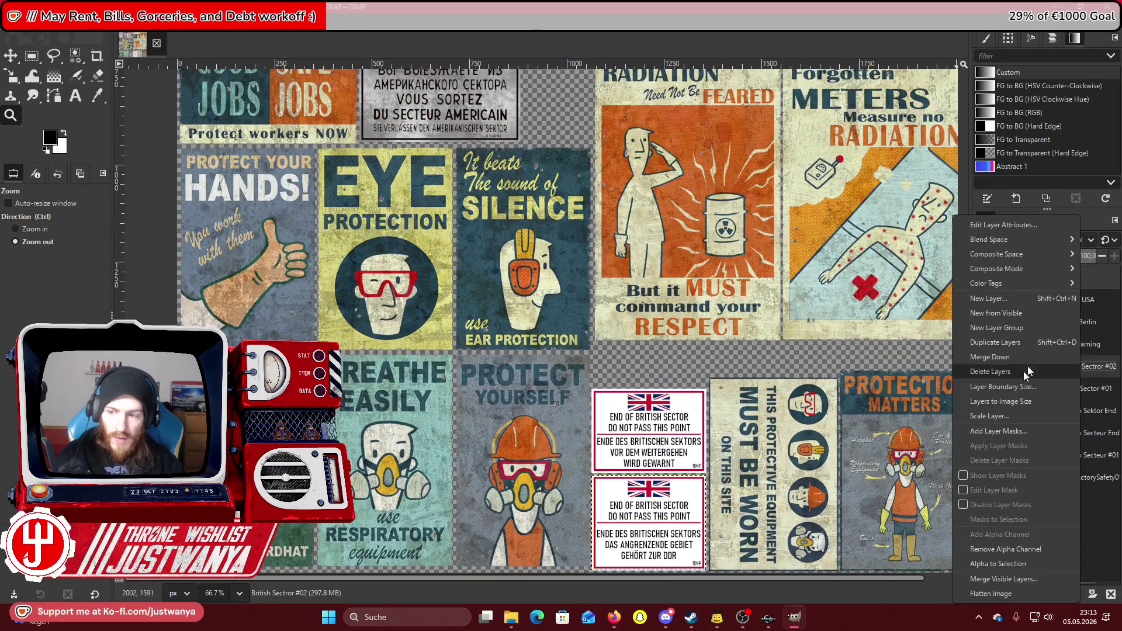
click(974, 543)
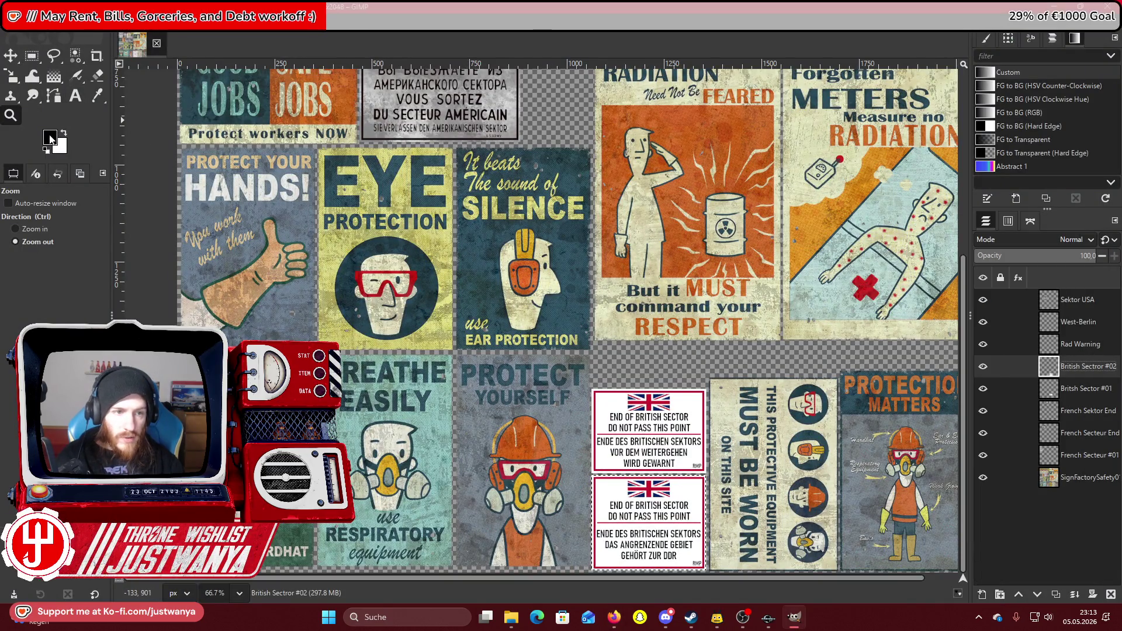
click(51, 140)
click(616, 392)
click(649, 444)
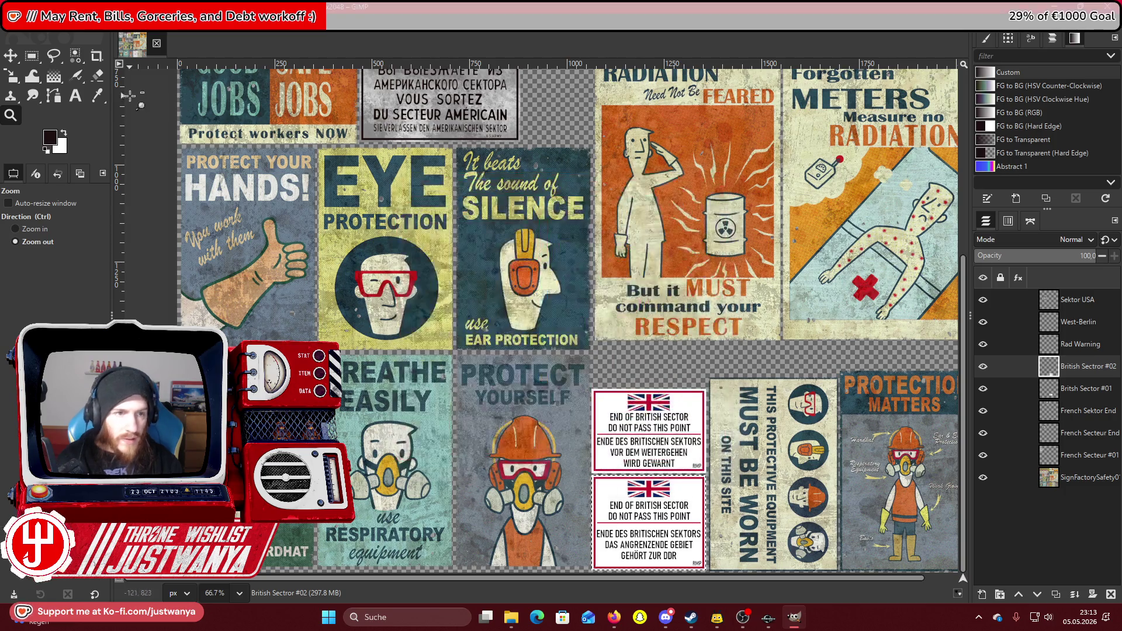
click(76, 75)
mouse_move(619, 503)
mouse_down()
mouse_move(657, 522)
mouse_move(578, 543)
mouse_move(576, 561)
mouse_move(568, 519)
mouse_up()
key(ctrl+z)
Zoom in closely on the two British Sector signs.
click(10, 115)
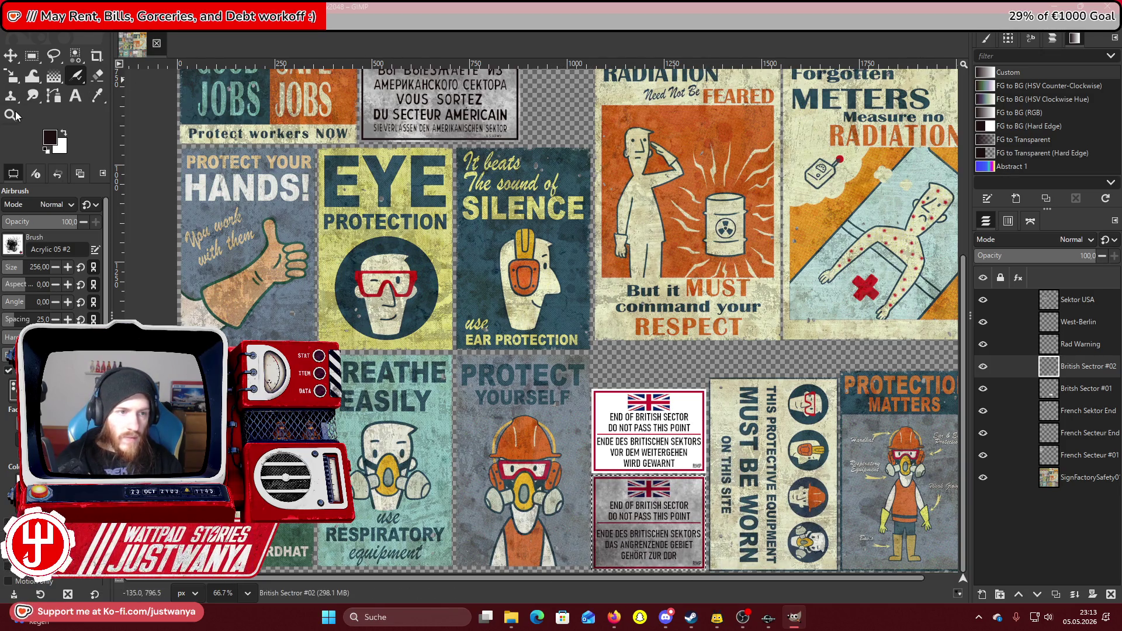
click(40, 231)
click(651, 521)
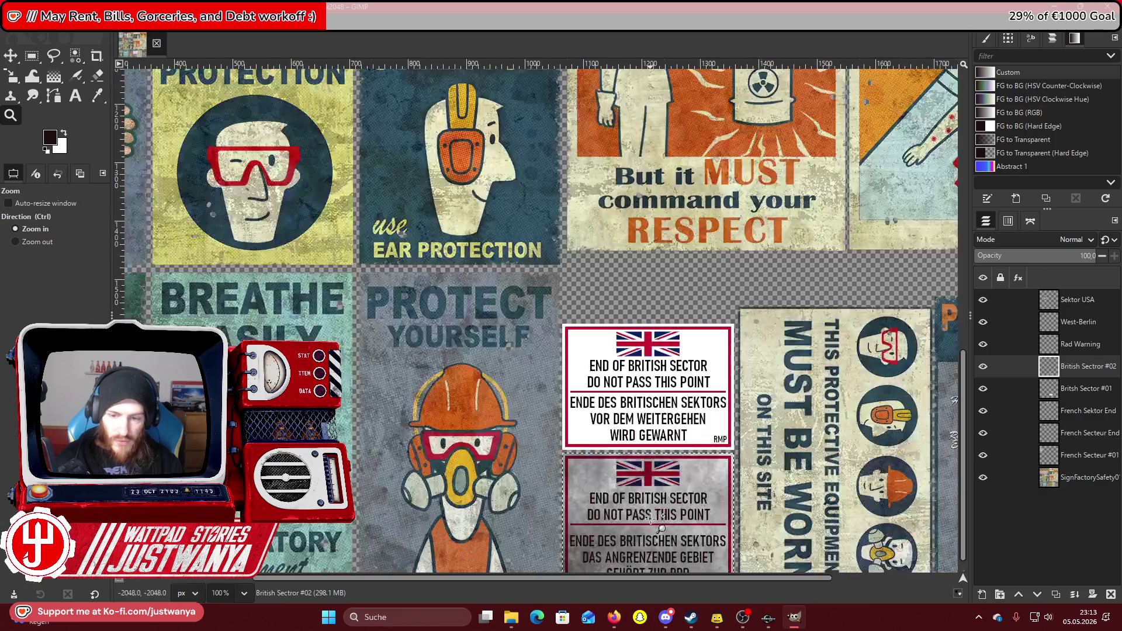
click(652, 520)
scroll(651, 521, down, 2)
click(653, 521)
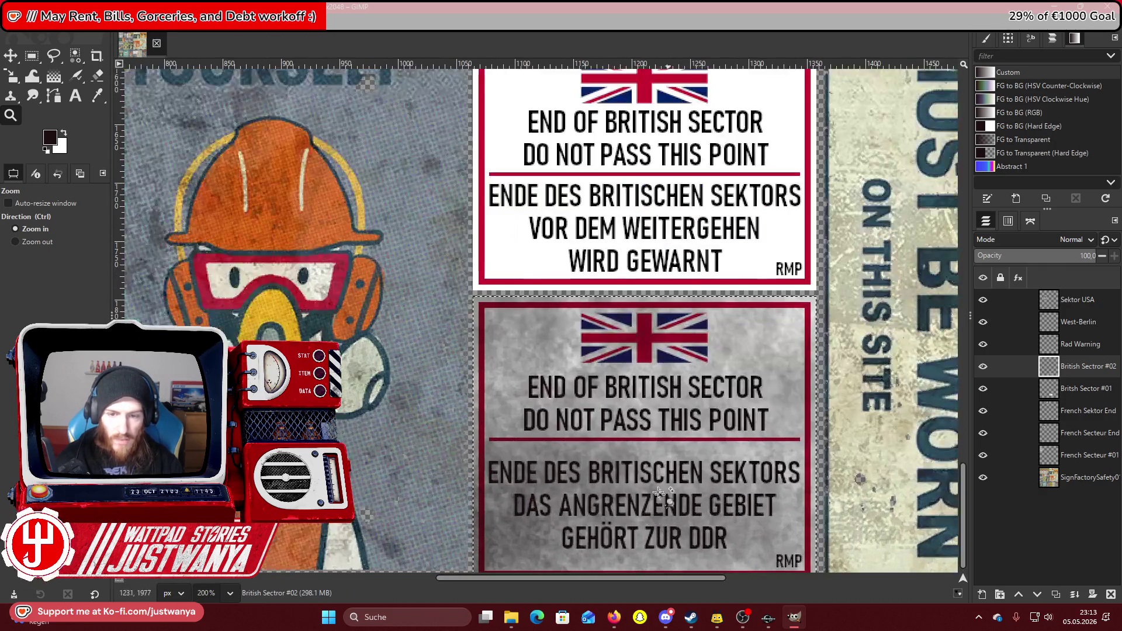
click(29, 55)
scroll(384, 269, down, 1)
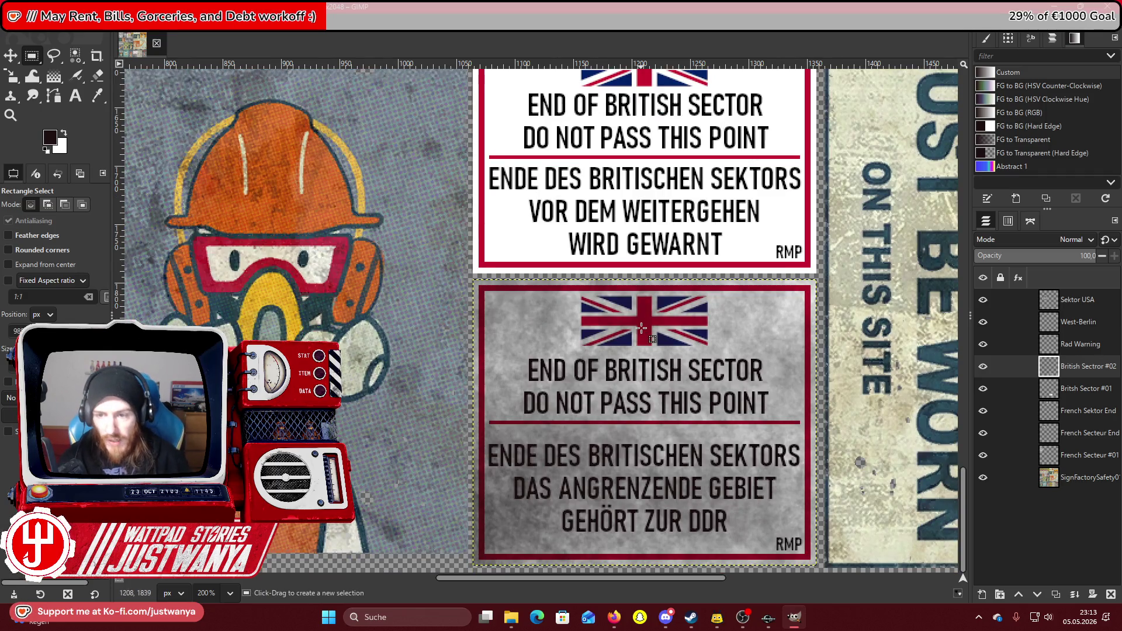
On the British Sector #01 layer, airbrush grey mottling across the white sign.
click(1079, 391)
right_click(1079, 391)
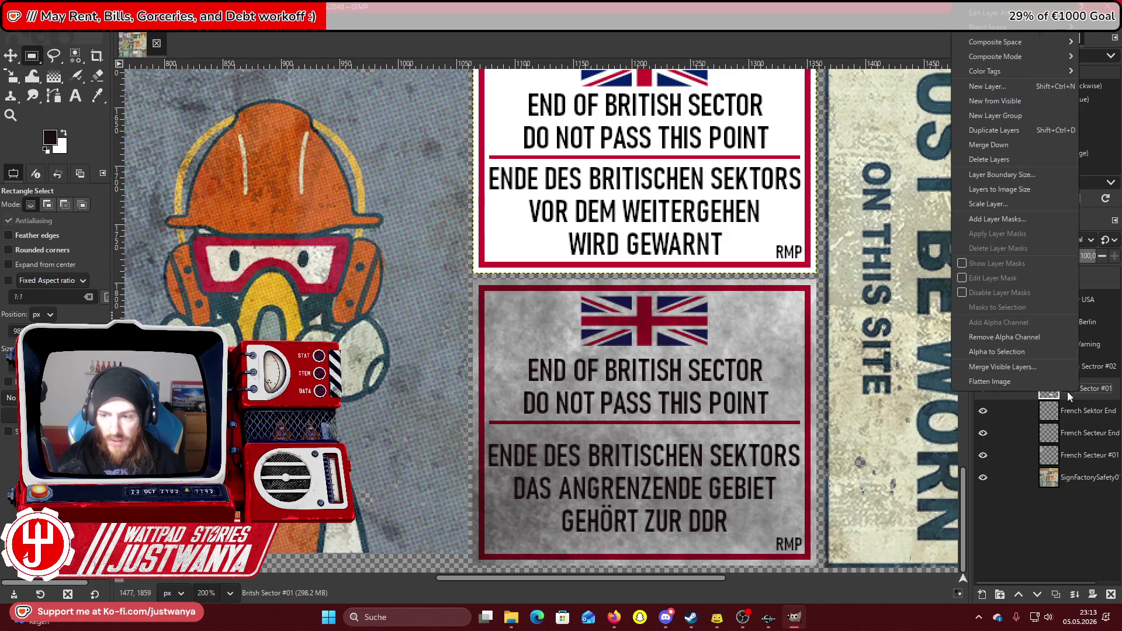
click(715, 377)
scroll(715, 377, up, 5)
key(a)
mouse_move(514, 222)
mouse_down()
mouse_move(585, 263)
mouse_move(540, 283)
mouse_move(584, 362)
mouse_move(497, 467)
mouse_move(672, 380)
mouse_move(792, 242)
mouse_move(702, 479)
mouse_move(643, 322)
mouse_move(732, 415)
mouse_up()
scroll(732, 414, down, 3)
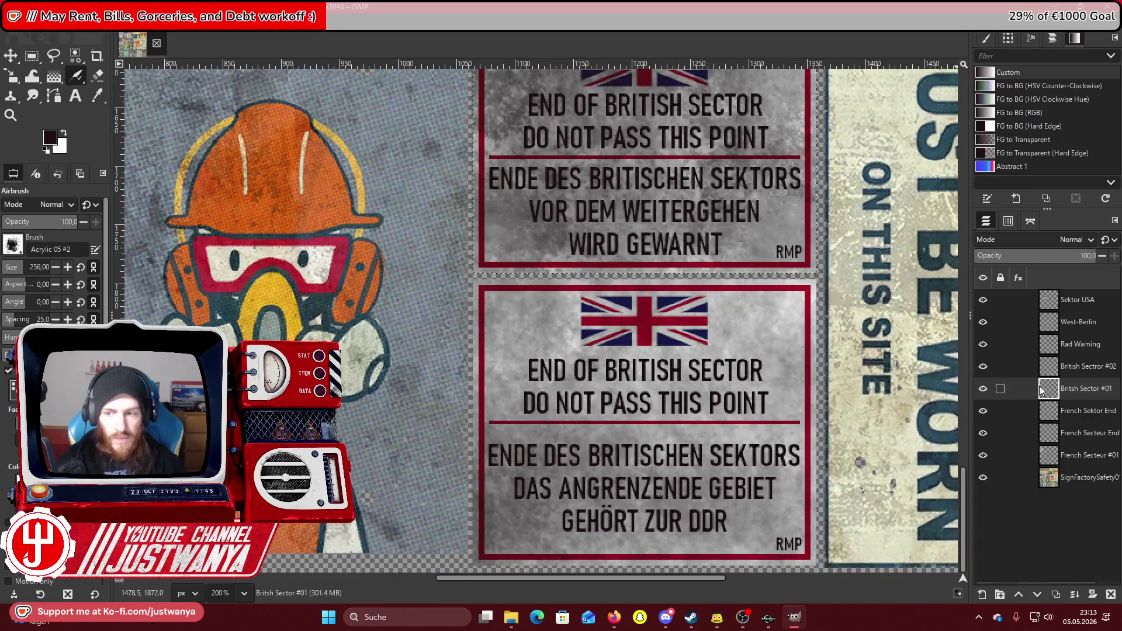
Limit painting to British Sector #02's shapes, then try and undo grey edge speckles.
click(1087, 366)
right_click(1087, 364)
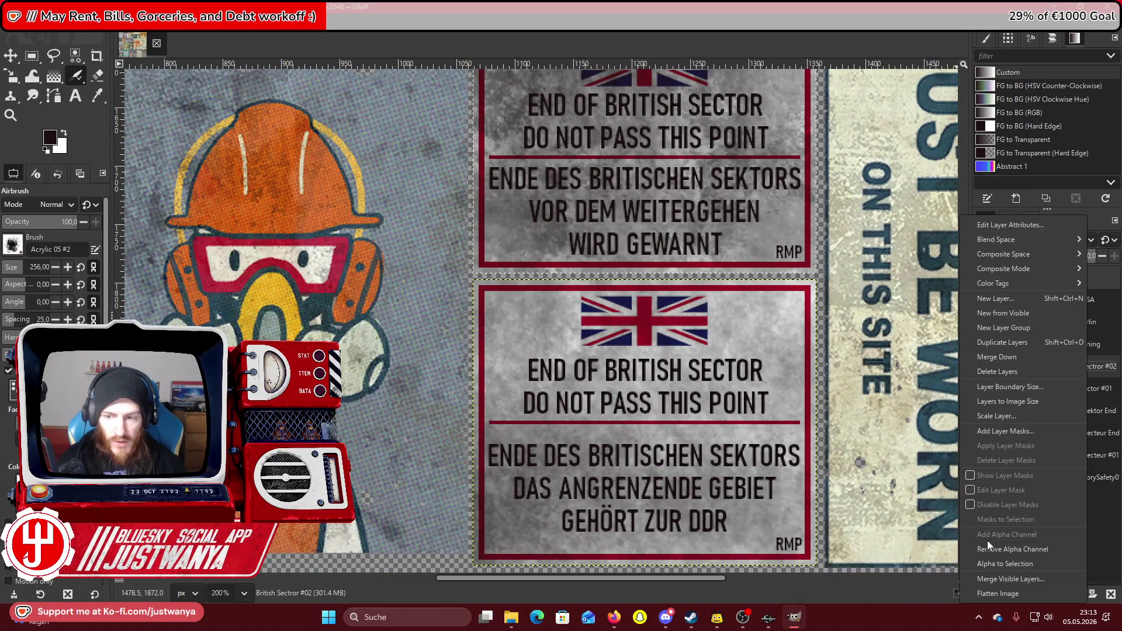
click(985, 563)
mouse_move(702, 327)
mouse_down()
mouse_move(818, 380)
mouse_move(830, 314)
mouse_up()
key(ctrl+z)
drag(561, 175, 479, 280)
key(ctrl+z)
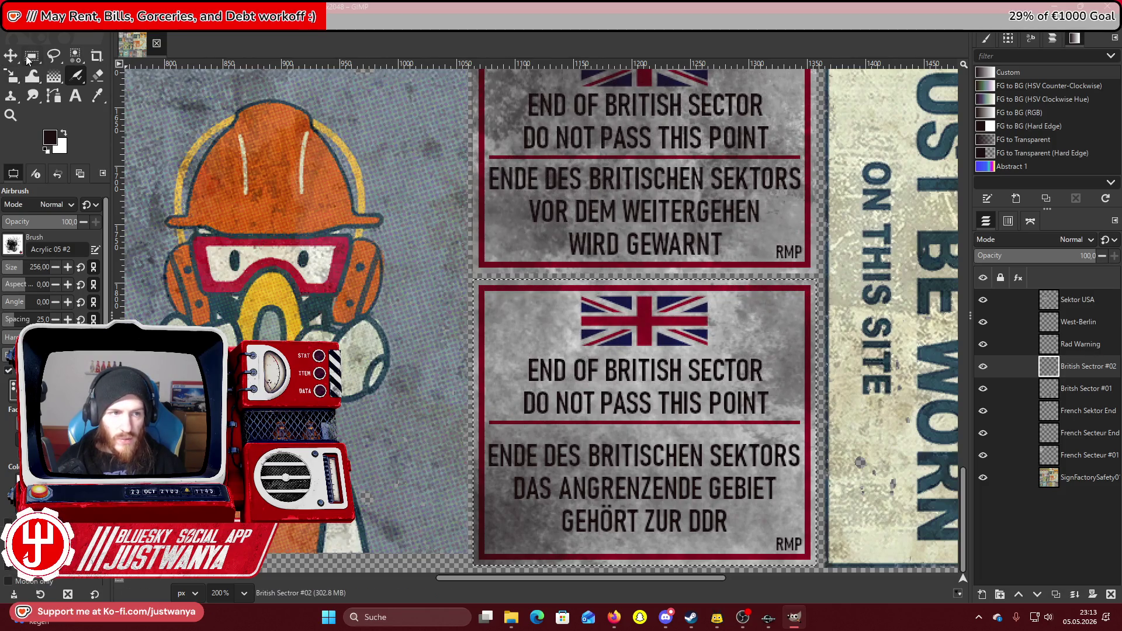
Zoom back out to see the whole sign sheet.
click(30, 57)
scroll(383, 222, up, 2)
click(10, 115)
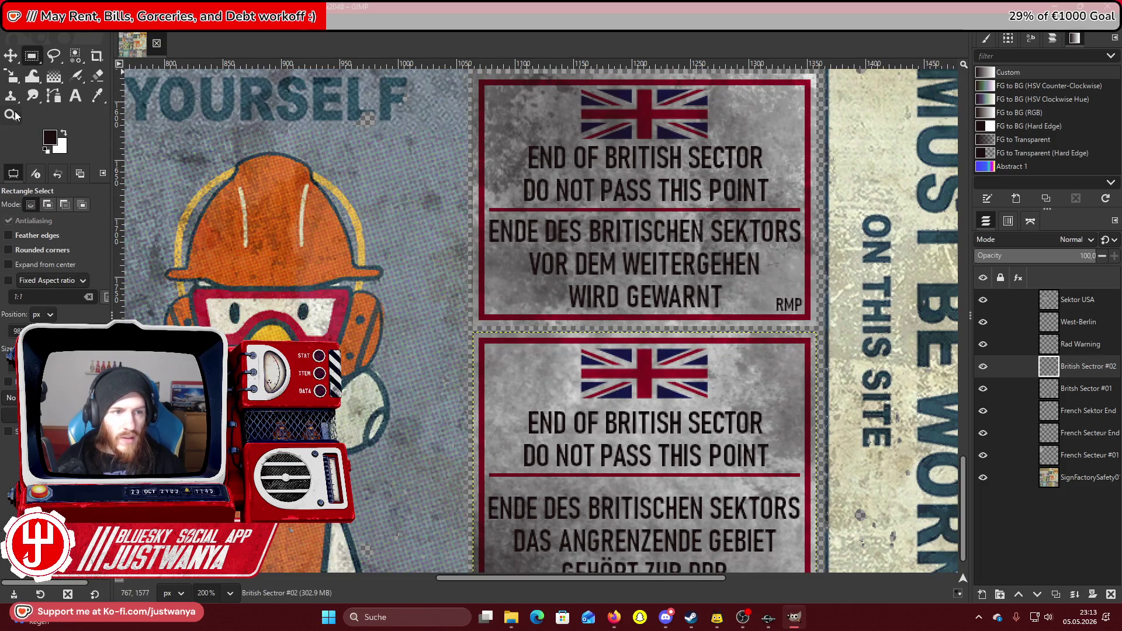
click(587, 305)
click(587, 304)
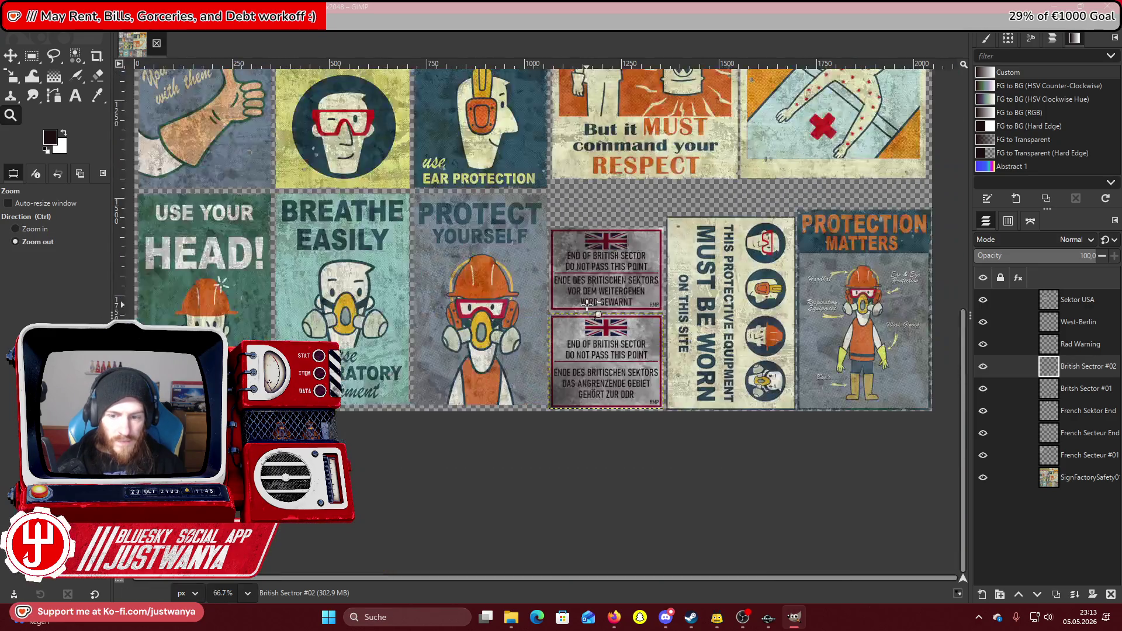
click(588, 304)
scroll(163, 61, up, 4)
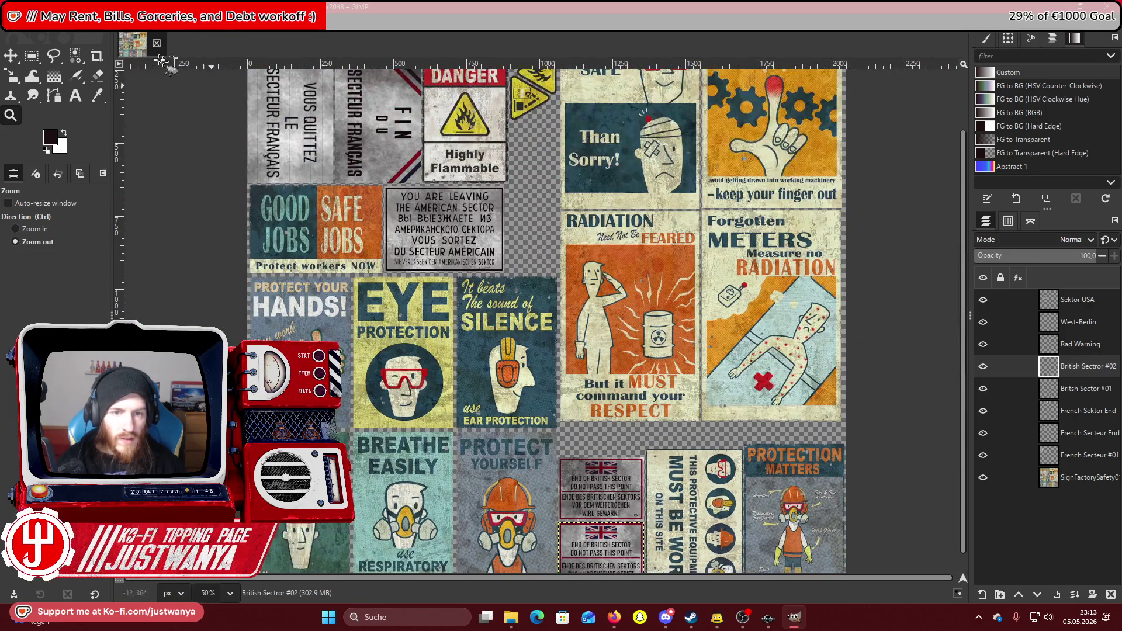
Save the sheet as SignFactorySafety01_d.xcf and bring up the reference sign photos.
click(9, 24)
click(42, 135)
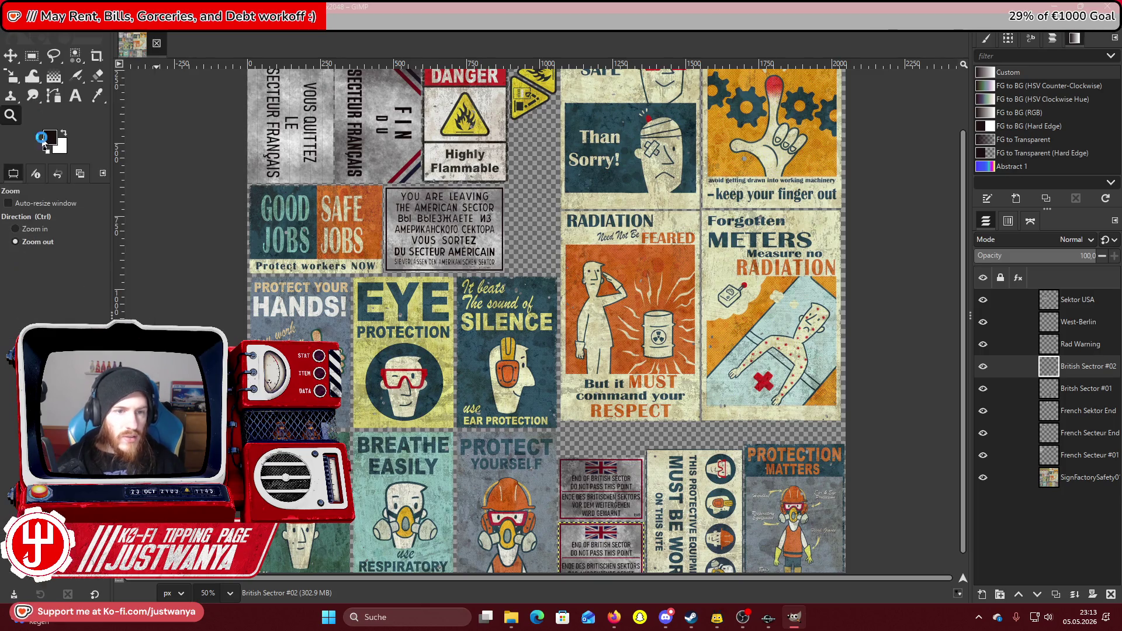
scroll(230, 203, up, 3)
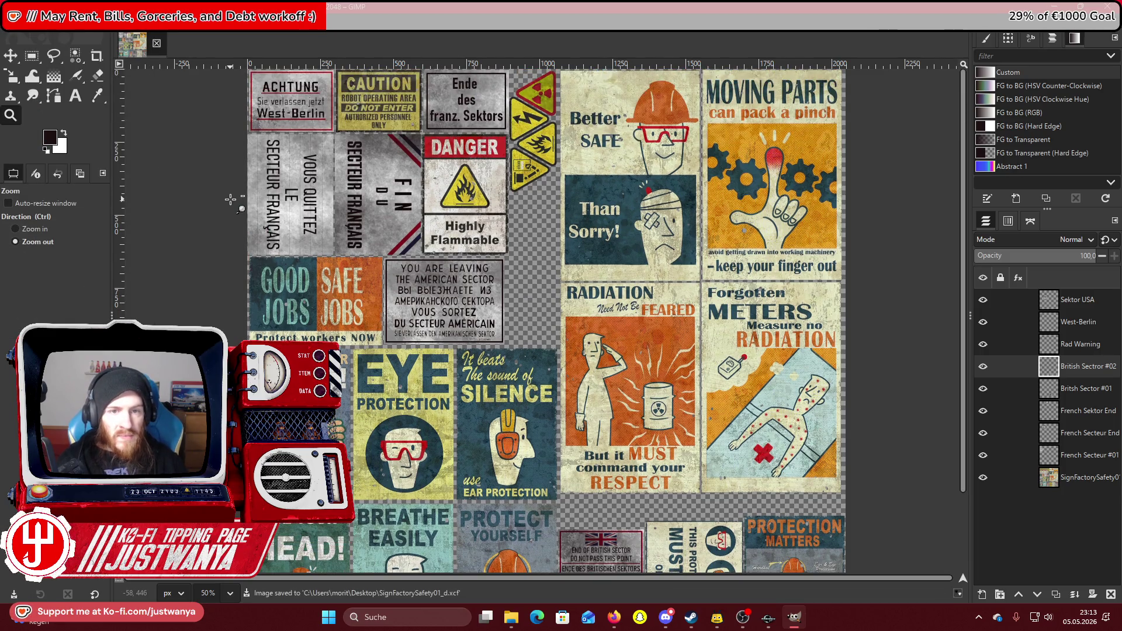
scroll(230, 199, down, 3)
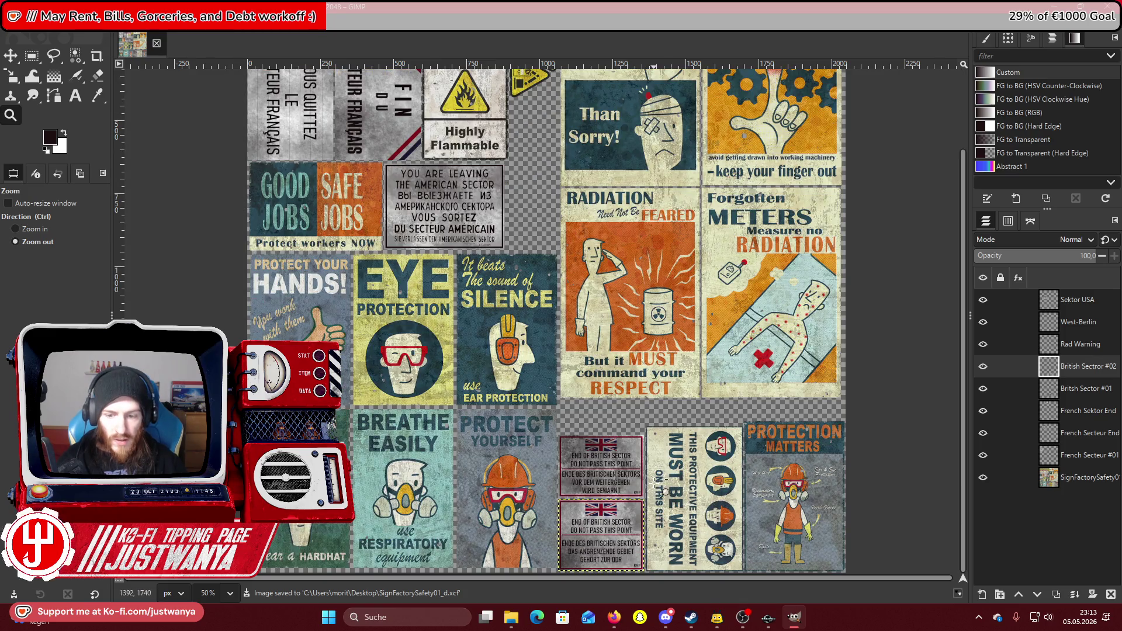
click(666, 619)
Scroll the Sector Panels photos, view the American sector entry sign, then return to GIMP.
click(1095, 304)
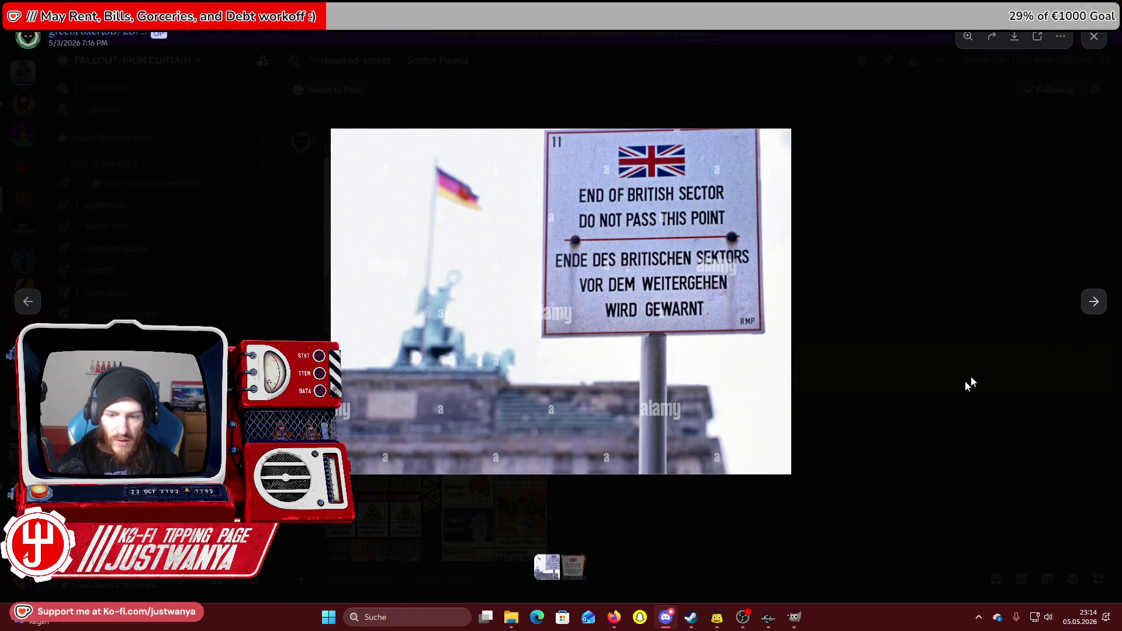
click(716, 439)
scroll(551, 412, down, 10)
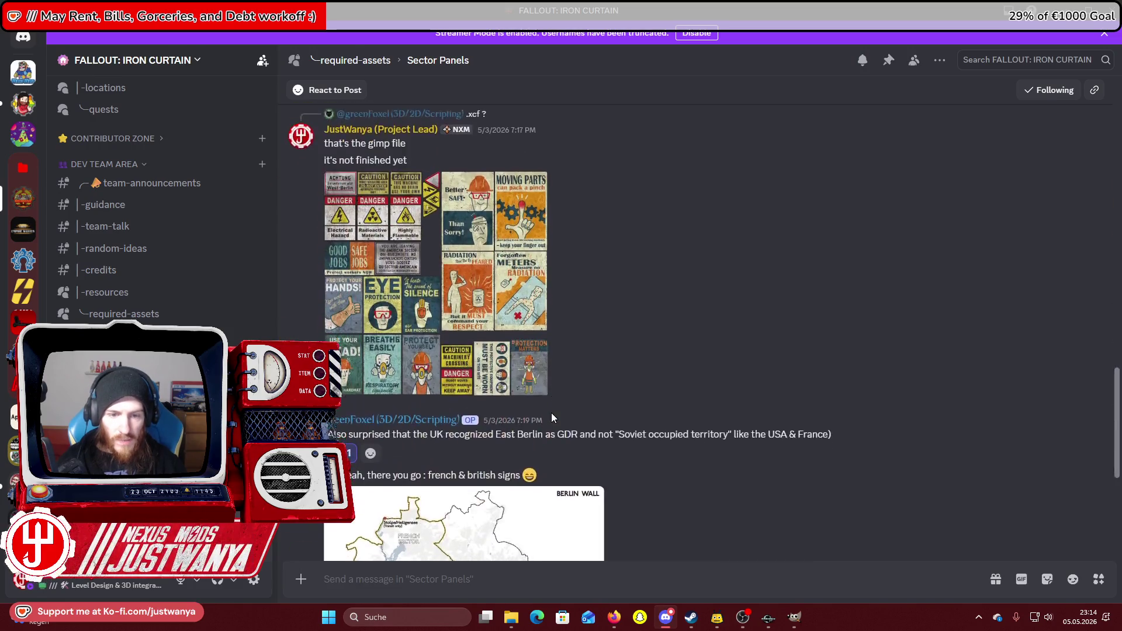
scroll(551, 413, up, 15)
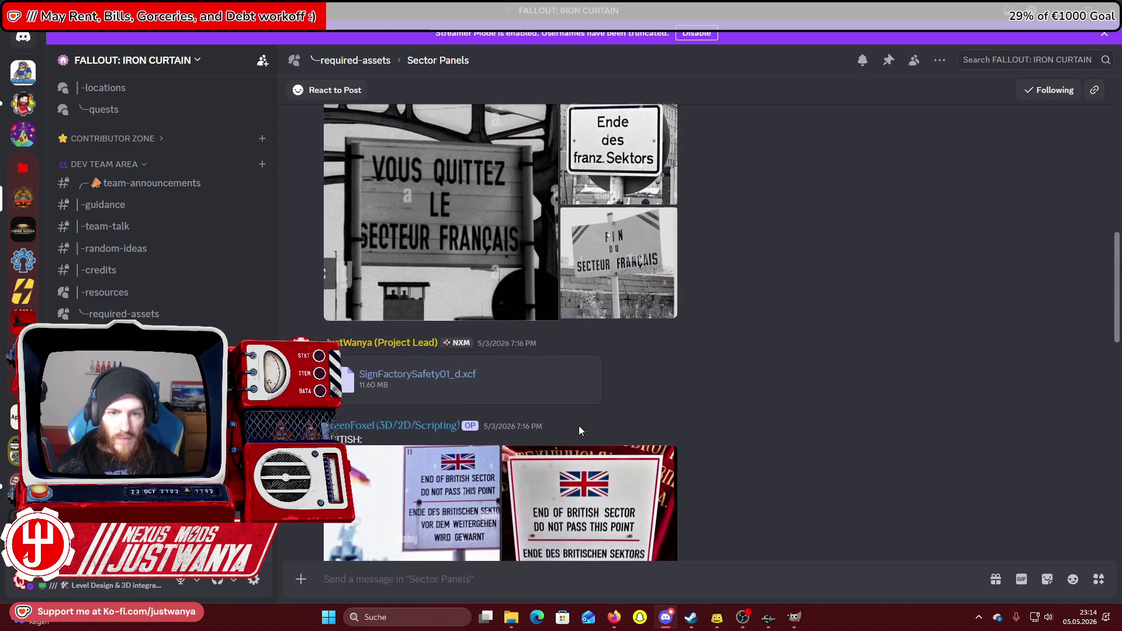
scroll(579, 430, up, 3)
click(584, 281)
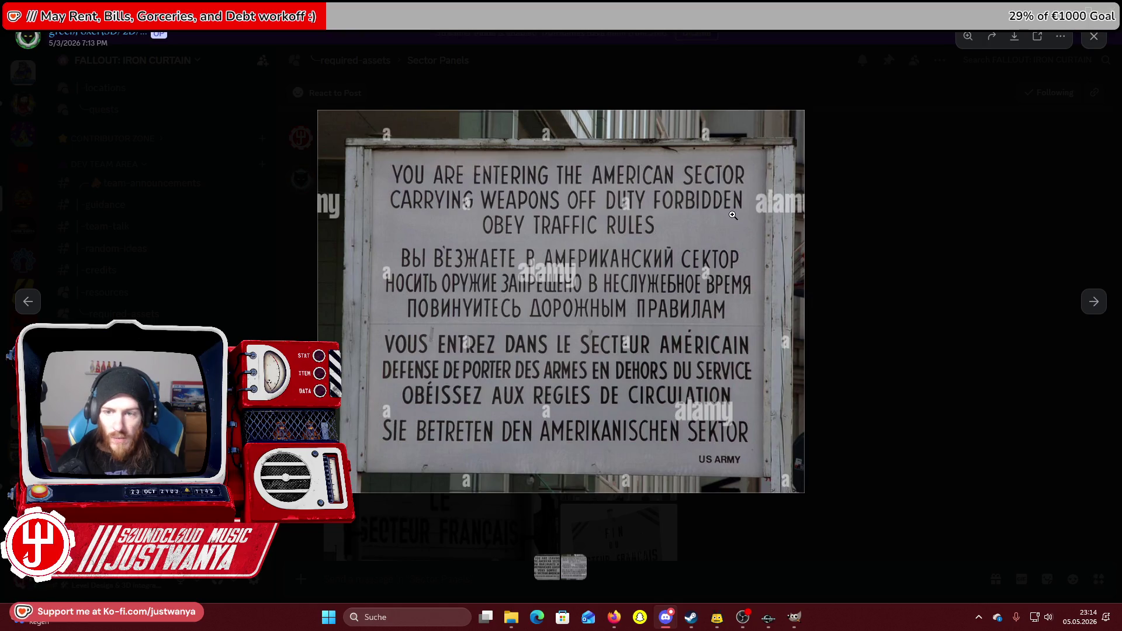
key(Escape)
key(alt+Tab)
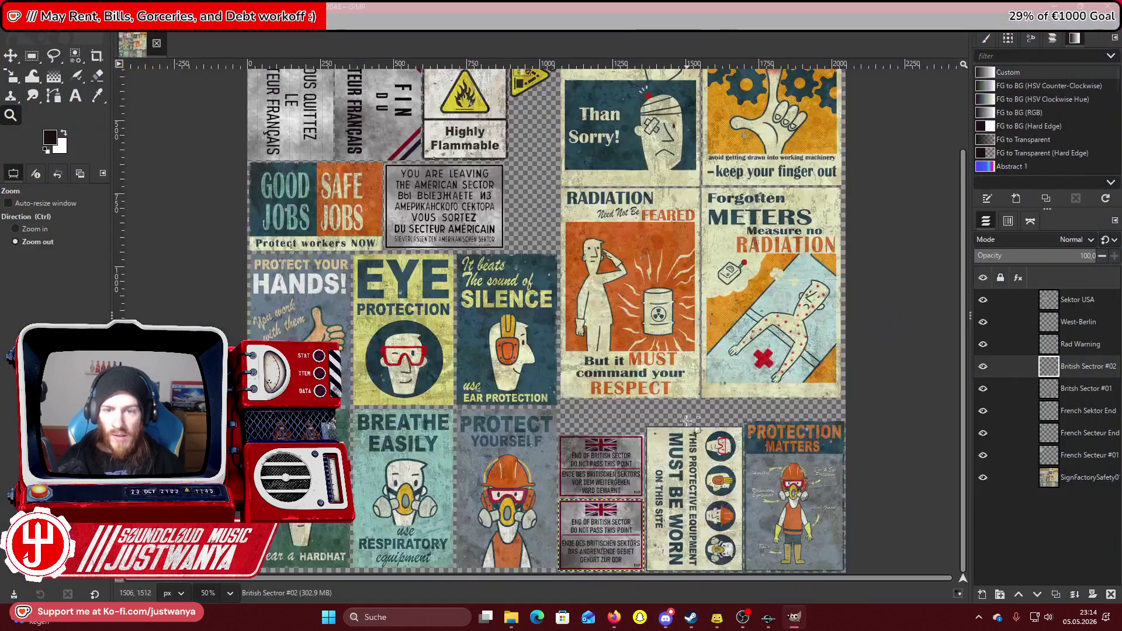
scroll(173, 173, up, 3)
click(16, 228)
click(424, 278)
click(424, 278)
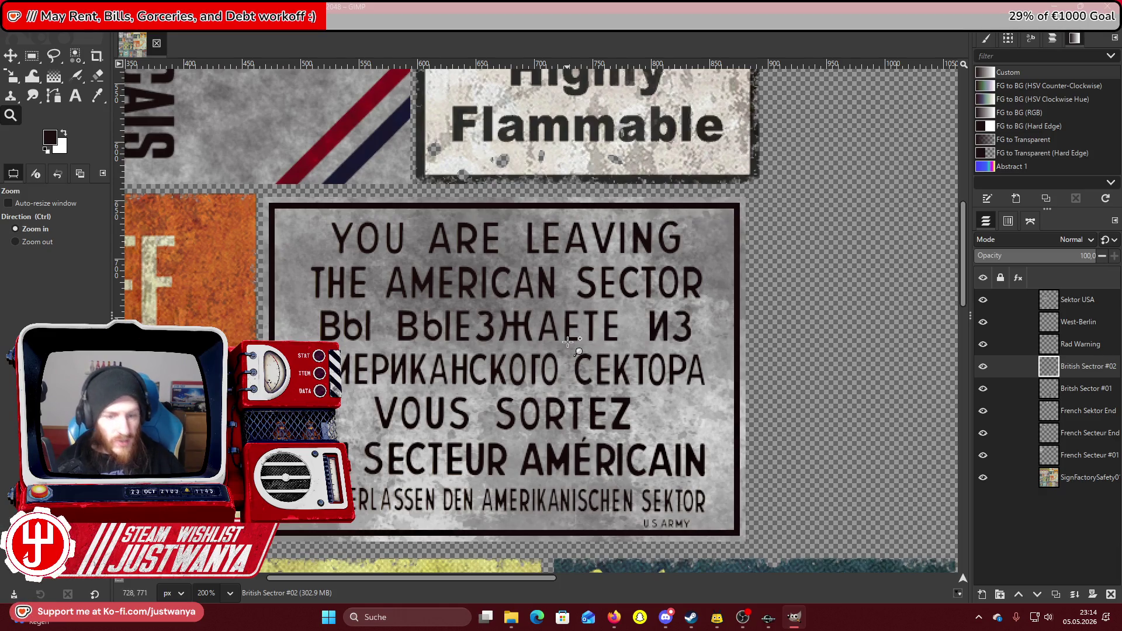
click(14, 242)
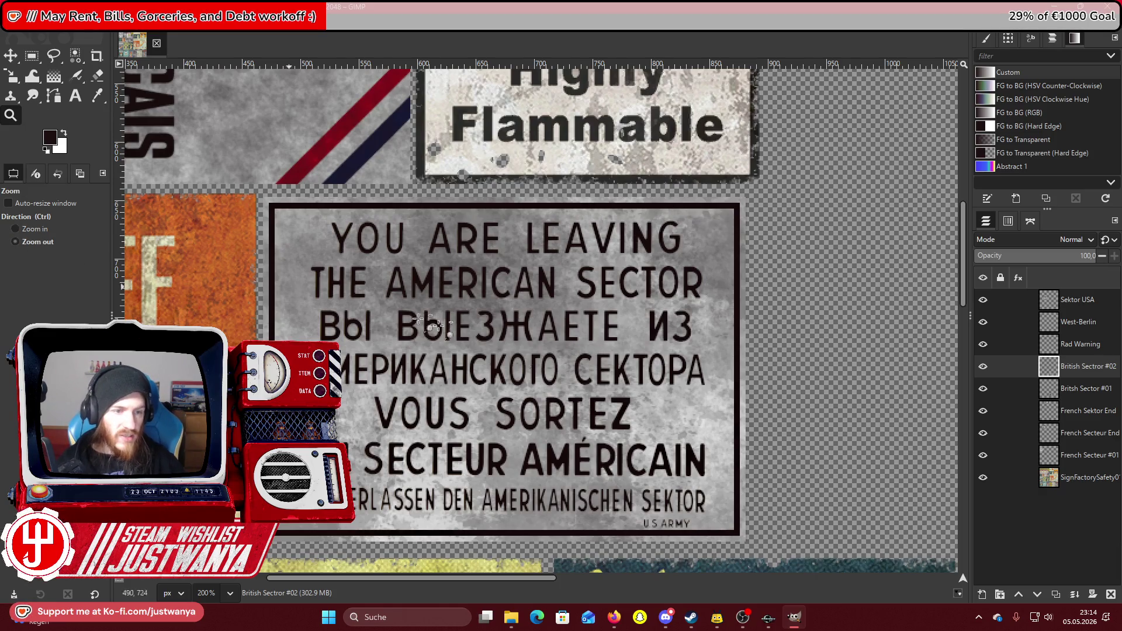
click(546, 370)
click(546, 370)
click(546, 371)
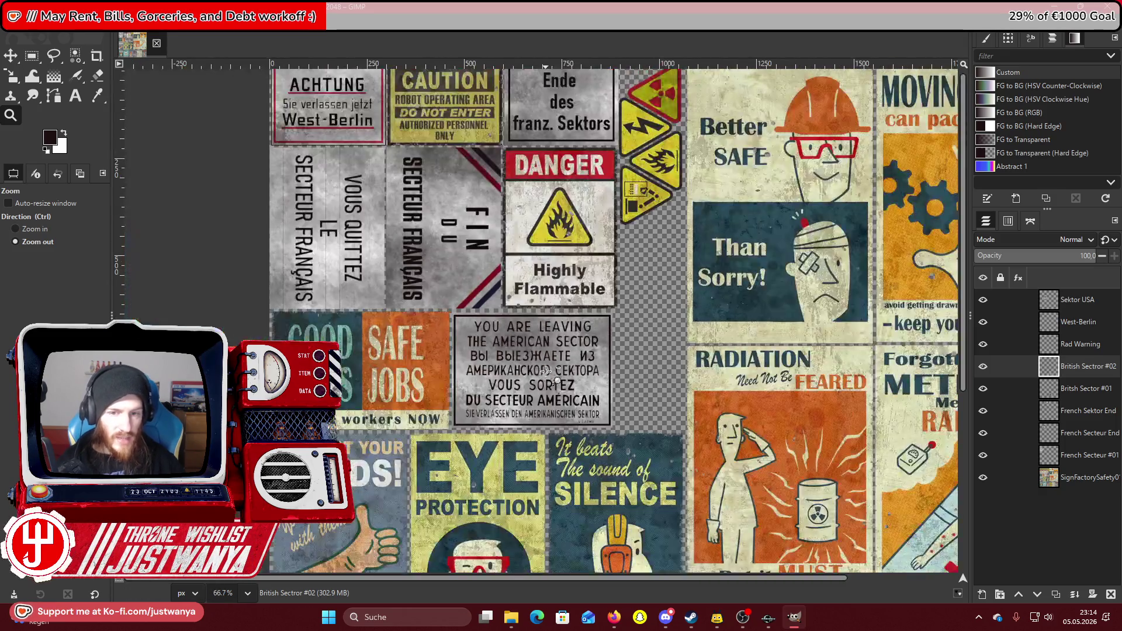
click(546, 371)
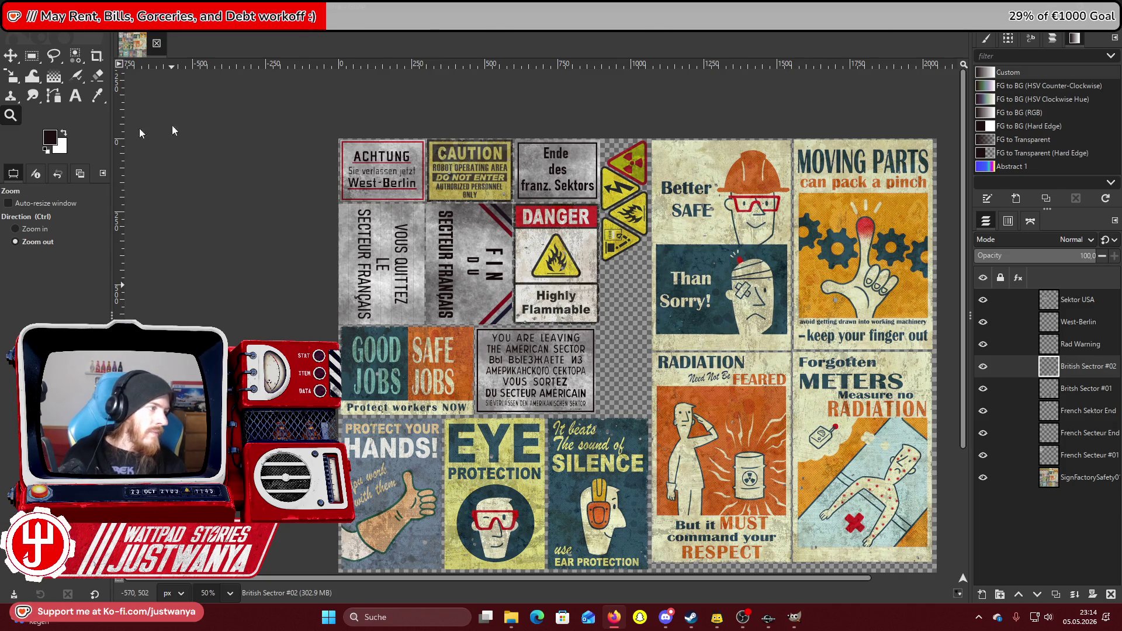
key(alt+Tab)
Open the Wikipedia Checkpoint Charlie sign image full-size and save it as Checkpoint_Charlie_Sign.JPG.
click(241, 117)
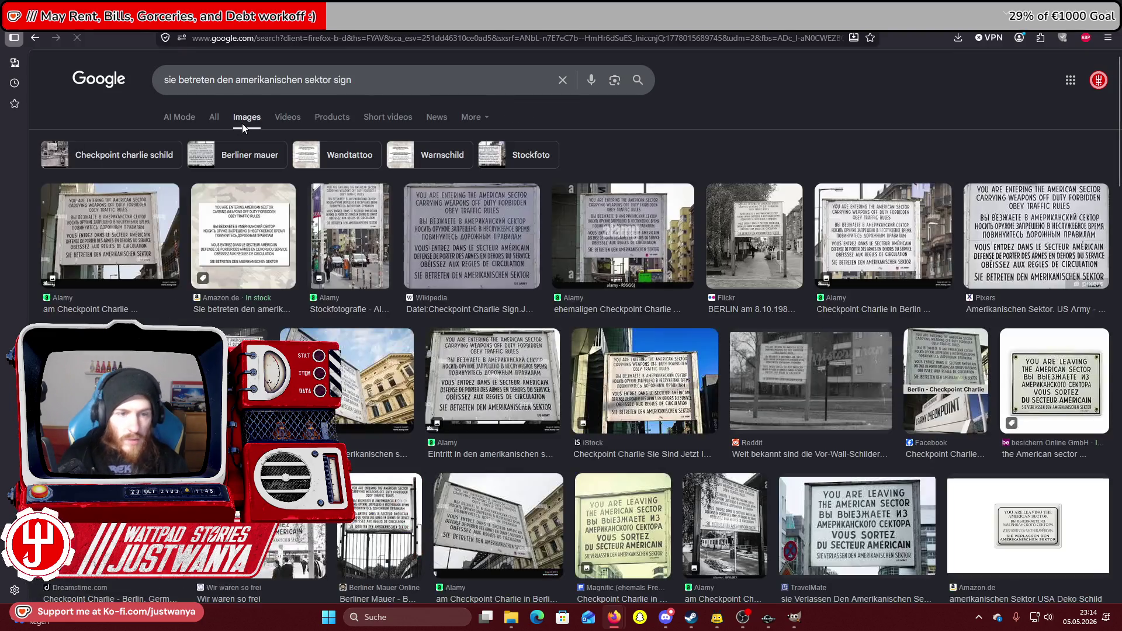
click(480, 251)
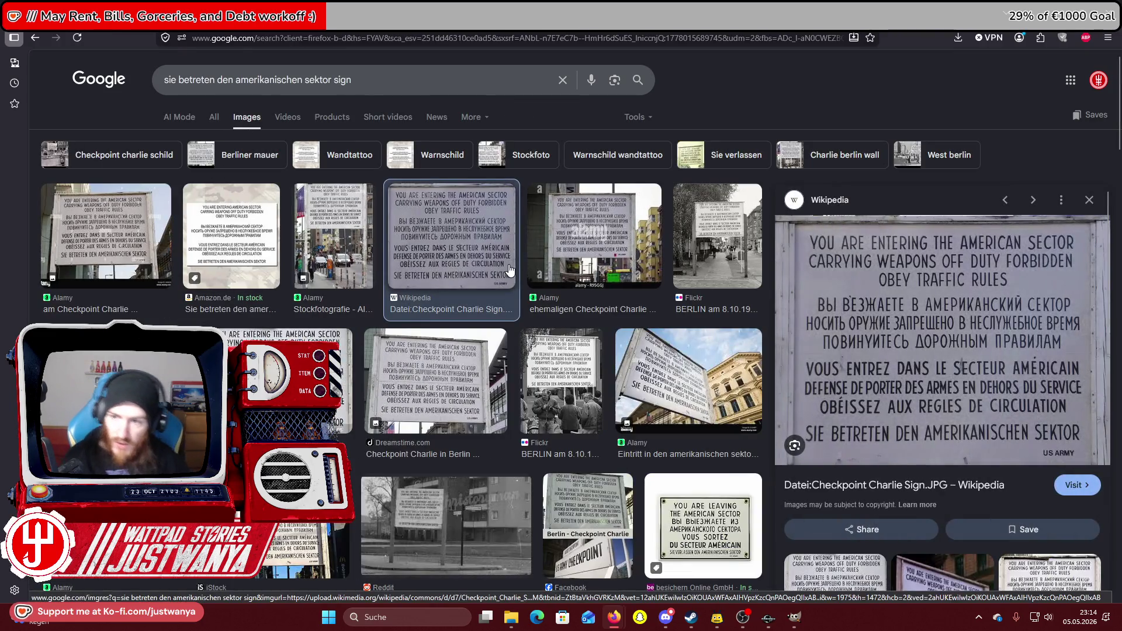
right_click(865, 268)
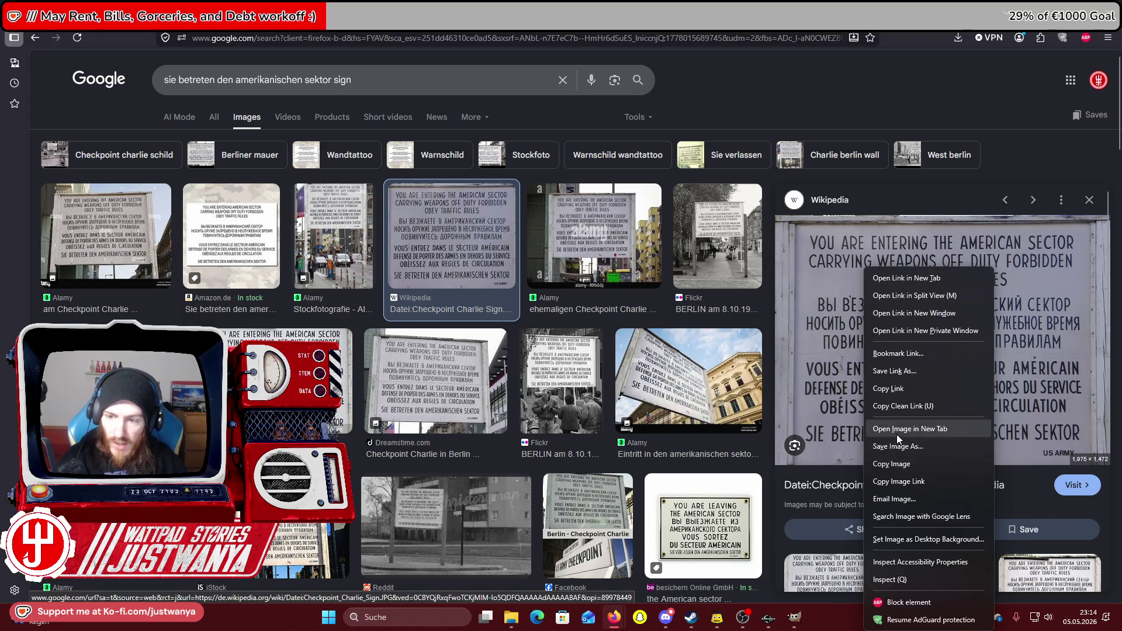
click(896, 434)
right_click(583, 299)
click(629, 347)
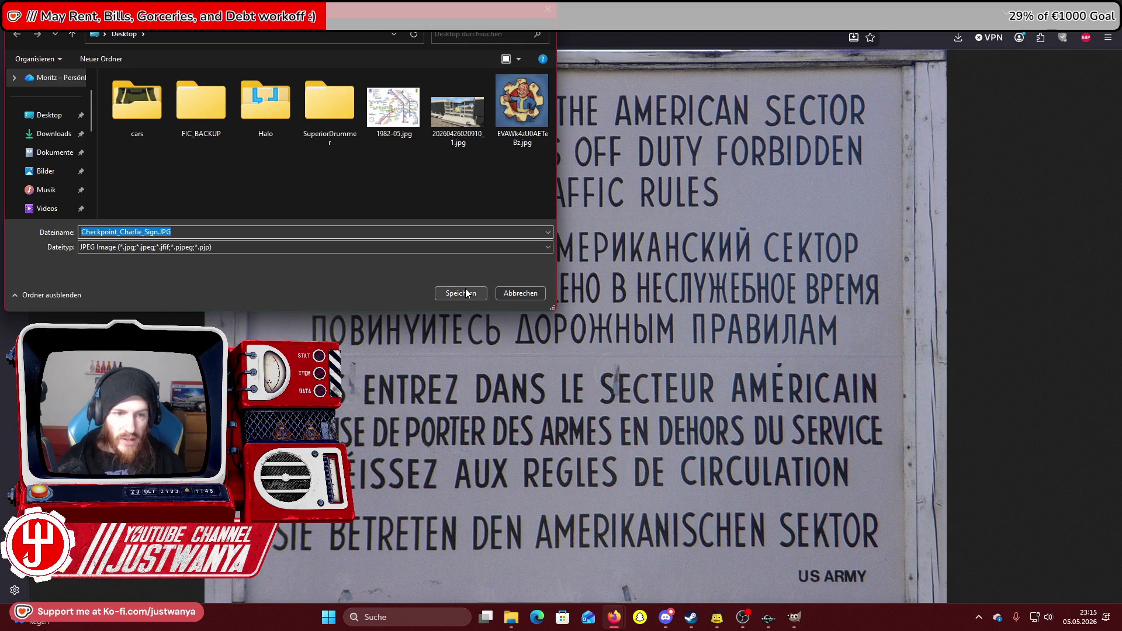
click(466, 292)
click(956, 38)
click(958, 68)
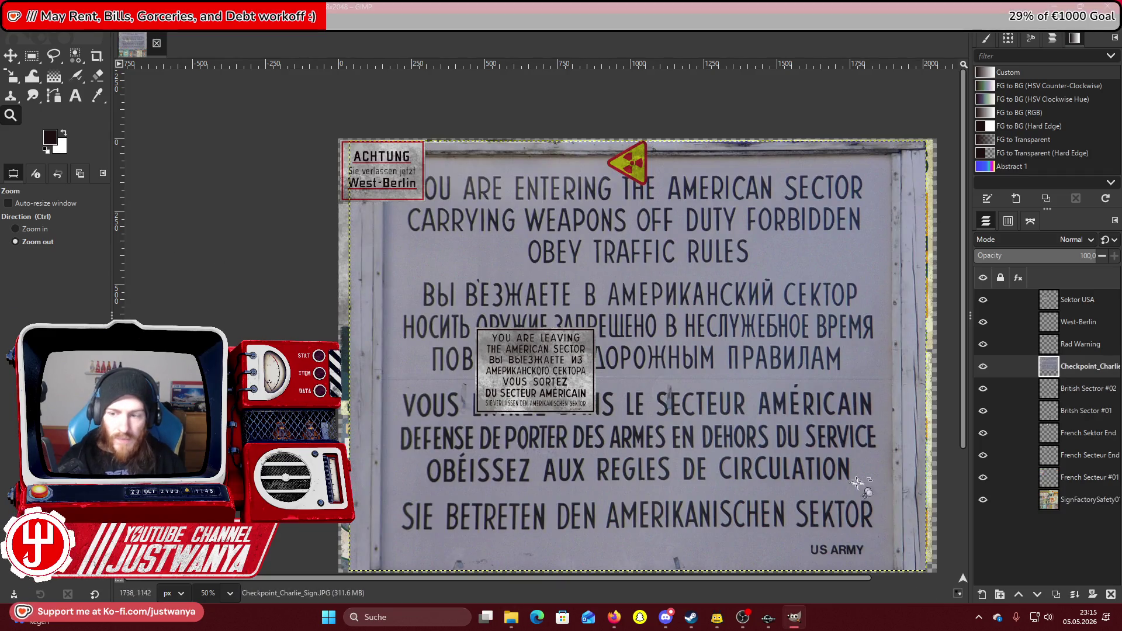
Move the Checkpoint_Charlie layer to the top and turn off all lower layers' visibility.
click(1016, 594)
click(1015, 595)
click(1016, 594)
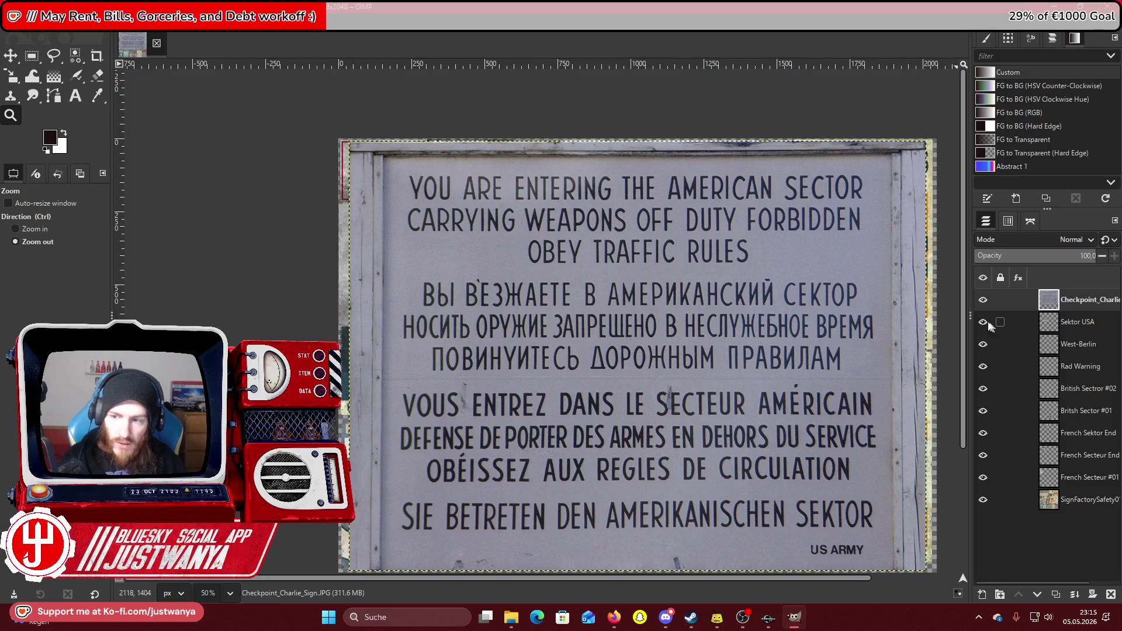
drag(984, 346, 985, 384)
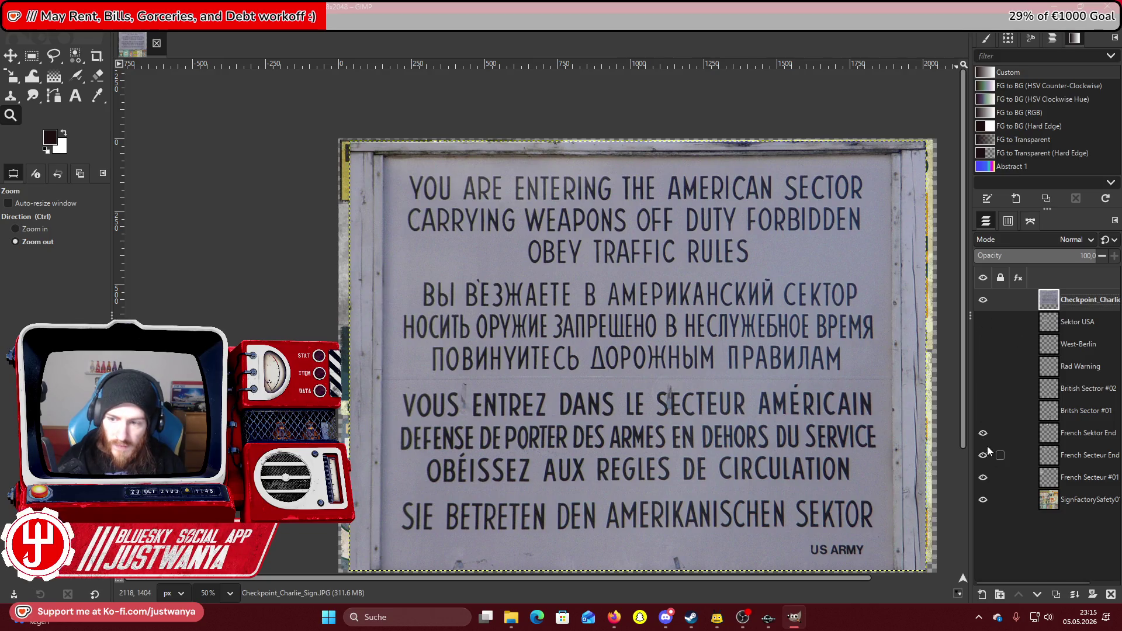
drag(982, 464, 983, 504)
scroll(454, 313, down, 2)
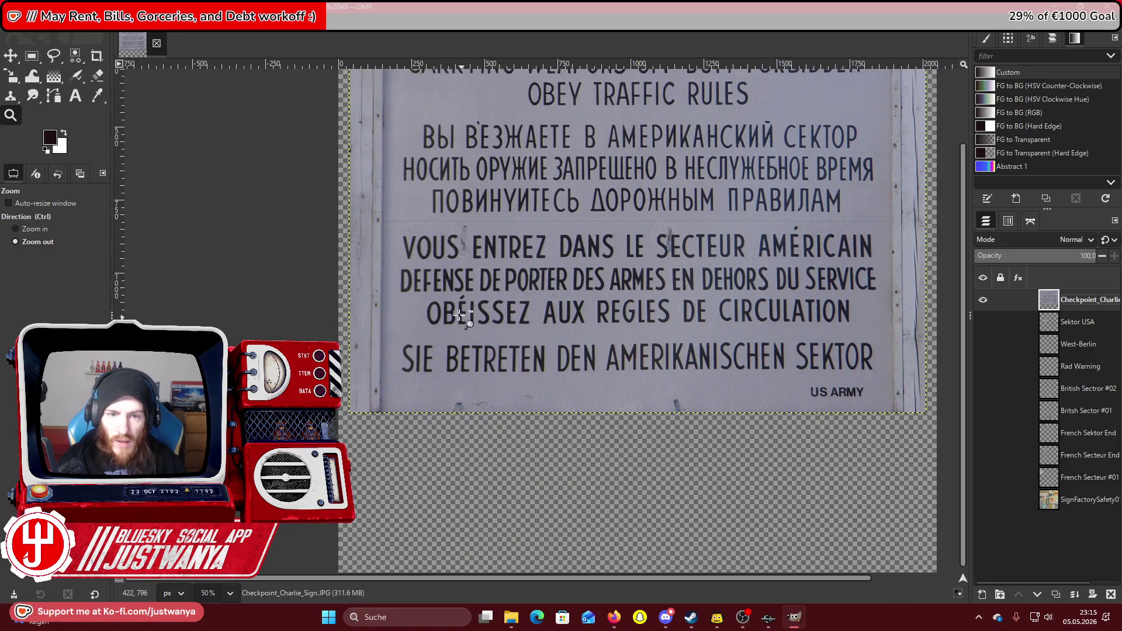
key(f)
click(382, 512)
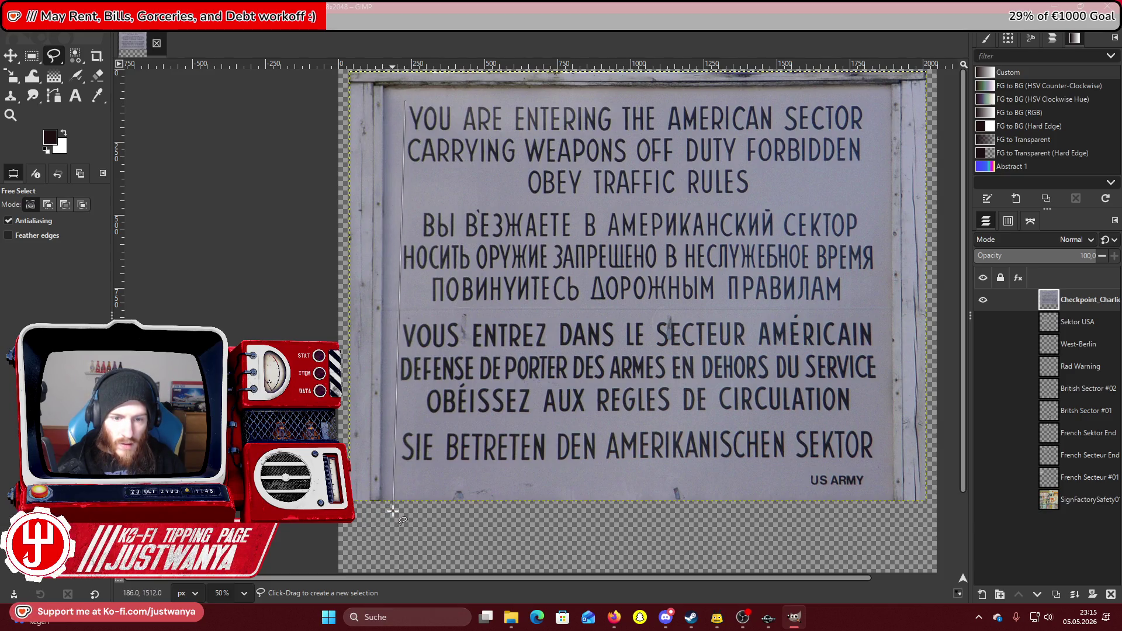
Free-select the four corners of the lettered sign panel.
click(396, 510)
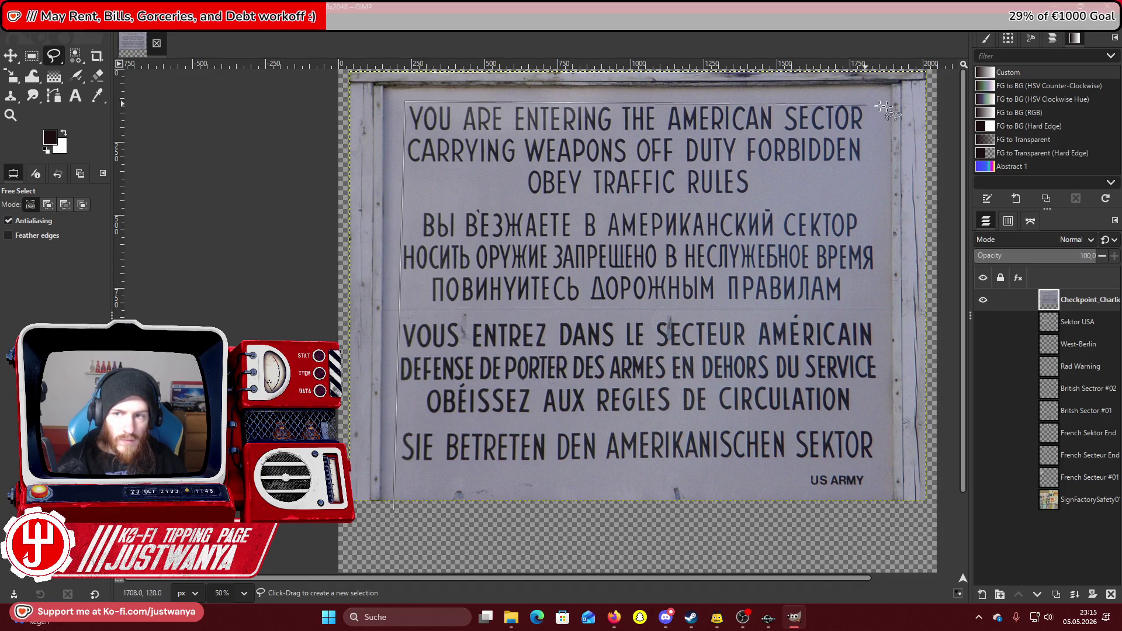
click(864, 103)
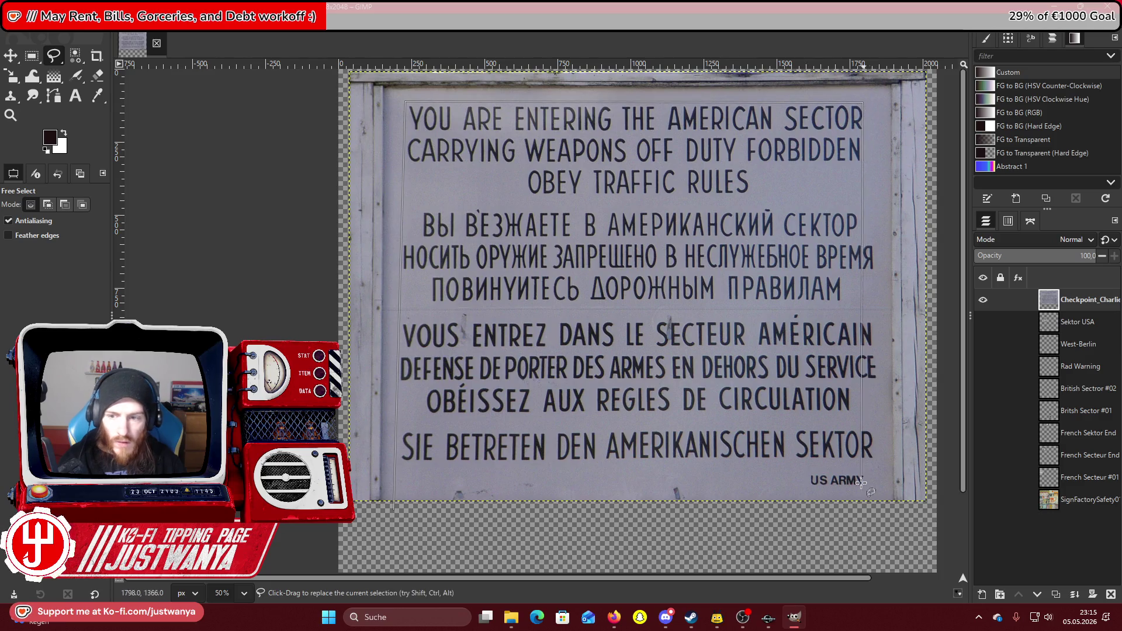
click(889, 532)
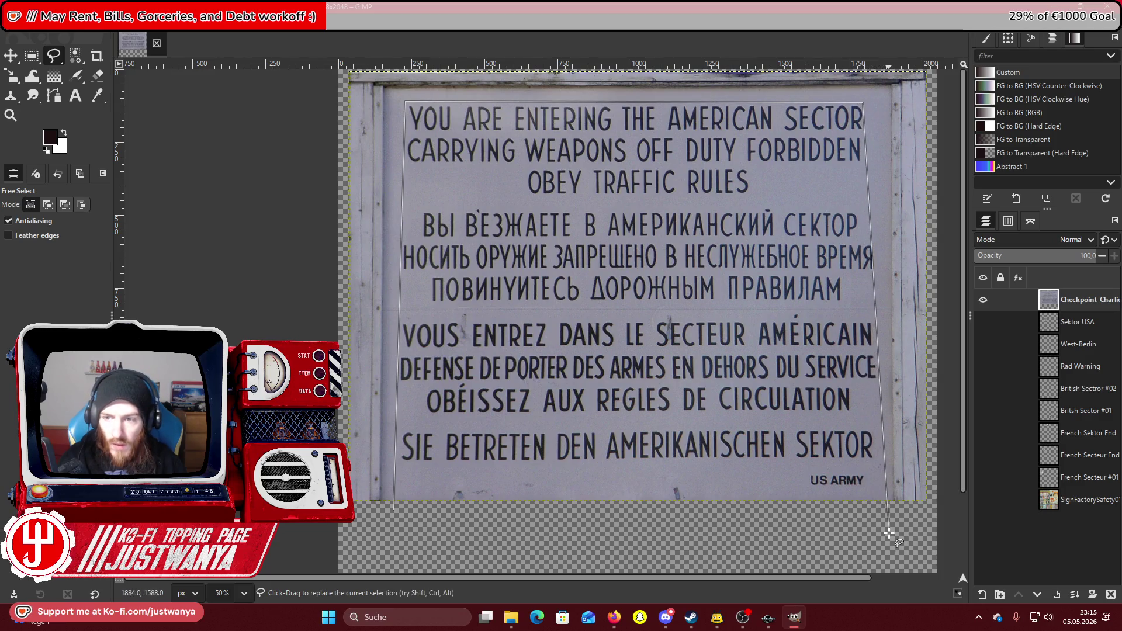
click(867, 102)
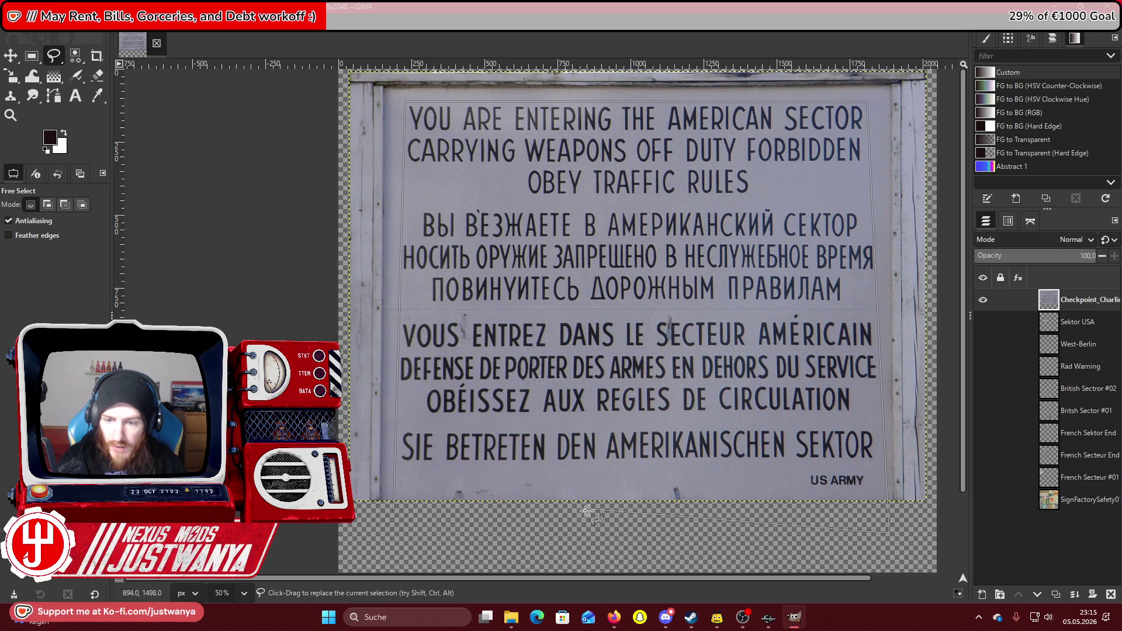
key(Return)
click(33, 59)
Invert the selection, add an alpha channel to the layer, and cut away the frame.
click(56, 22)
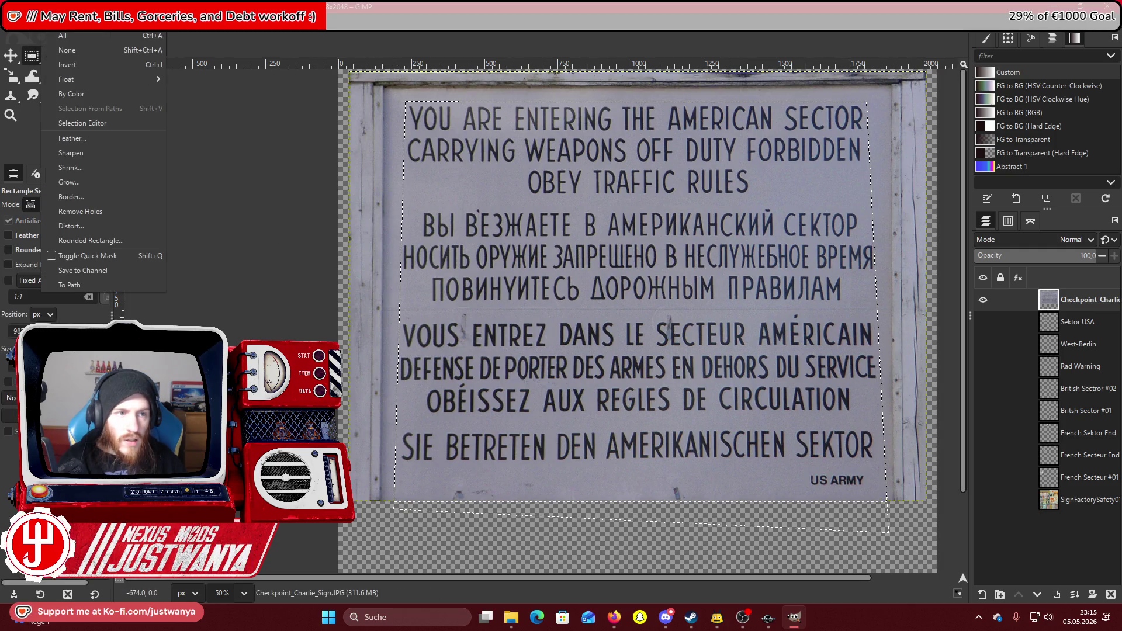
click(83, 62)
right_click(1075, 304)
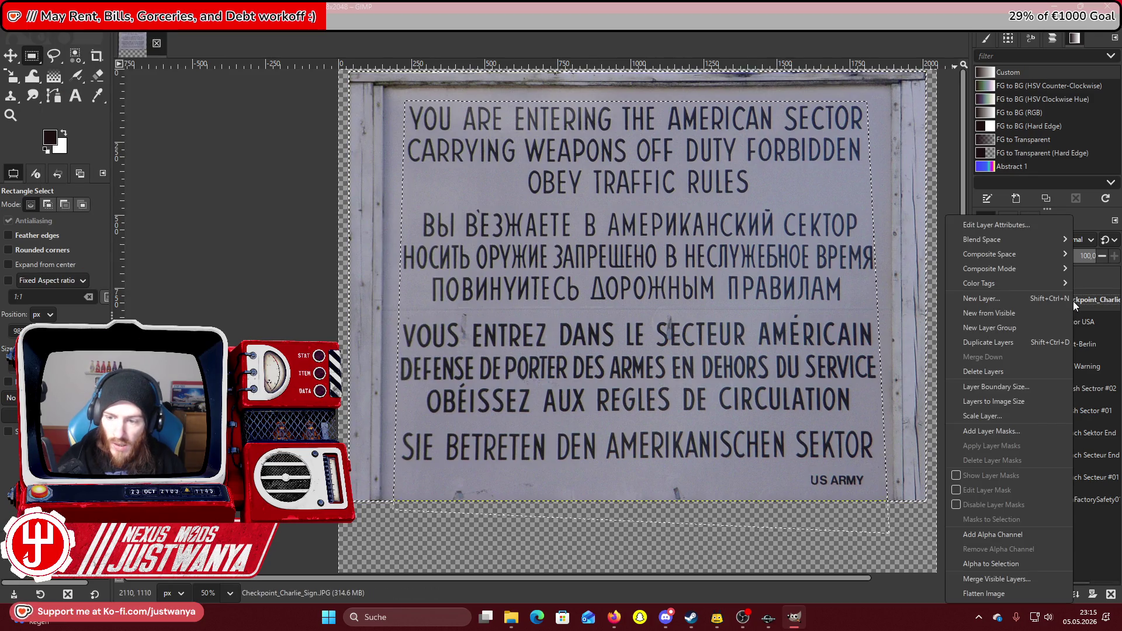
click(993, 534)
click(34, 22)
click(44, 80)
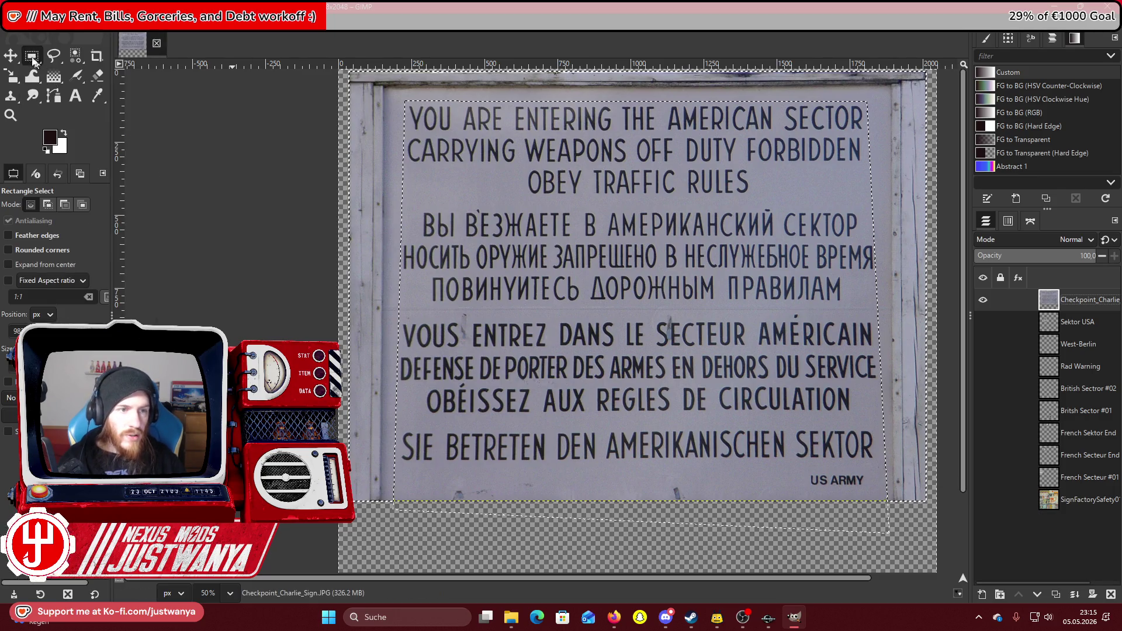
click(170, 22)
Try a brightness-contrast change on the sign, then cancel it.
click(212, 141)
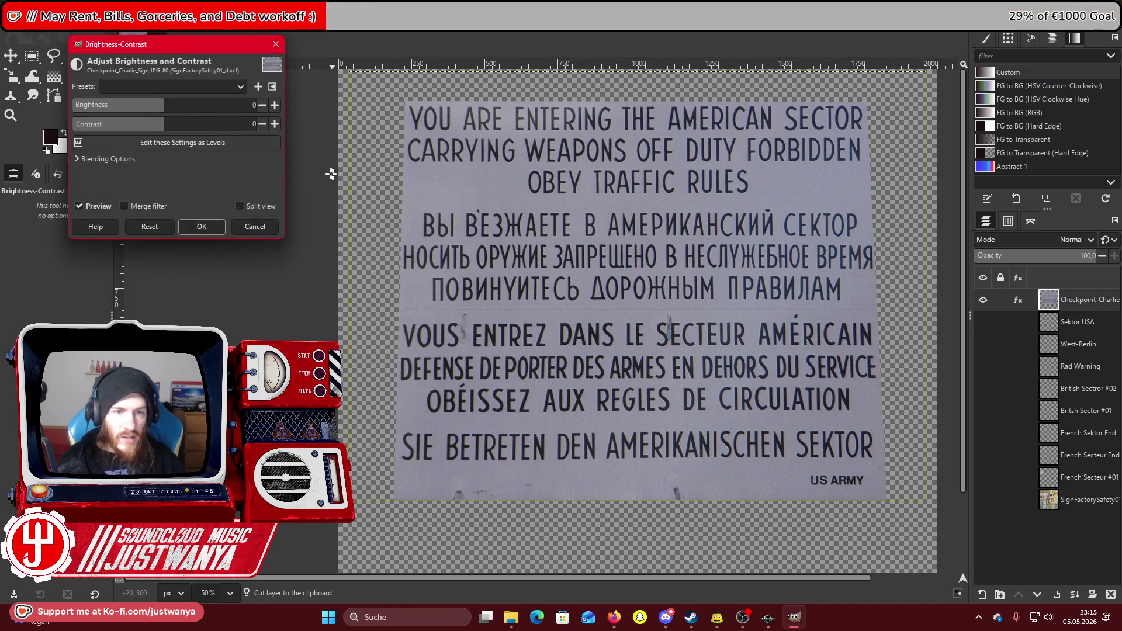
mouse_move(164, 108)
mouse_down()
mouse_move(200, 107)
mouse_move(193, 124)
mouse_move(209, 134)
mouse_move(214, 107)
mouse_move(228, 107)
mouse_move(228, 130)
mouse_move(262, 134)
mouse_move(239, 137)
mouse_up()
drag(239, 137, 235, 139)
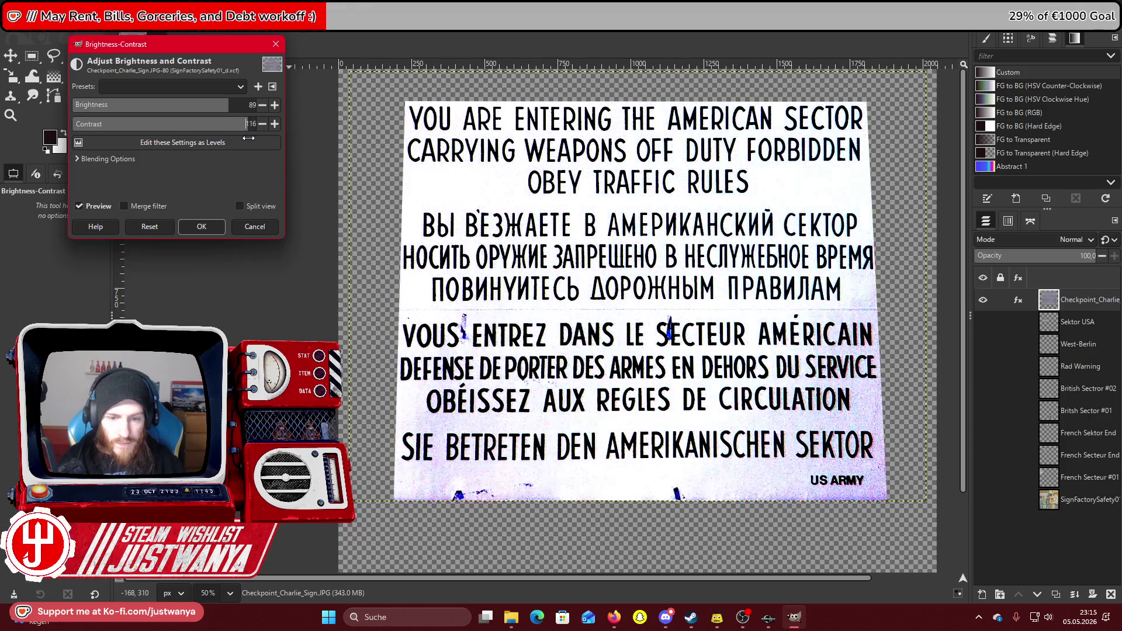
click(255, 226)
key(alt+r)
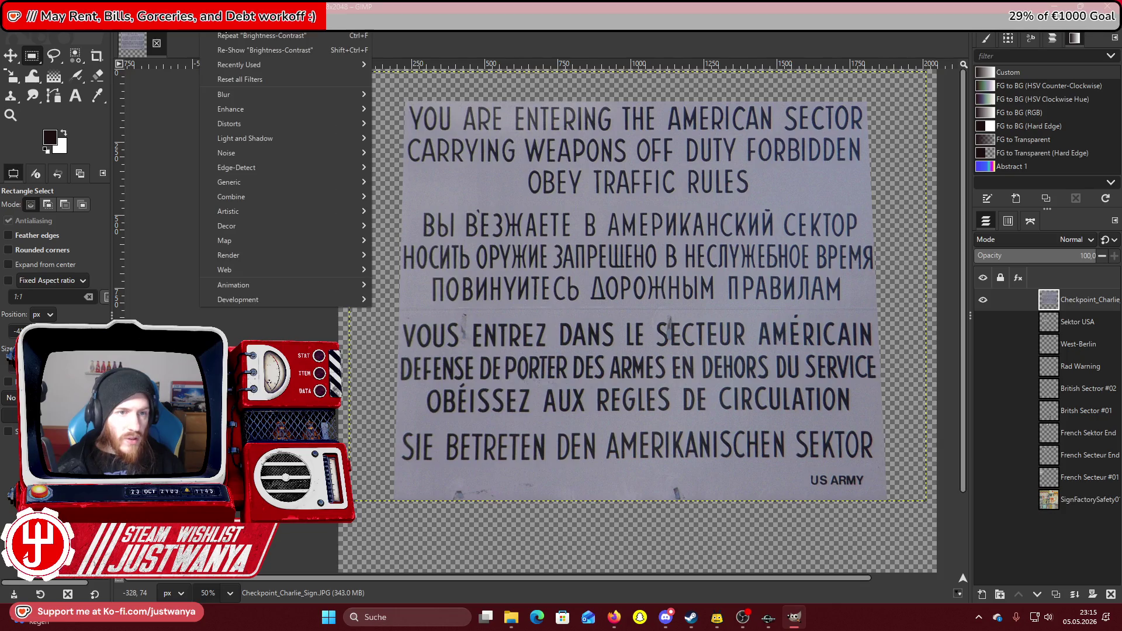
mouse_move(262, 135)
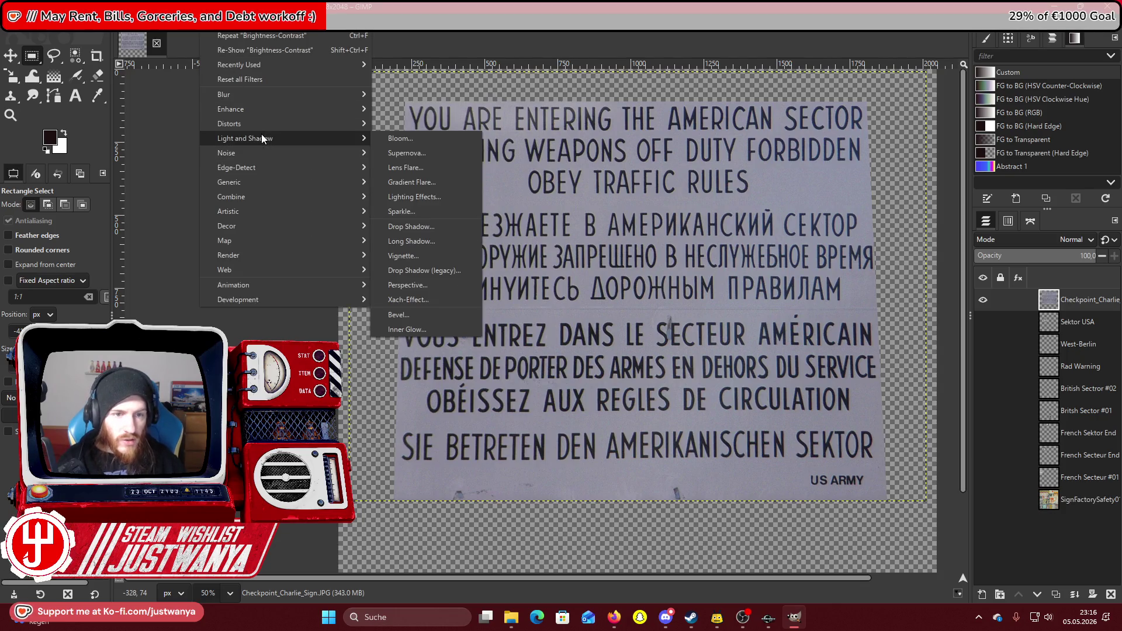
key(Escape)
Desaturate the sign panel to grey with Colors > Saturation.
key(alt+c)
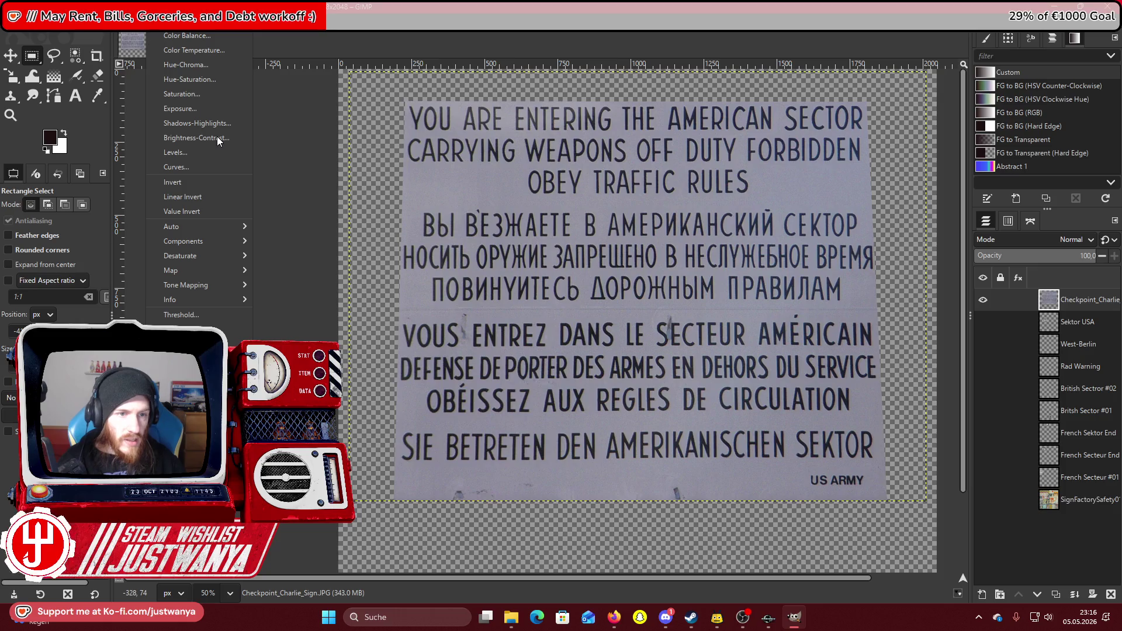
click(213, 96)
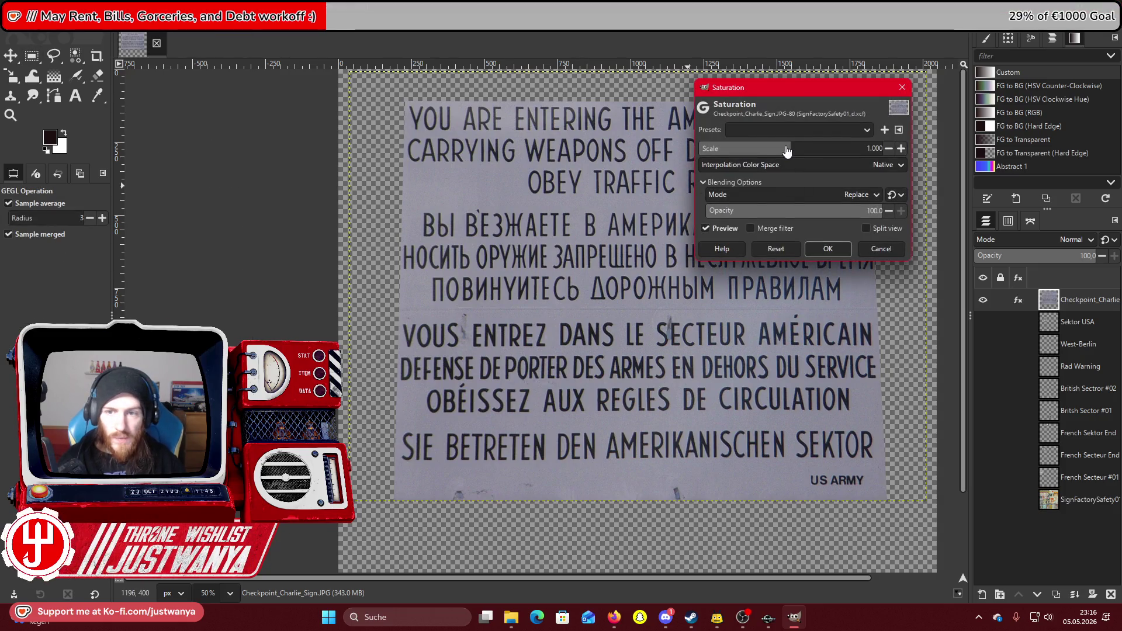
drag(787, 151, 700, 149)
click(828, 249)
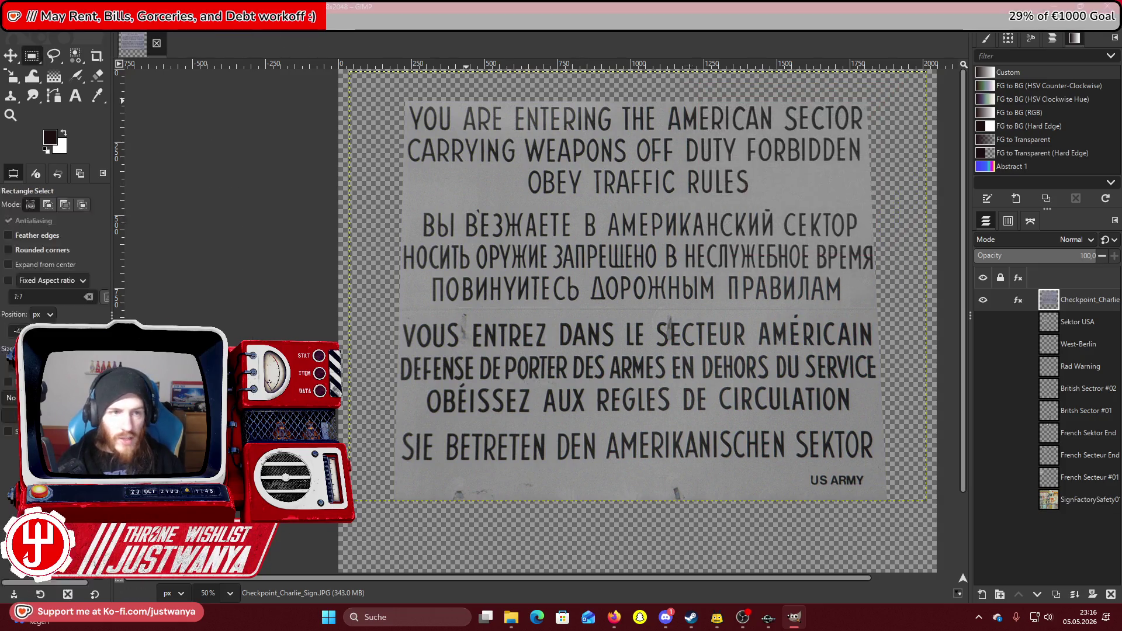
Apply Brightness-Contrast with brightness 110 and contrast 124.
key(alt+c)
click(195, 140)
drag(158, 107, 255, 110)
drag(169, 125, 253, 127)
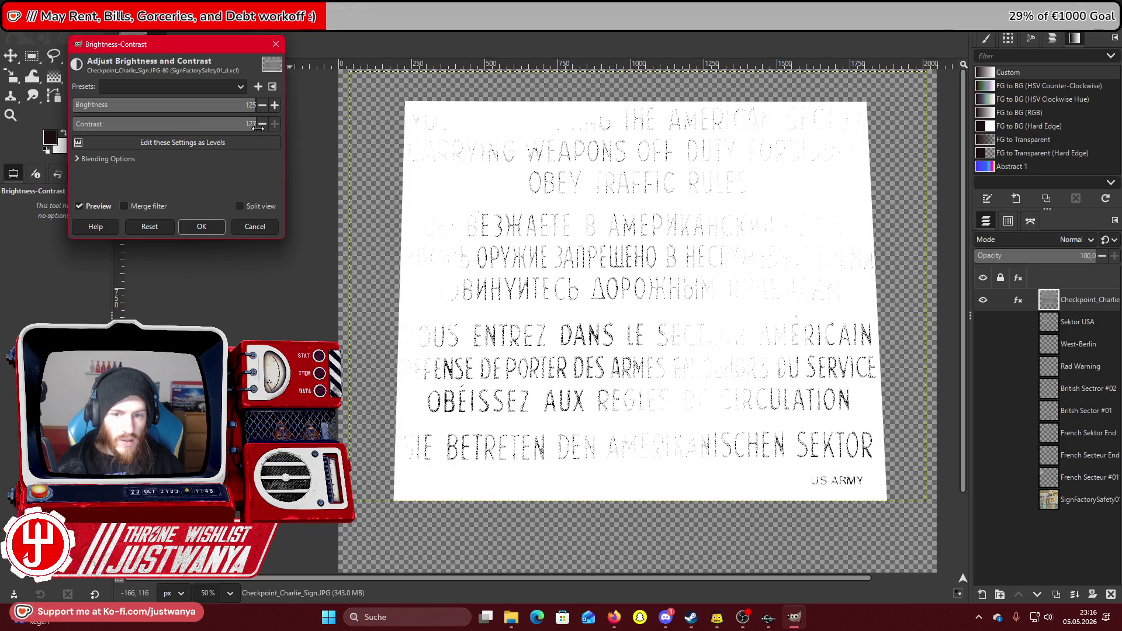
click(264, 102)
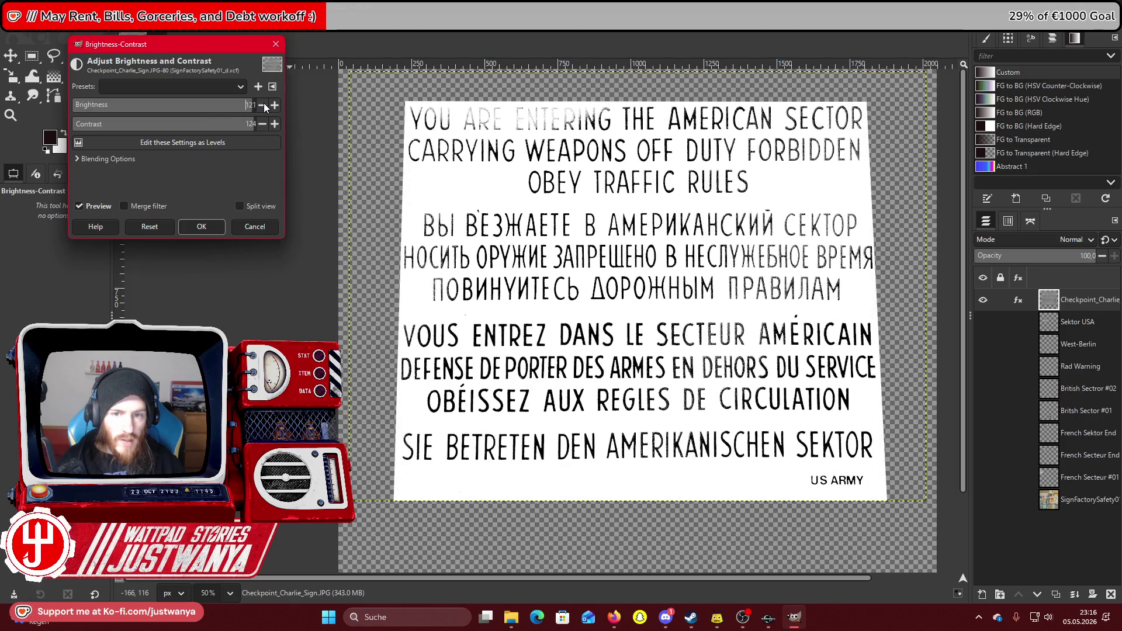
click(264, 103)
click(264, 103)
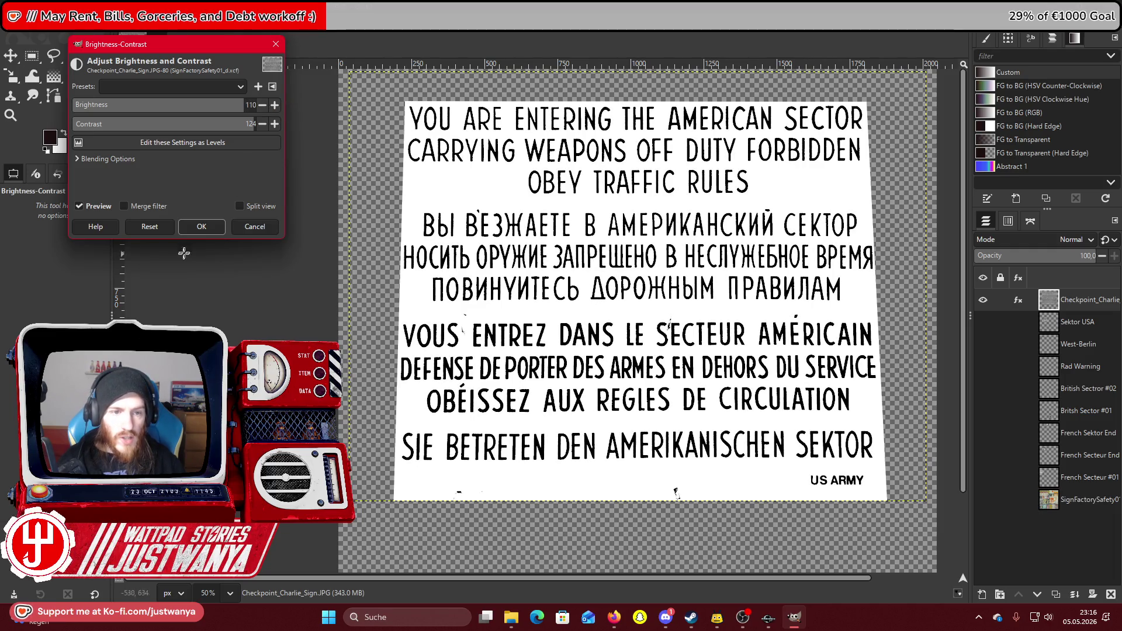
click(200, 227)
click(76, 56)
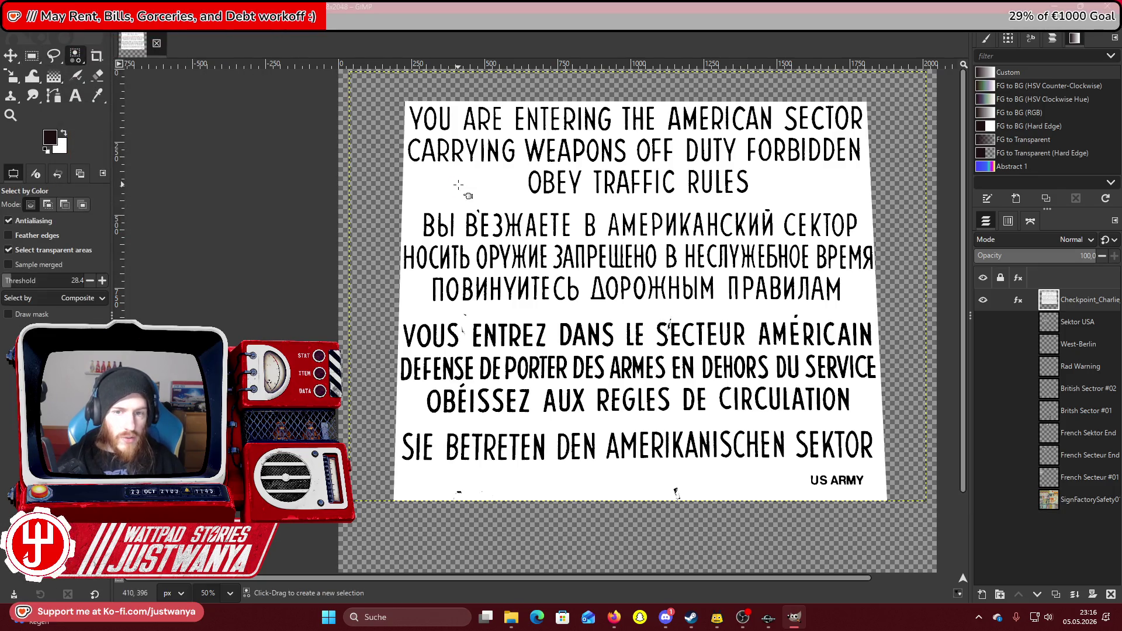
Cut and paste the sign layer's contents, then undo the paste.
click(34, 22)
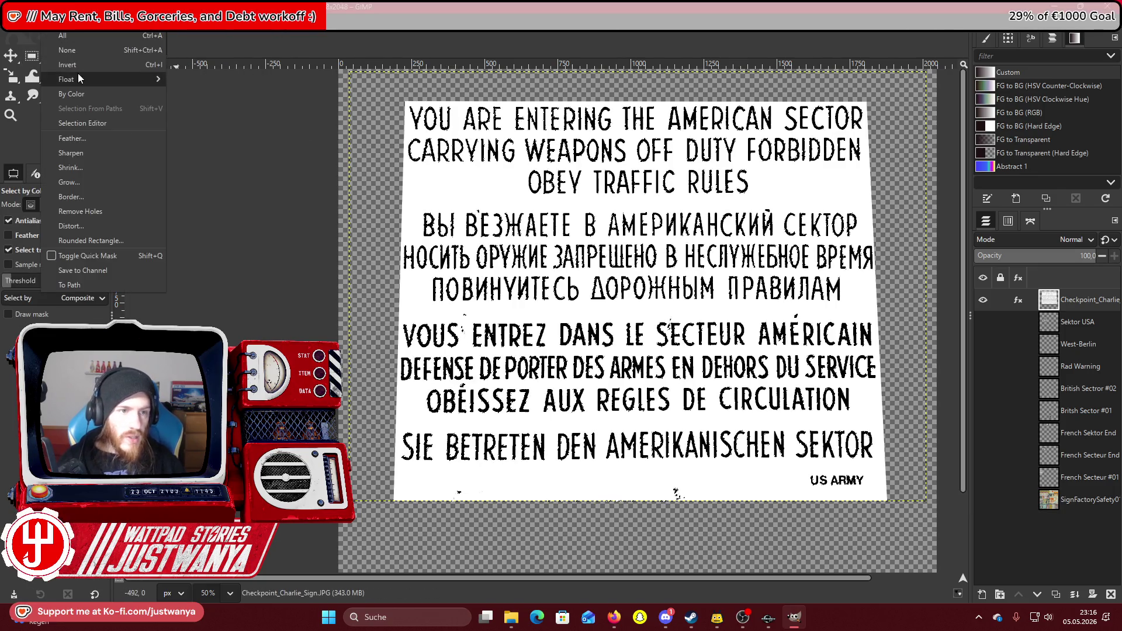
click(40, 79)
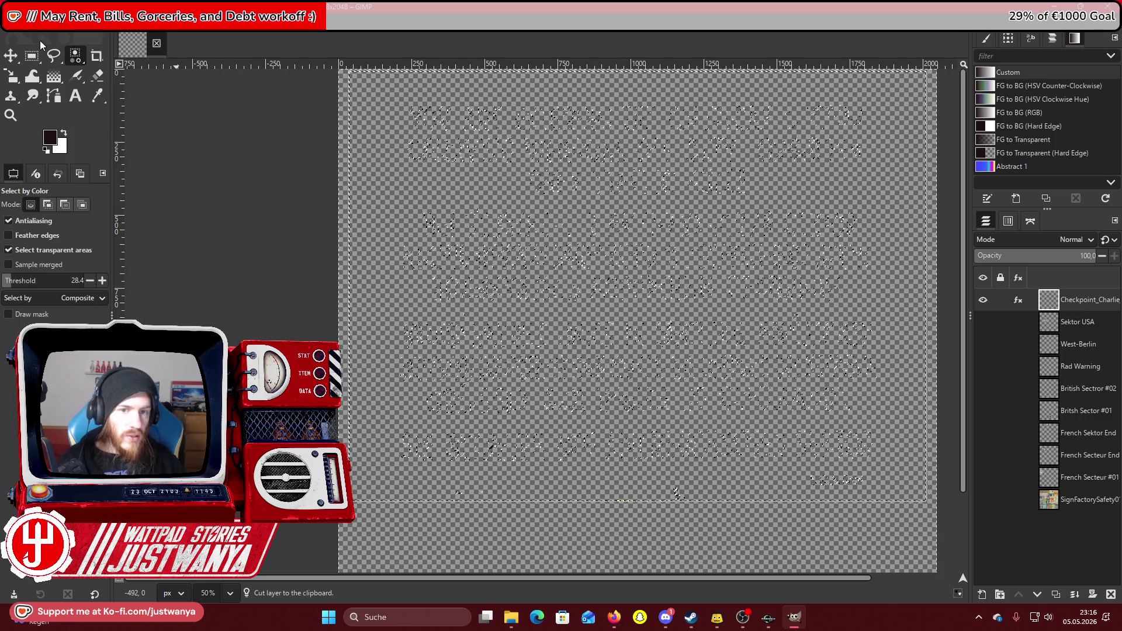
click(33, 23)
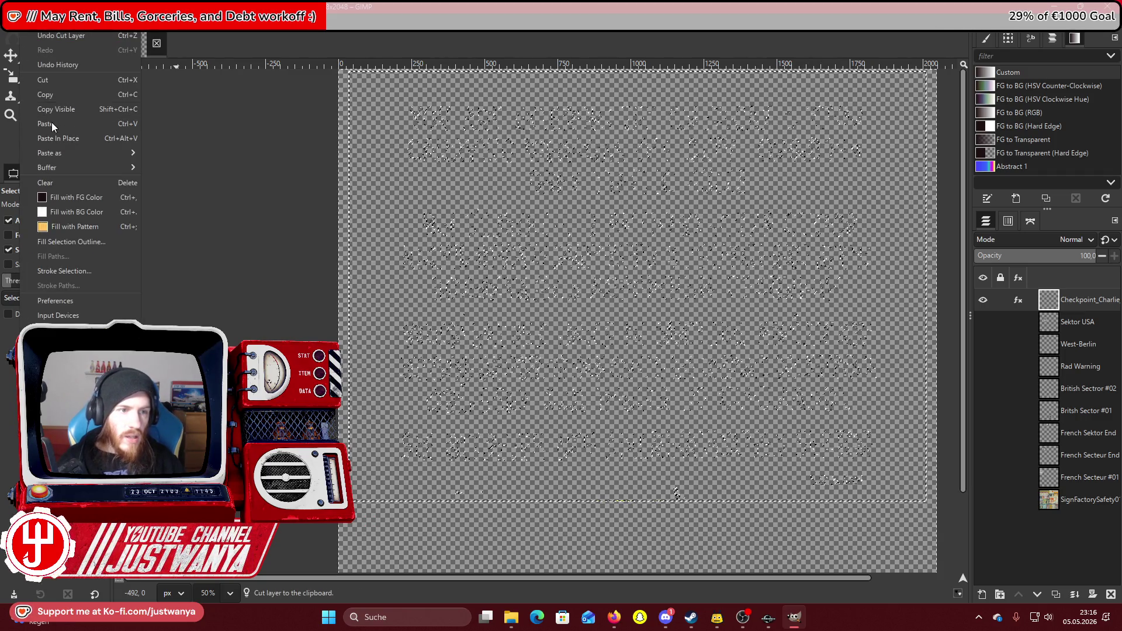
click(52, 121)
key(ctrl+z)
key(ctrl+z)
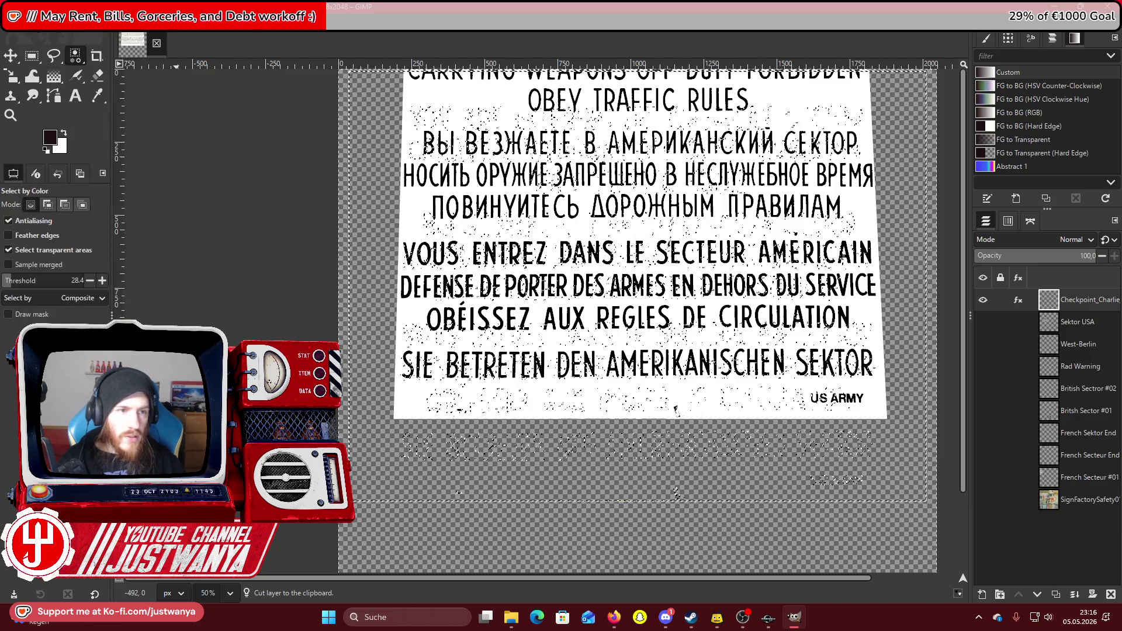
Reset colours to black and white, set the select-by-colour threshold to 4.4, then undo that selection.
key(r)
click(46, 151)
click(76, 56)
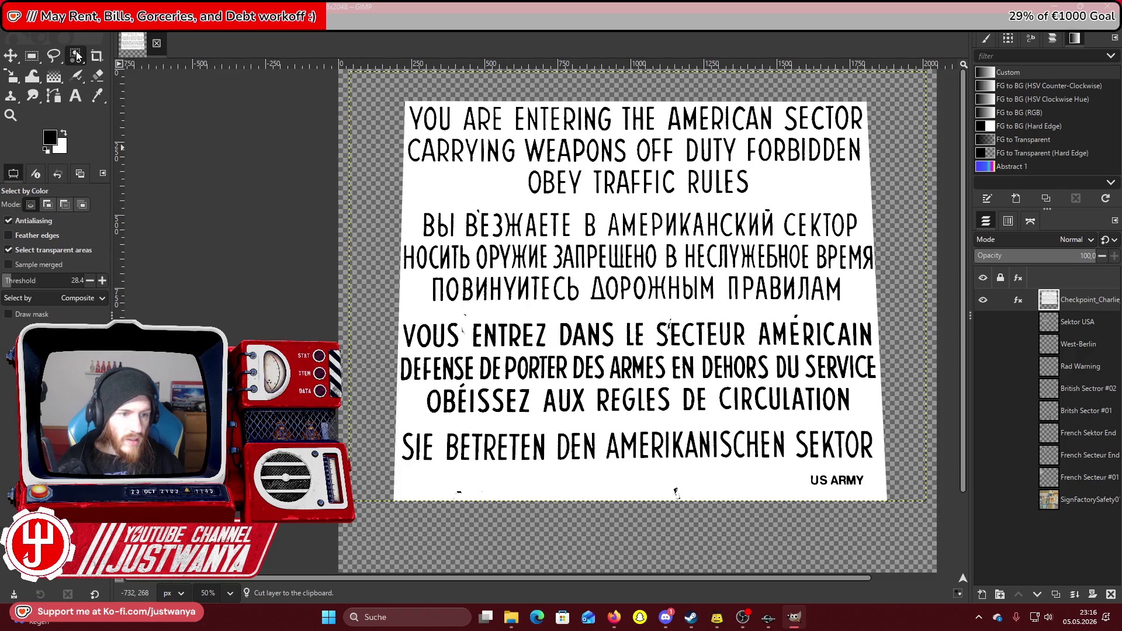
click(88, 283)
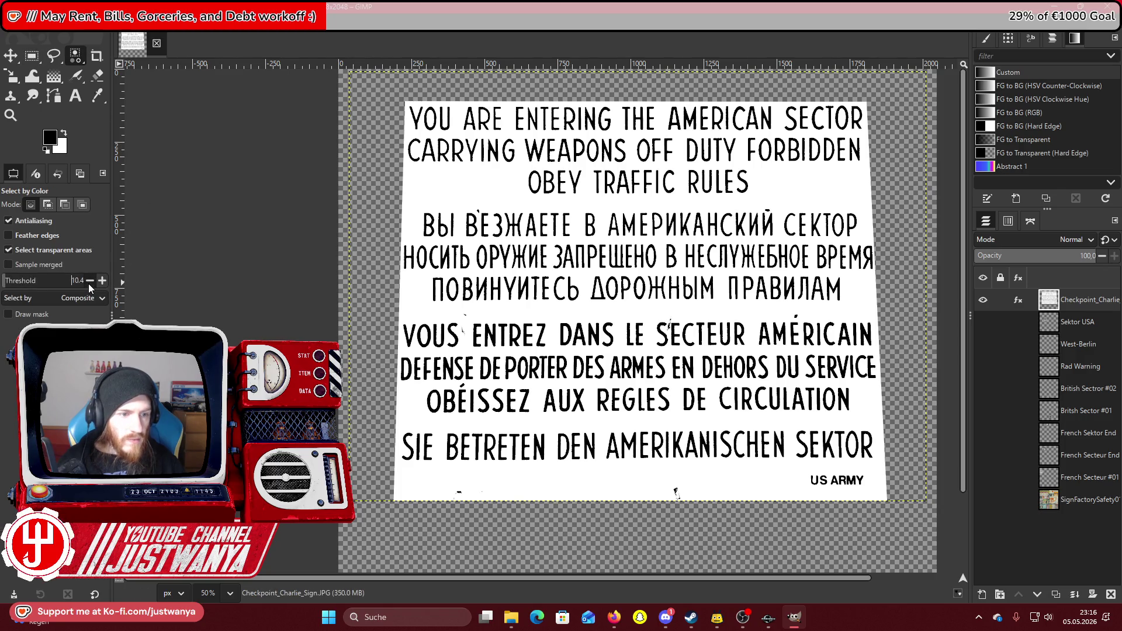
click(89, 280)
click(89, 281)
click(89, 281)
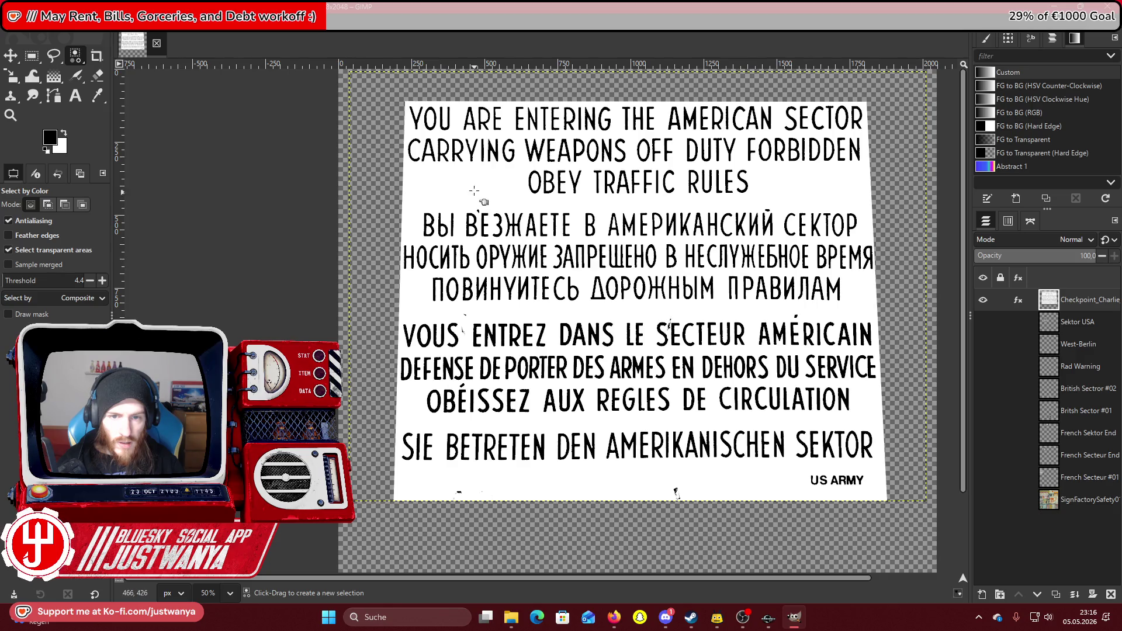
click(38, 23)
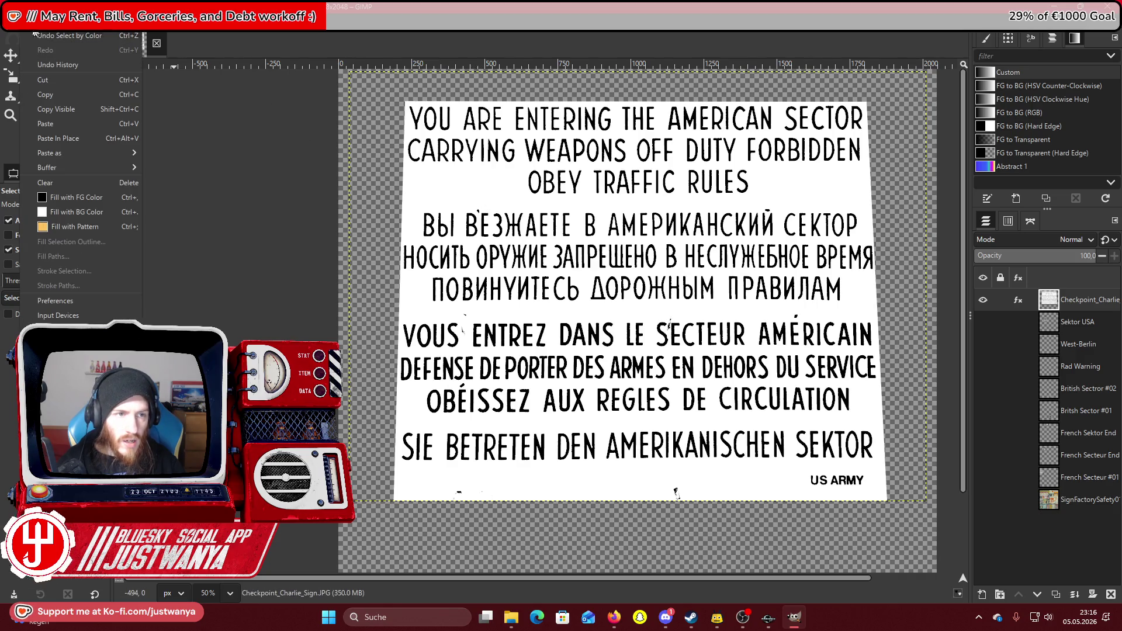
click(32, 55)
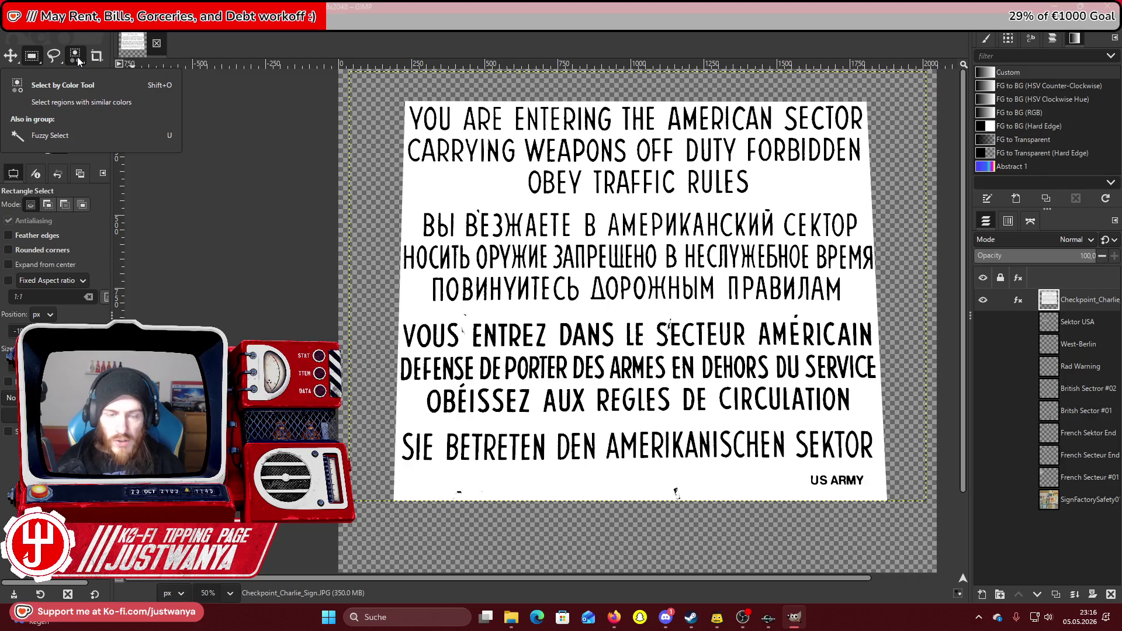
Zoom in on the sign's lower lettering.
click(73, 58)
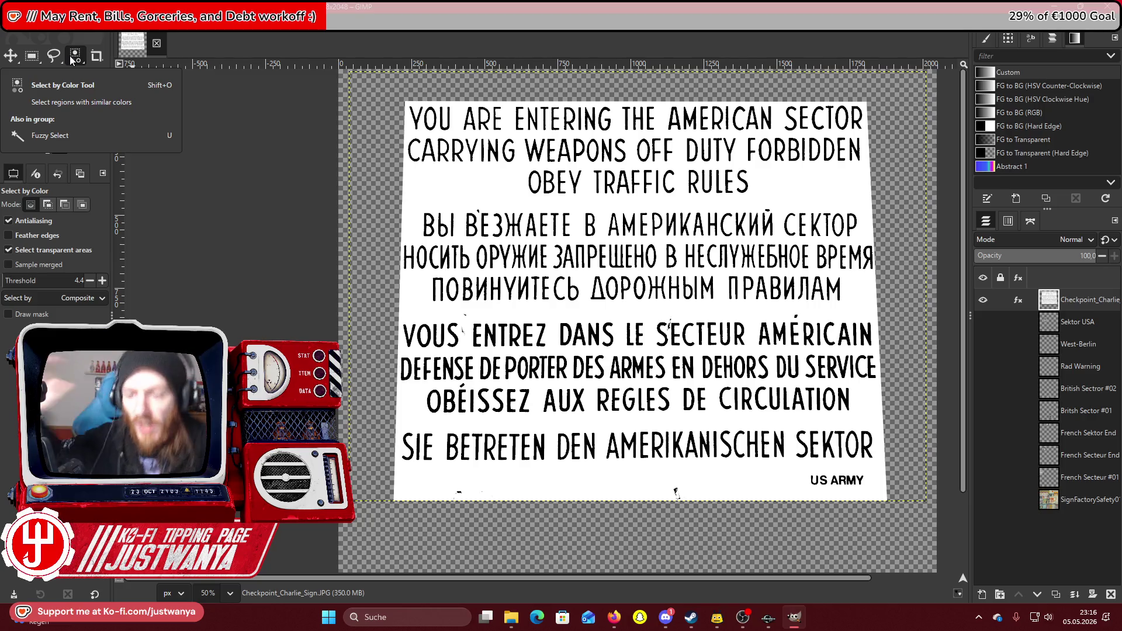
click(12, 115)
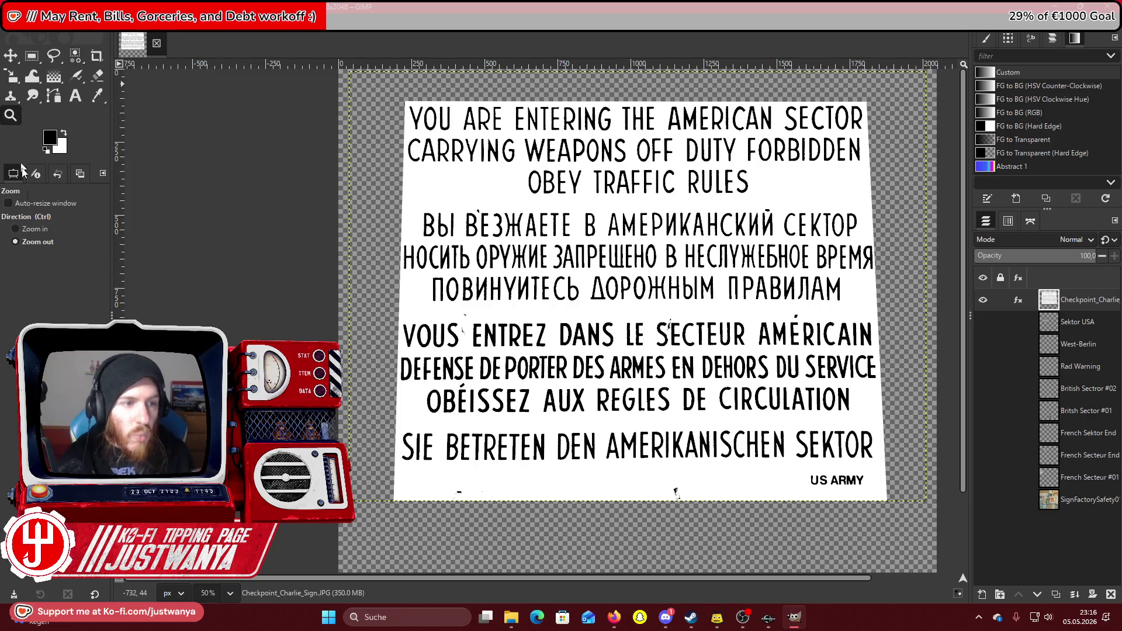
click(33, 229)
click(672, 526)
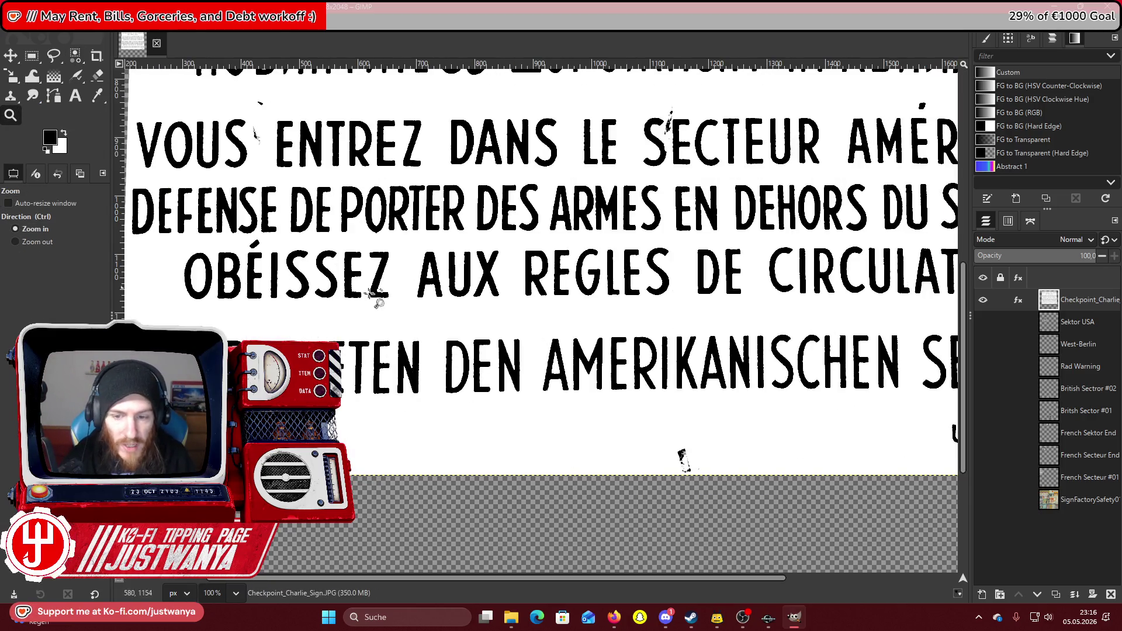
drag(524, 578, 477, 576)
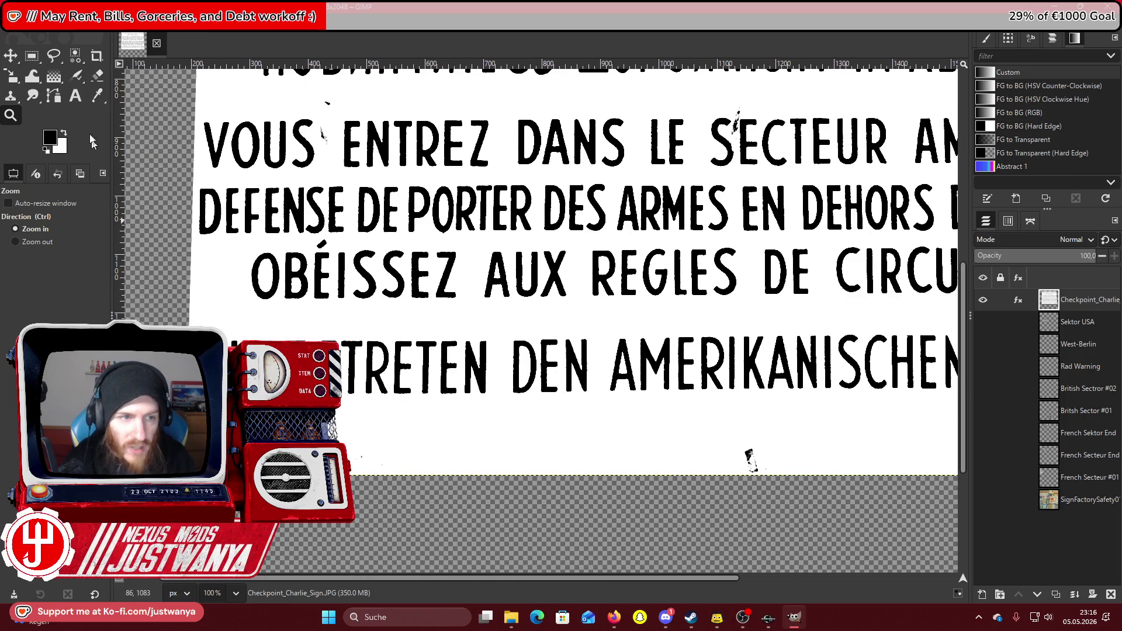
Raise the Select by Color threshold to 10.4, then zoom out to the whole sign.
click(75, 56)
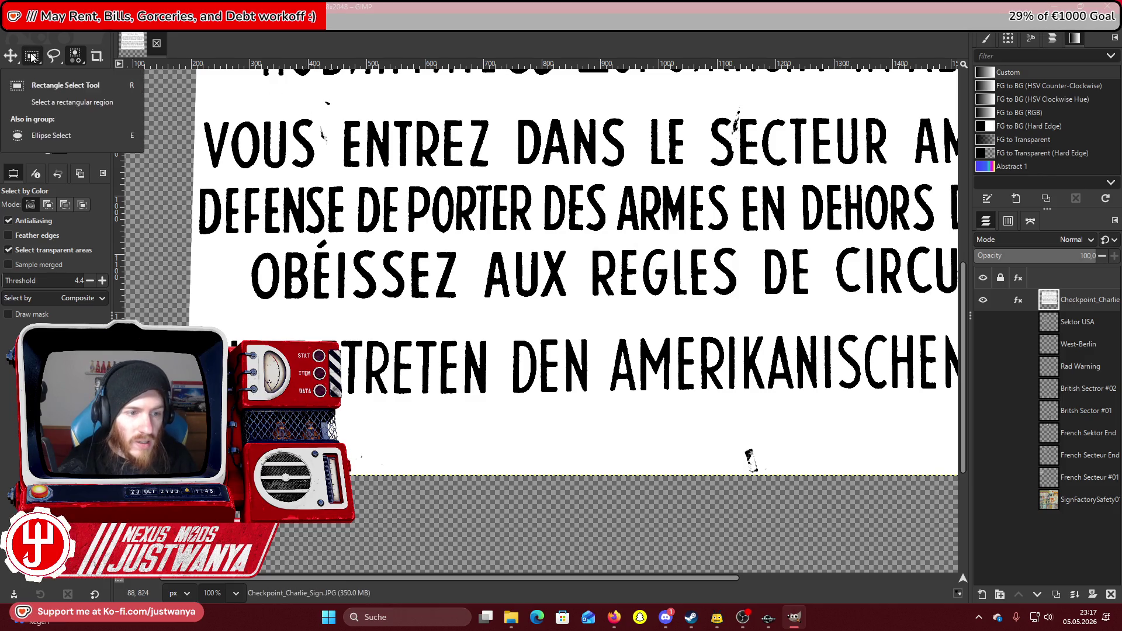
click(103, 280)
click(102, 280)
click(102, 280)
click(102, 281)
click(103, 280)
click(102, 281)
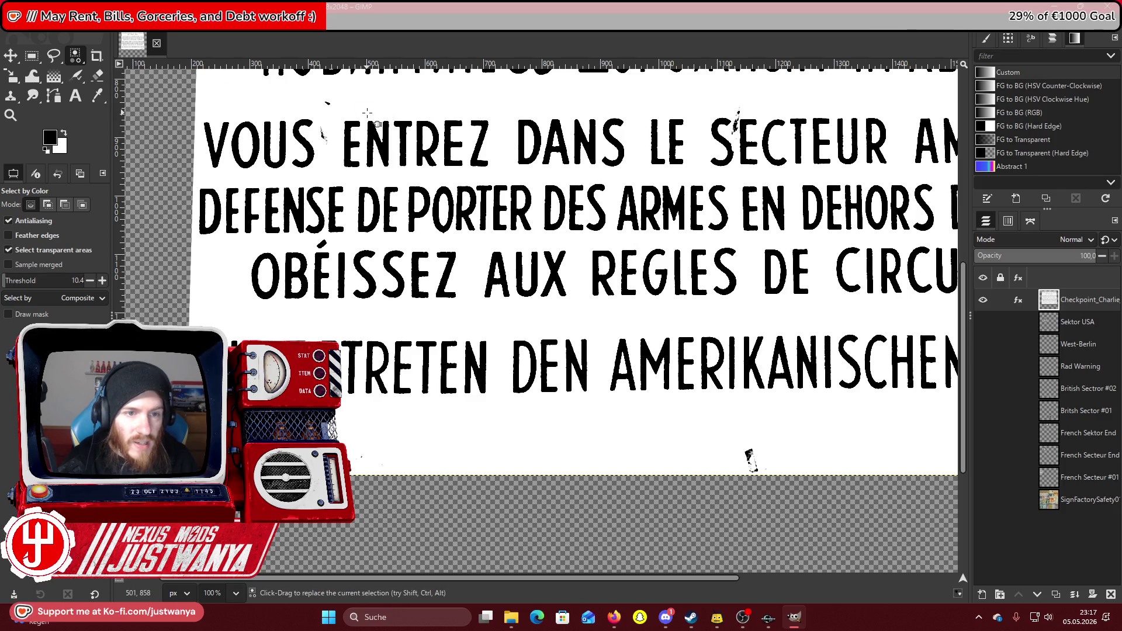
click(32, 55)
click(10, 115)
click(16, 241)
click(351, 360)
click(351, 360)
click(351, 359)
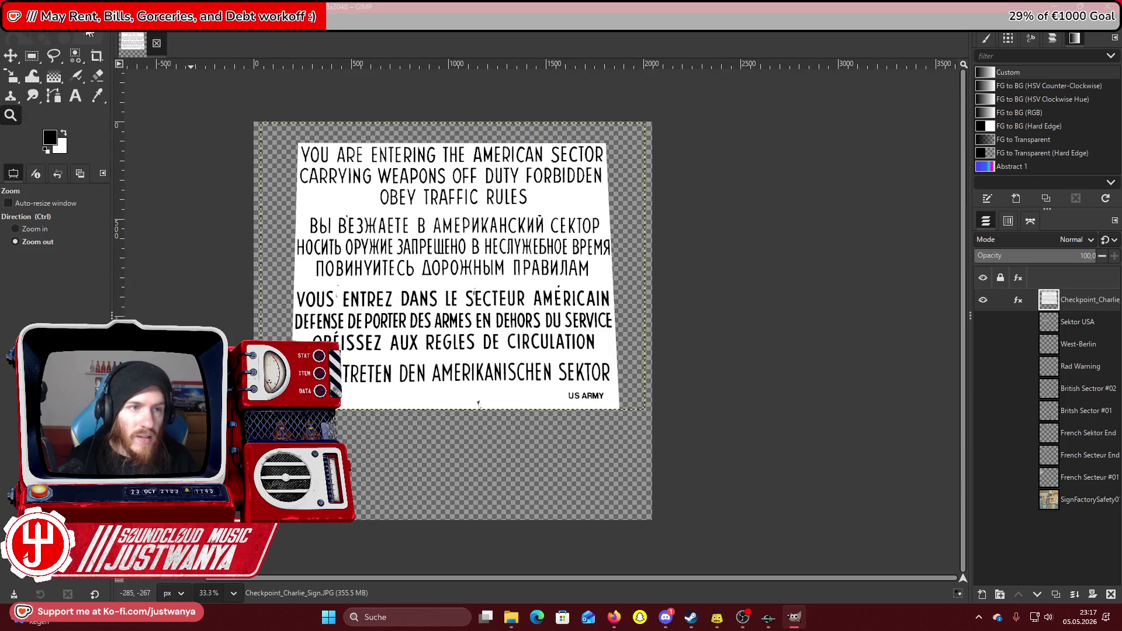
Export to the Desktop as SignFactorySafety01_d.png, then drag that PNG onto the canvas.
click(12, 23)
click(62, 210)
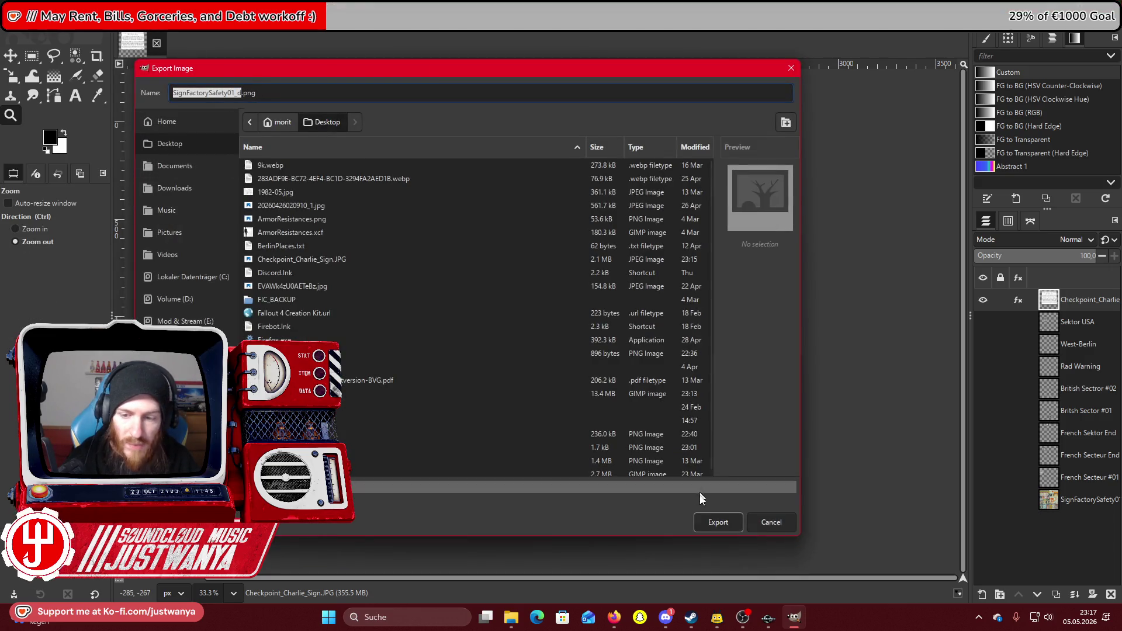
click(719, 517)
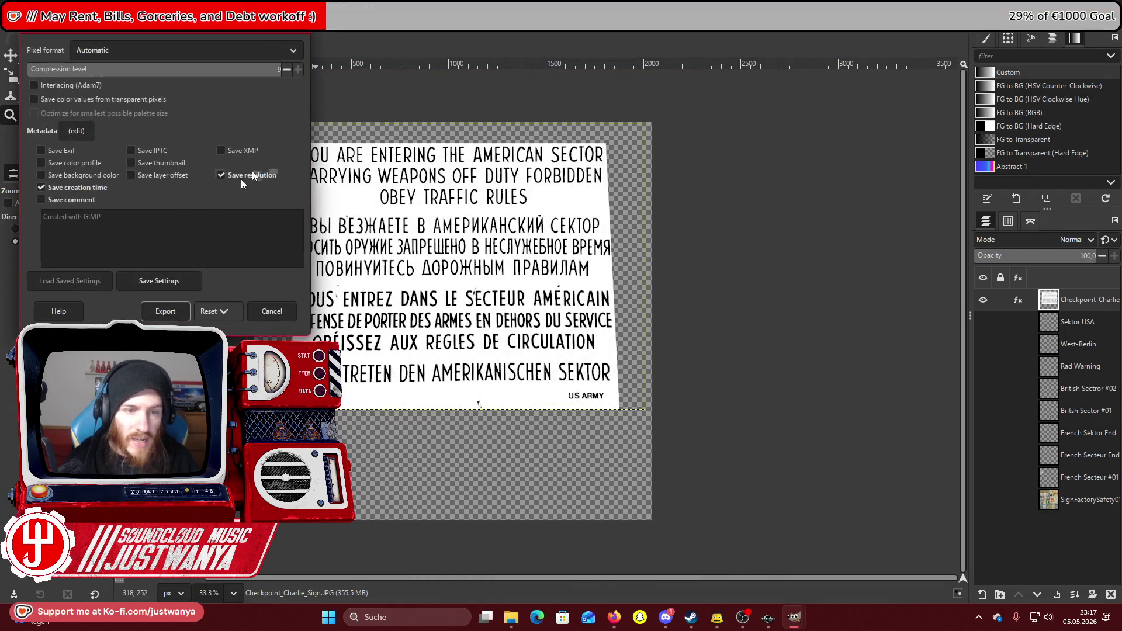
click(164, 309)
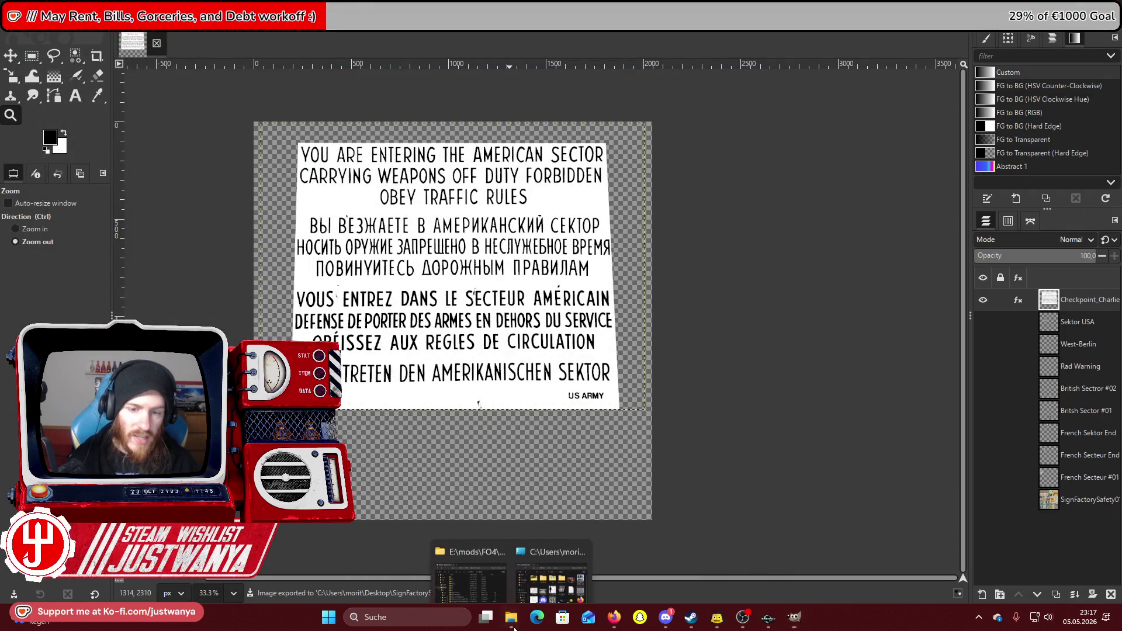
click(527, 543)
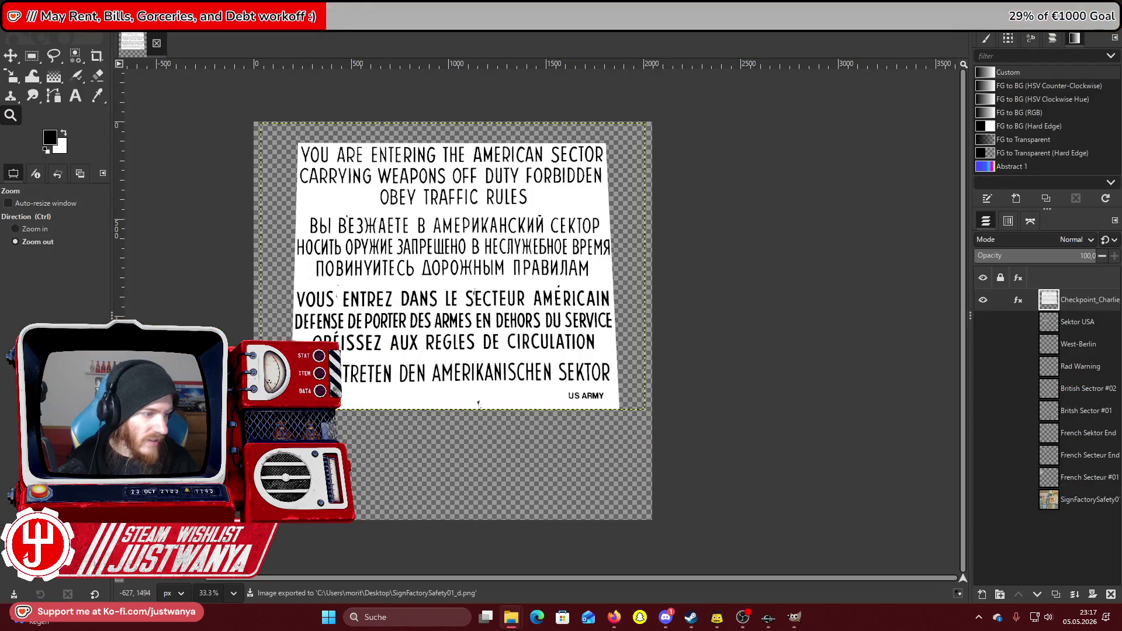
drag(492, 324, 492, 323)
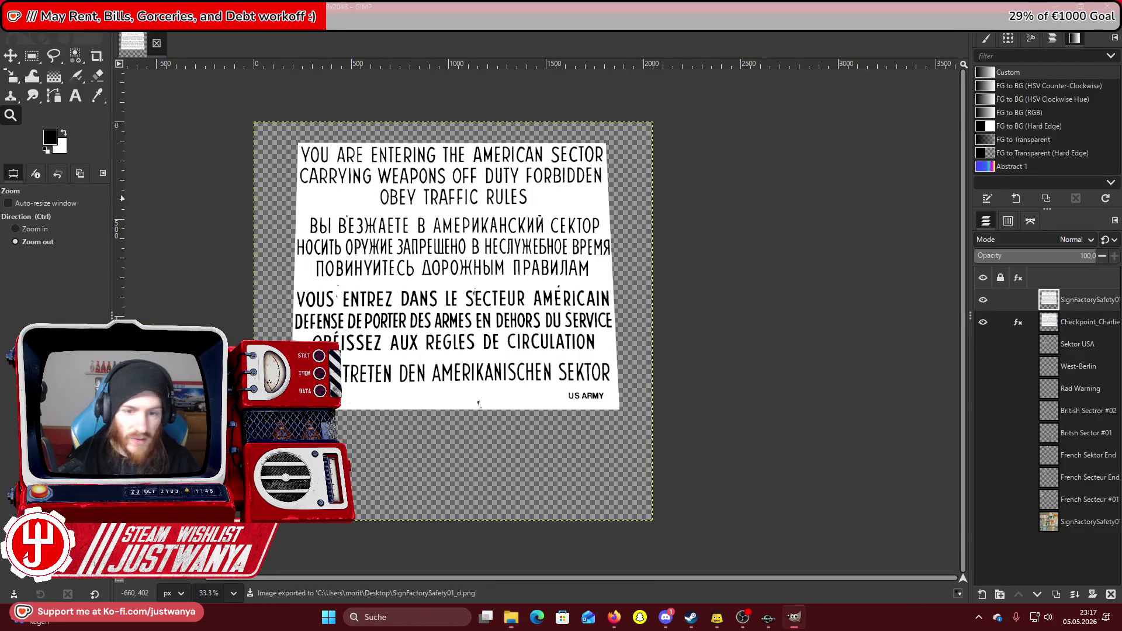
Select the white sign background by colour, cut it away, and hide the Checkpoint_Charlie layer.
click(75, 56)
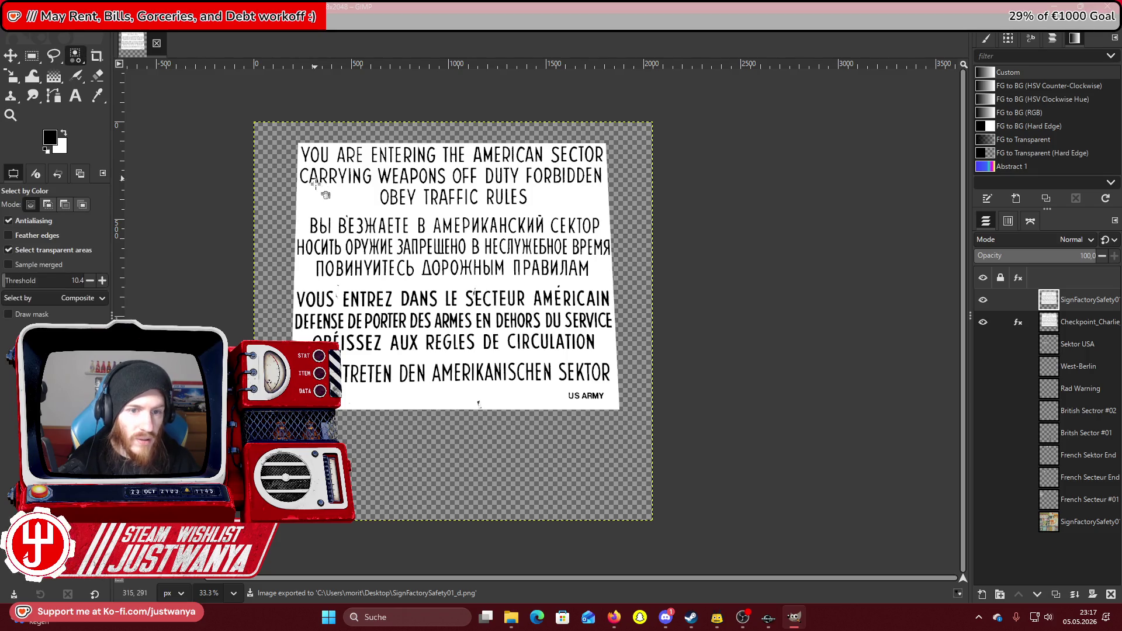
click(315, 183)
click(33, 24)
click(43, 79)
key(r)
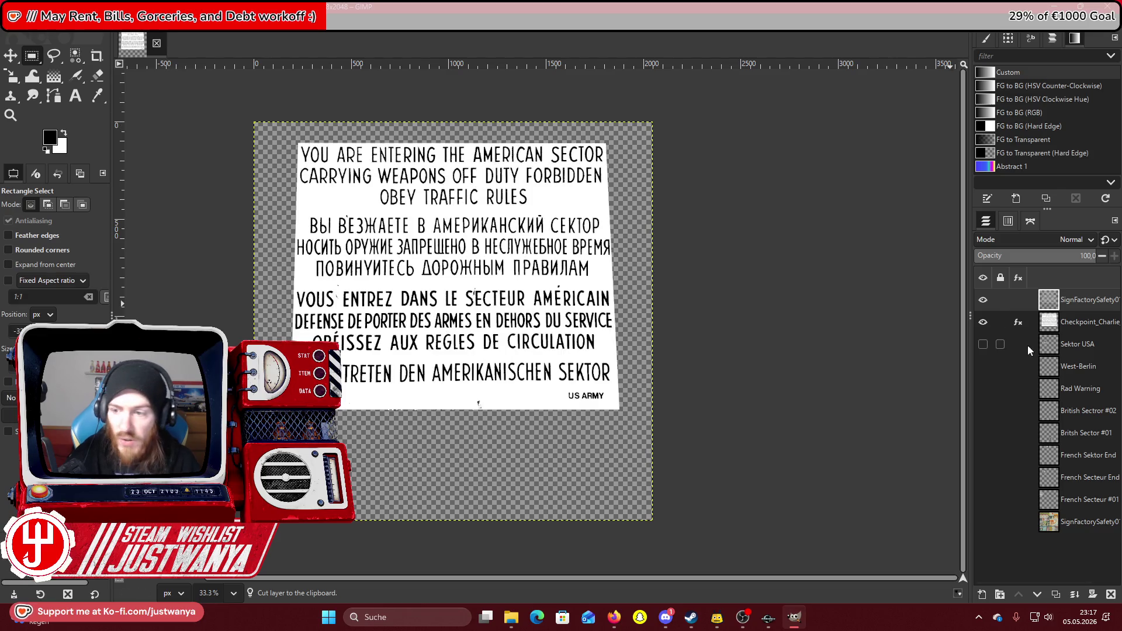
click(983, 322)
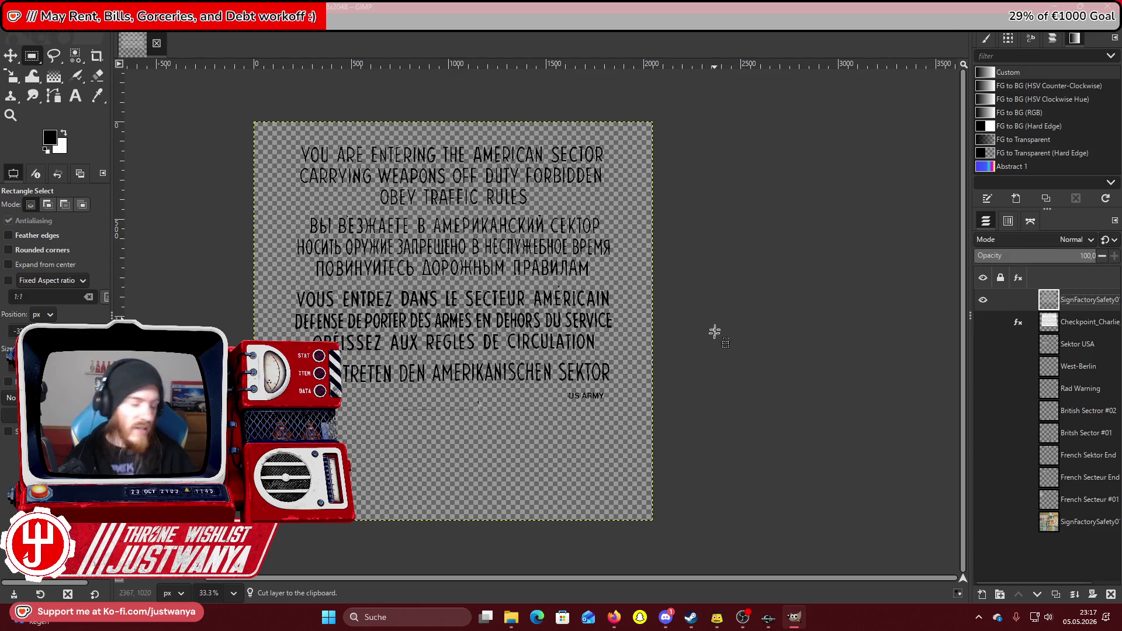
Cut out the stray marks below the German line and crop the layer to its content.
click(16, 119)
click(318, 382)
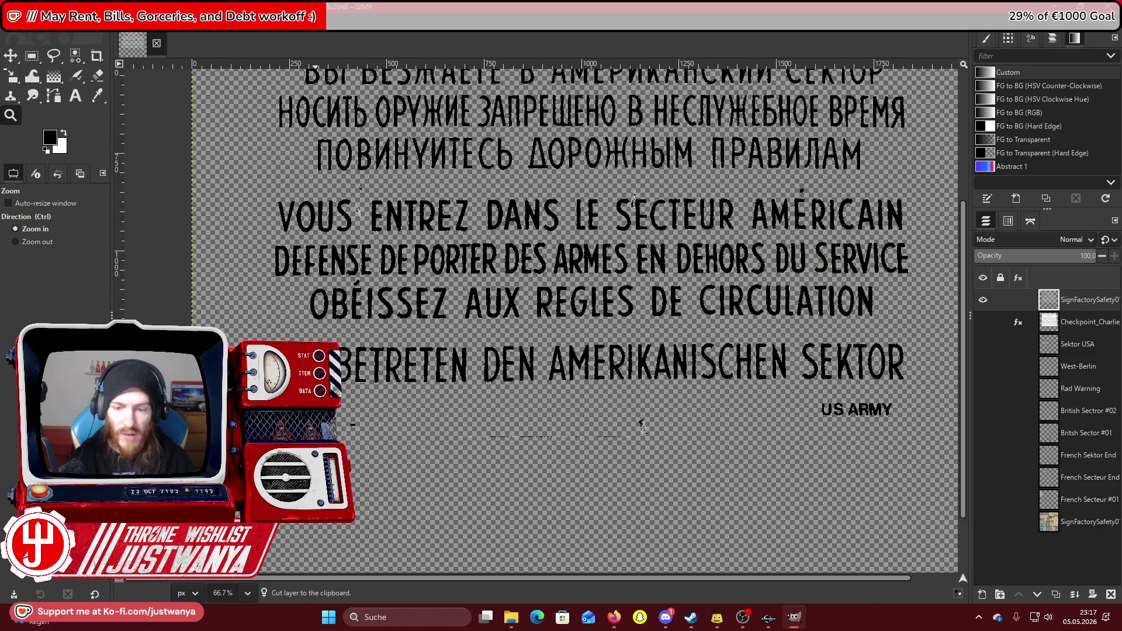
click(31, 56)
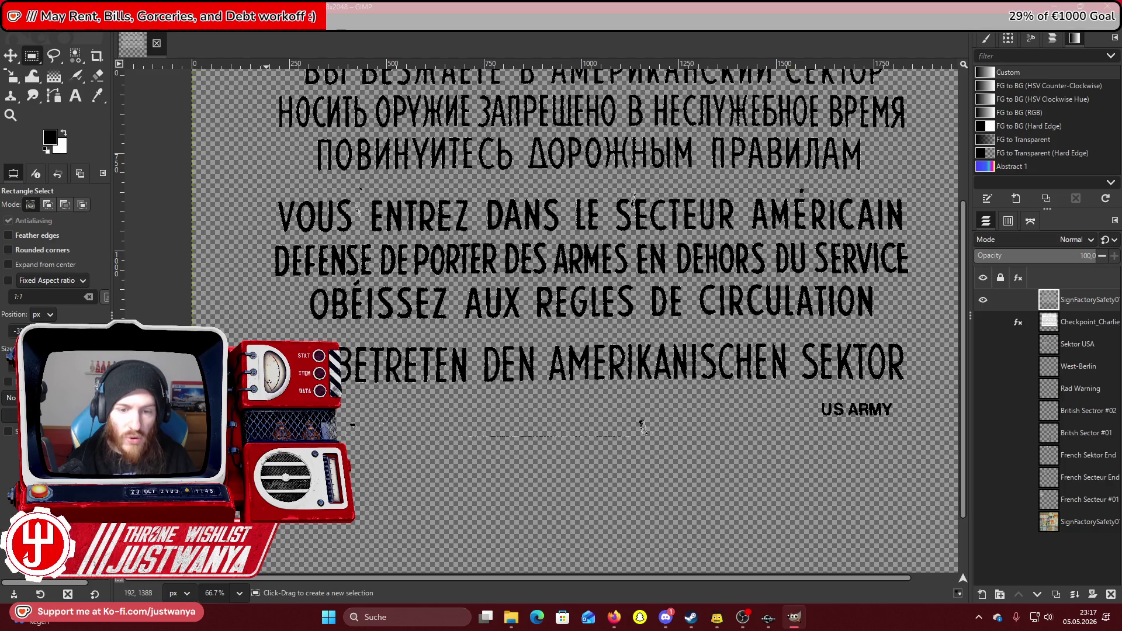
mouse_move(254, 392)
mouse_down()
mouse_move(827, 506)
mouse_move(815, 503)
mouse_up()
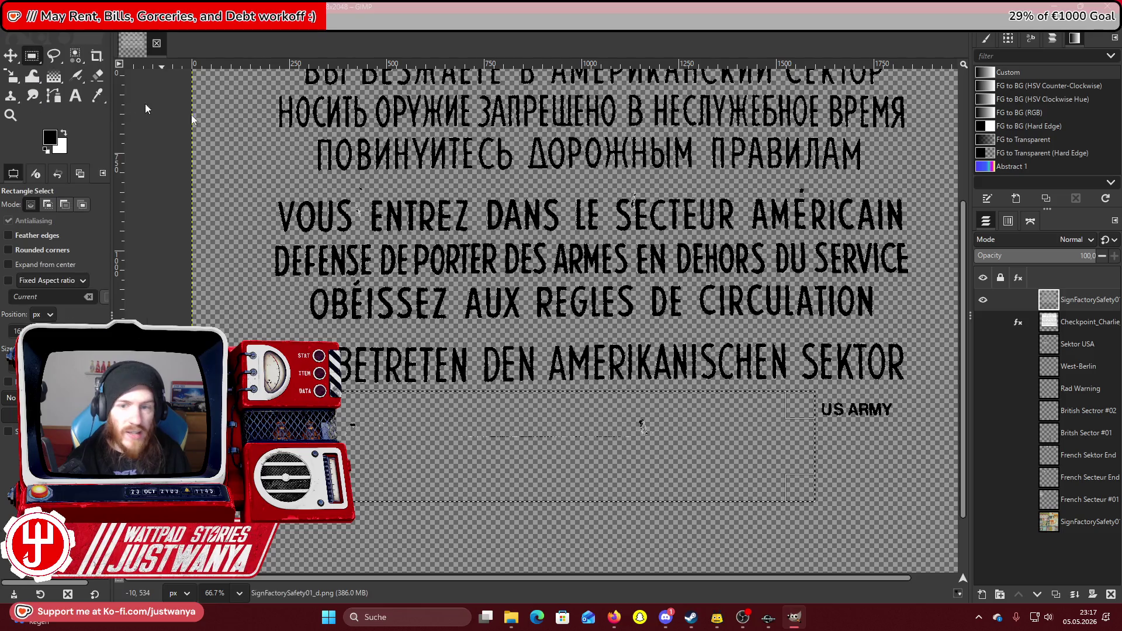
key(ctrl+x)
scroll(669, 275, up, 5)
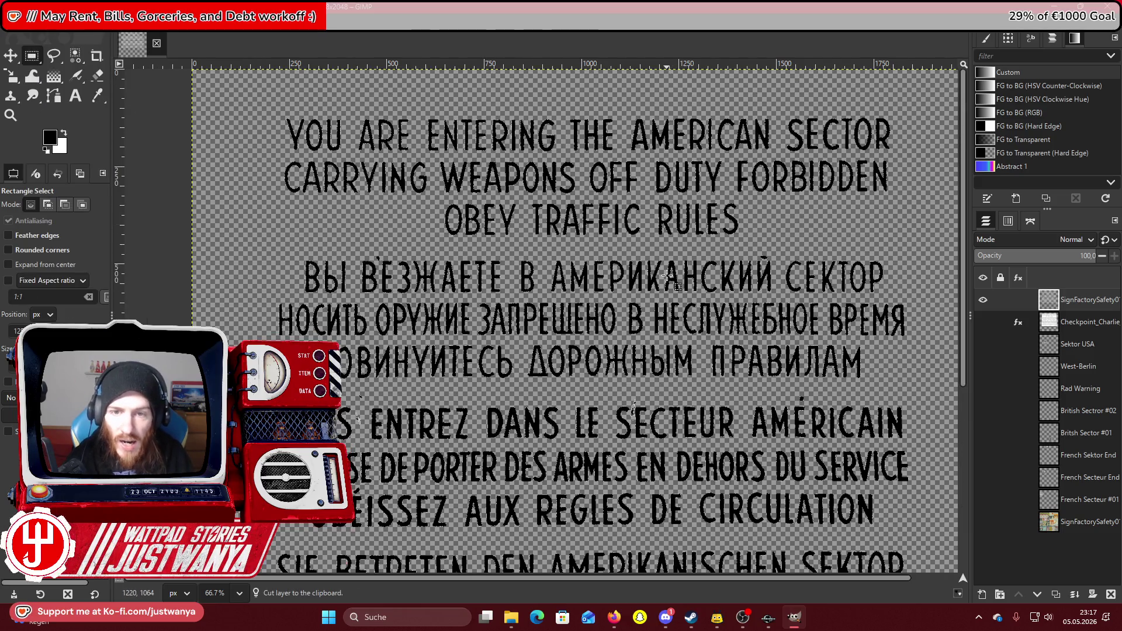
right_click(185, 237)
click(184, 206)
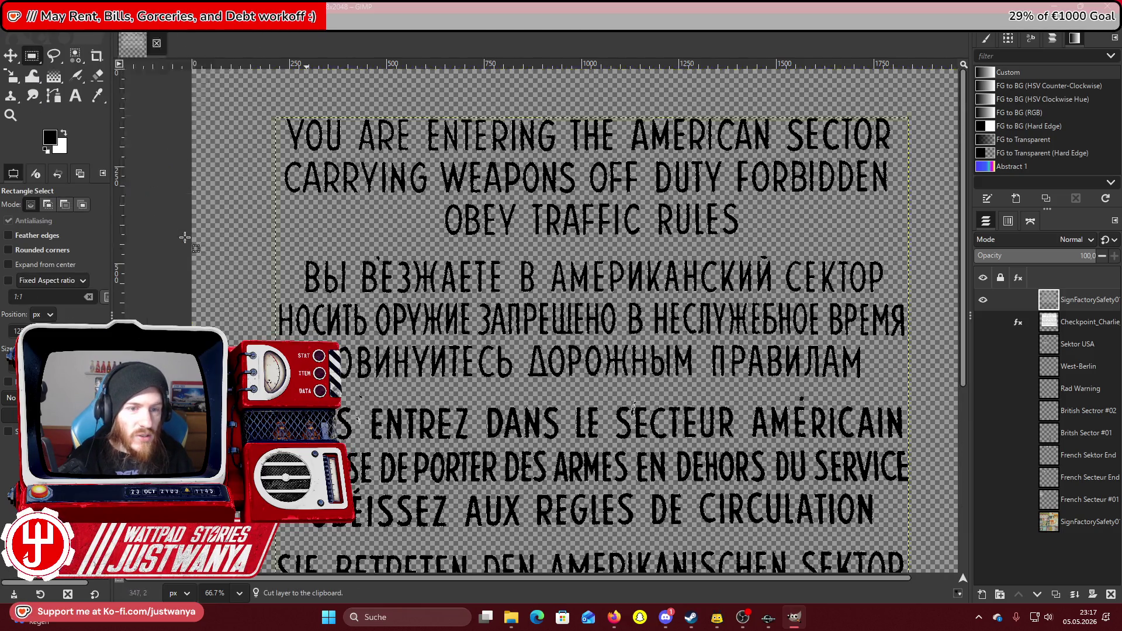
Turn on the SignFactorySafety poster collage layer beneath the sector lettering.
click(983, 524)
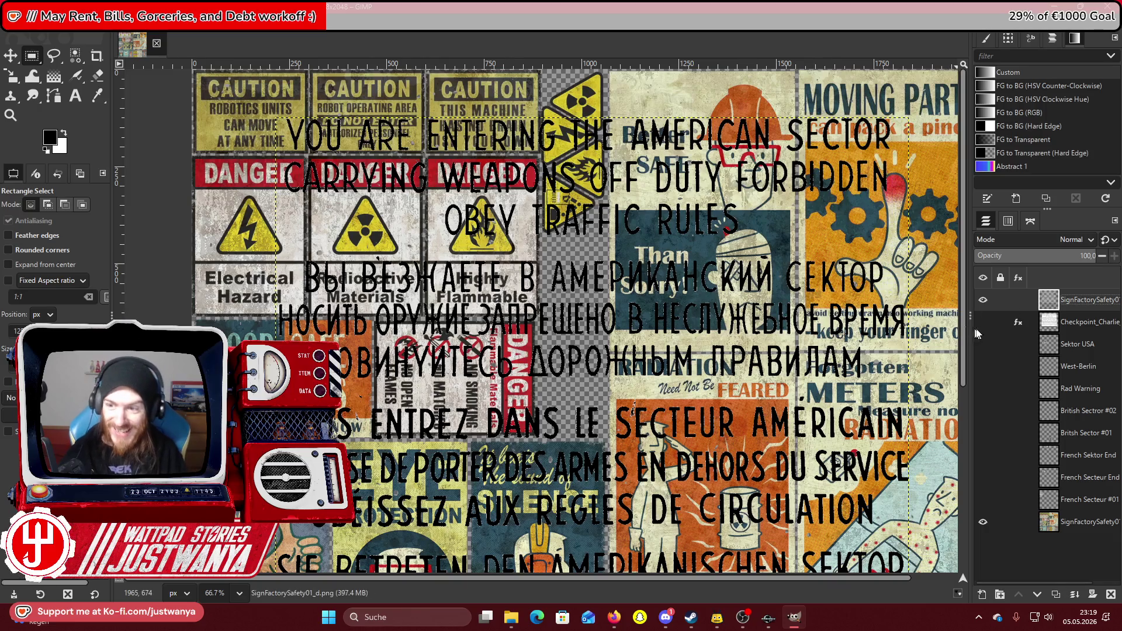
Delete the Checkpoint_Charlie layer, hide the new sector text, and show the French, Rad Warning, West-Berlin and Sektor USA signs.
click(1059, 323)
click(1111, 594)
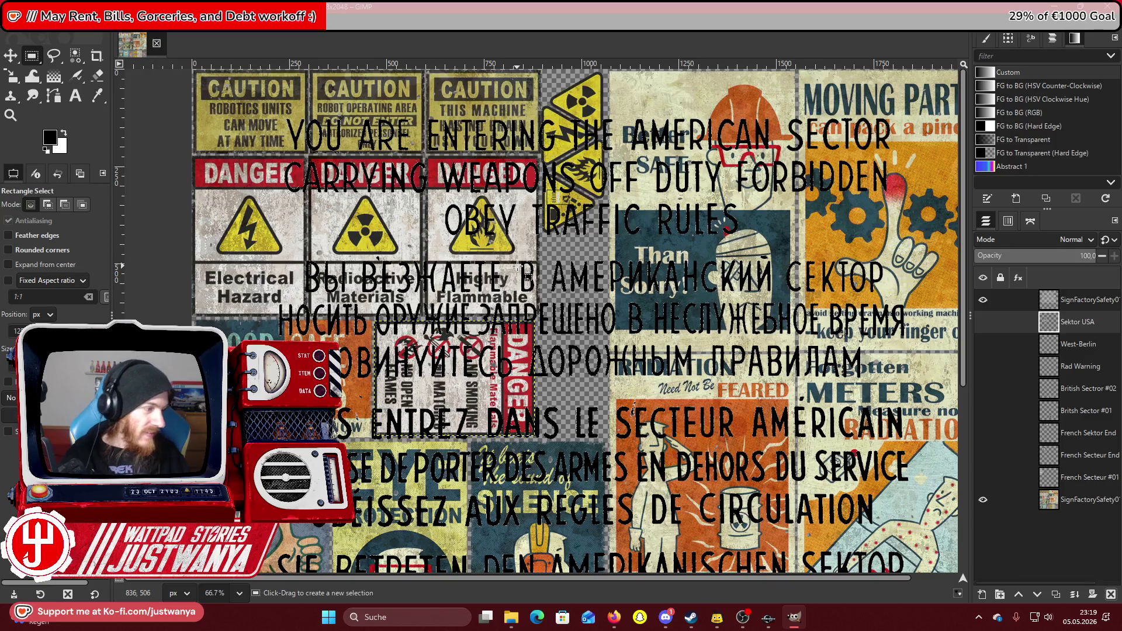
click(983, 300)
click(983, 477)
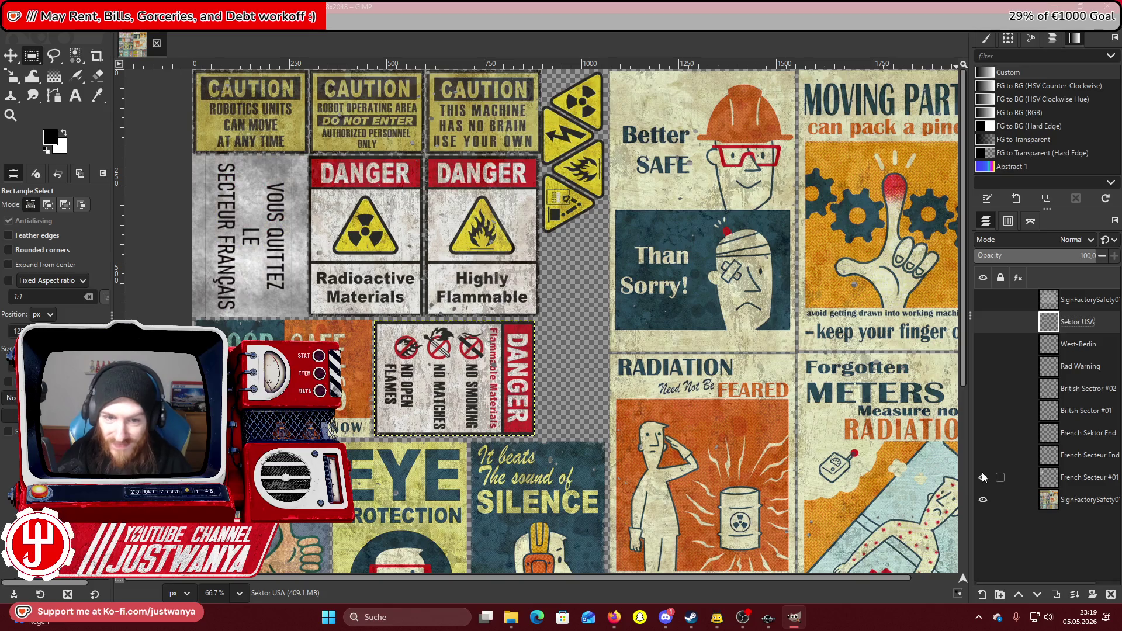
click(983, 455)
click(983, 433)
click(983, 367)
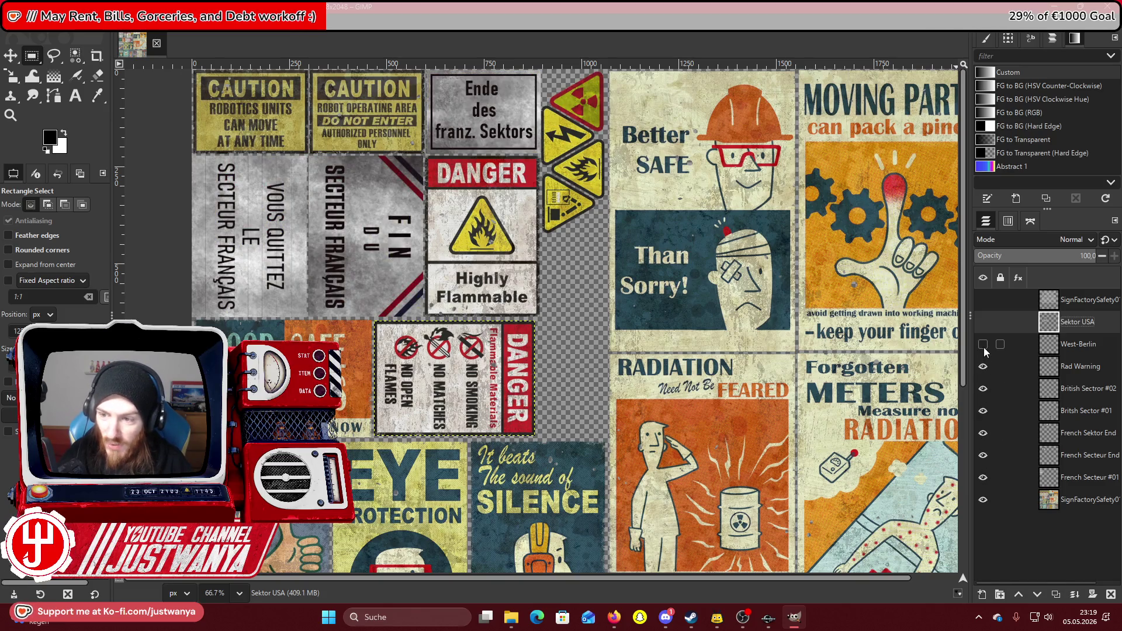
click(983, 344)
click(983, 322)
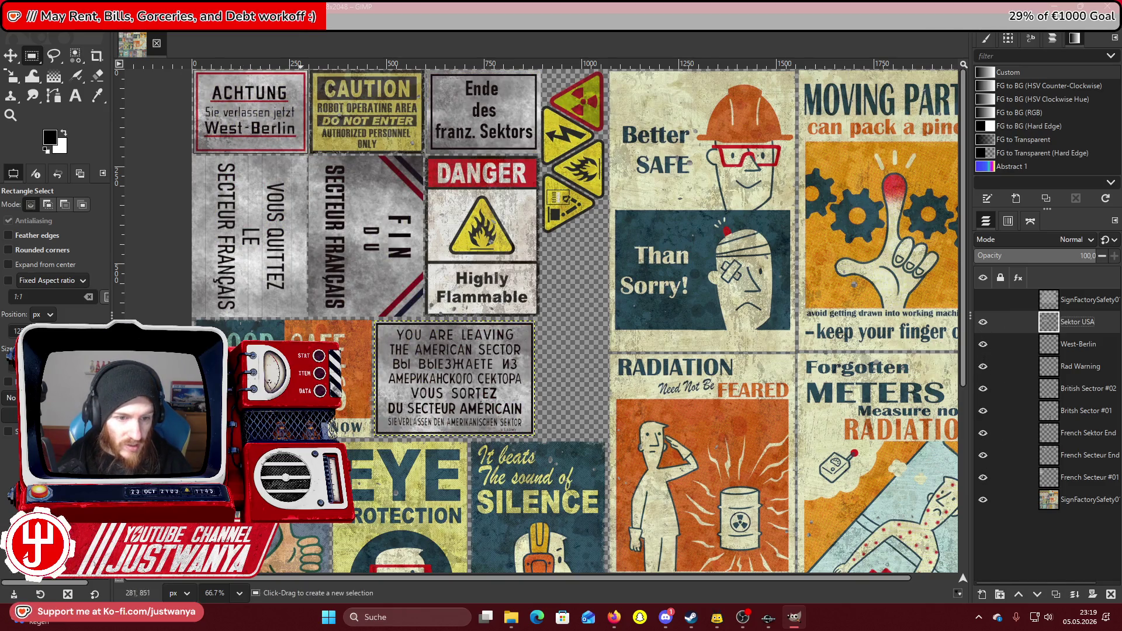
Hide all the sector sign layers again and add a new layer above SignFactorySafety.
click(11, 115)
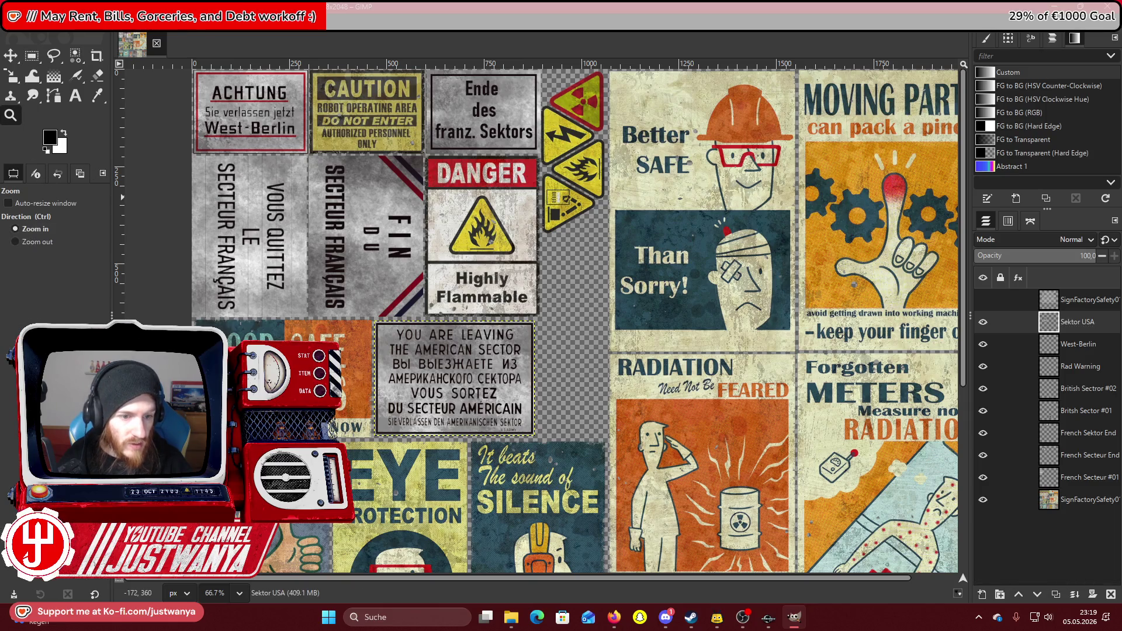
click(217, 451)
click(215, 448)
scroll(172, 295, up, 2)
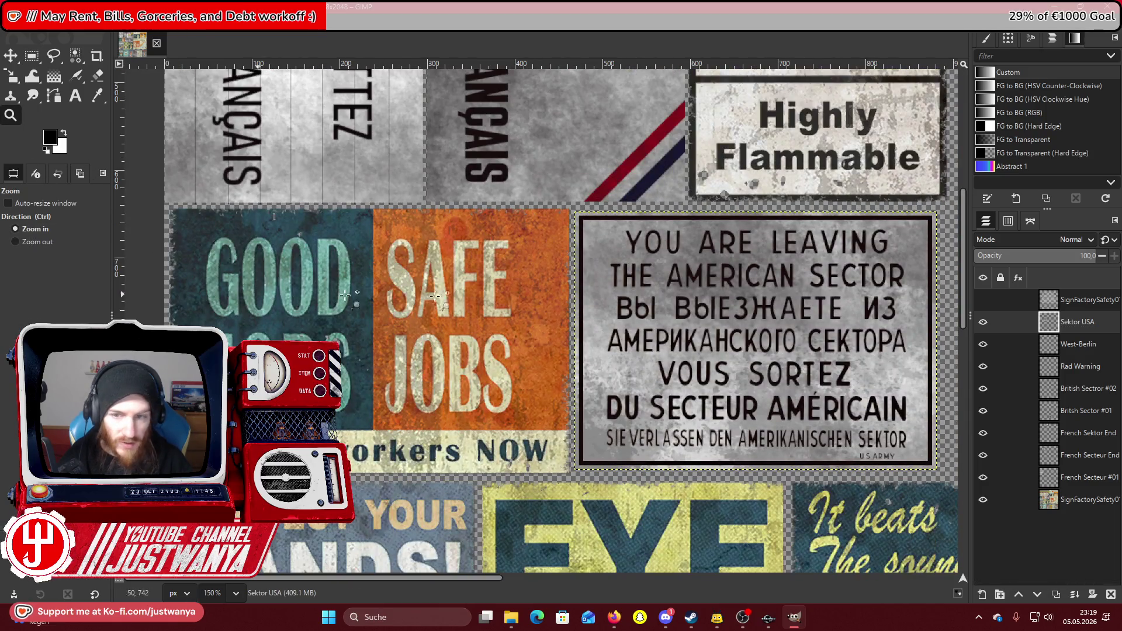
drag(983, 322, 983, 412)
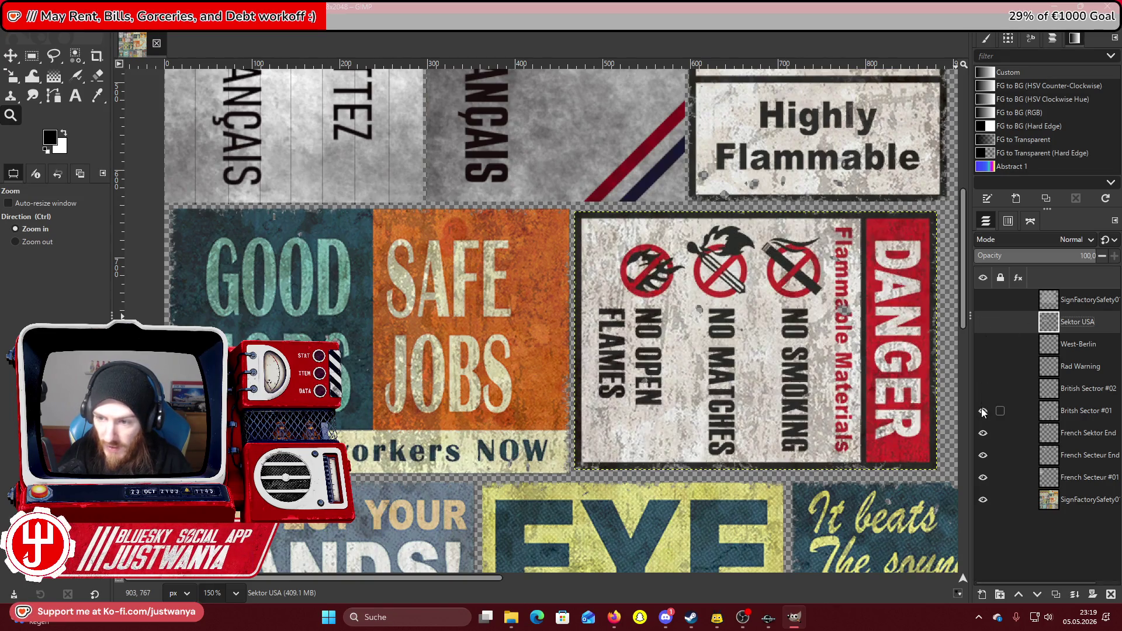
click(983, 477)
click(983, 455)
click(1067, 503)
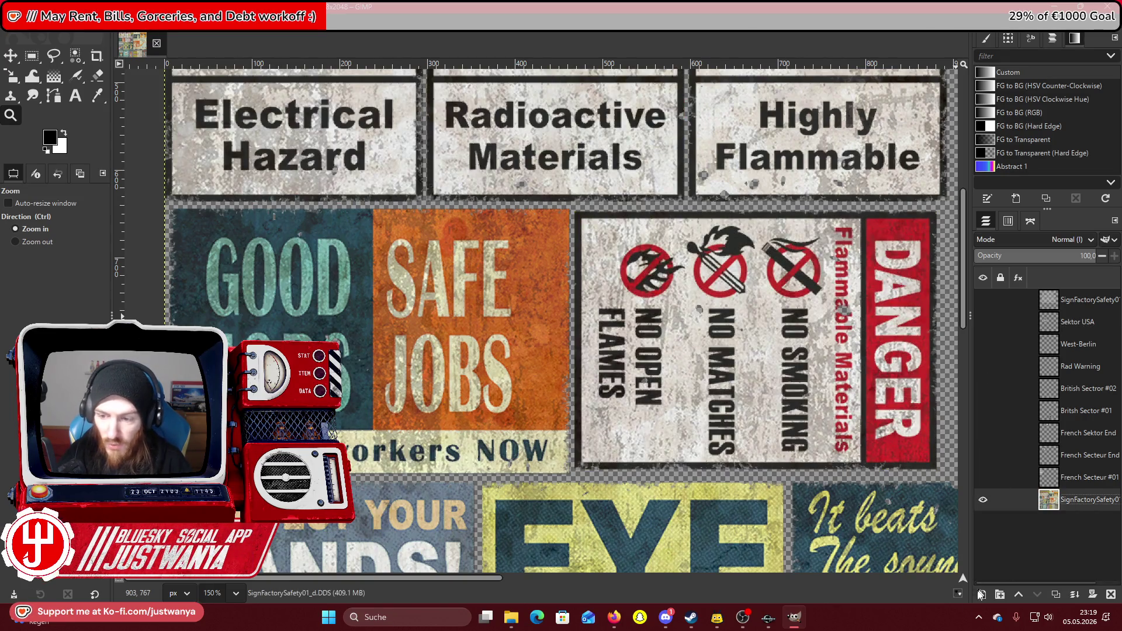
click(983, 596)
Create the new transparent layer, zoom in on the sheet's left side, and make white the foreground colour.
click(656, 477)
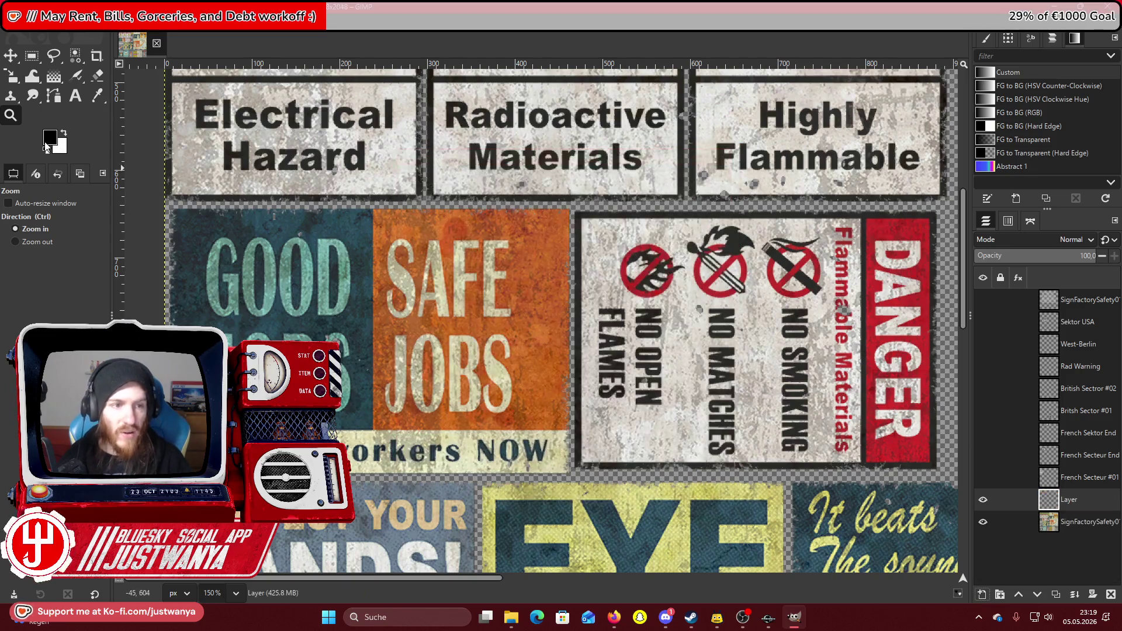
click(155, 349)
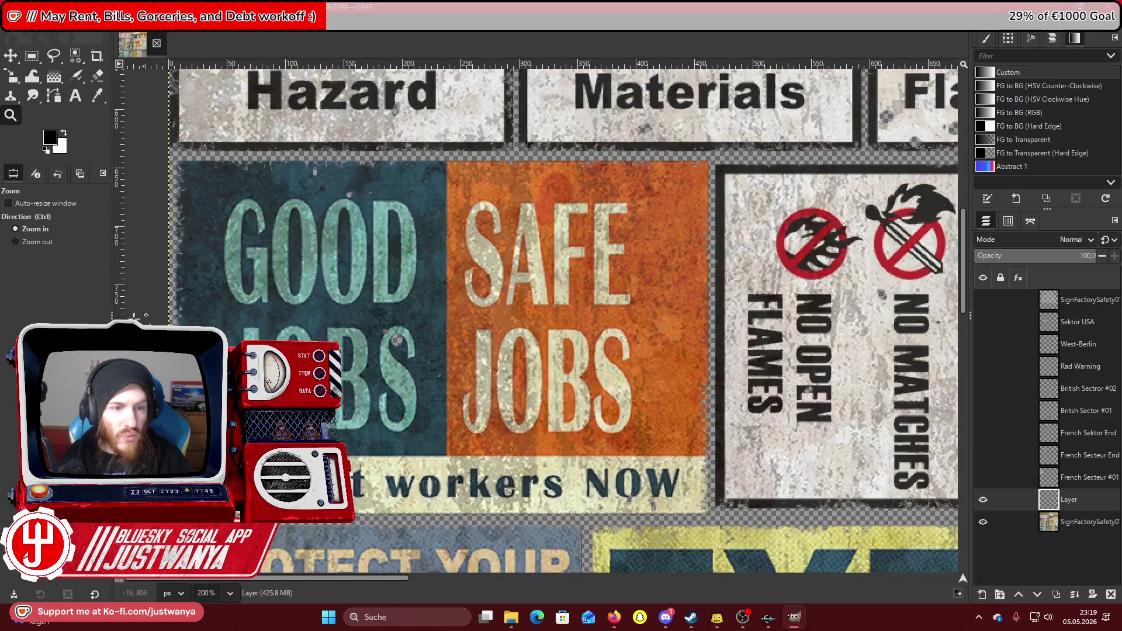
click(64, 134)
Fill a rectangle over the Good Jobs / Safe Jobs sign with white, then show the top text layer.
click(31, 56)
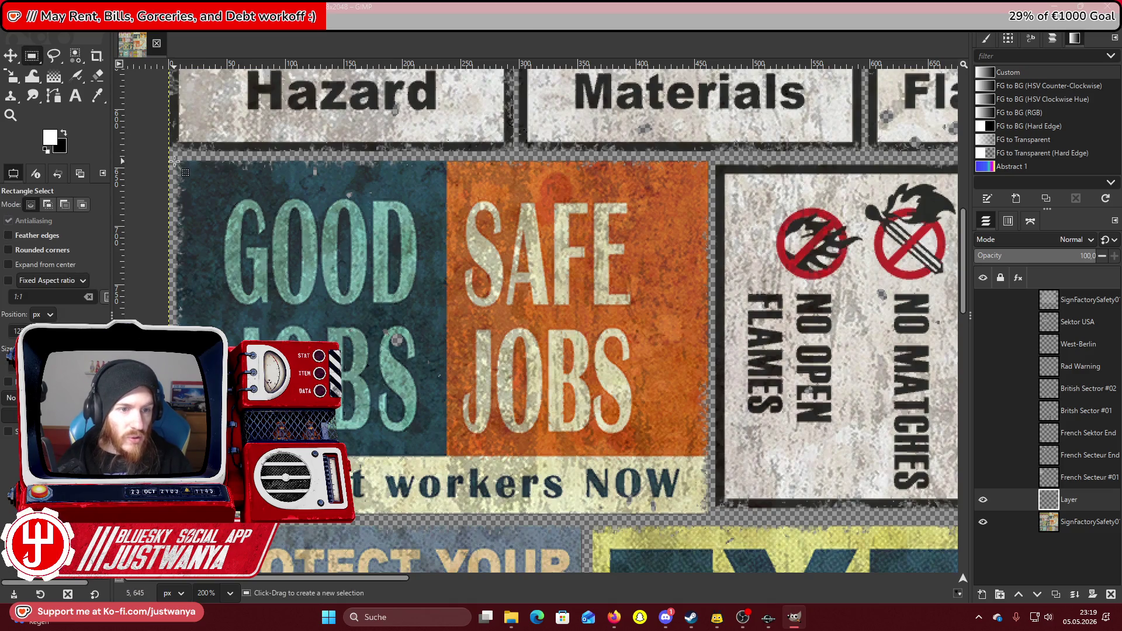
mouse_move(175, 160)
mouse_down()
mouse_move(479, 435)
mouse_move(698, 534)
mouse_move(710, 515)
mouse_up()
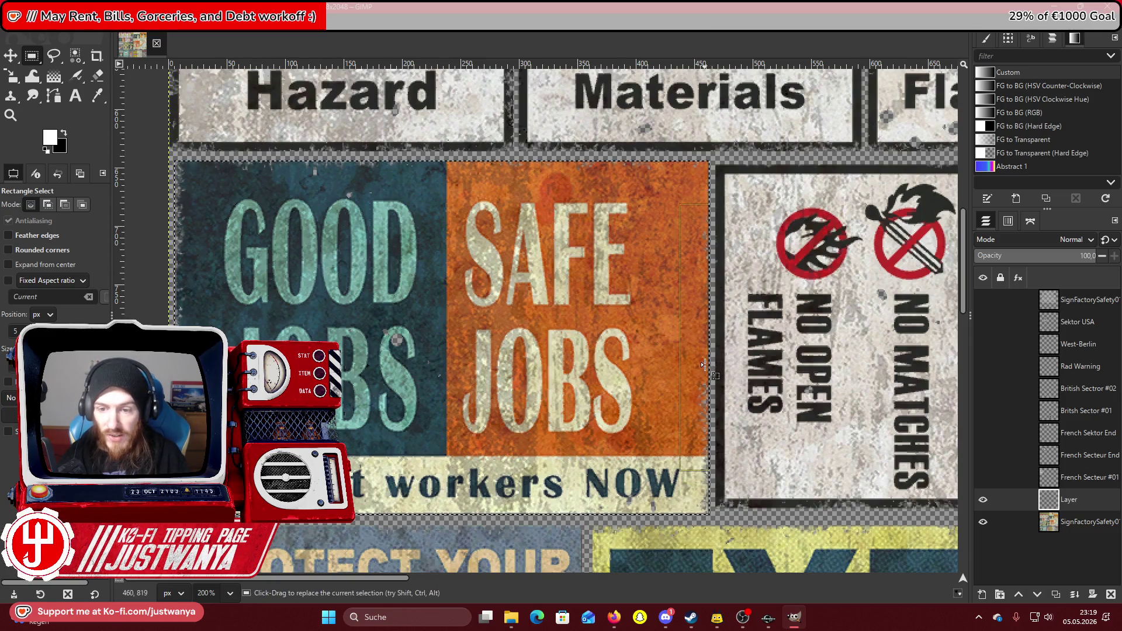
drag(703, 364, 703, 364)
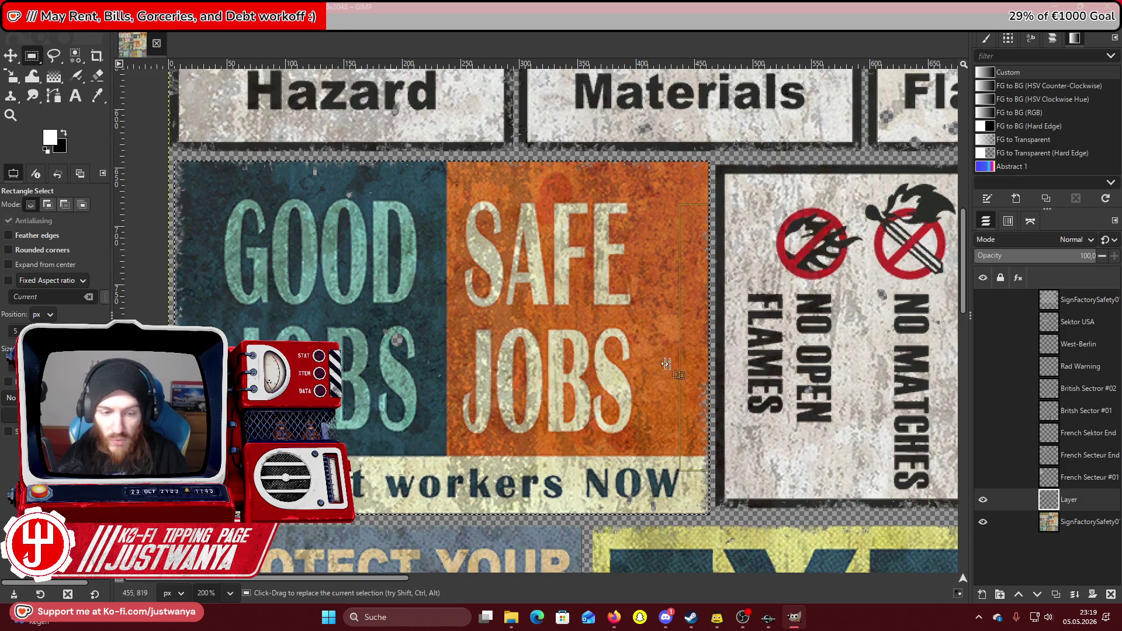
drag(181, 337, 182, 338)
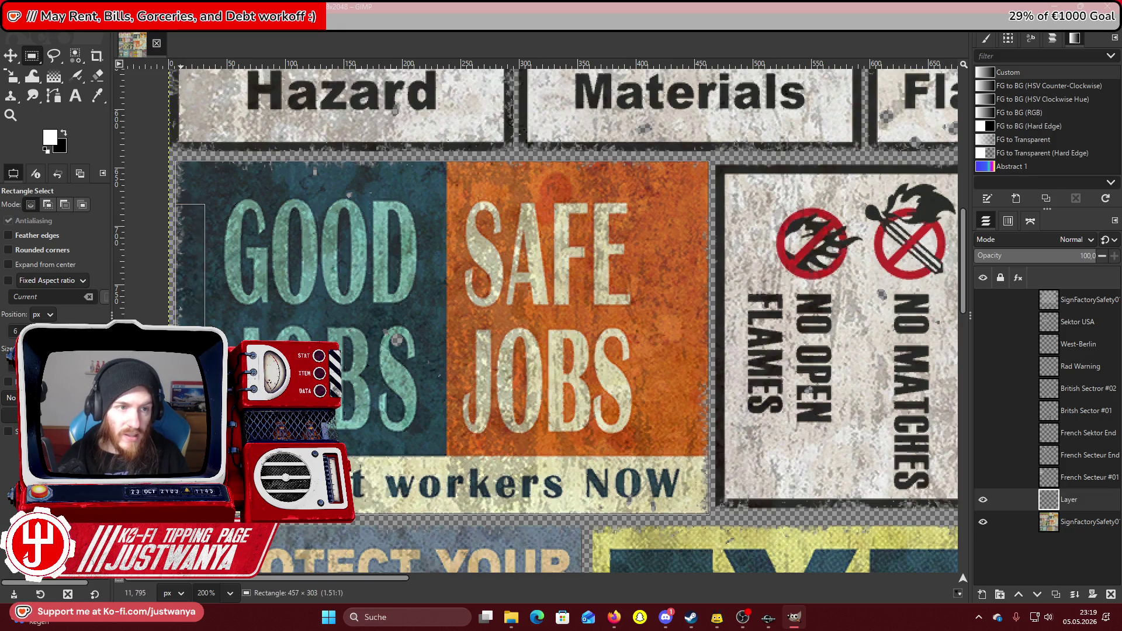
click(29, 21)
click(58, 199)
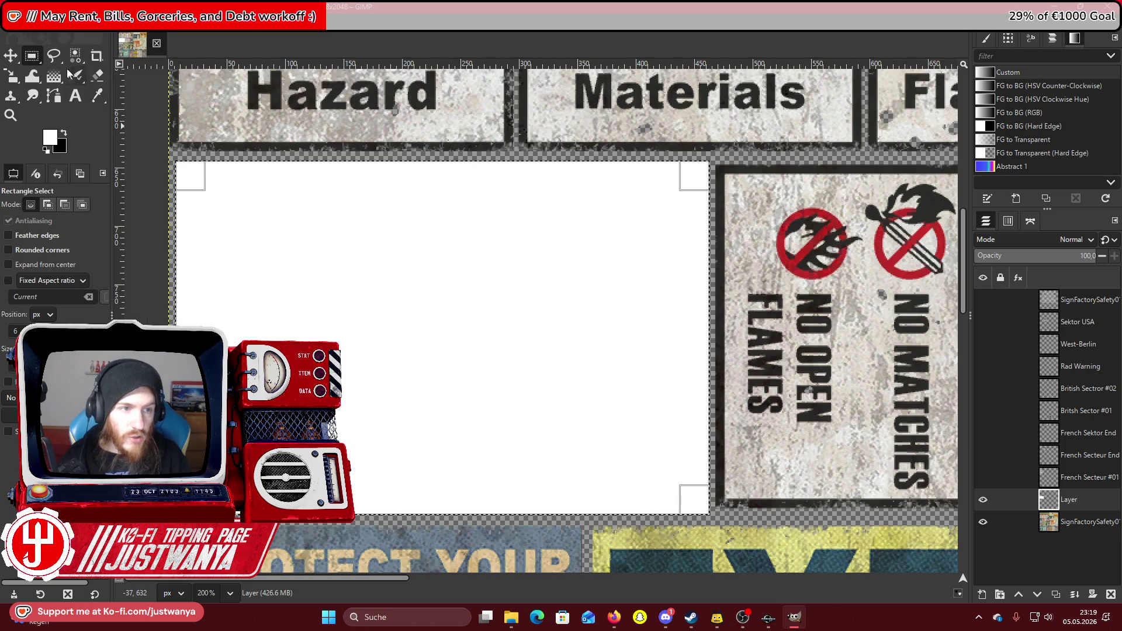
key(ctrl+shift+a)
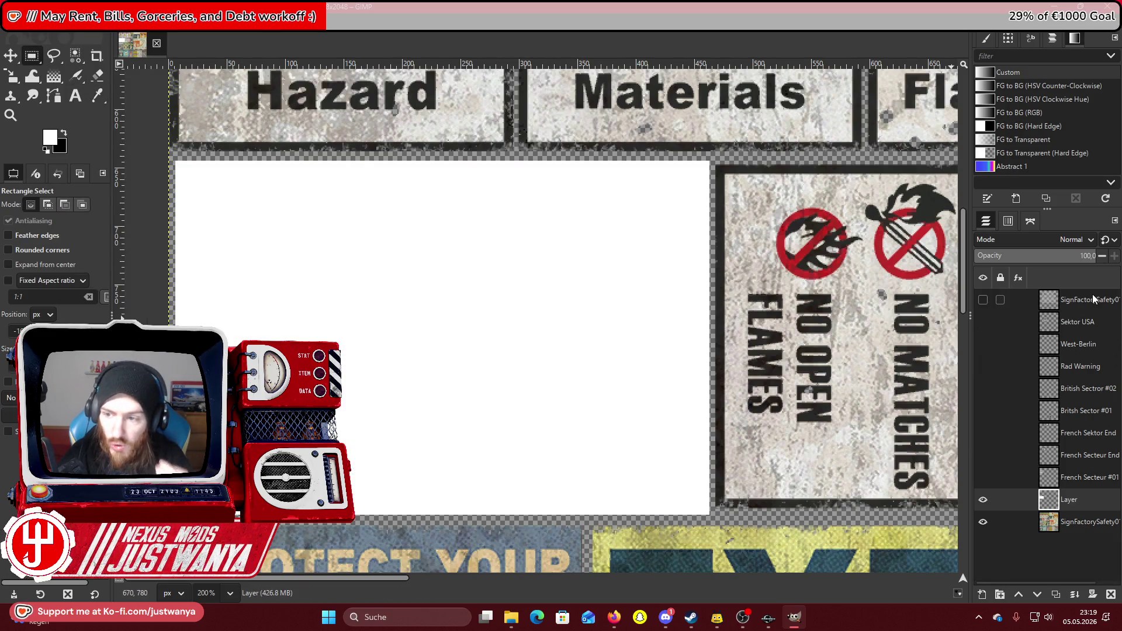
click(1093, 299)
click(983, 301)
Try scaling down the American Sector text layer, then reset it to full size.
key(shift+s)
click(783, 178)
scroll(450, 360, down, 3)
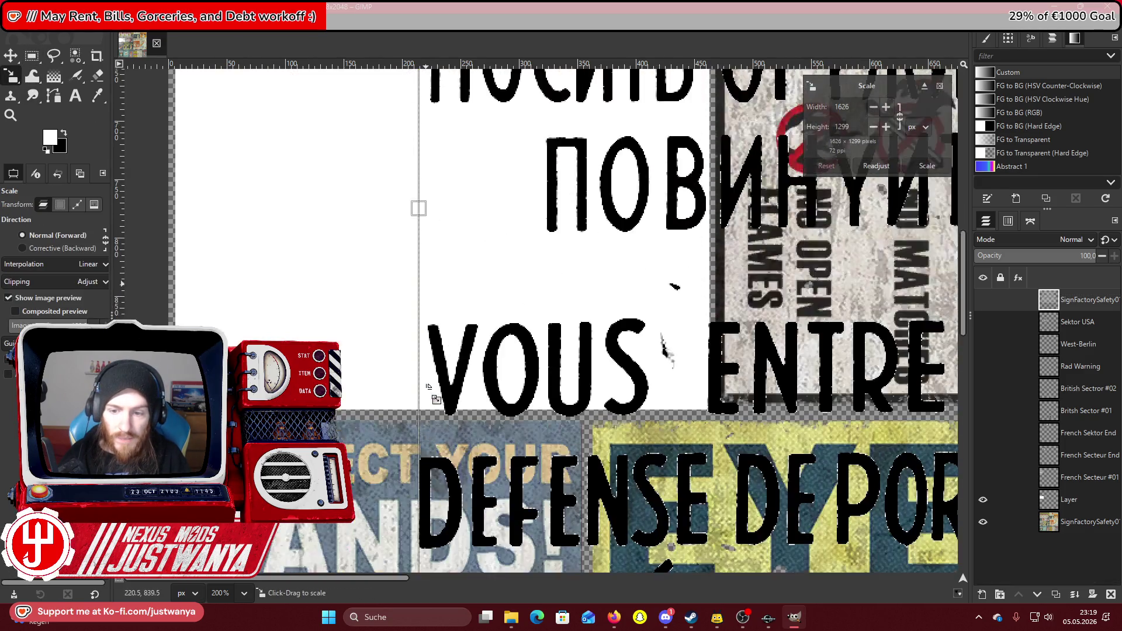
scroll(435, 400, up, 3)
mouse_move(394, 583)
mouse_down()
mouse_move(660, 515)
mouse_move(618, 408)
mouse_up()
scroll(620, 404, down, 10)
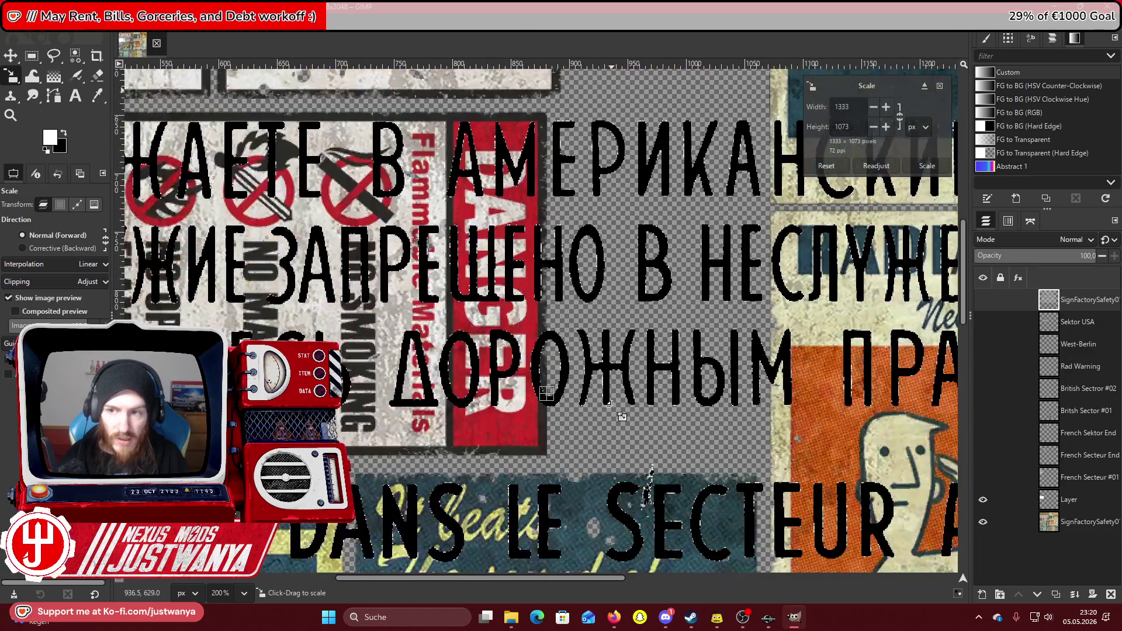
click(827, 165)
Shrink the text onto the white panel, then view the American Sector reference photo in Discord.
mouse_move(702, 508)
mouse_down()
mouse_move(419, 482)
mouse_move(536, 312)
mouse_move(285, 289)
mouse_up()
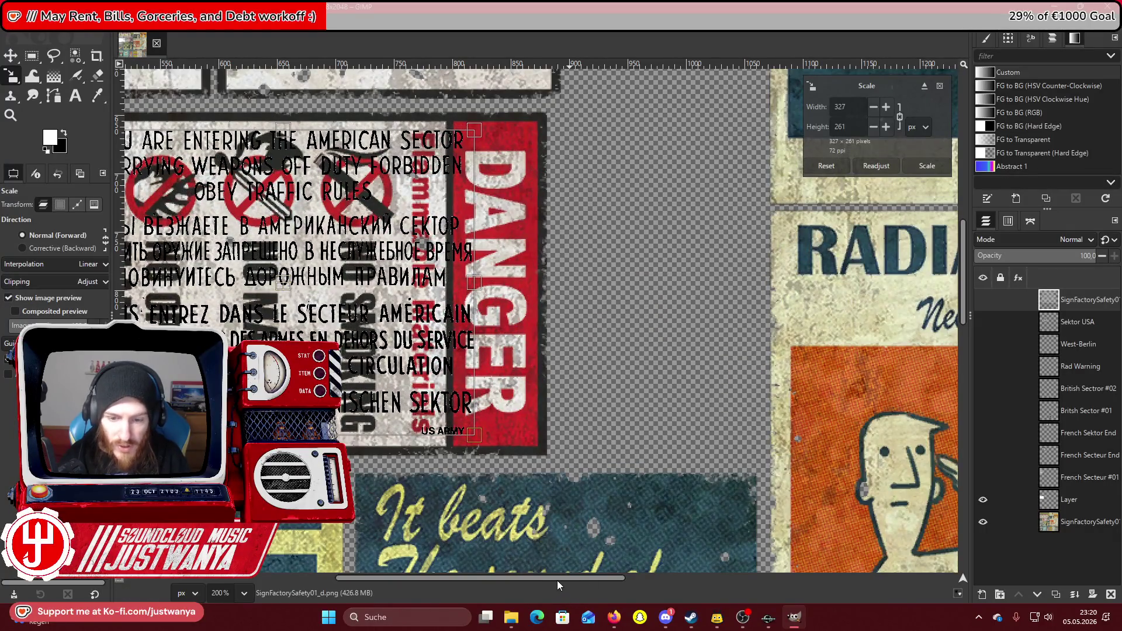
scroll(561, 578, left, 10)
drag(886, 287, 396, 287)
drag(400, 443, 400, 467)
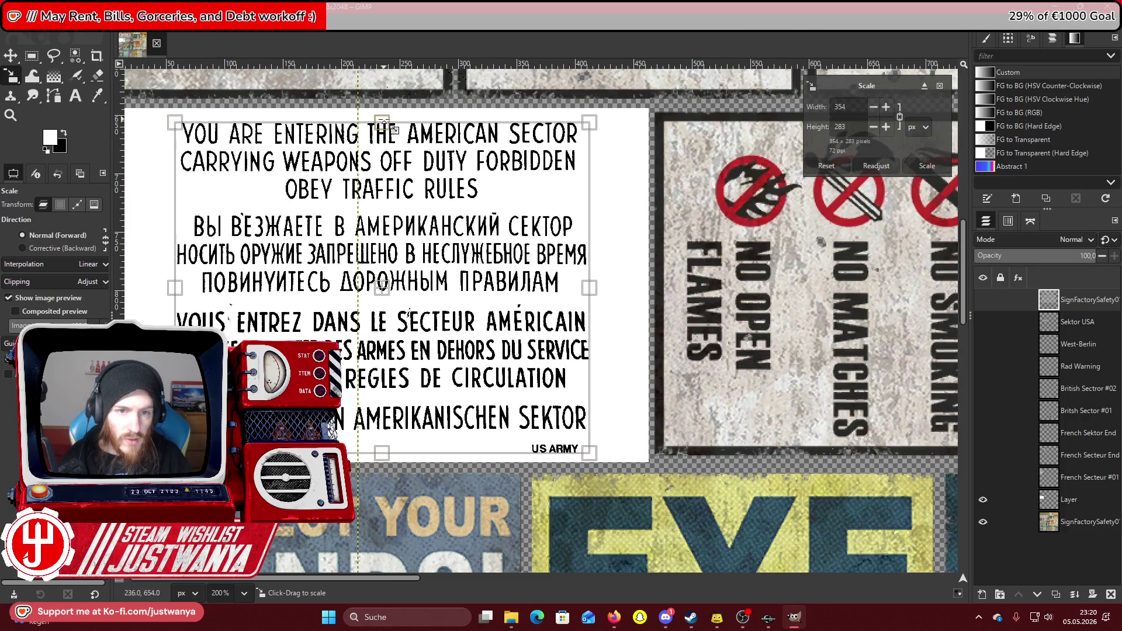
drag(384, 121, 385, 120)
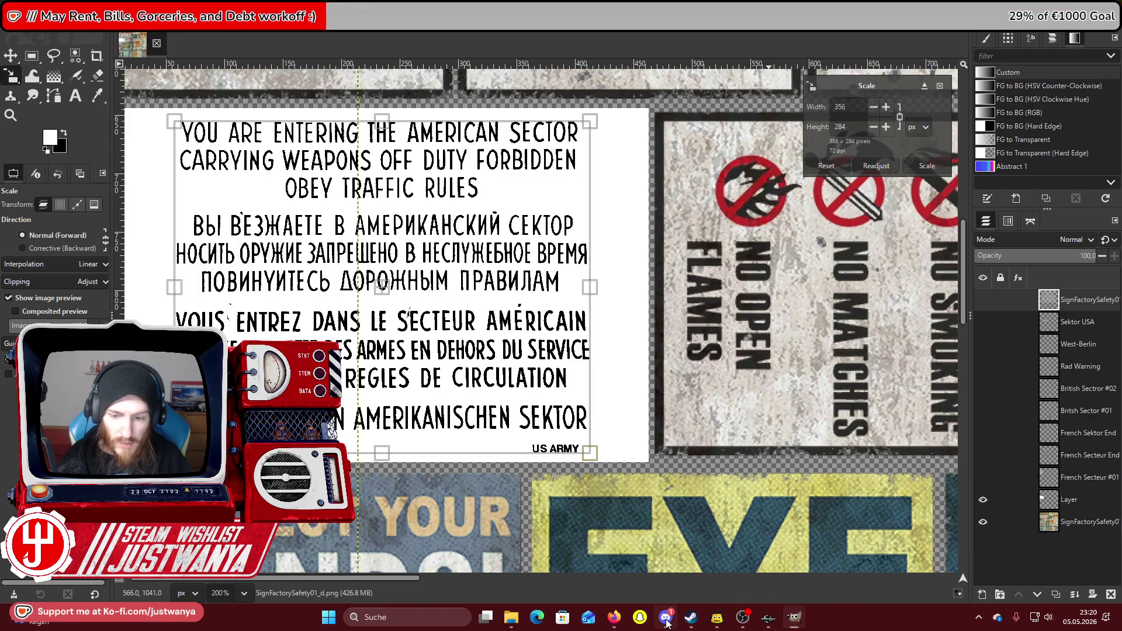
click(666, 620)
click(583, 324)
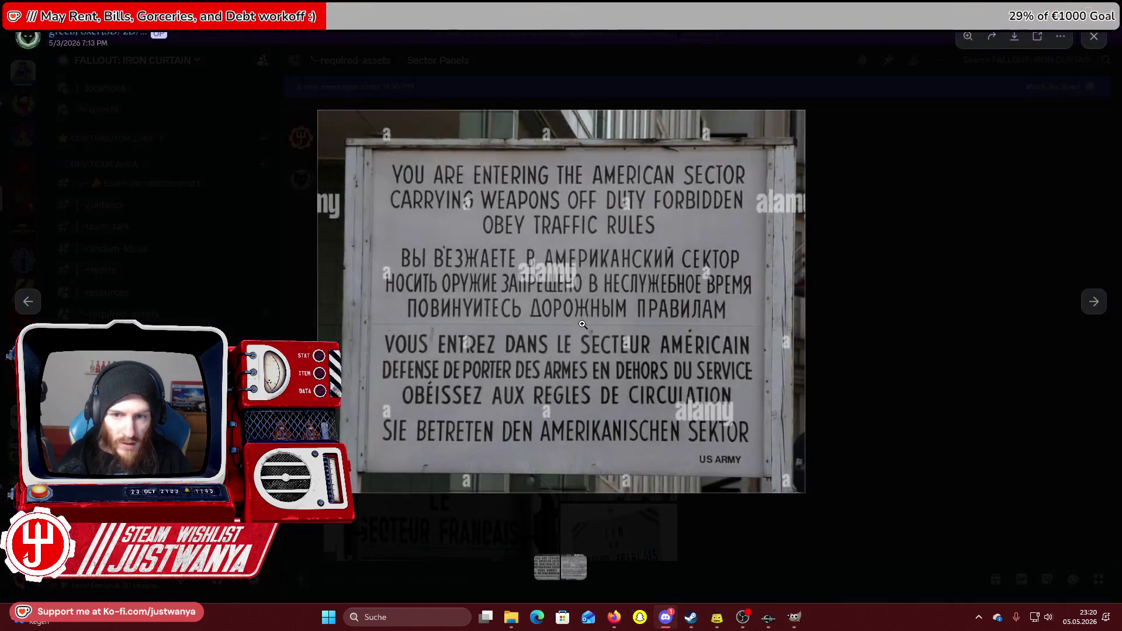
Close the reference photo, browse the Sector Panels thread's sign photos, then Alt+Tab back to GIMP.
click(926, 340)
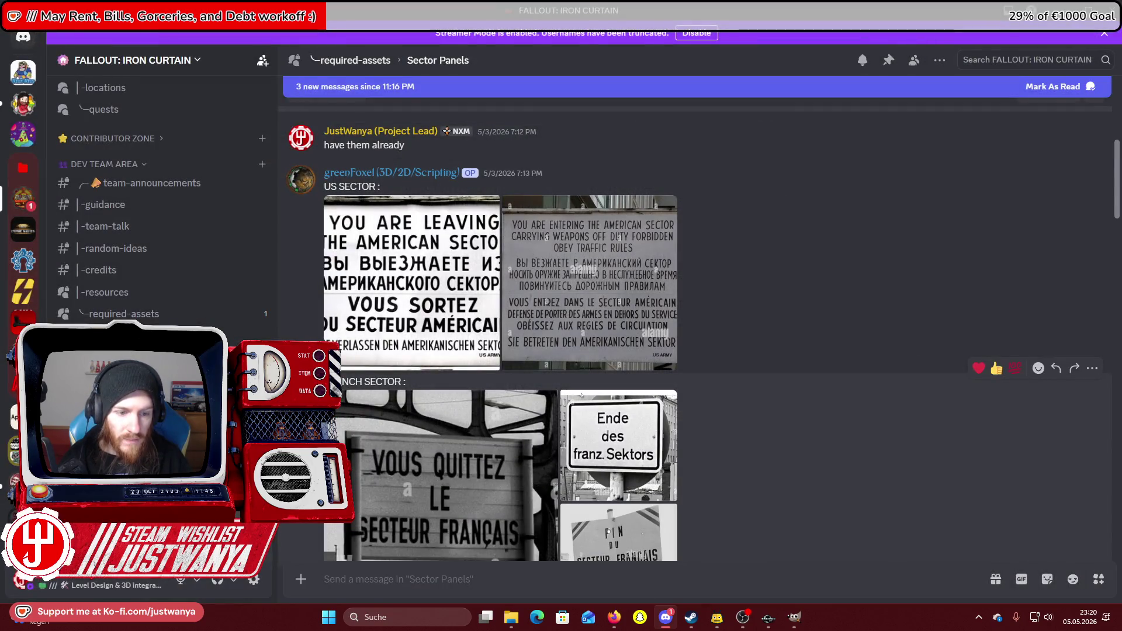
scroll(640, 426, down, 15)
scroll(639, 426, down, 15)
scroll(640, 423, up, 2)
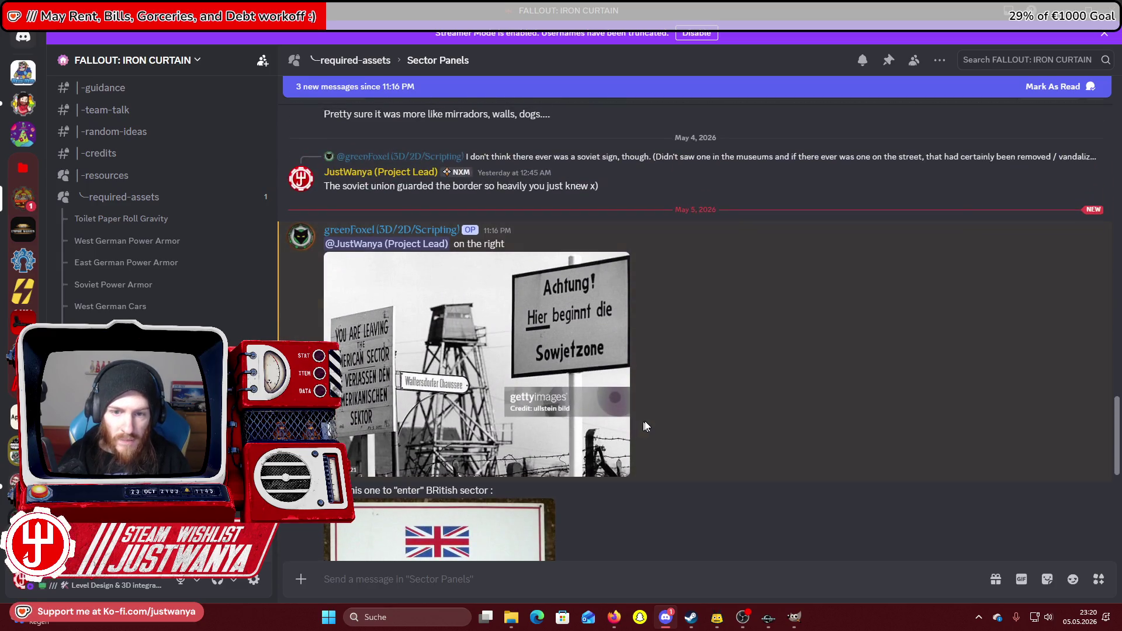
scroll(761, 390, down, 1)
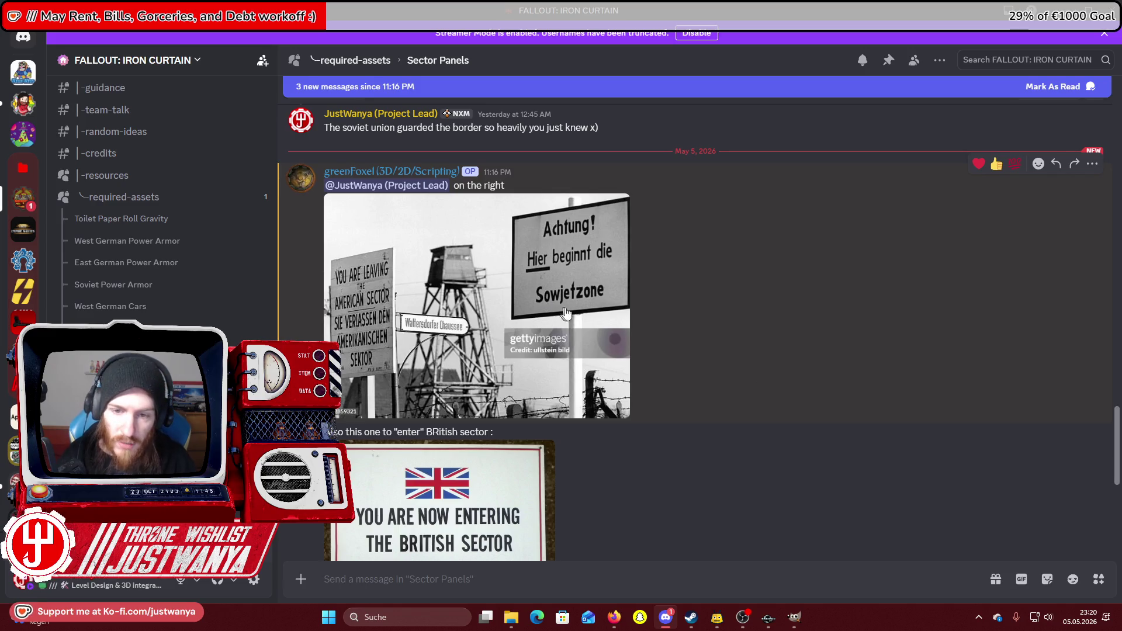
scroll(587, 309, down, 2)
scroll(644, 380, down, 1)
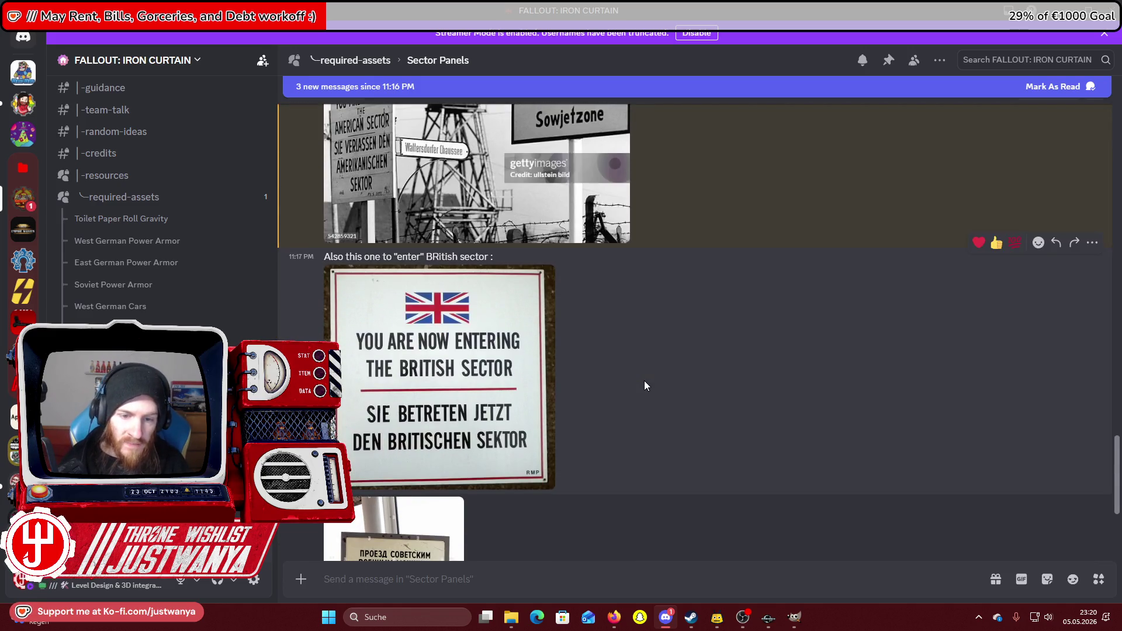
scroll(644, 380, down, 1)
scroll(682, 324, down, 2)
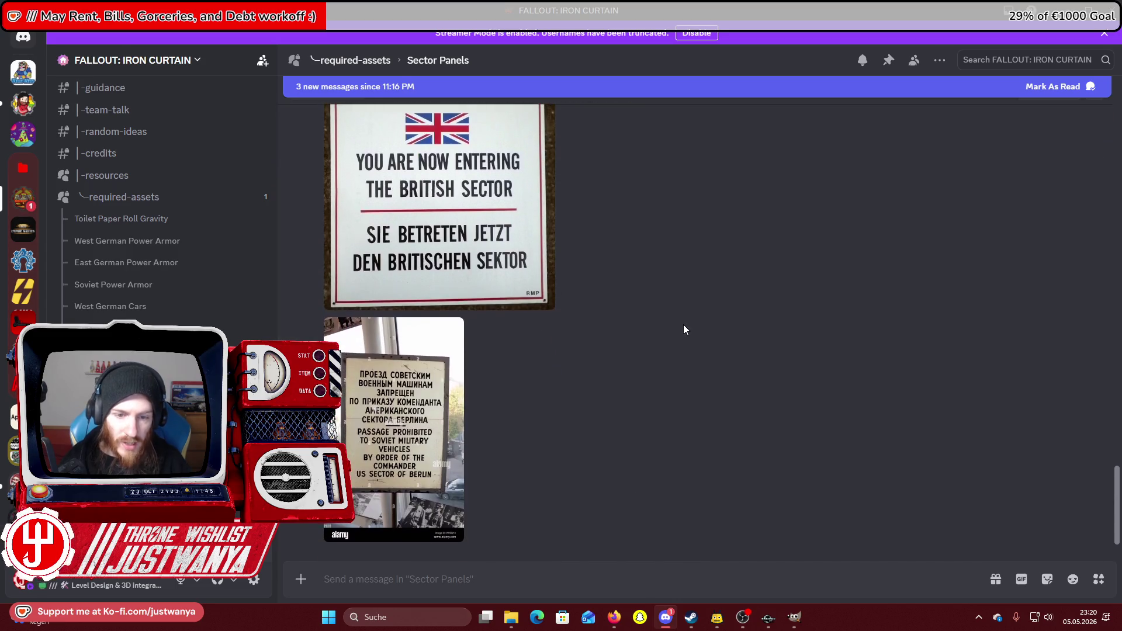
scroll(683, 325, up, 2)
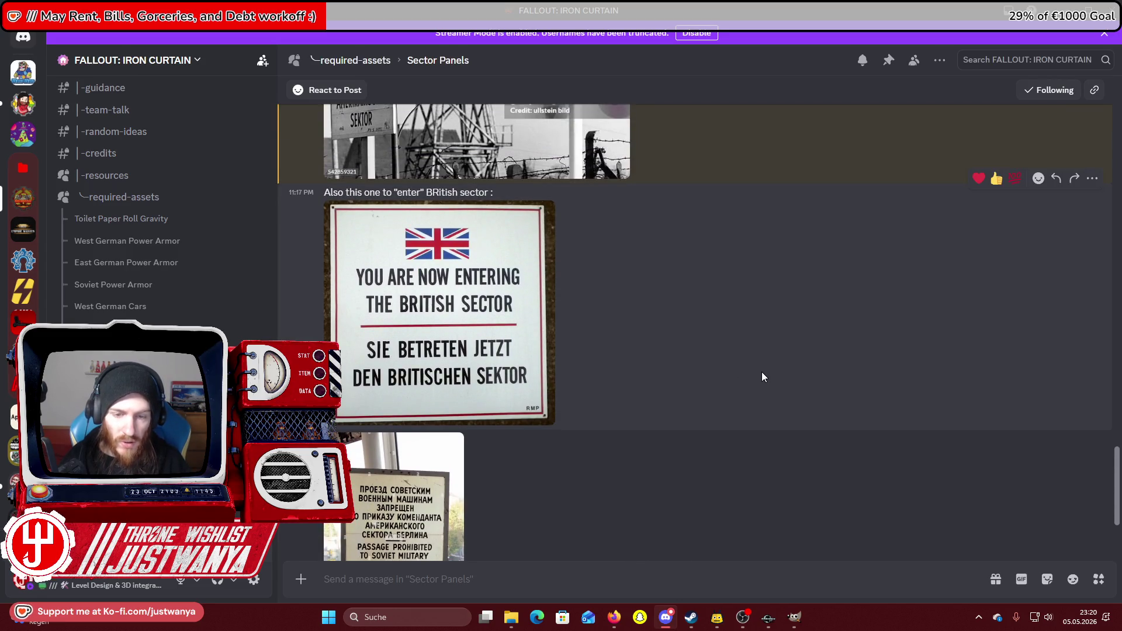
scroll(761, 373, down, 2)
scroll(696, 371, up, 2)
scroll(731, 356, down, 2)
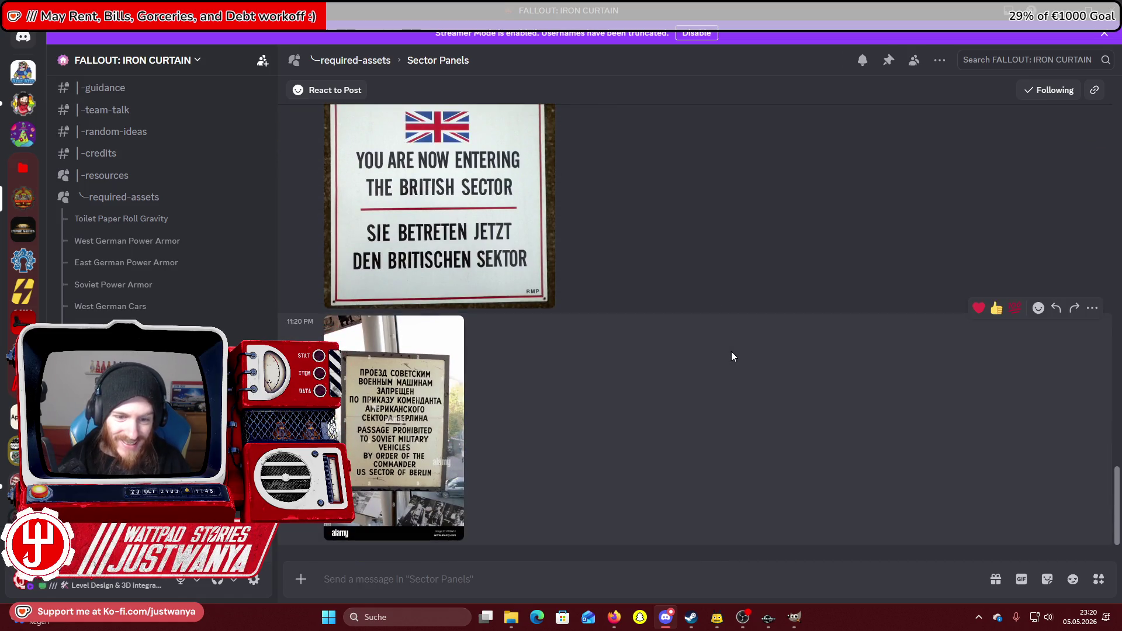
scroll(732, 356, up, 8)
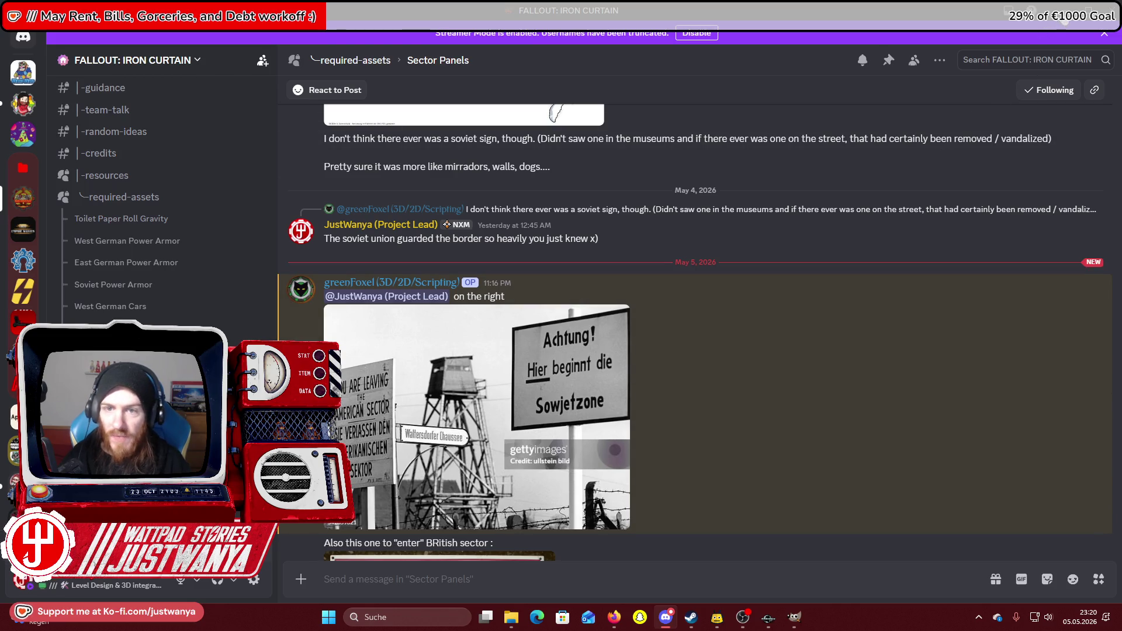
key(alt+Tab)
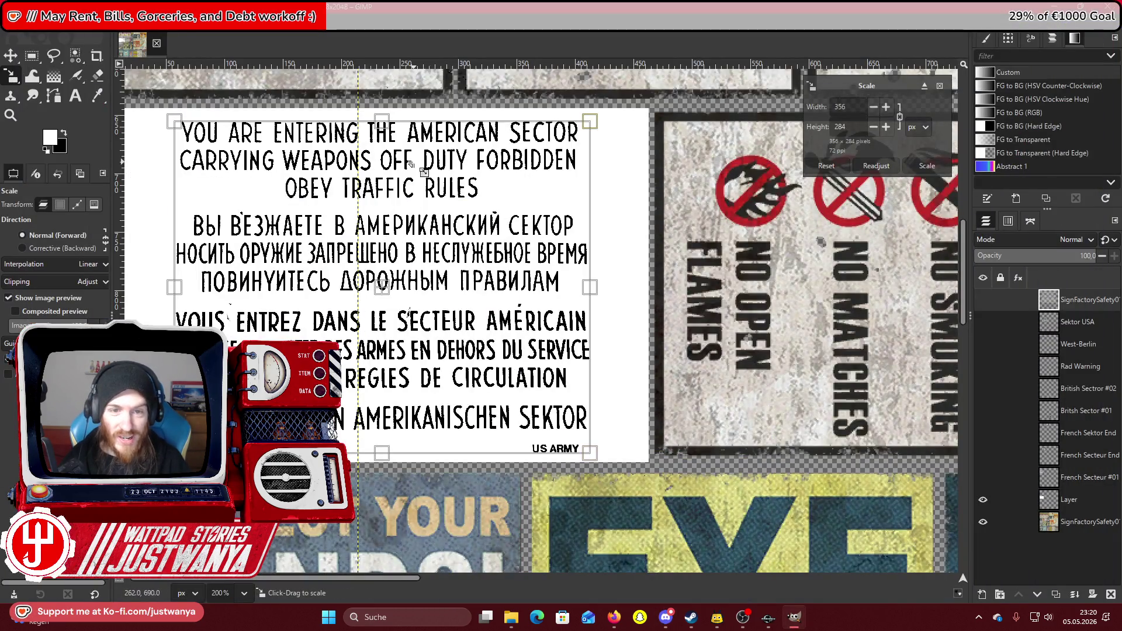
Apply the scaling and duplicate the American Sector text layer three times.
click(928, 167)
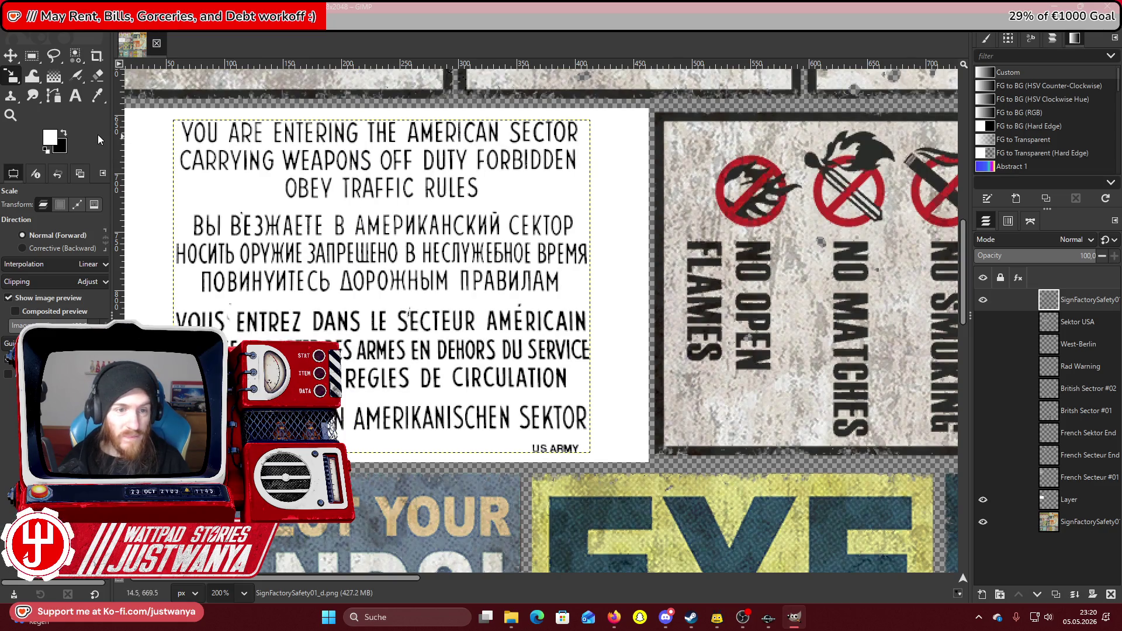
click(32, 56)
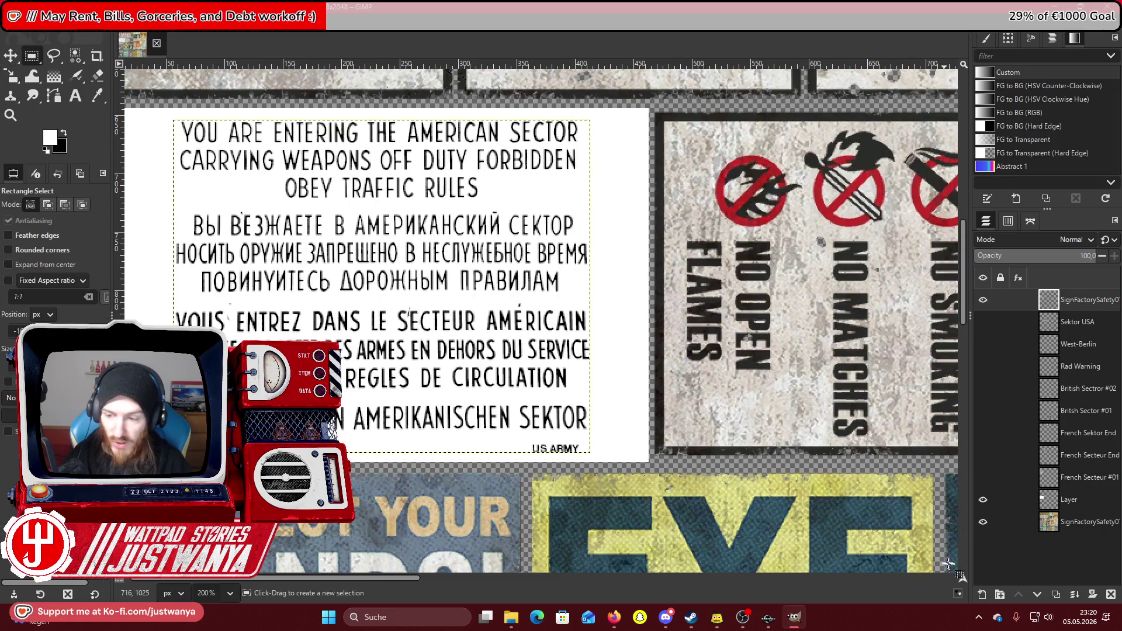
click(1062, 598)
click(1061, 598)
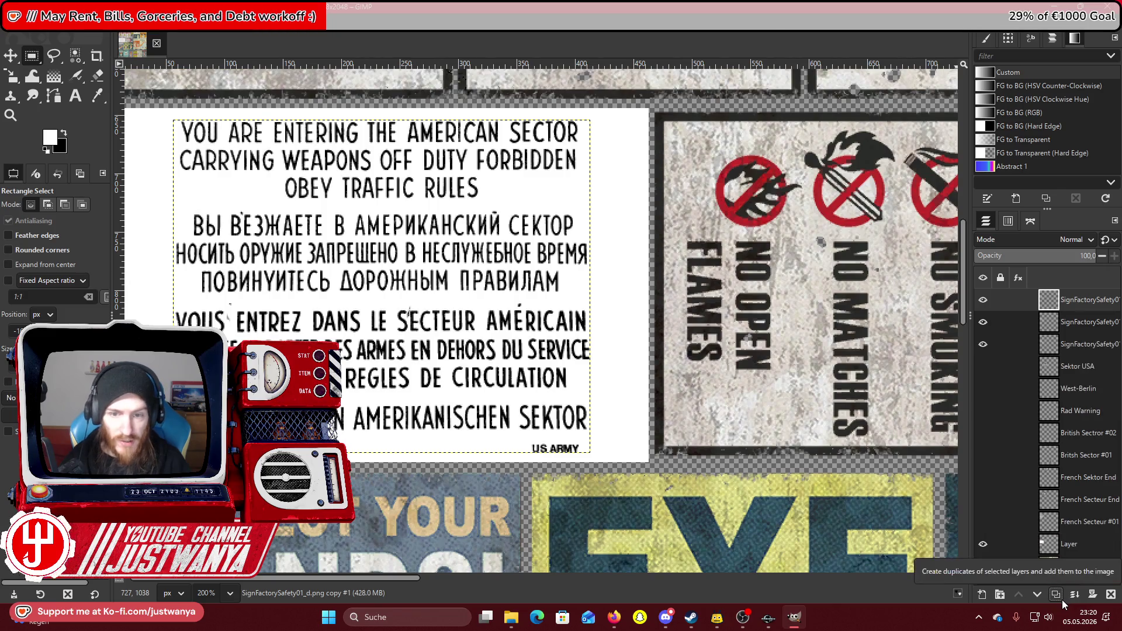
click(1061, 599)
scroll(692, 419, down, 2)
scroll(692, 419, up, 2)
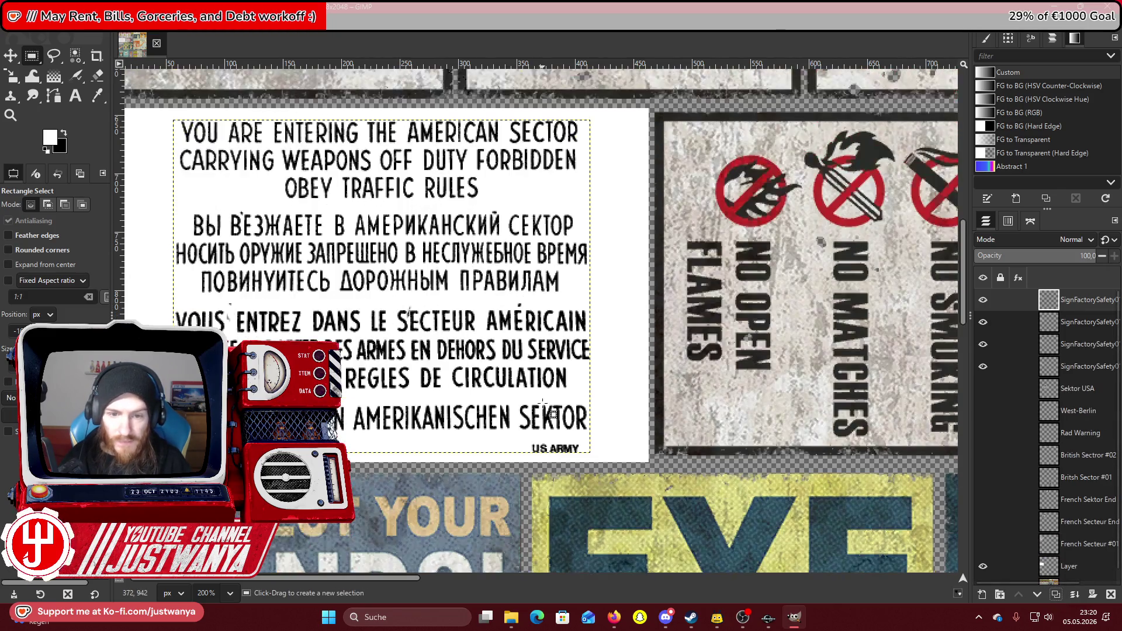
scroll(1001, 574, down, 1)
Hide the base sign sheet and merge the visible layers into one layer.
click(982, 574)
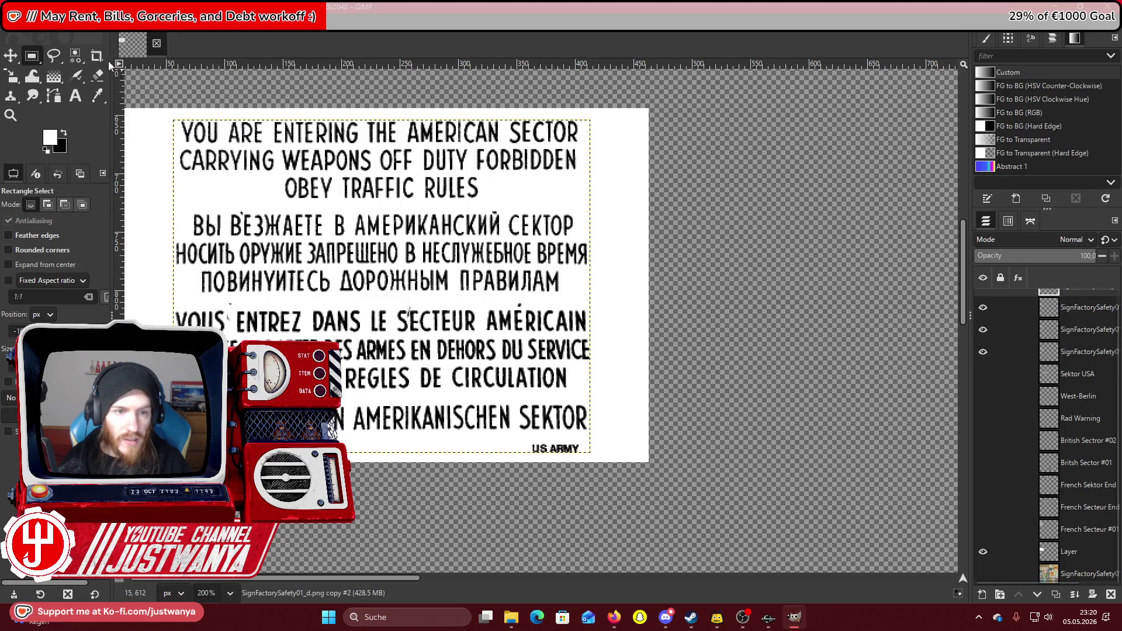
click(102, 21)
click(143, 242)
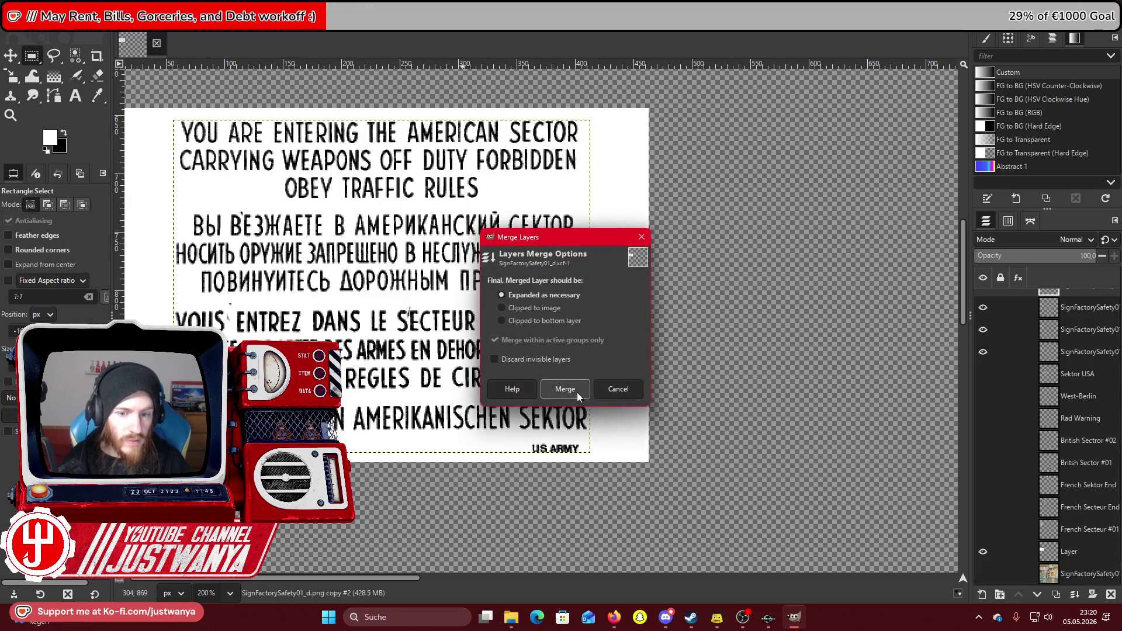
click(566, 391)
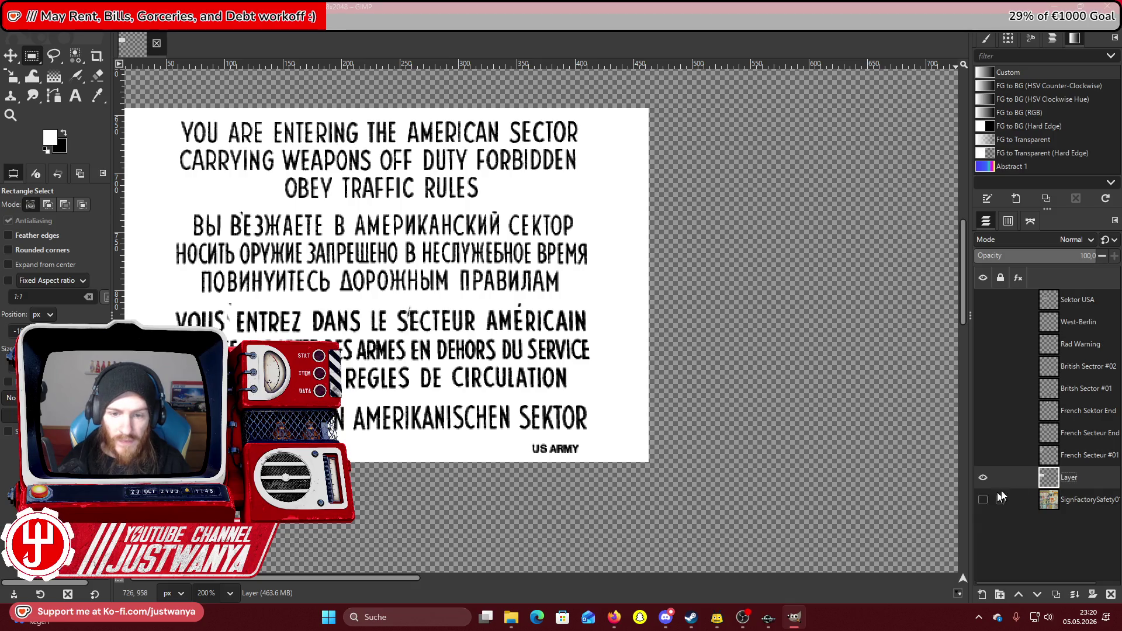
Use Alpha to Selection on the merged sign layer.
click(130, 20)
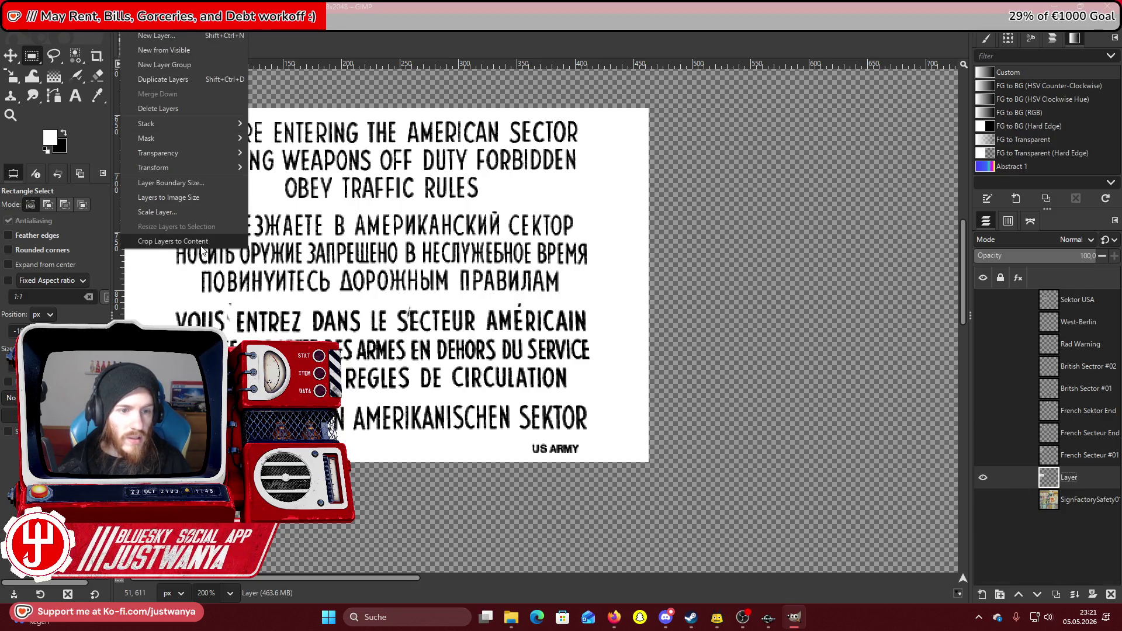
key(Escape)
right_click(1093, 483)
click(1028, 443)
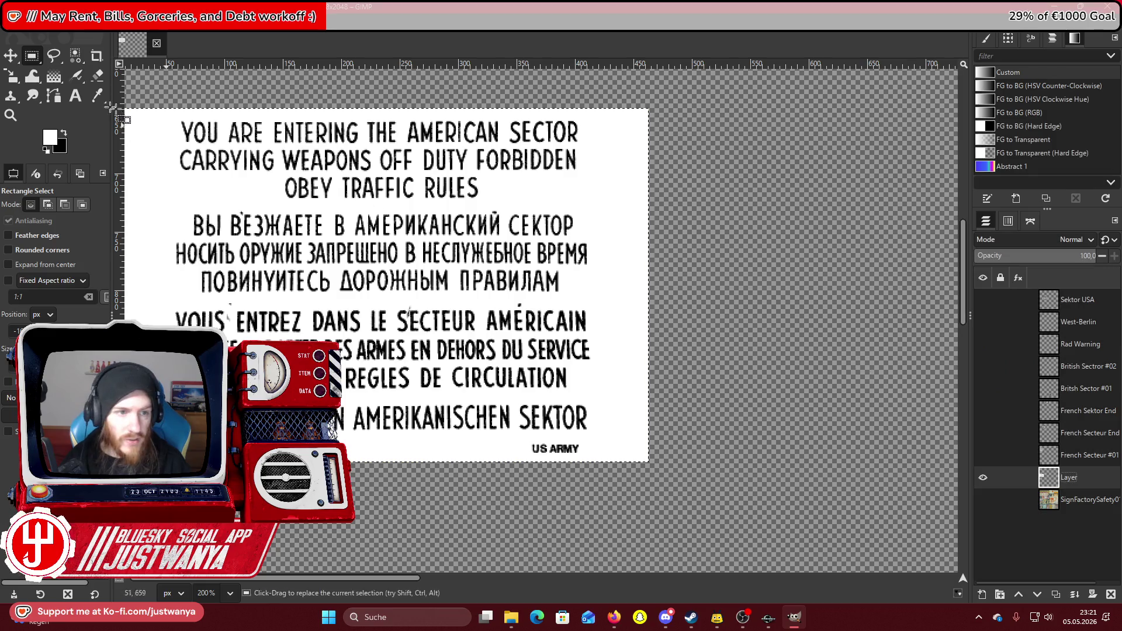
click(50, 137)
Airbrush black grime over the white sign, then clear the selection.
click(629, 391)
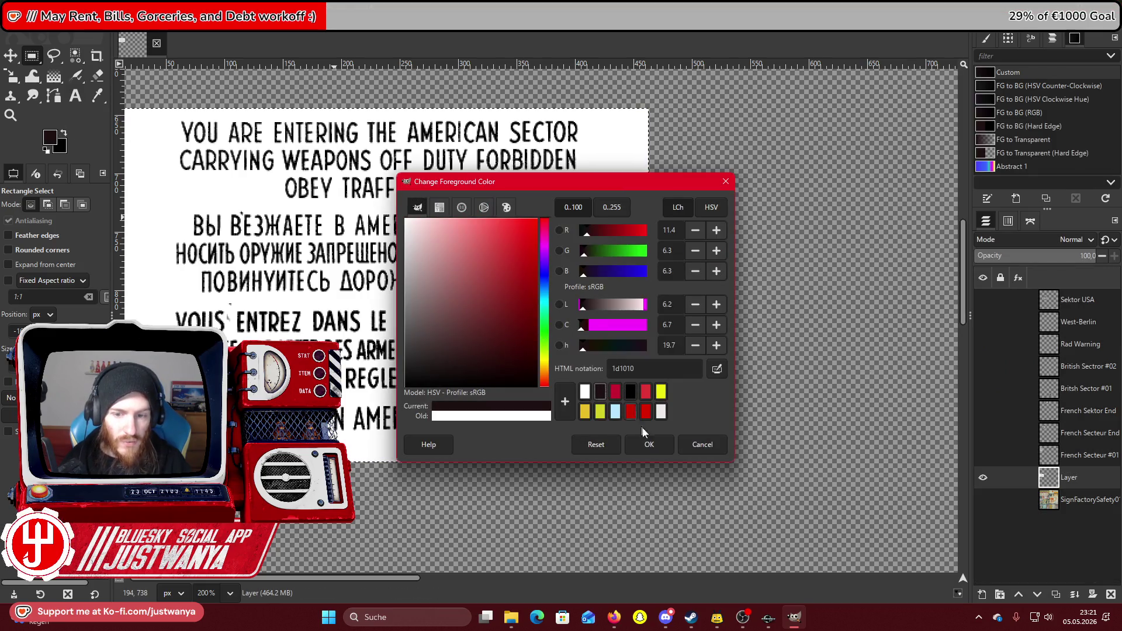
click(649, 444)
key(a)
drag(327, 82, 140, 228)
mouse_move(187, 117)
mouse_down()
mouse_move(245, 175)
mouse_move(176, 246)
mouse_move(234, 175)
mouse_move(224, 142)
mouse_move(339, 298)
mouse_move(246, 133)
mouse_move(374, 508)
mouse_move(680, 422)
mouse_move(479, 435)
mouse_move(467, 281)
mouse_move(585, 153)
mouse_move(397, 245)
mouse_move(350, 304)
mouse_move(327, 281)
mouse_move(117, 403)
mouse_move(410, 292)
mouse_move(450, 228)
mouse_move(444, 158)
mouse_up()
key(r)
click(416, 167)
click(1070, 479)
text(American Sector)
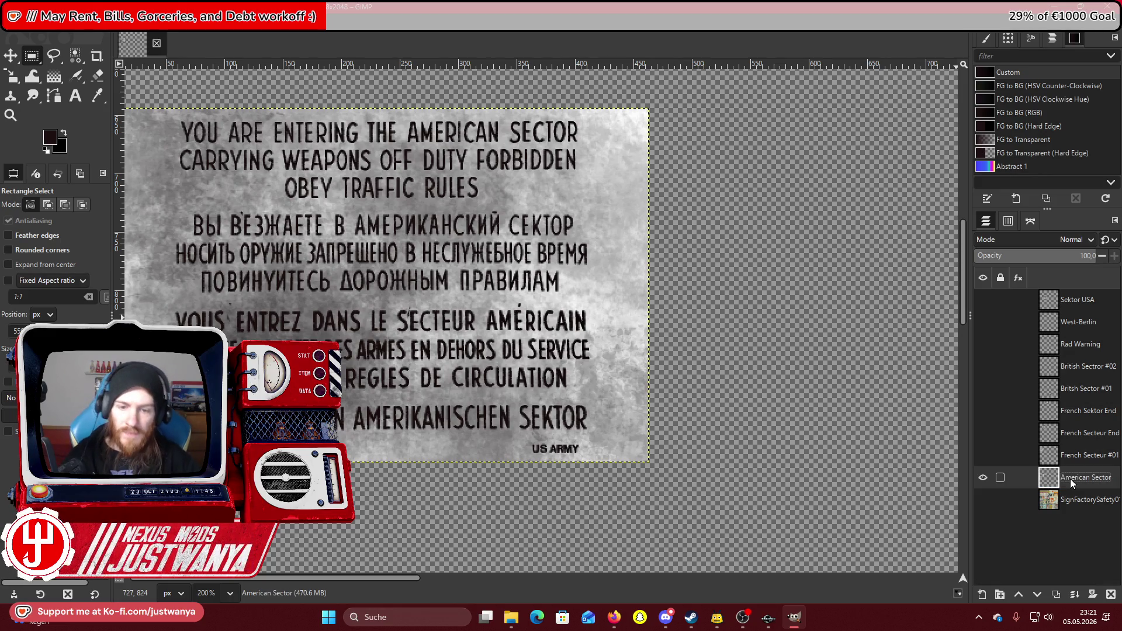
Name the layer American Sector and zoom the canvas out to 100%.
key(Return)
click(10, 115)
click(32, 242)
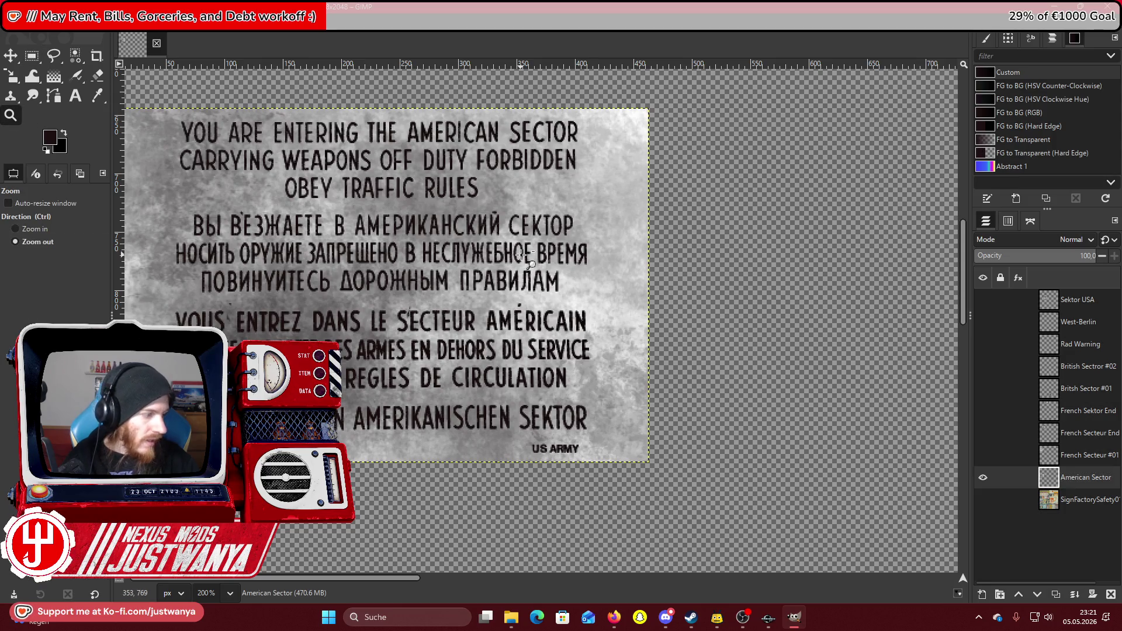
click(520, 254)
click(520, 254)
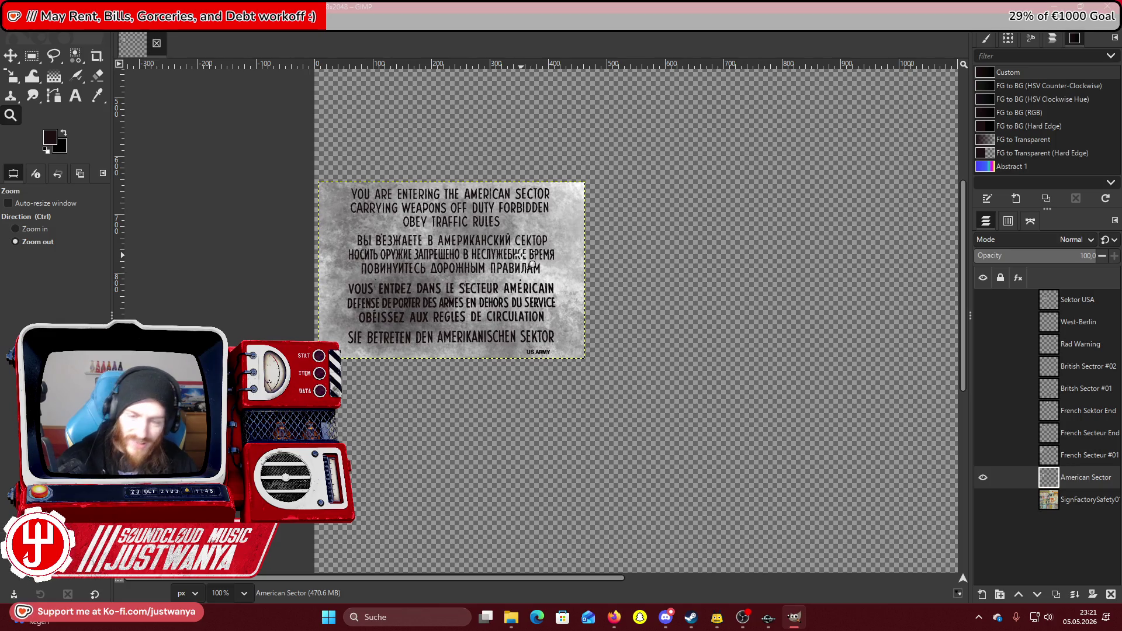
Show the base sheet, French sector and Sektor USA layers, then save the texture sheet.
click(983, 500)
click(983, 456)
click(983, 434)
click(984, 412)
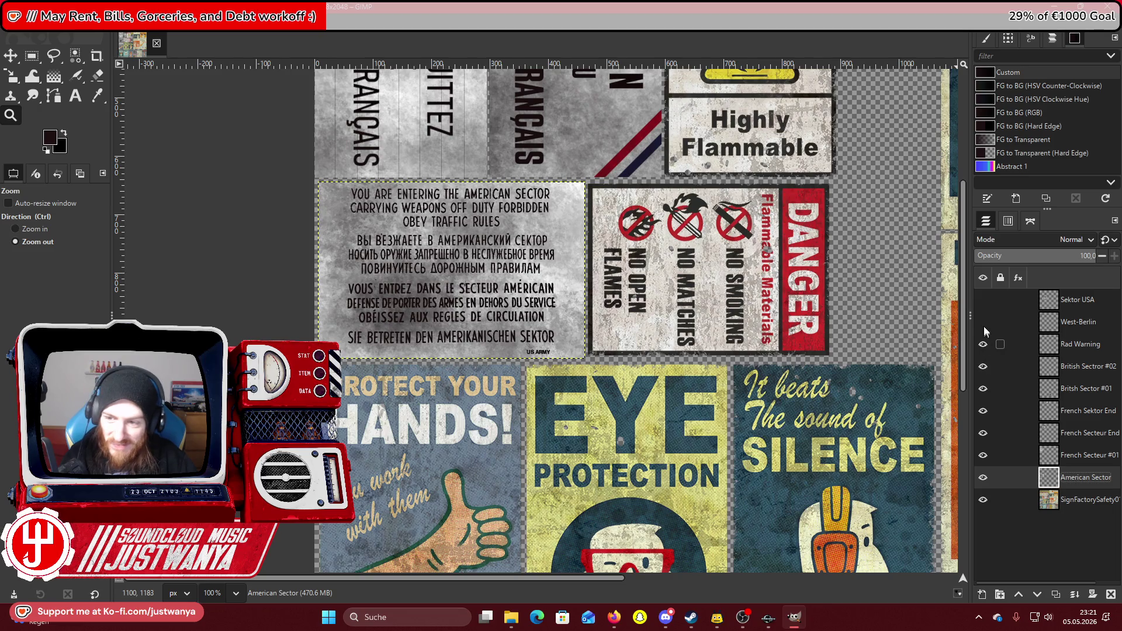
click(983, 300)
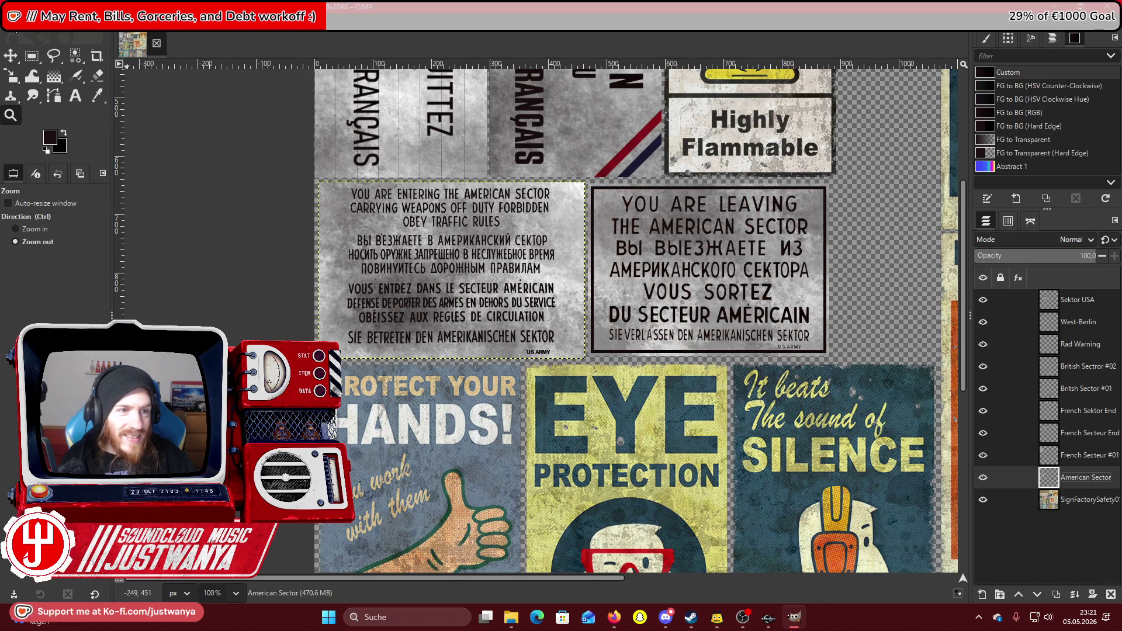
click(13, 22)
click(43, 141)
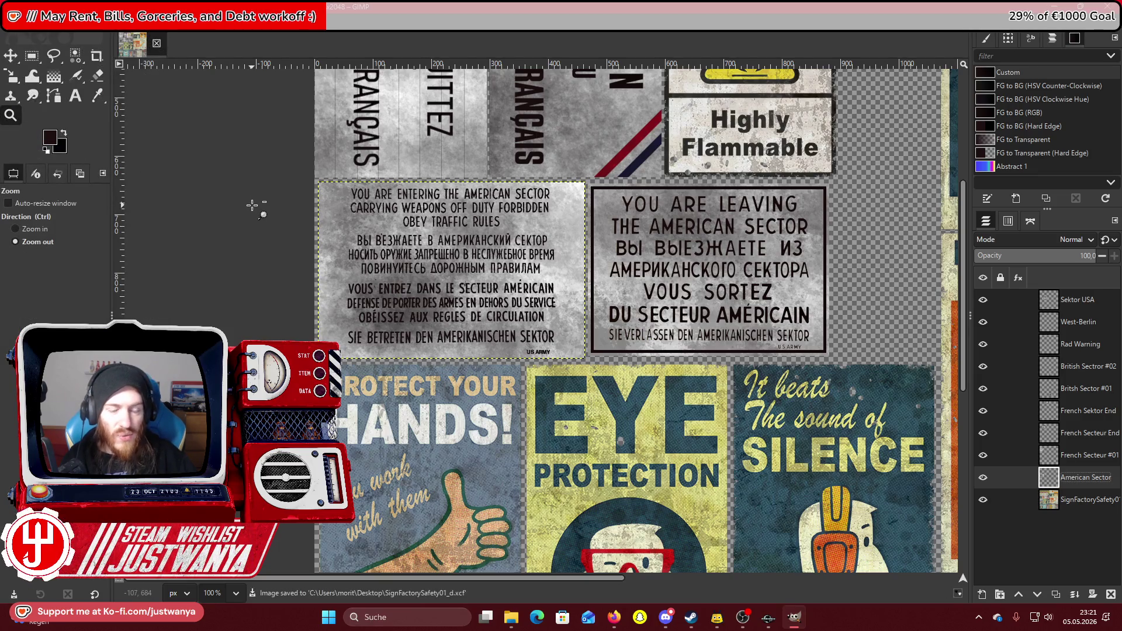
Zoom out to 50% to view more of the sign sheet.
scroll(252, 206, up, 5)
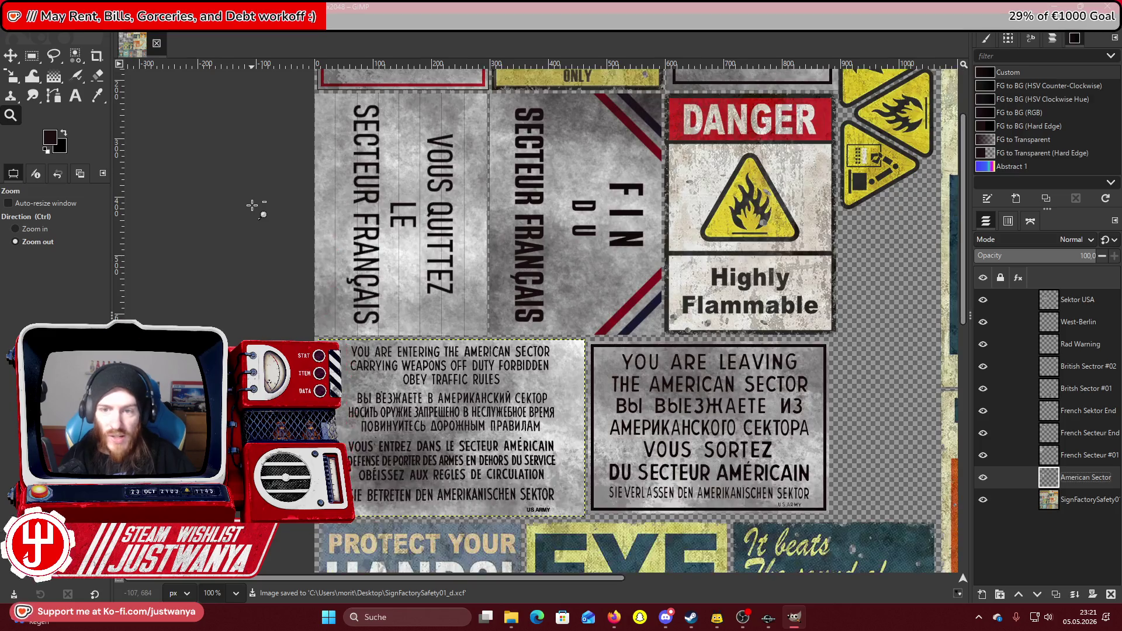
scroll(251, 205, up, 2)
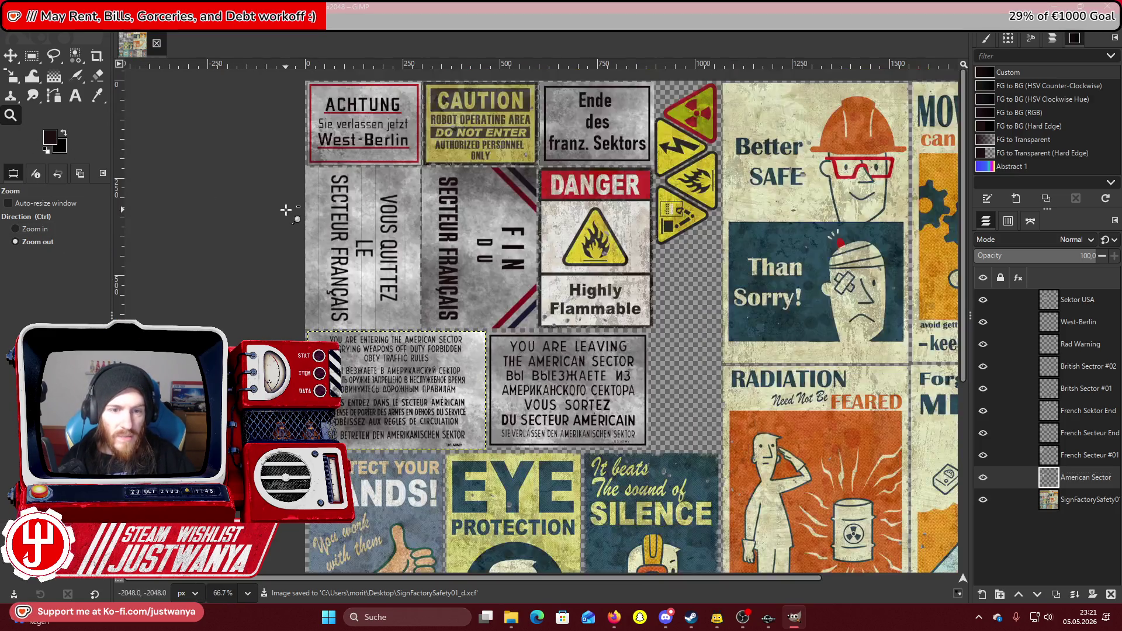
click(286, 209)
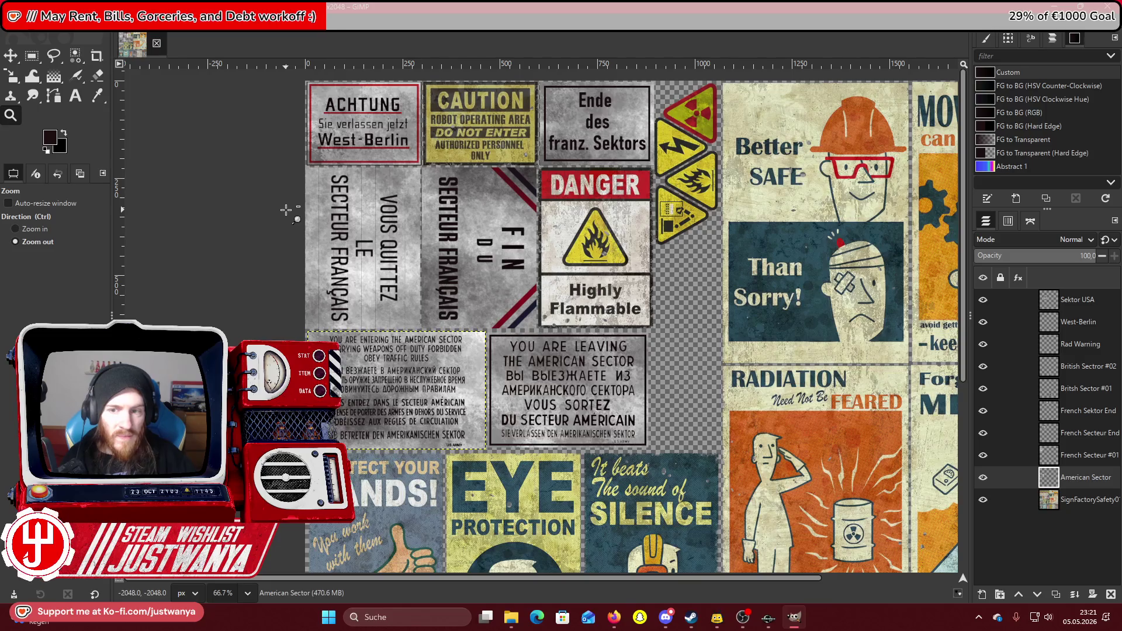
click(250, 212)
scroll(251, 212, down, 2)
scroll(250, 212, up, 1)
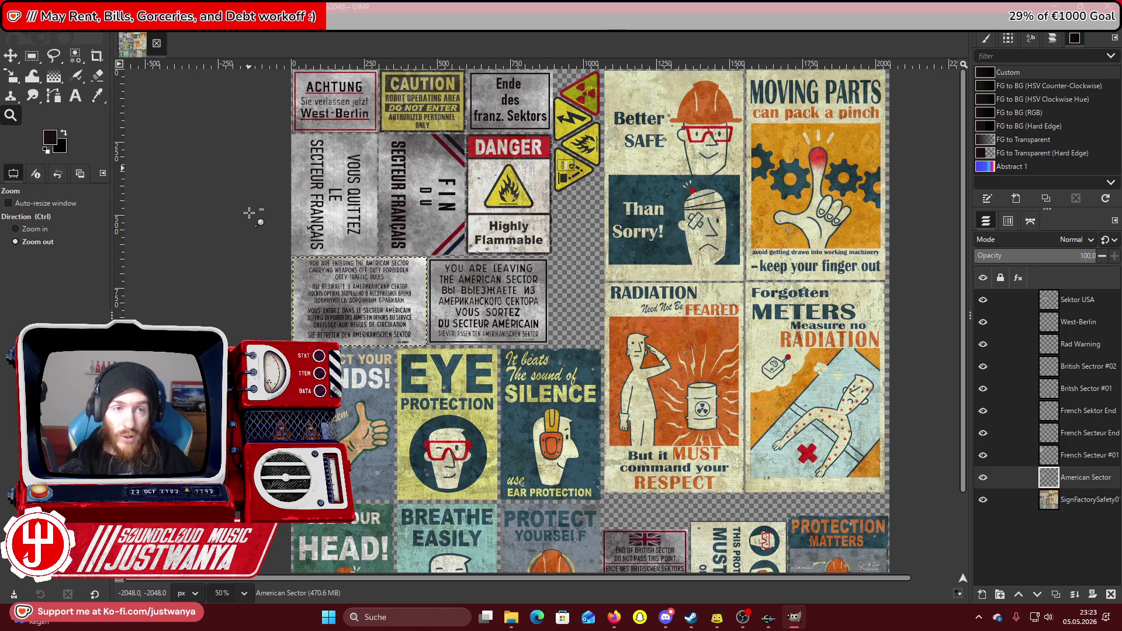
mouse_move(802, 629)
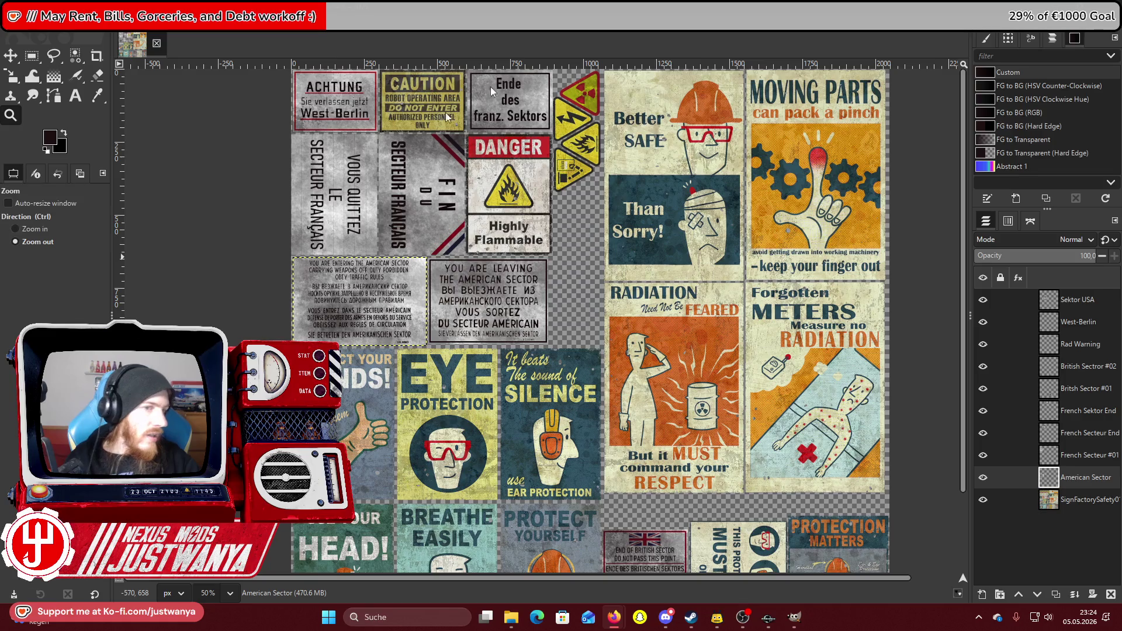
Open the Lufthansa Munich flights page and set the origin to Baltimore-Washington International.
key(alt+Tab)
click(268, 255)
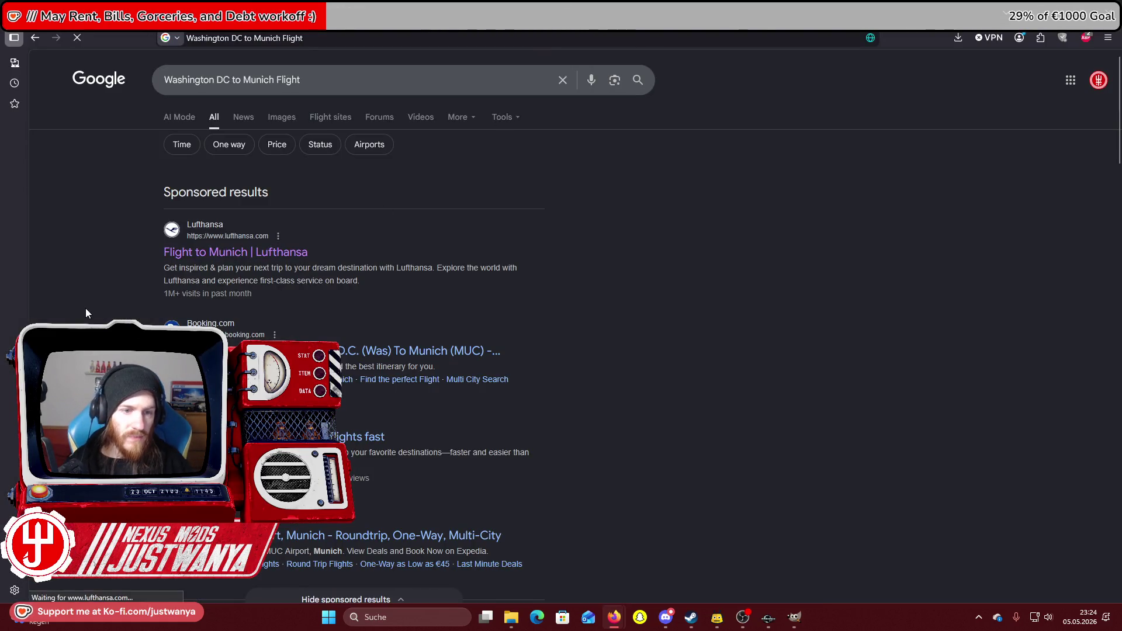
click(255, 257)
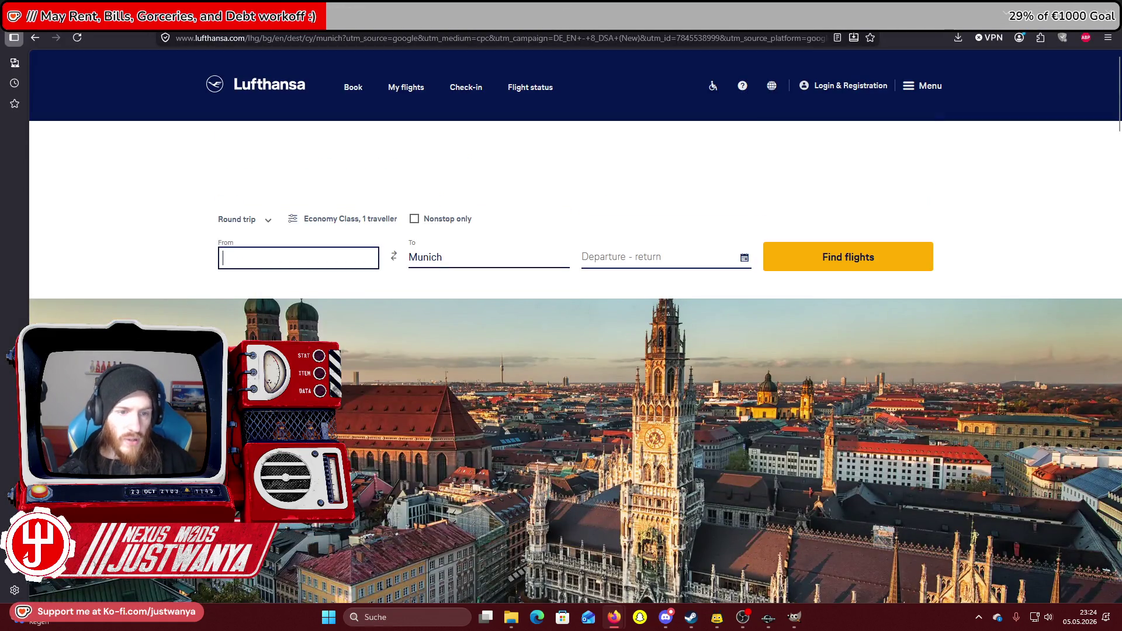
text(Washington DC)
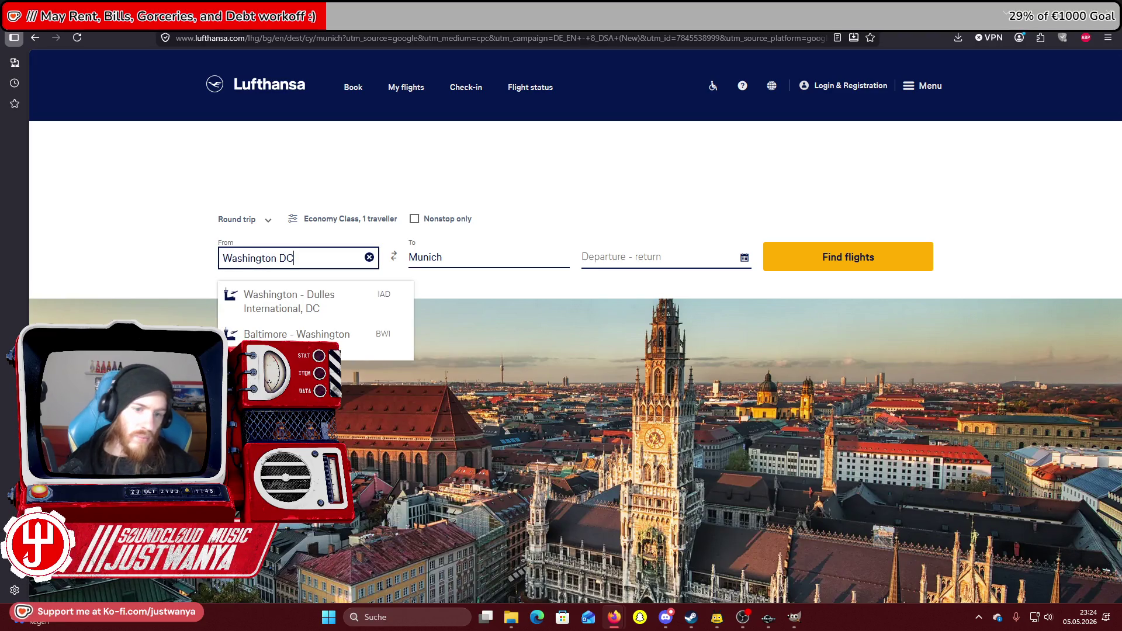
click(347, 332)
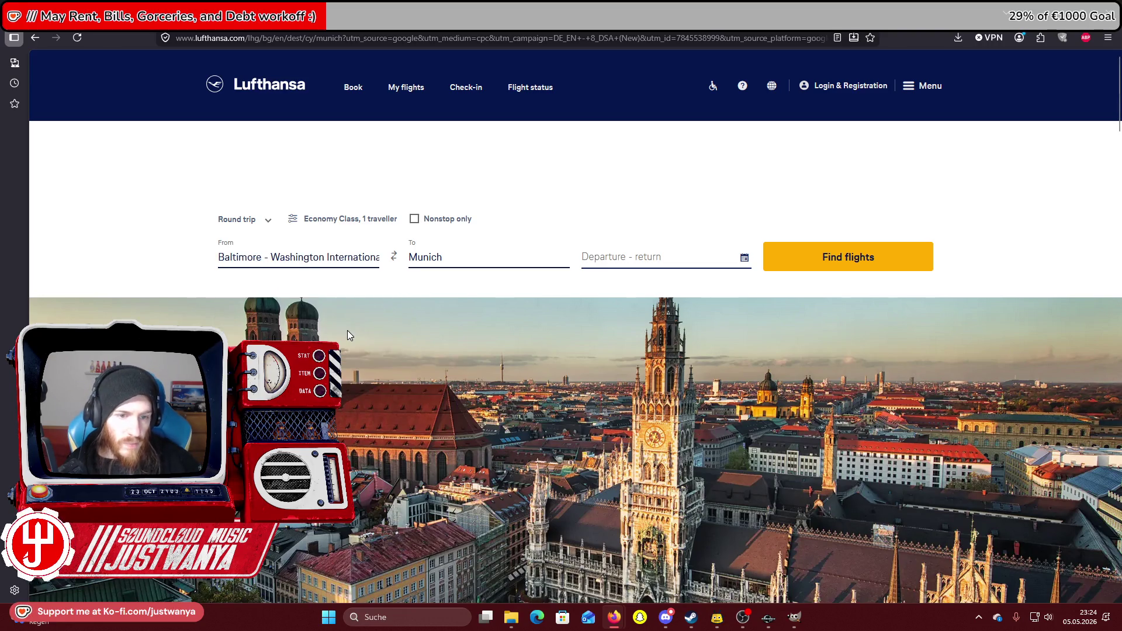
click(875, 272)
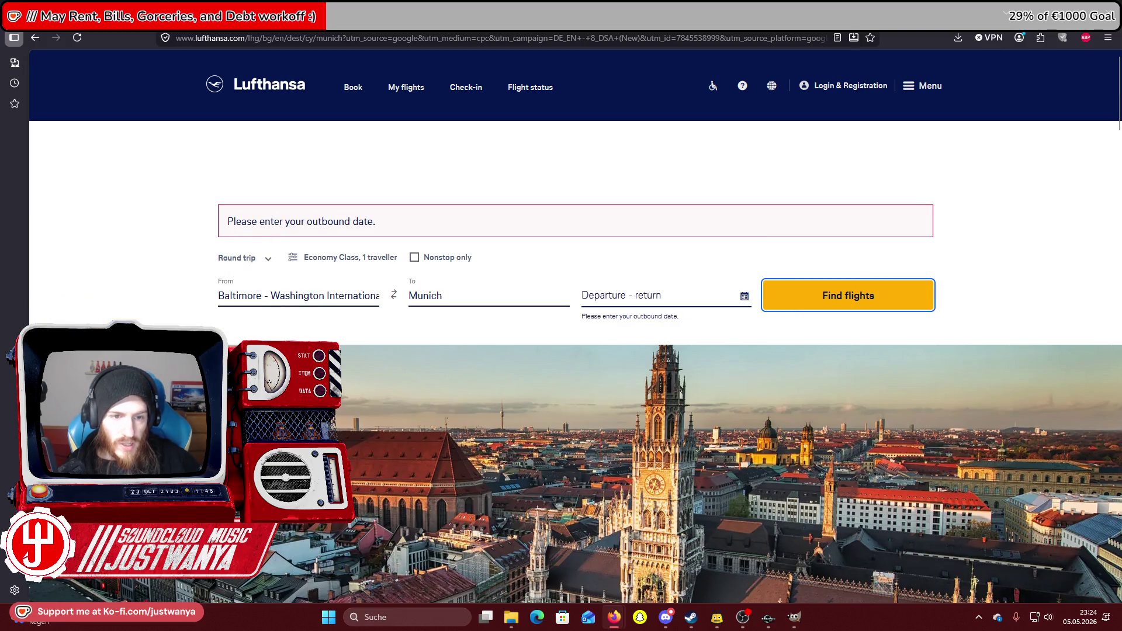
Set the travel dates to 5 May – 12 May 2026.
click(619, 300)
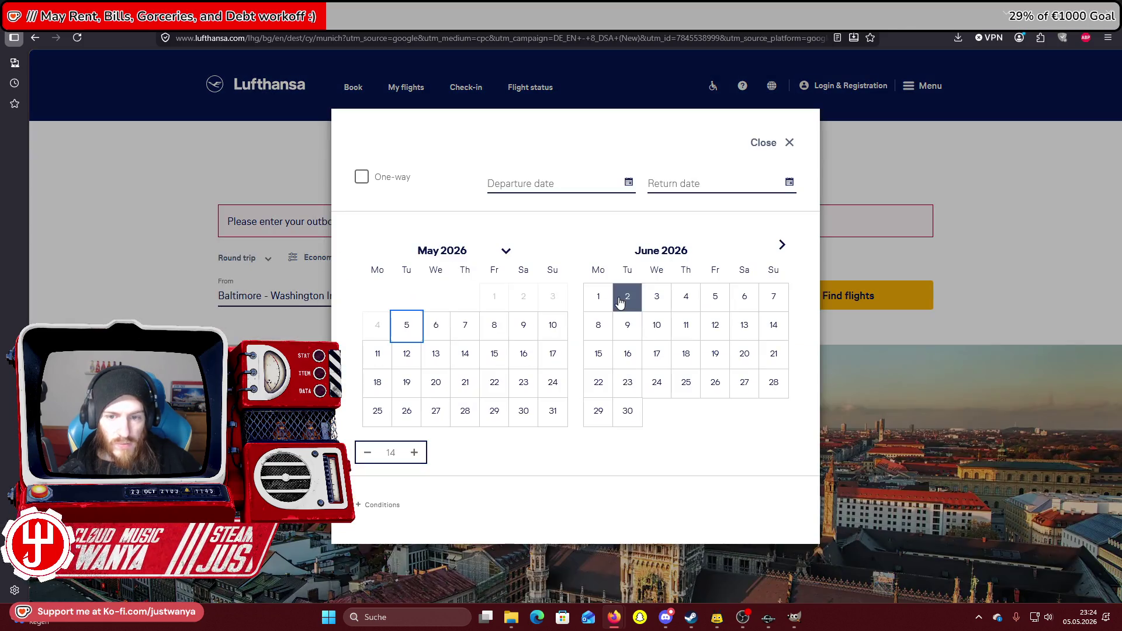
click(403, 323)
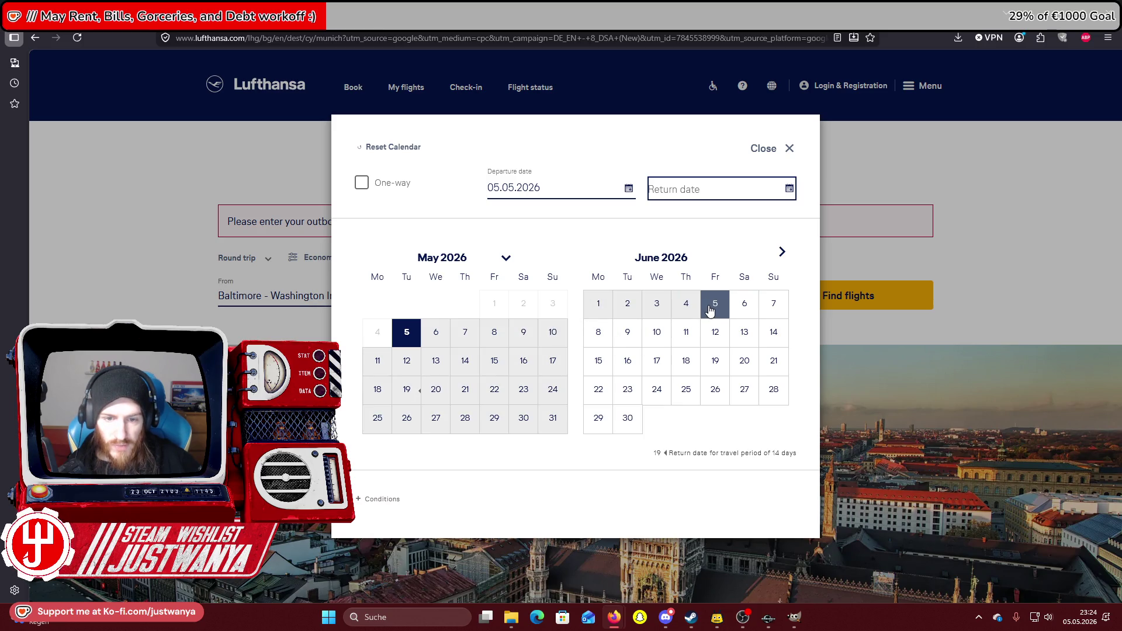
click(413, 363)
click(767, 500)
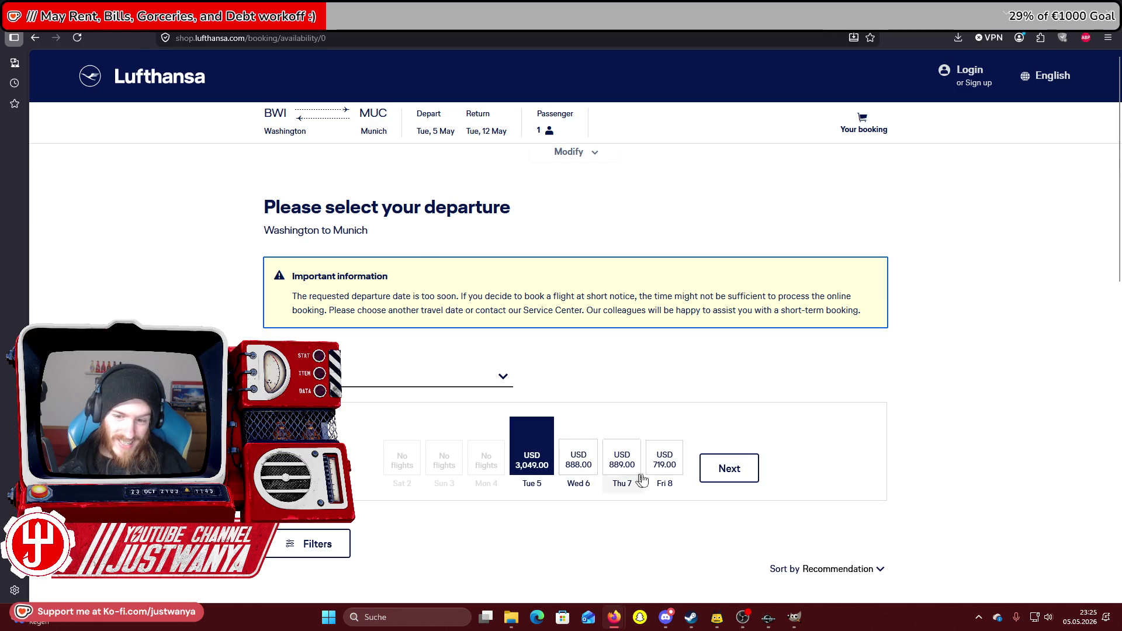
Load the departure options, review the fares, and return to the search form.
click(724, 474)
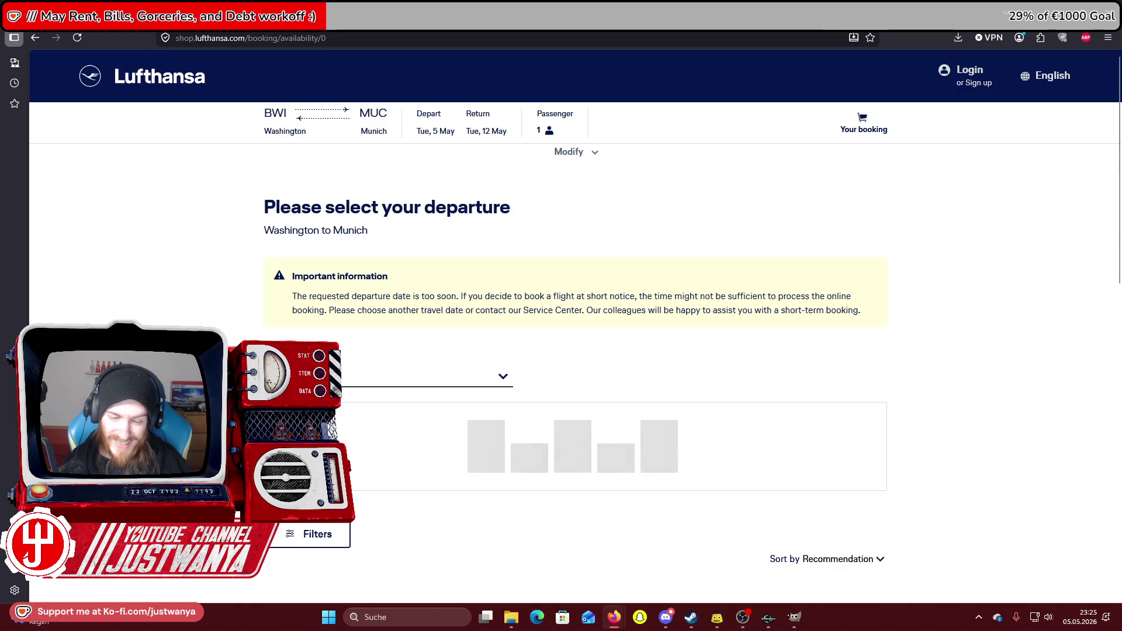
scroll(657, 410, down, 2)
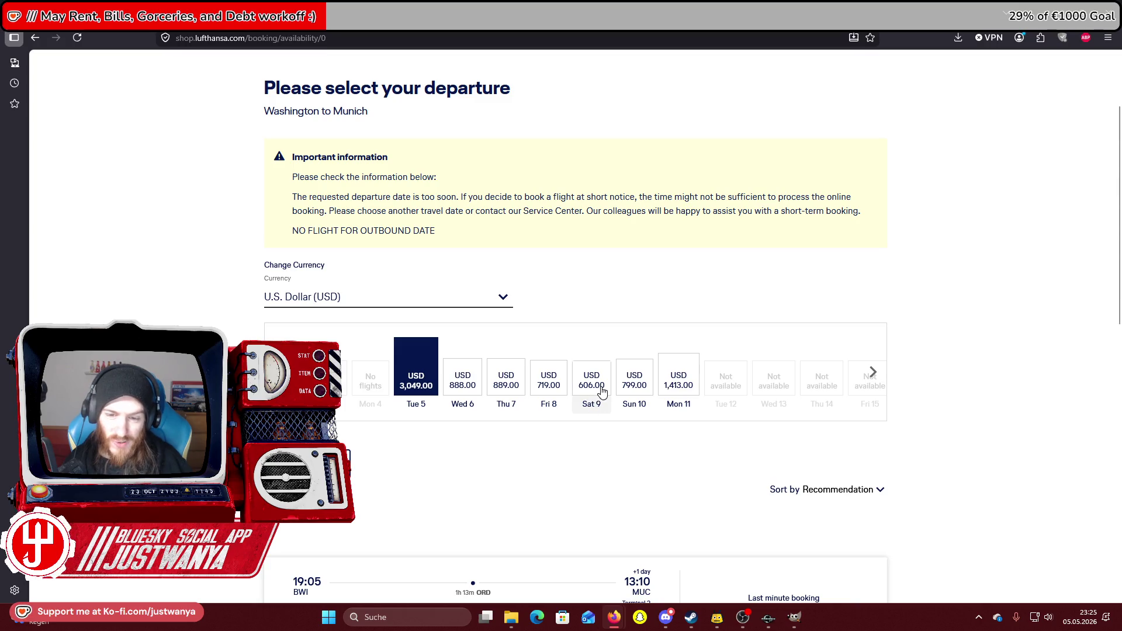
scroll(602, 391, down, 4)
scroll(602, 391, up, 4)
scroll(576, 327, up, 2)
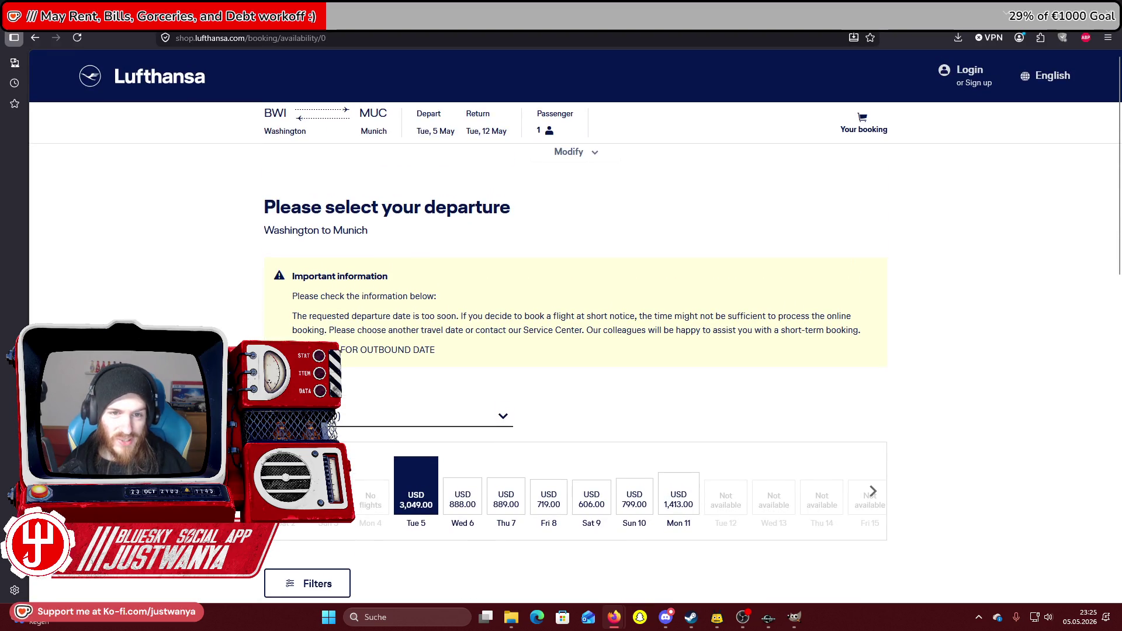
click(38, 40)
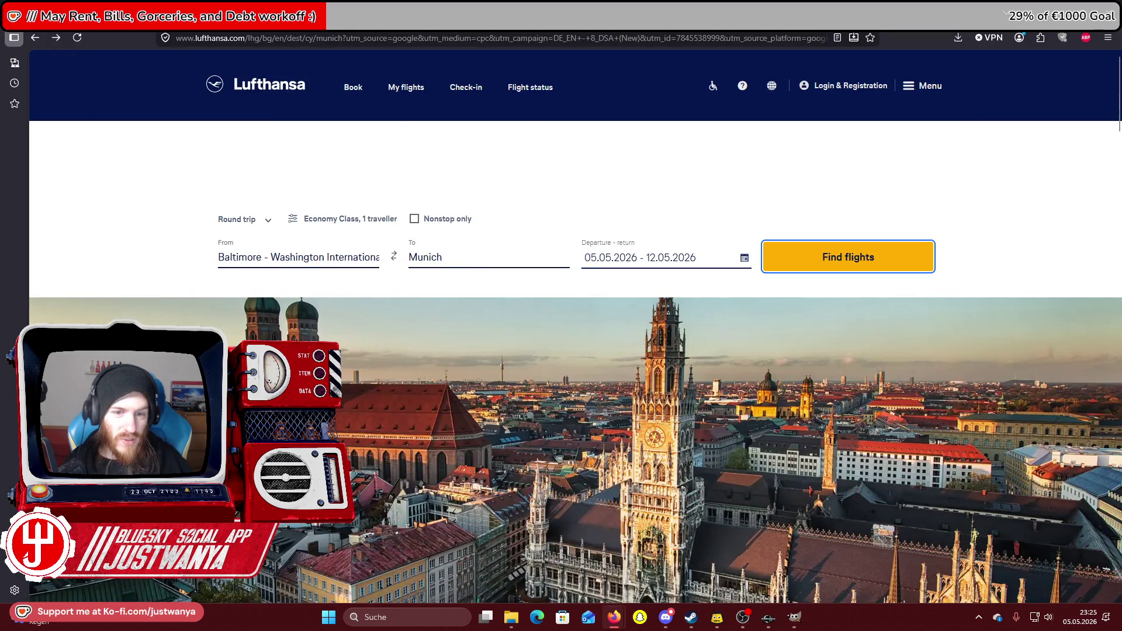
Change the Lufthansa destination from Munich to Paris (all airports) and search round-trip flights.
click(488, 258)
text(Paris)
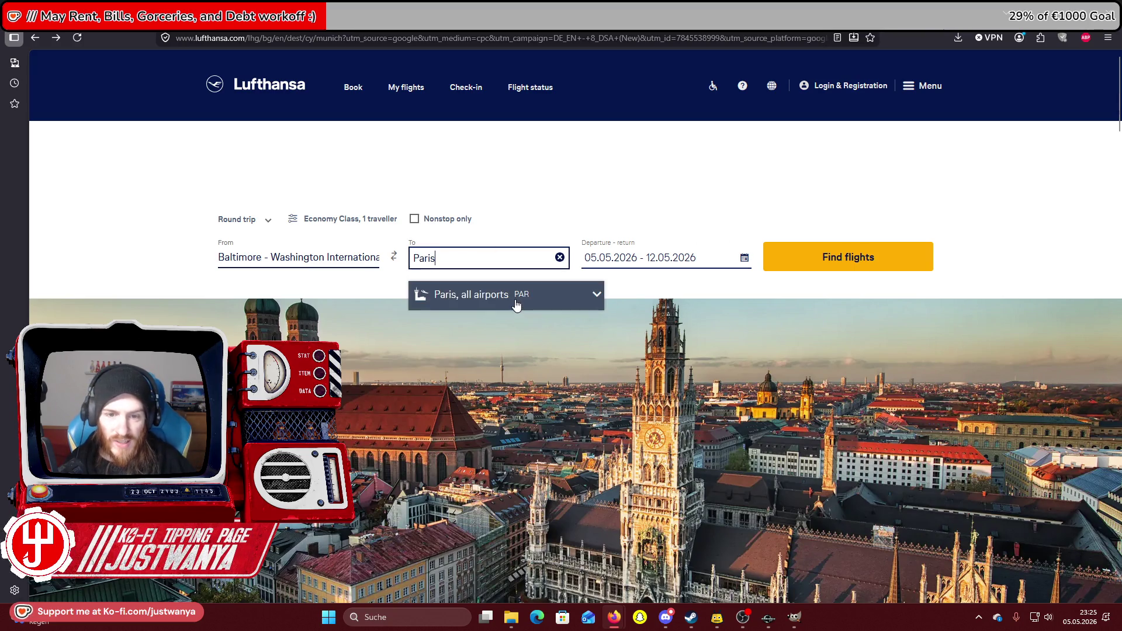
click(516, 298)
click(801, 268)
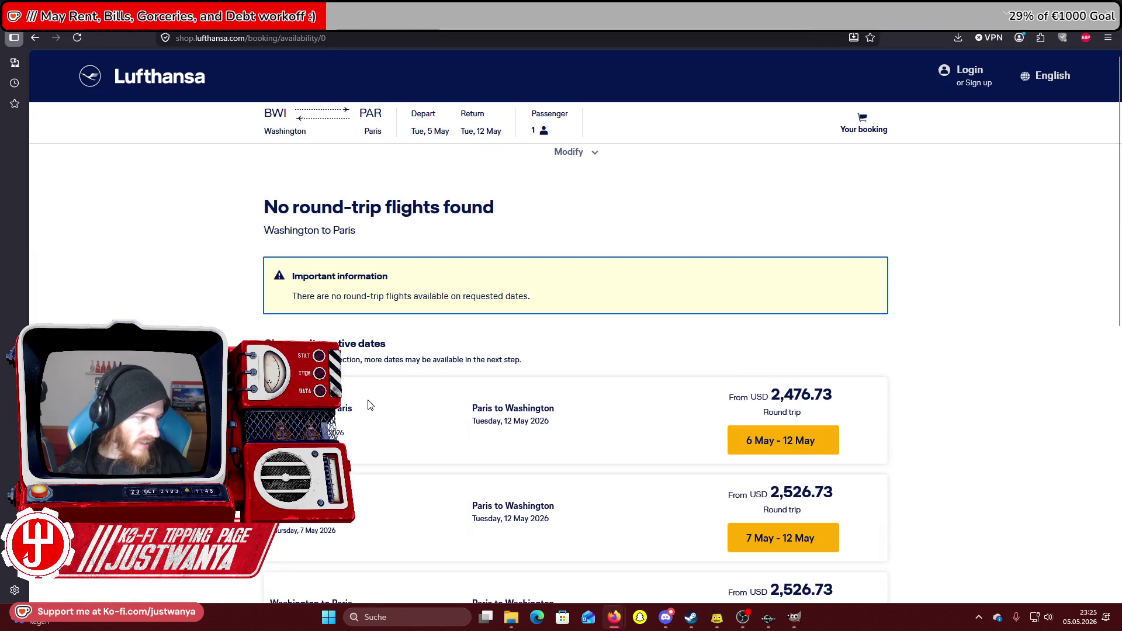
Review the alternative Washington–Paris dates, then return to the GIMP sign texture sheet.
scroll(369, 404, down, 5)
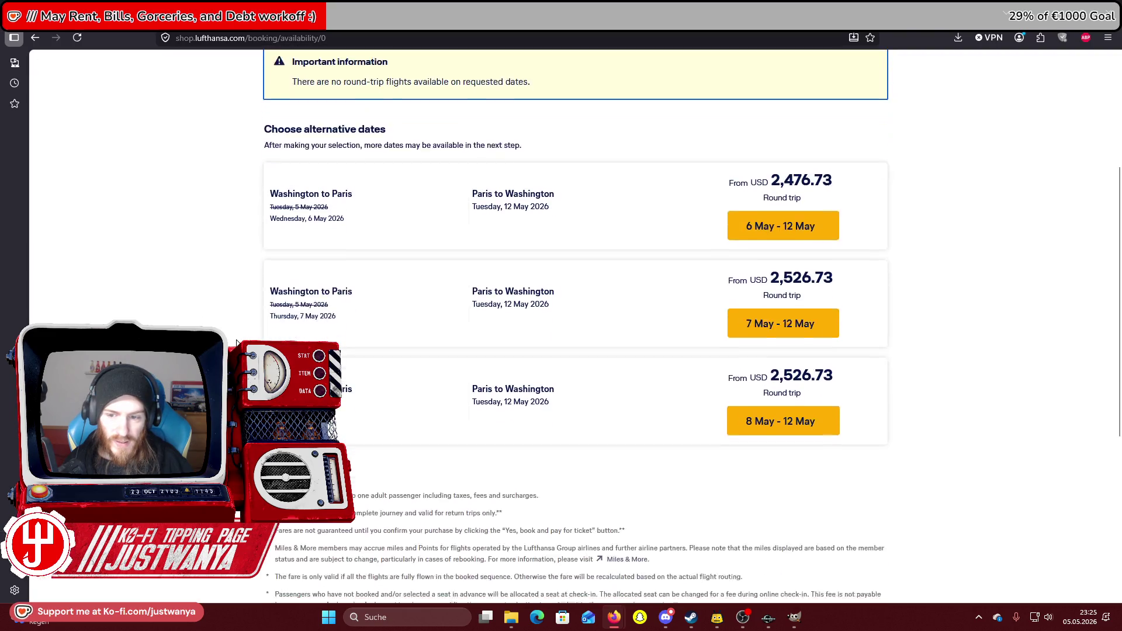
scroll(237, 342, up, 2)
scroll(237, 342, down, 1)
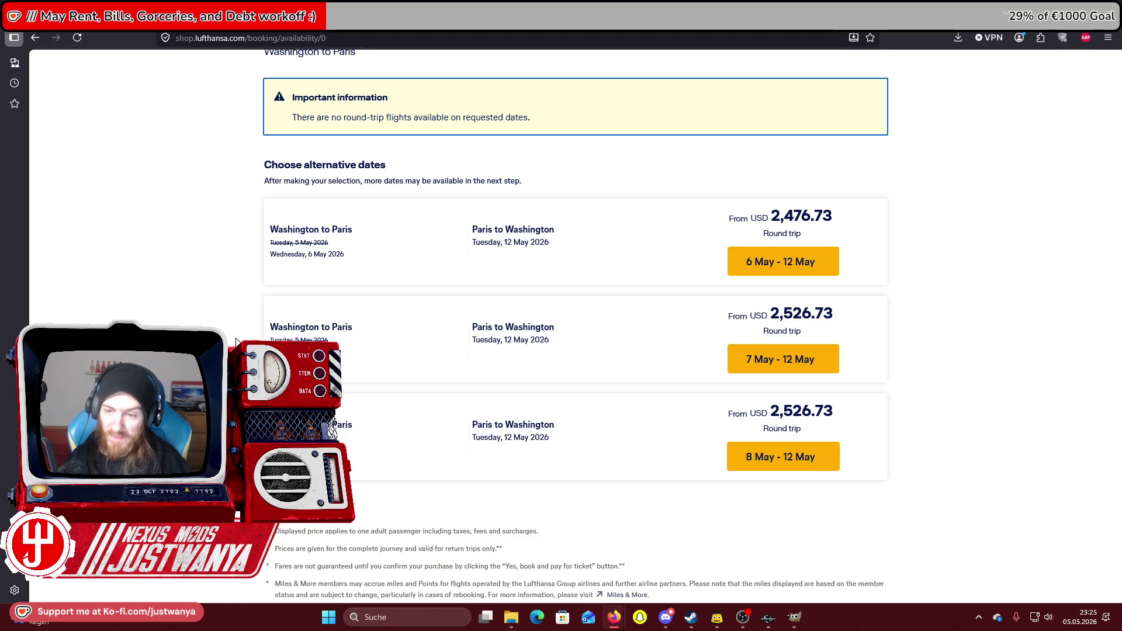
scroll(236, 341, down, 6)
scroll(236, 342, up, 8)
scroll(241, 167, down, 2)
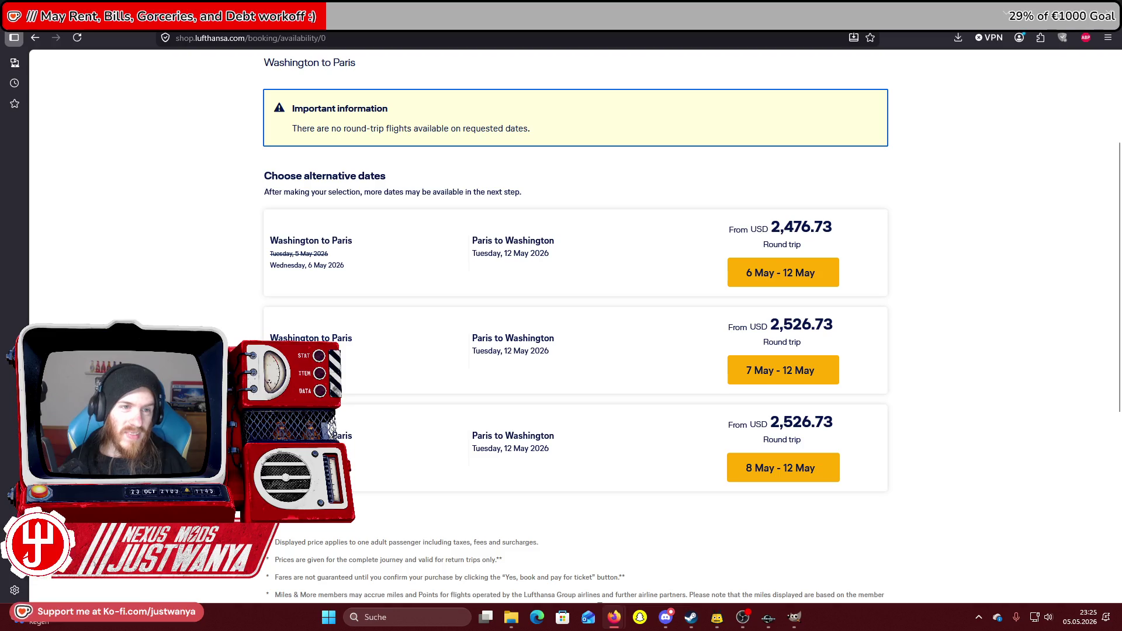
key(alt+Tab)
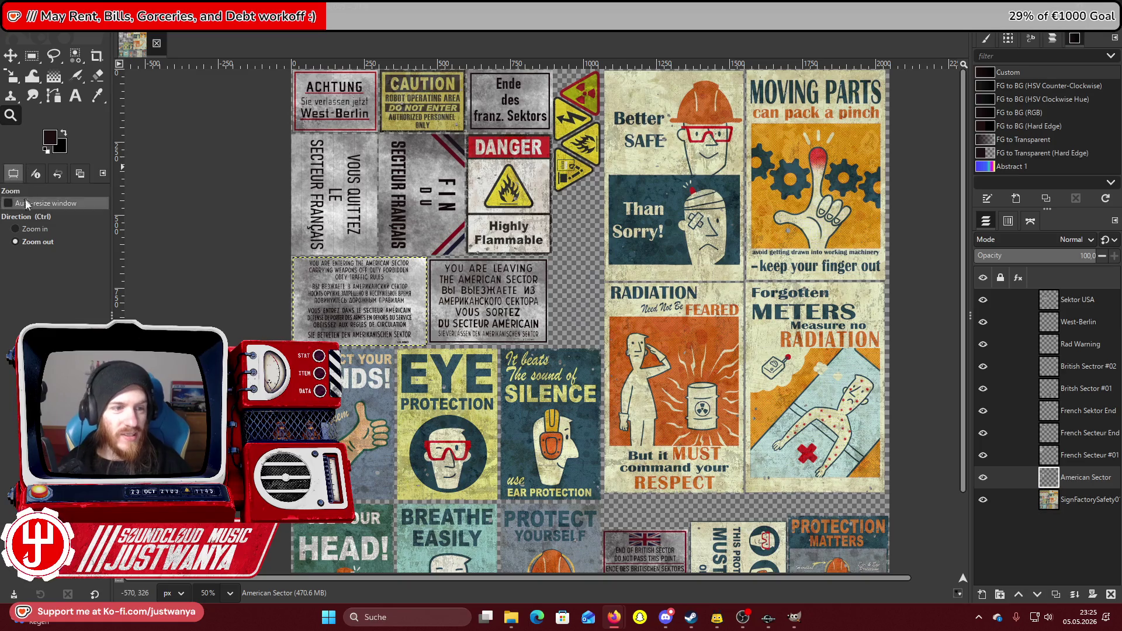
Open the 'Achtung! Hier beginnt die Sowjetzone' border photo full-size from the Discord Sector Panels thread.
click(664, 620)
scroll(509, 309, down, 3)
click(508, 310)
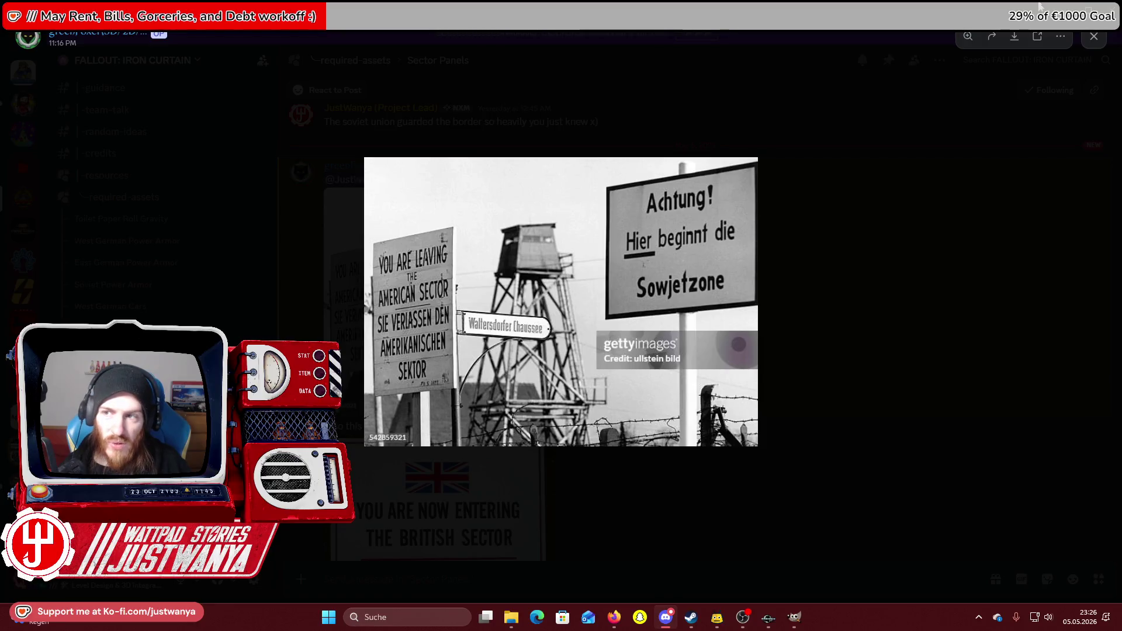
Compare the GIMP sign sheet against the Discord border photo, then minimize Discord.
key(alt+Tab)
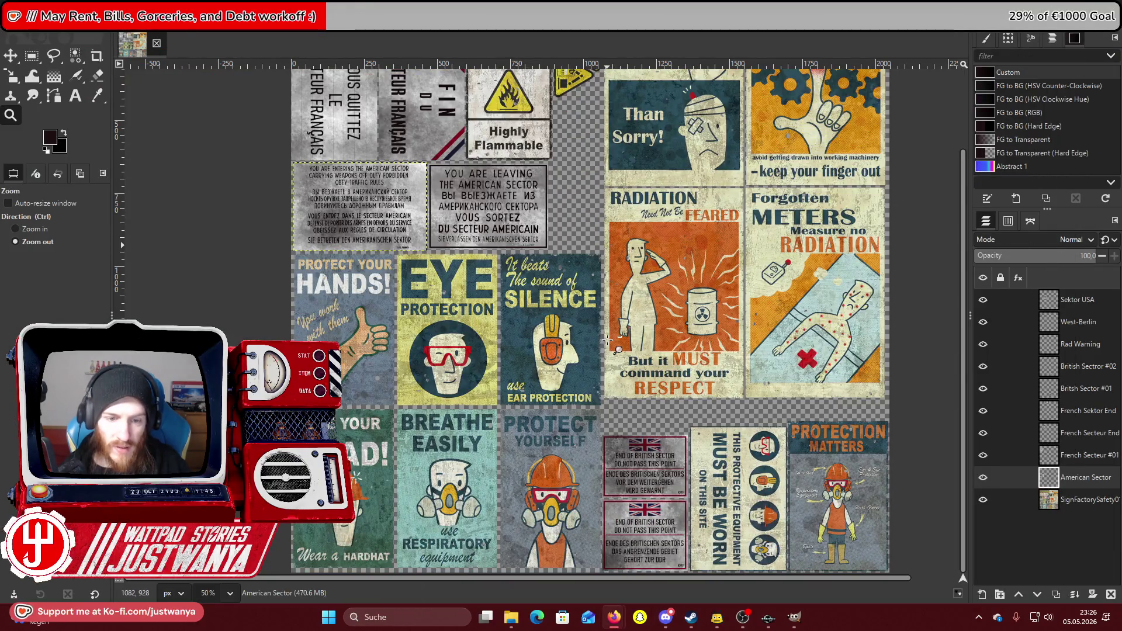
scroll(608, 340, up, 3)
scroll(608, 340, down, 3)
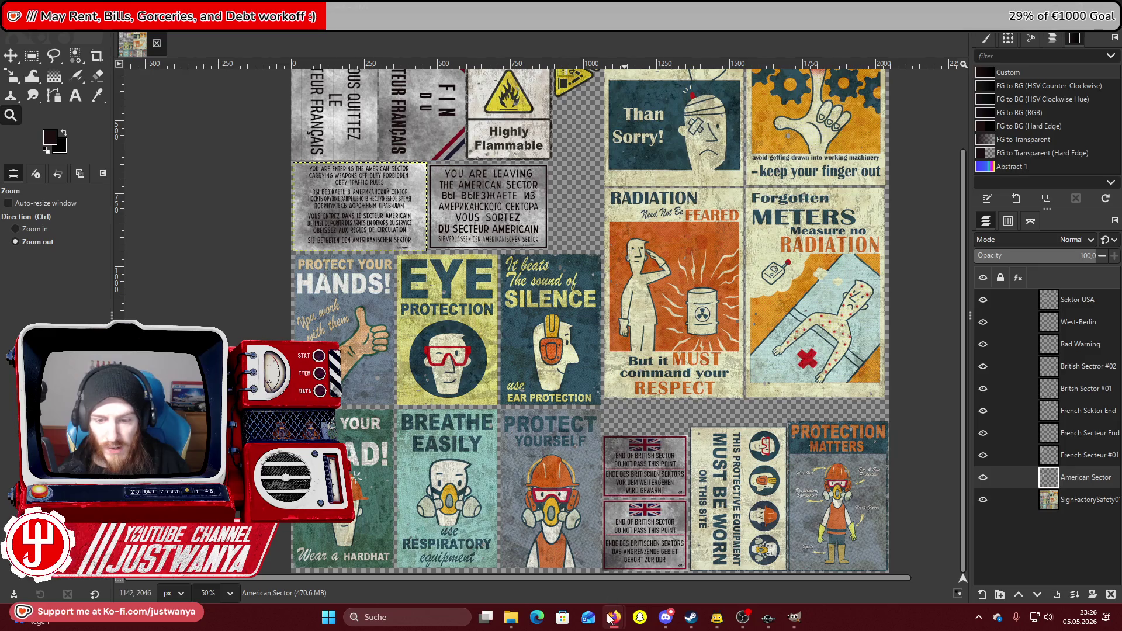
mouse_move(665, 618)
click(678, 576)
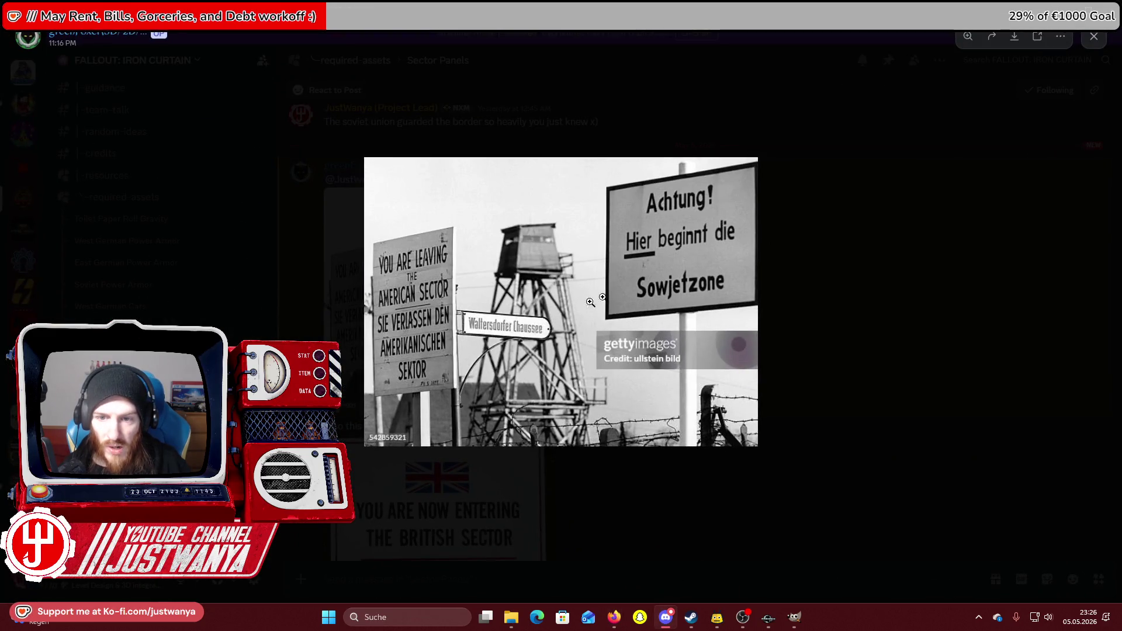
click(1066, 22)
Set the Zoom tool to Zoom in.
scroll(538, 430, up, 3)
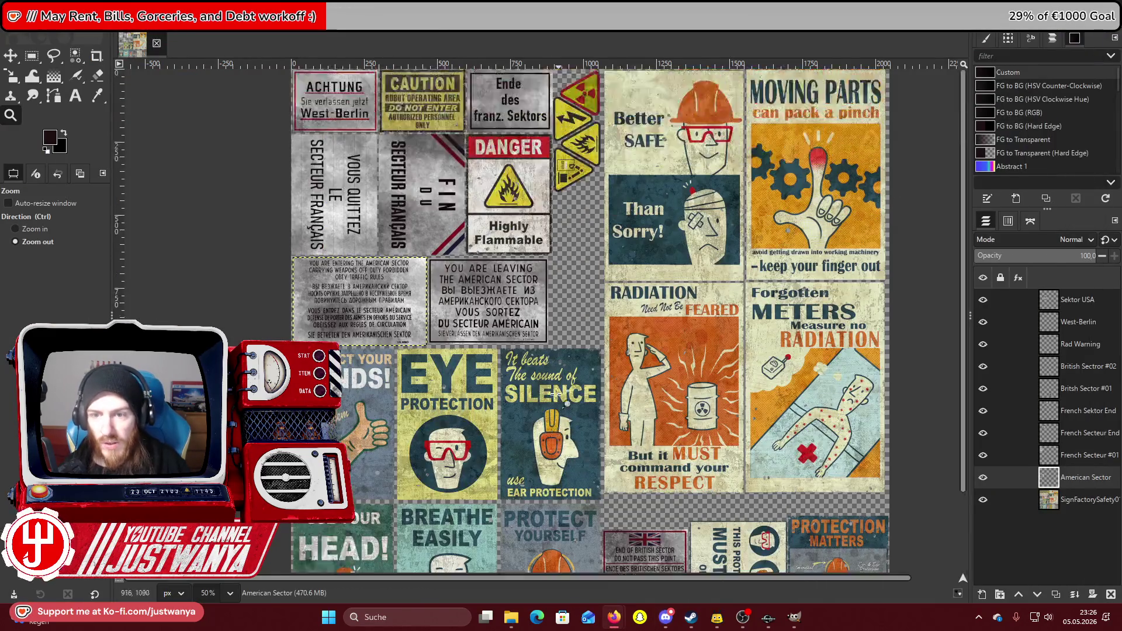
scroll(538, 429, down, 2)
scroll(538, 430, down, 2)
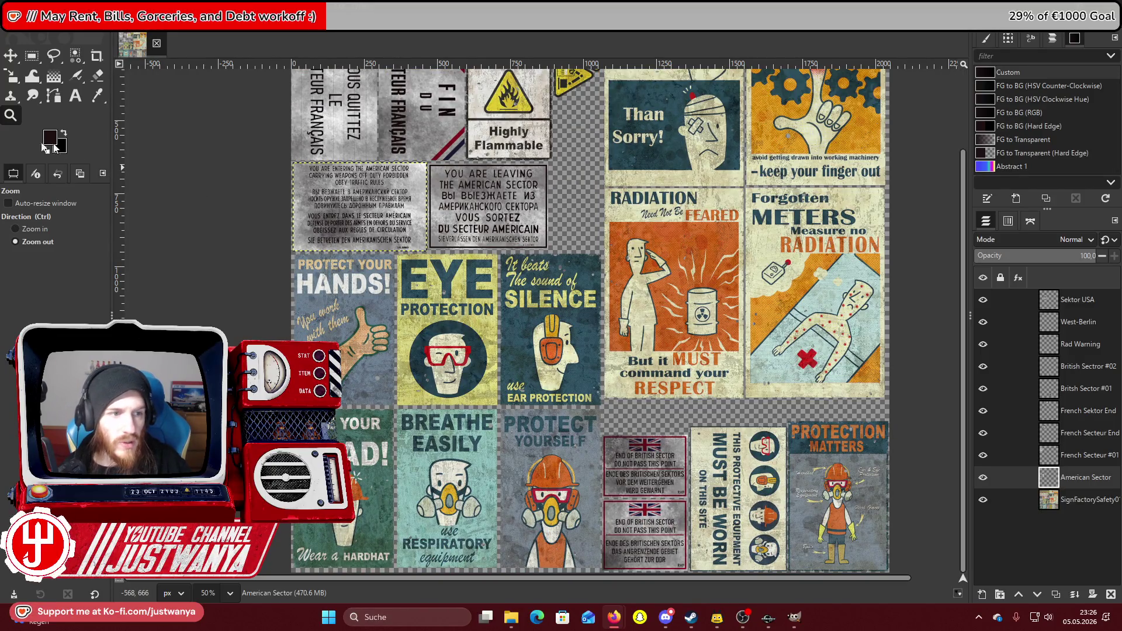
click(17, 229)
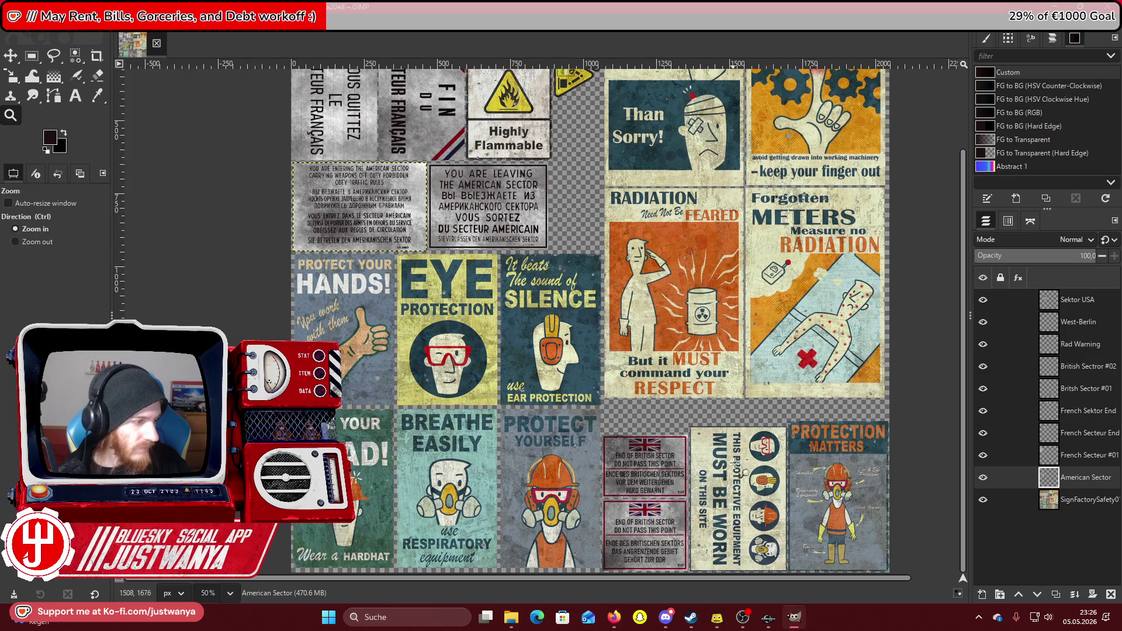
Zoom in to 200% on the 'must be worn' protective-equipment poster.
click(766, 447)
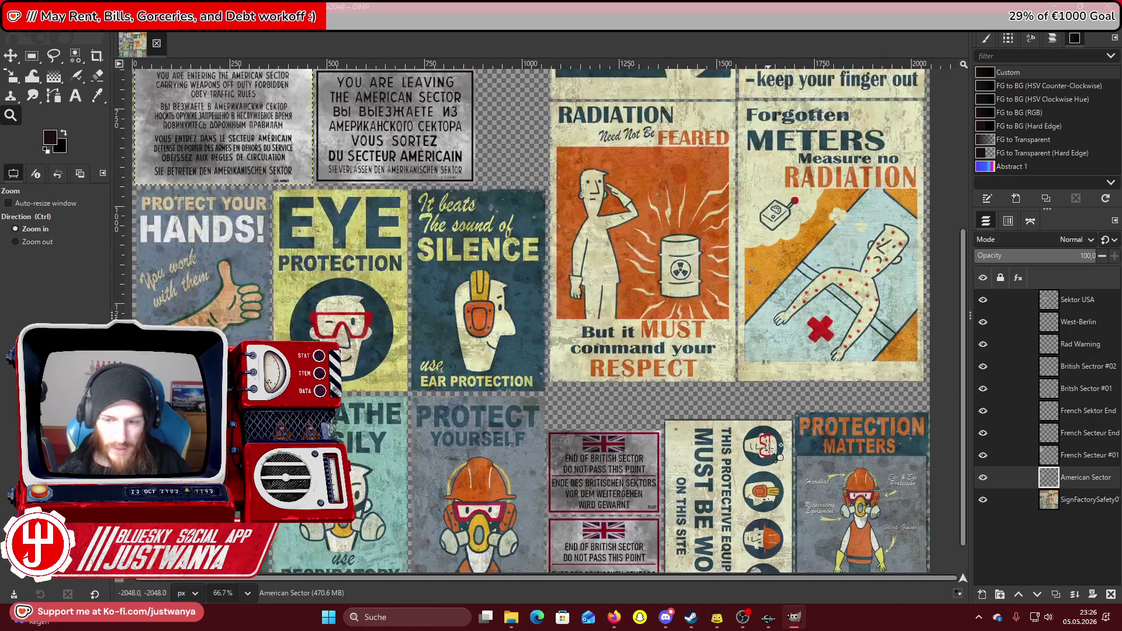
click(765, 447)
click(766, 447)
click(759, 409)
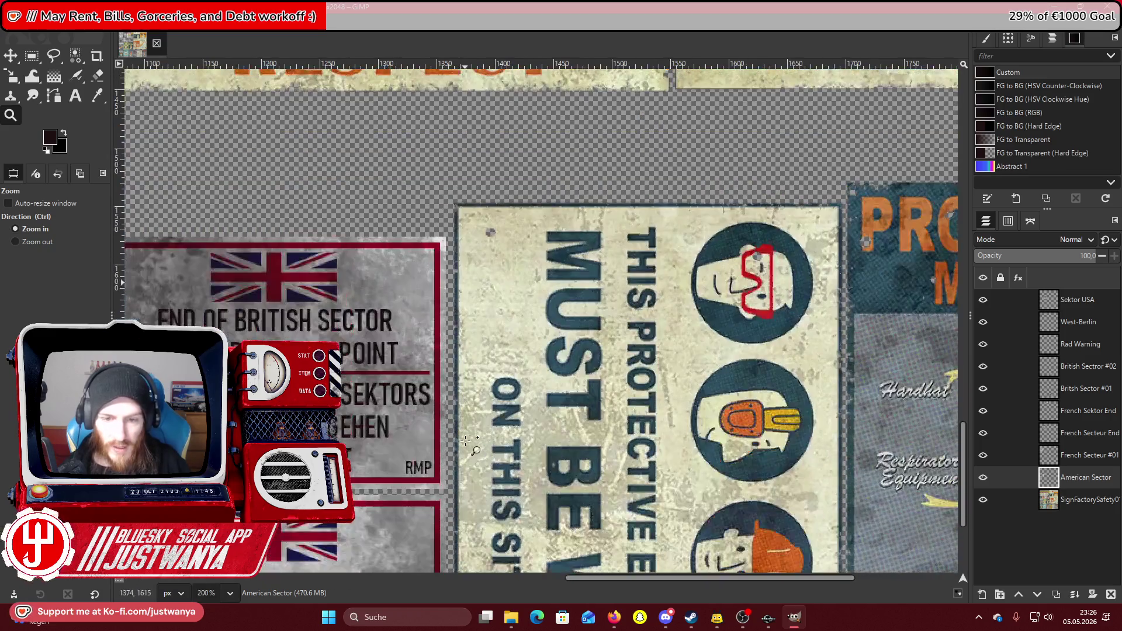
Rectangle-select the poster slot and start a new 2048 × 2048 px transparent layer.
click(32, 55)
mouse_move(454, 202)
mouse_down()
mouse_move(664, 344)
mouse_move(845, 425)
mouse_move(730, 619)
mouse_move(709, 628)
mouse_move(716, 560)
mouse_up()
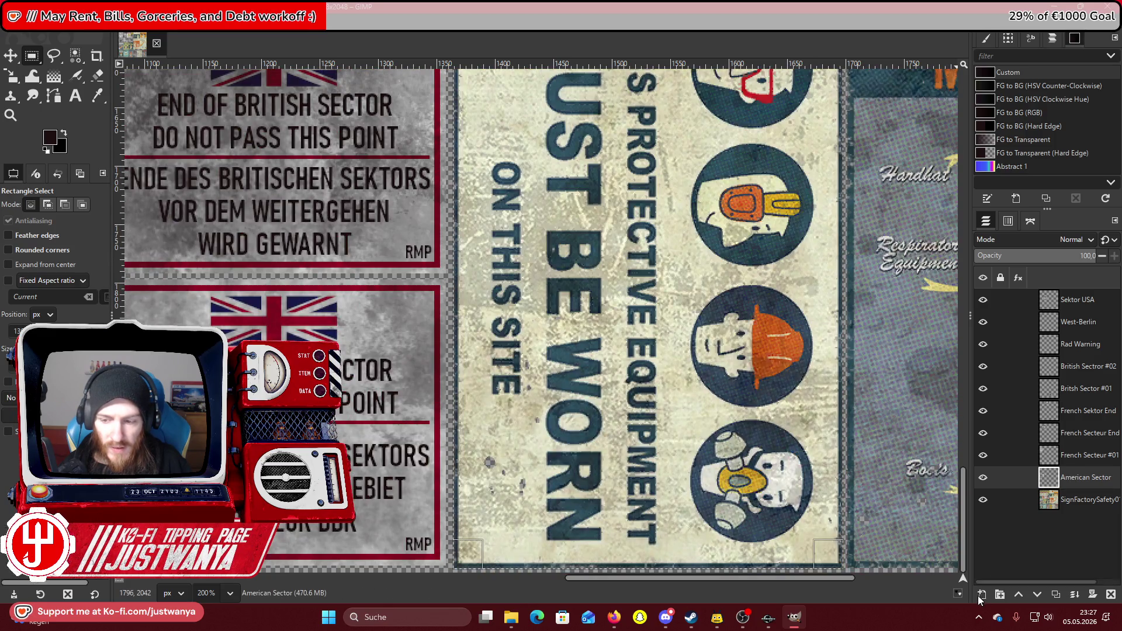
click(981, 594)
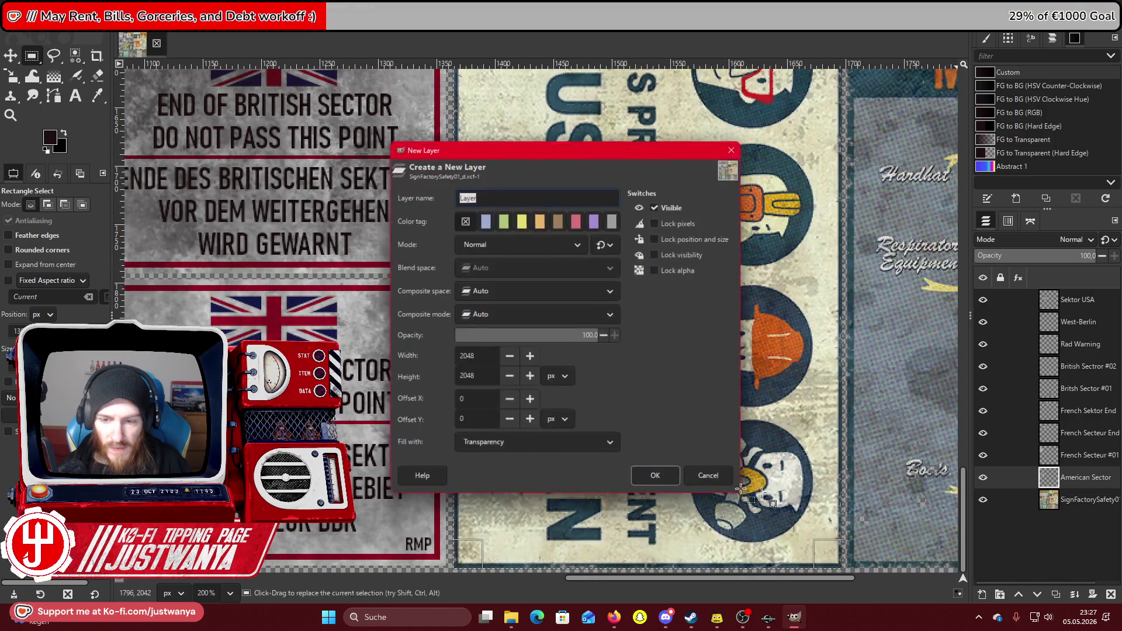
Add the new layer and fill the selected poster rectangle with black.
click(654, 477)
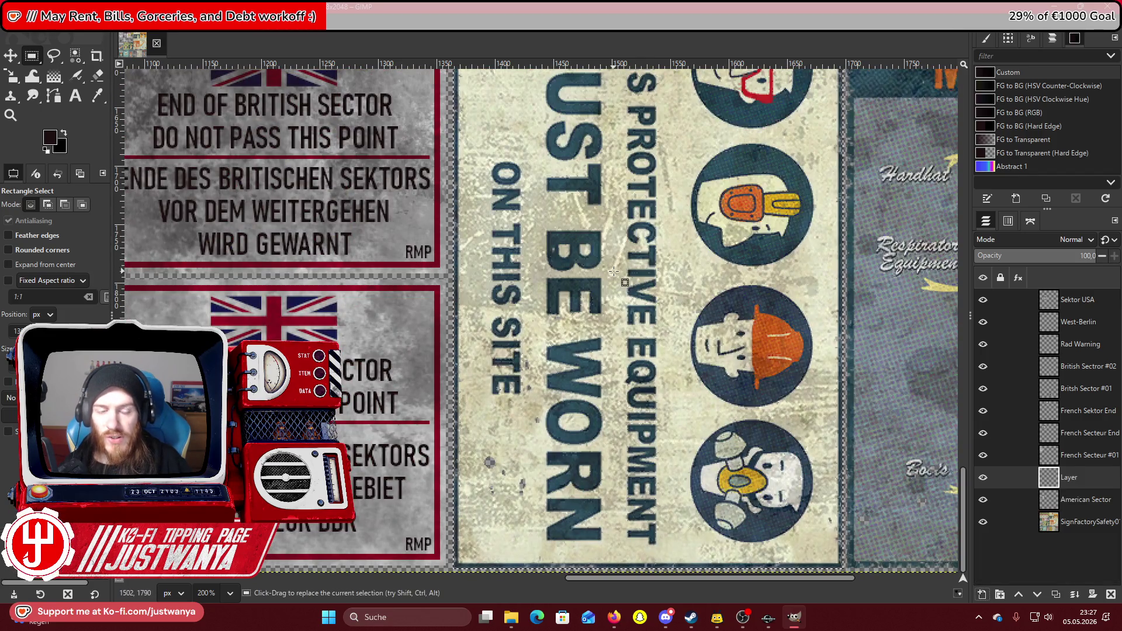
scroll(614, 272, up, 2)
scroll(507, 332, up, 4)
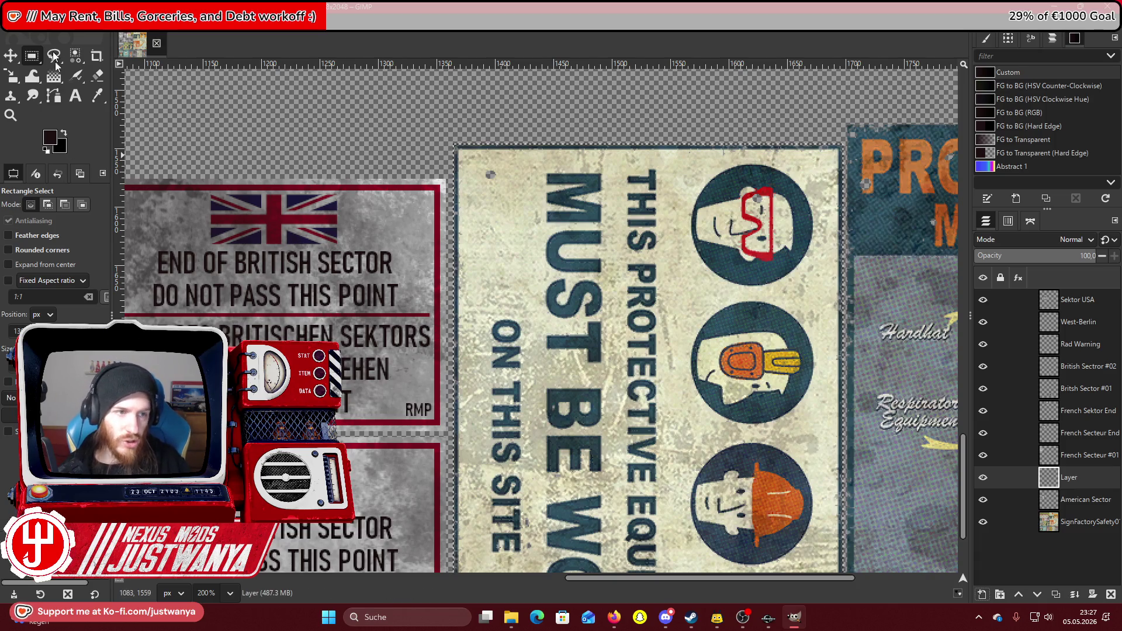
click(32, 24)
click(56, 148)
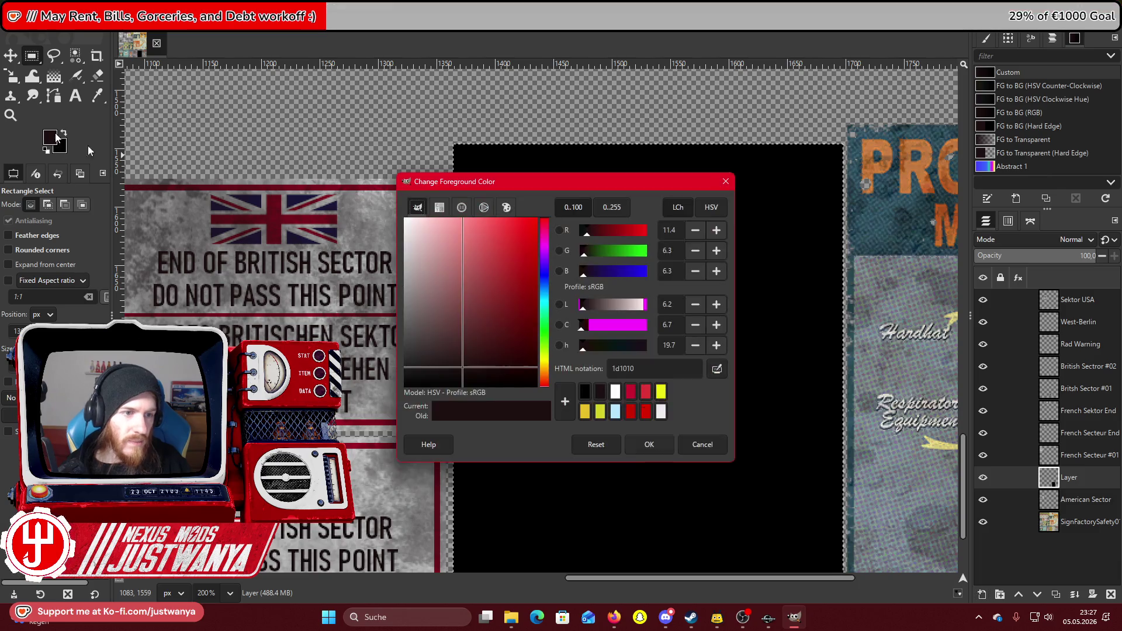
Set the foreground colour to white and shrink the selection inward twice.
click(611, 387)
click(654, 442)
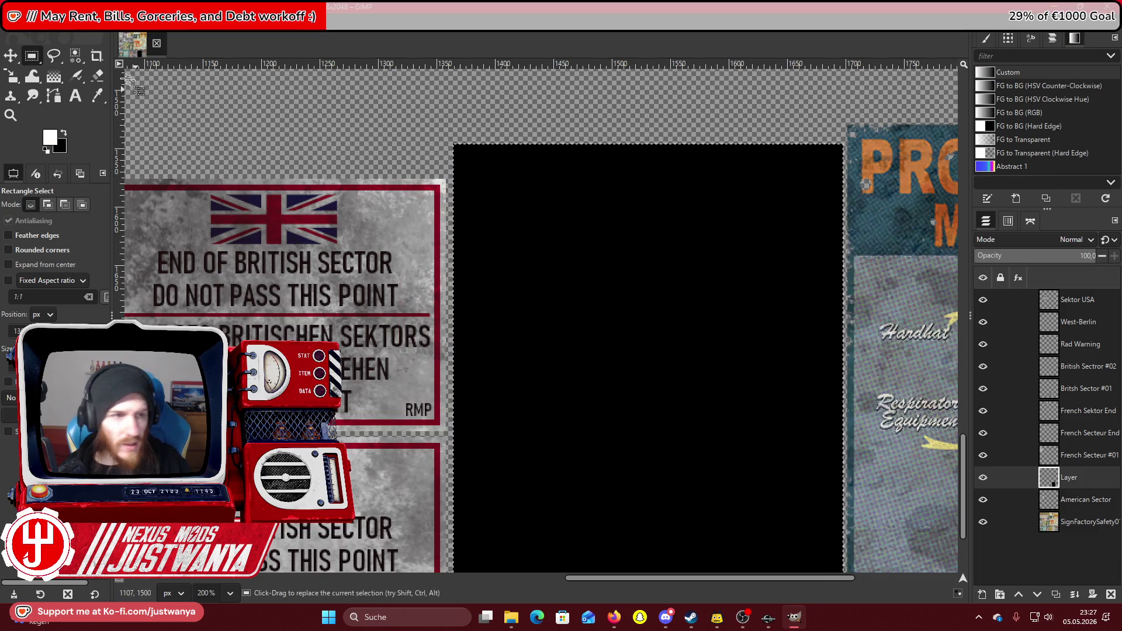
click(58, 23)
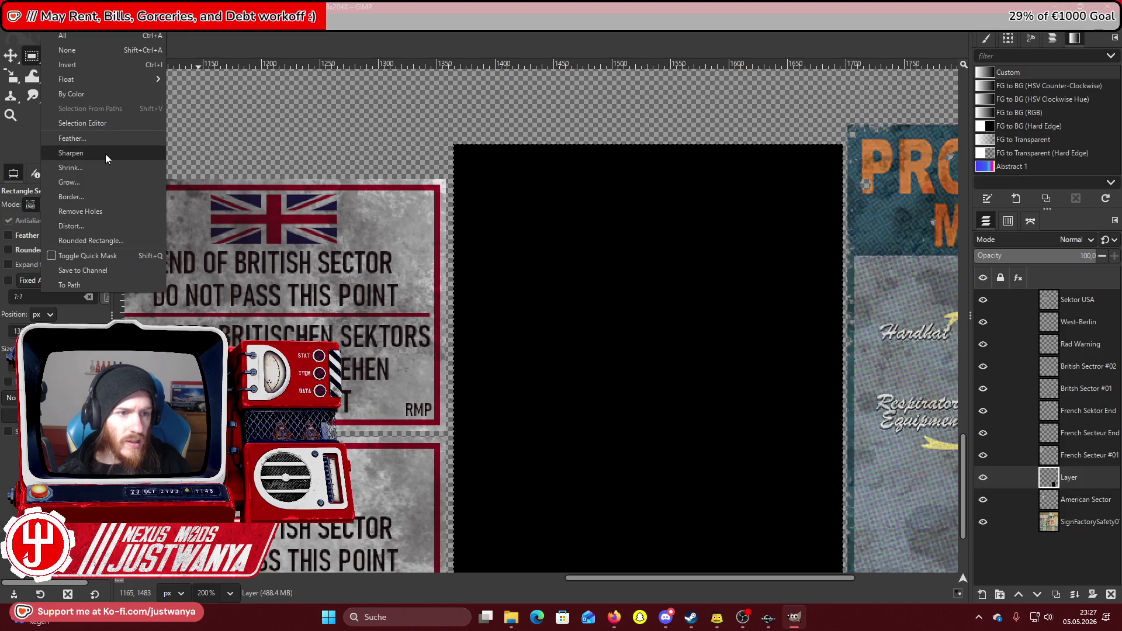
click(71, 167)
click(574, 359)
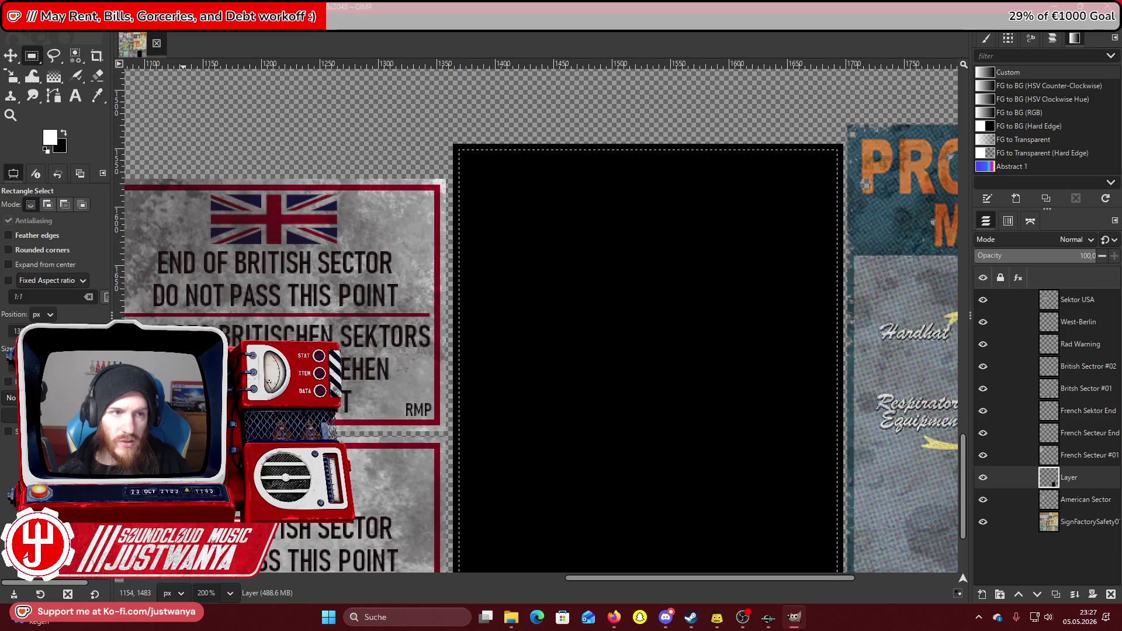
click(59, 23)
click(92, 167)
click(574, 361)
Fill the shrunken selection with white, then zoom out to 100% to view the panel.
click(29, 24)
click(73, 197)
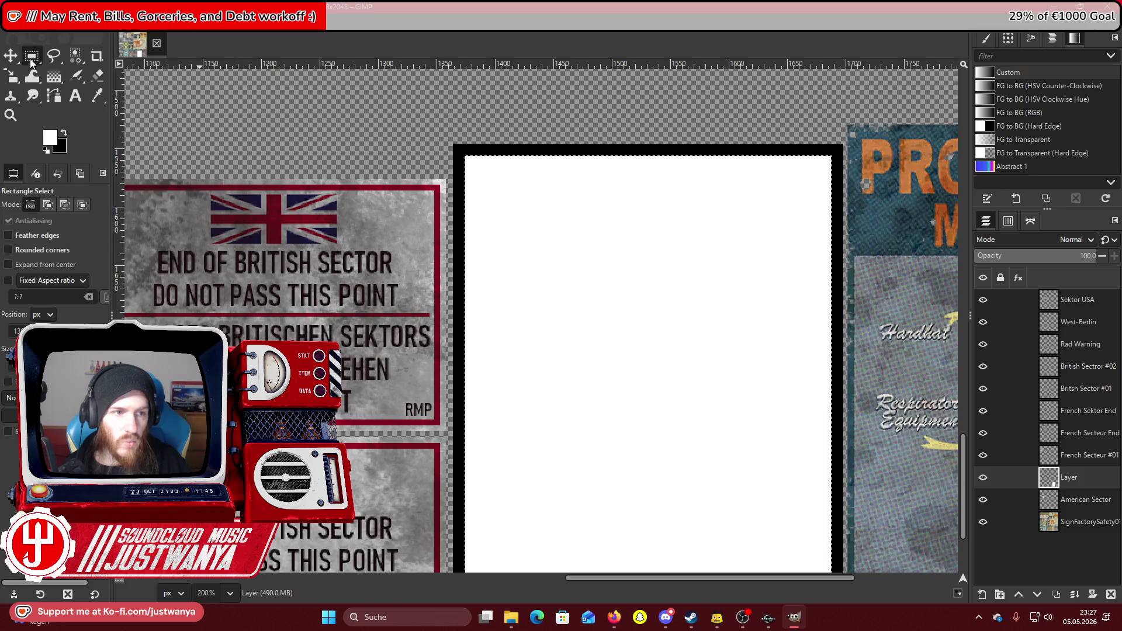
scroll(342, 167, down, 3)
click(10, 115)
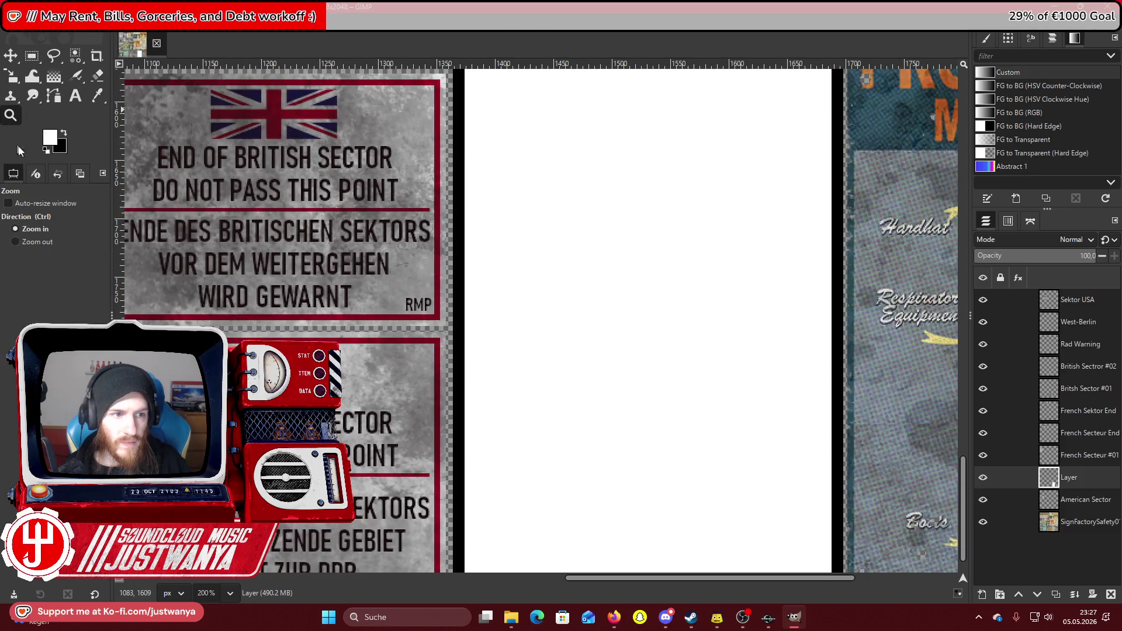
click(505, 280)
click(505, 280)
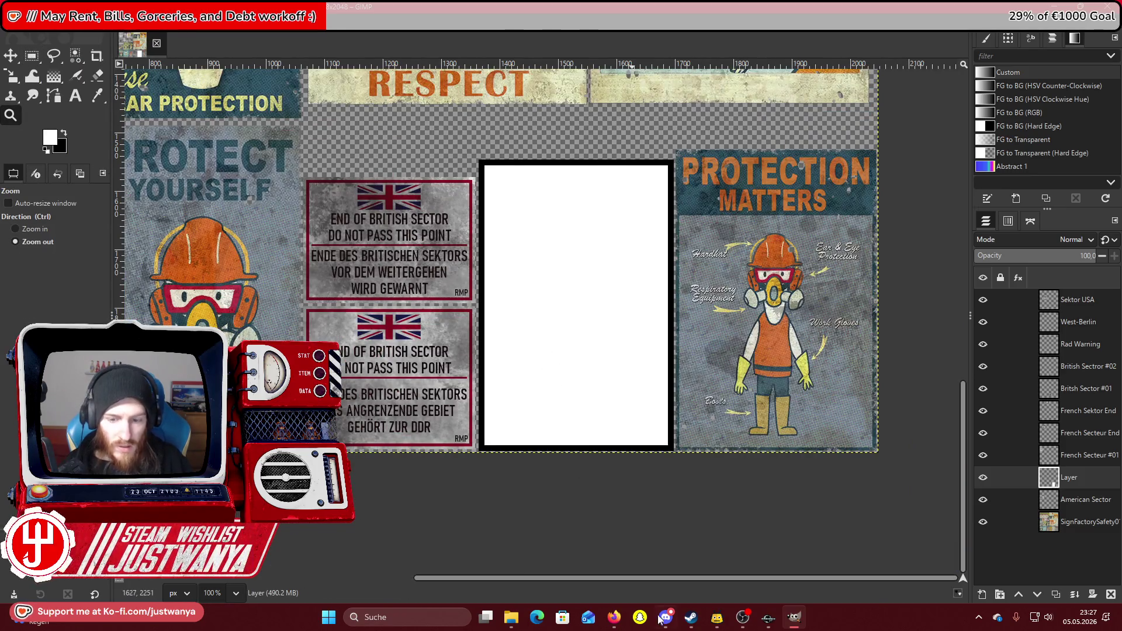
Bring the Discord border reference photo back up.
mouse_move(614, 620)
mouse_move(666, 620)
click(681, 549)
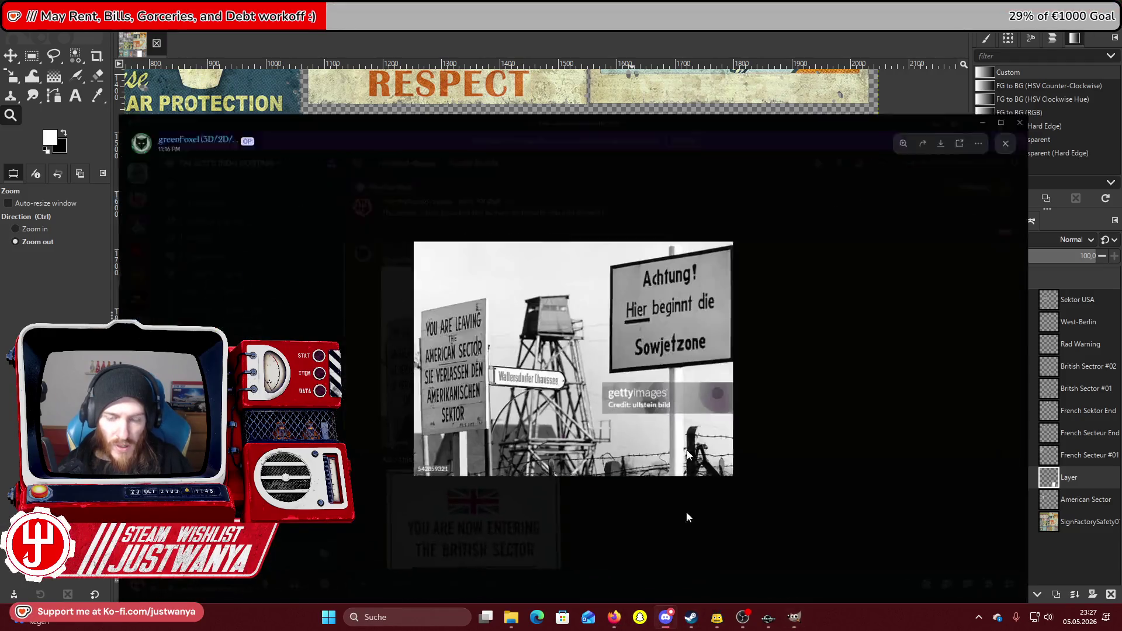
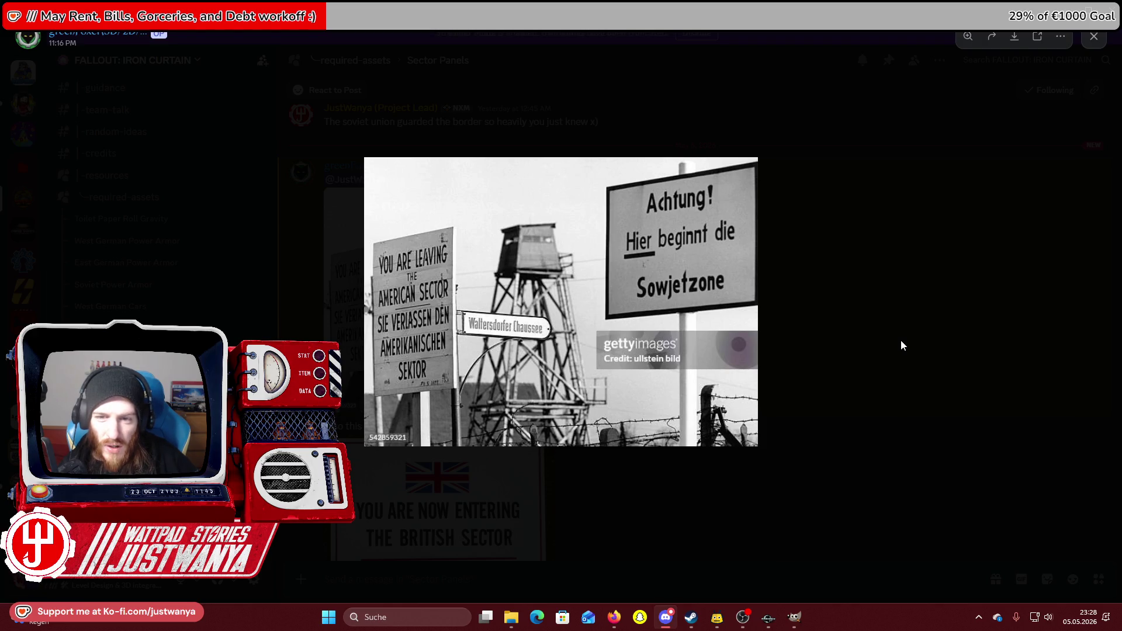
Switch from Discord to Firefox showing the Checkpoint_Charlie_Sign.JPG photo, ready for a new search.
mouse_move(613, 617)
click(690, 561)
click(342, 42)
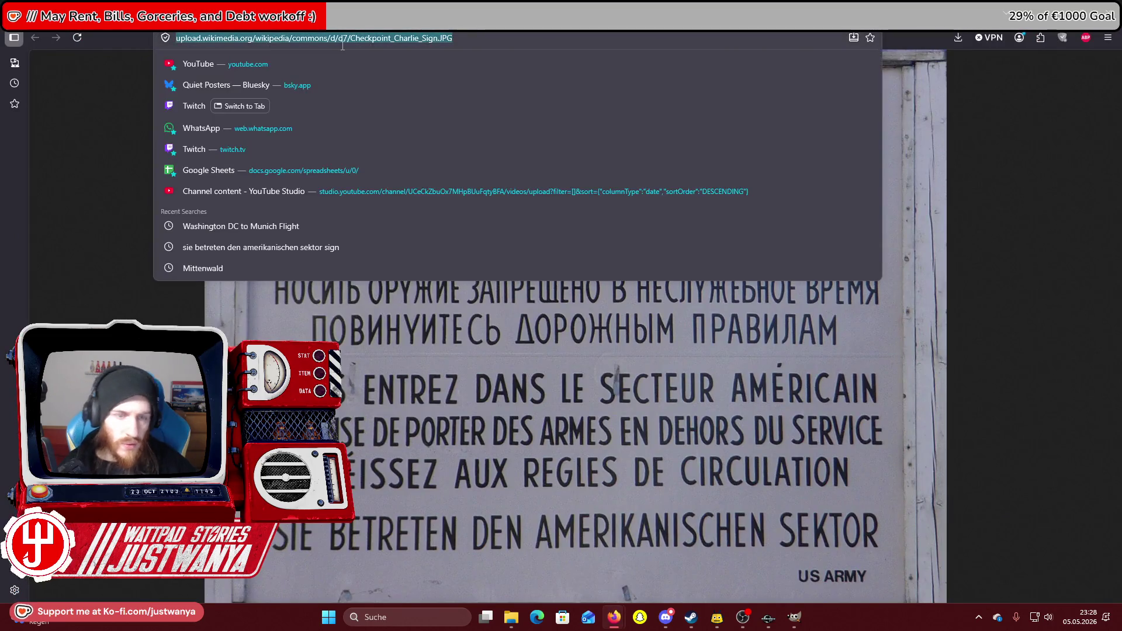
Search Google Images for 'achtung hier beginnt die sowjetzone sign'.
text(achtung hier)
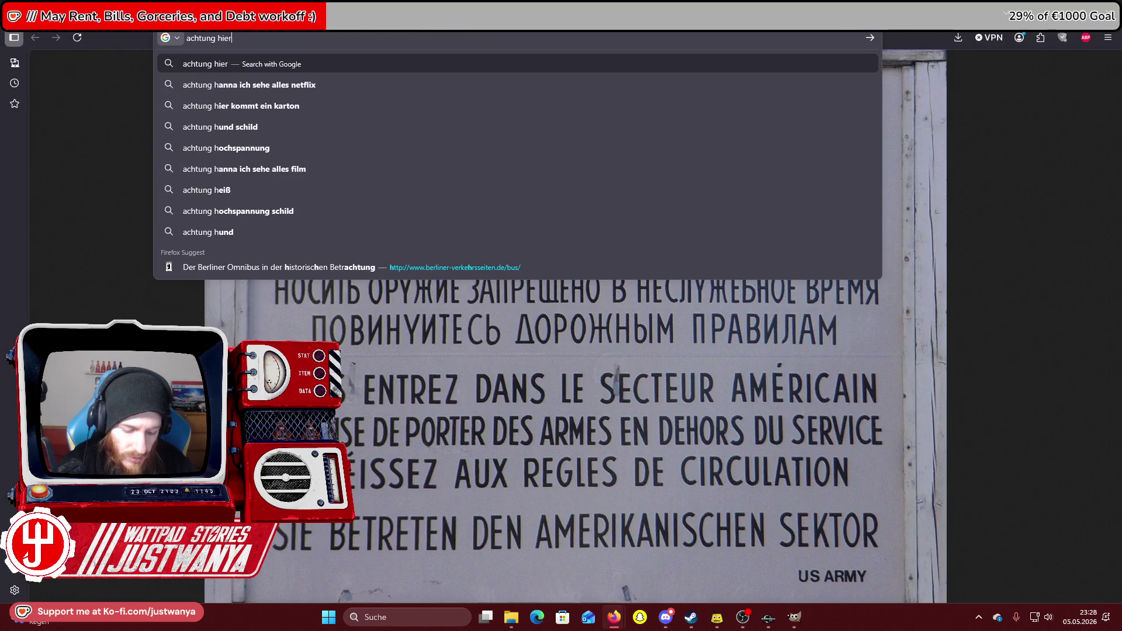
text( beginnt die sow)
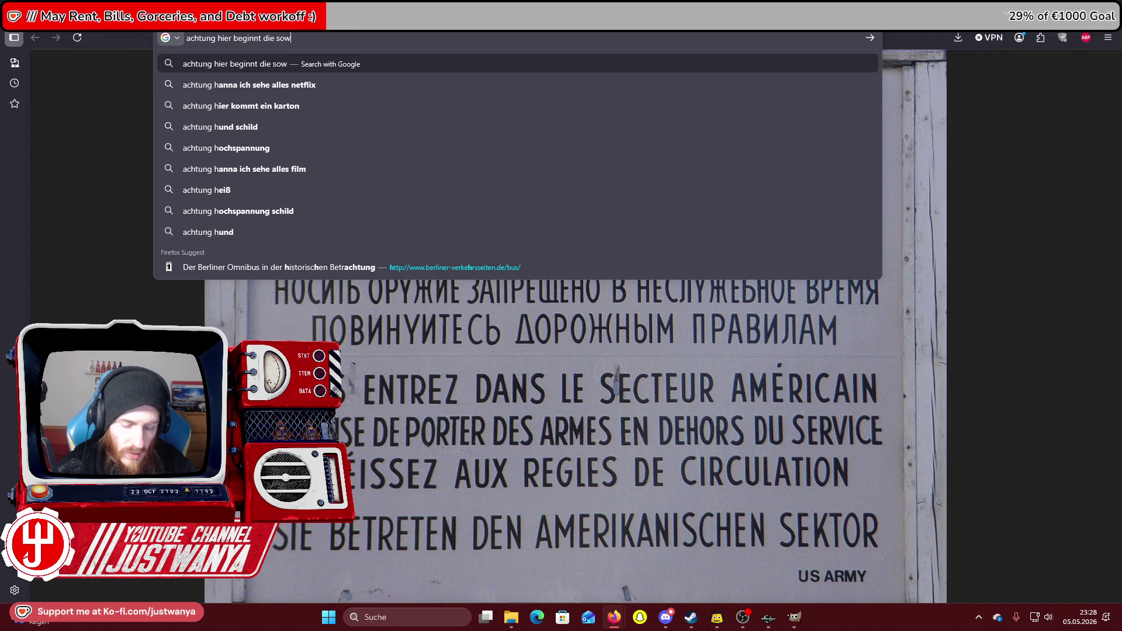
text(jetzon)
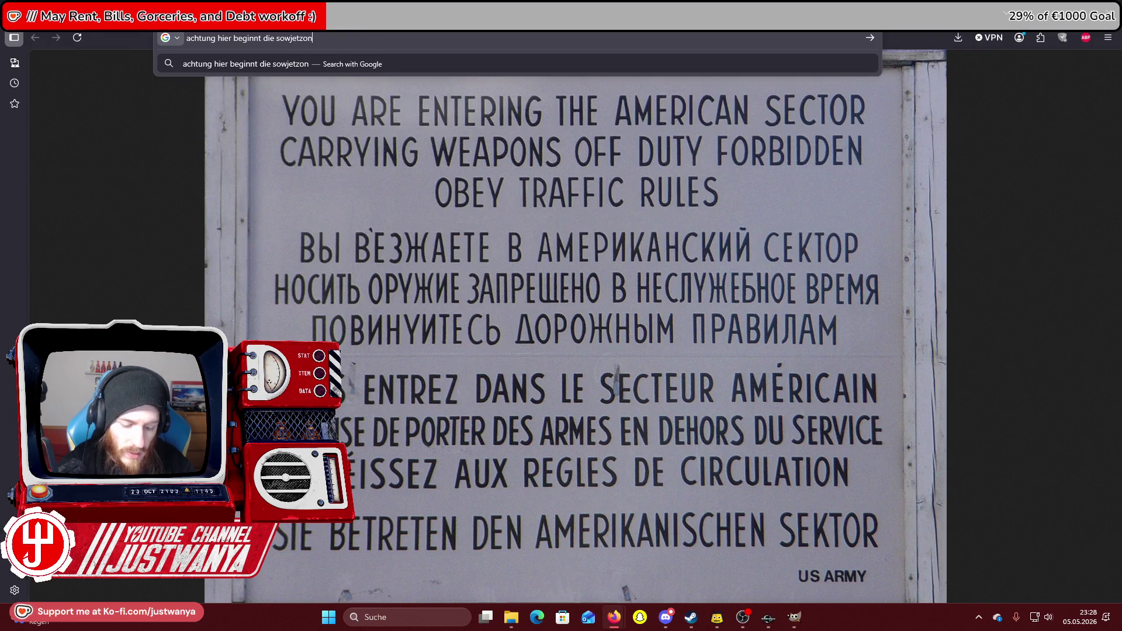
text(e sign)
key(Return)
click(230, 117)
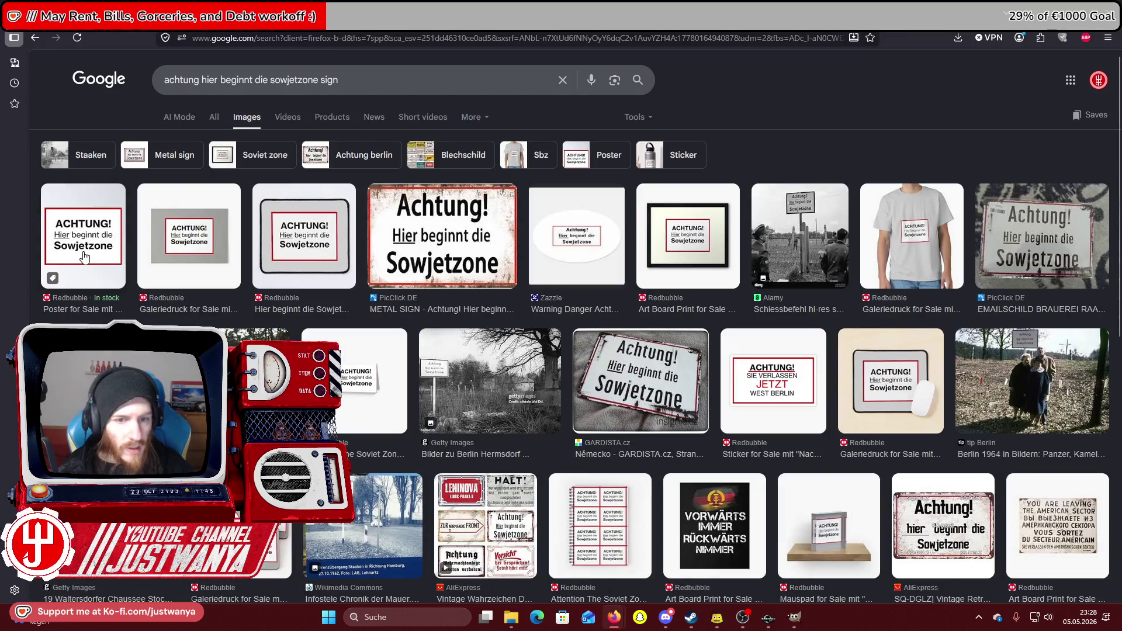
Preview the rusty metal, Redbubble poster, Zazzle sticker, Alamy, PicClick and GARDISTA versions of the sign.
click(457, 237)
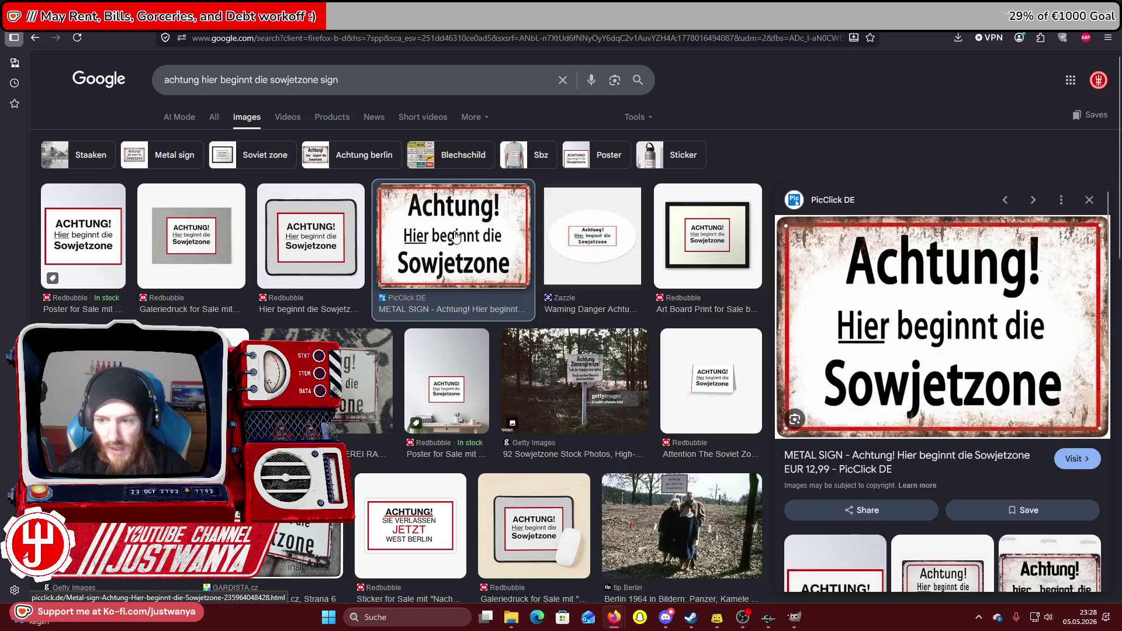
click(96, 242)
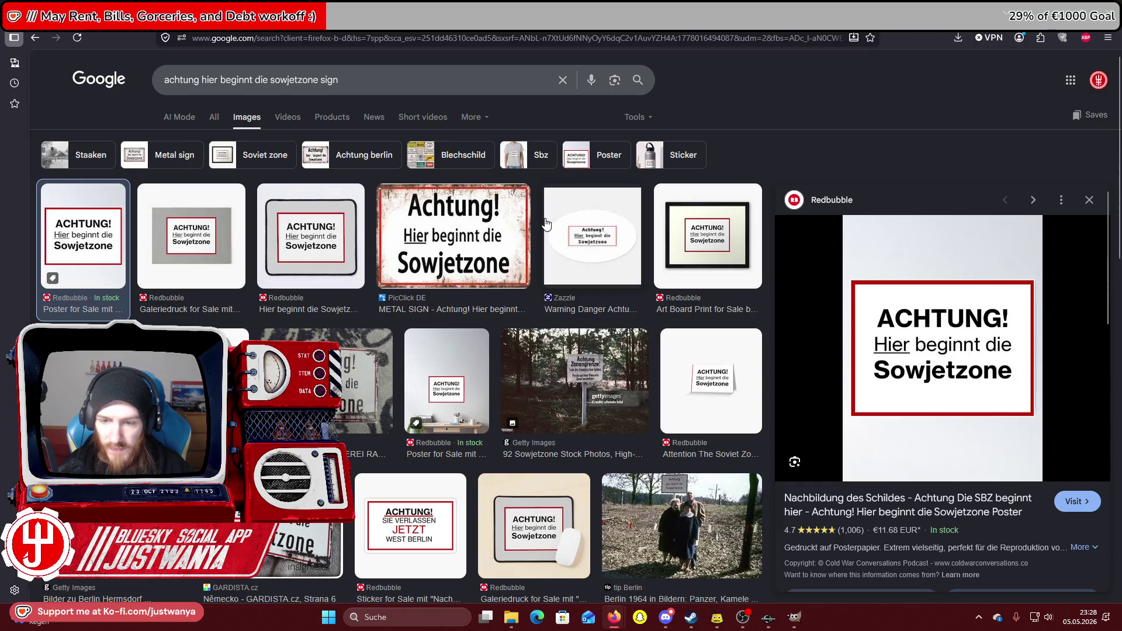
click(605, 239)
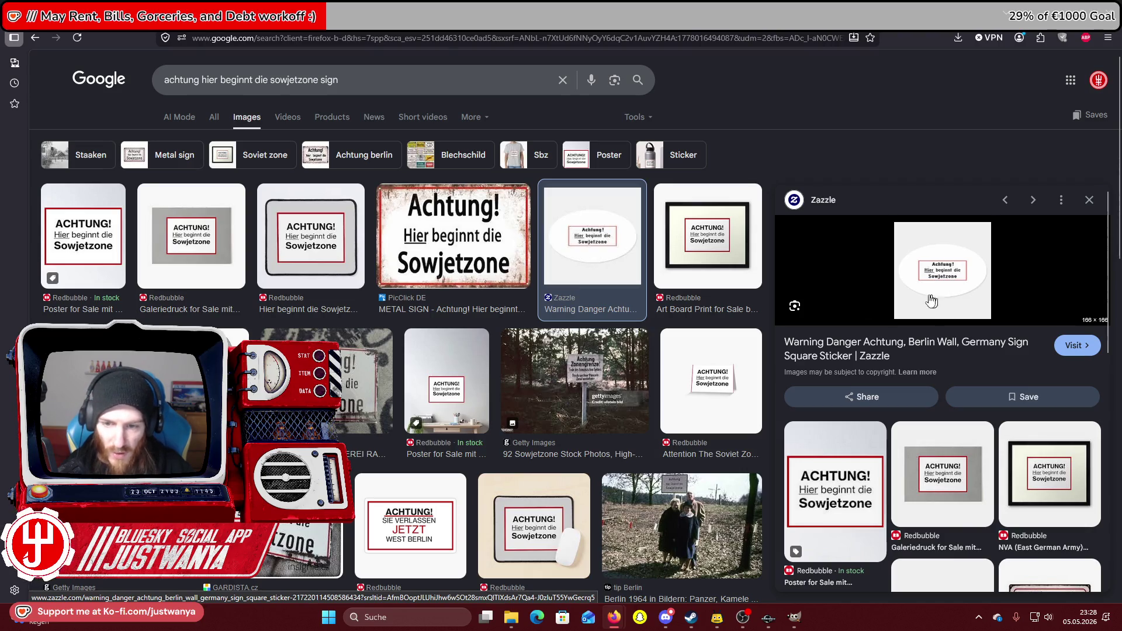
click(105, 232)
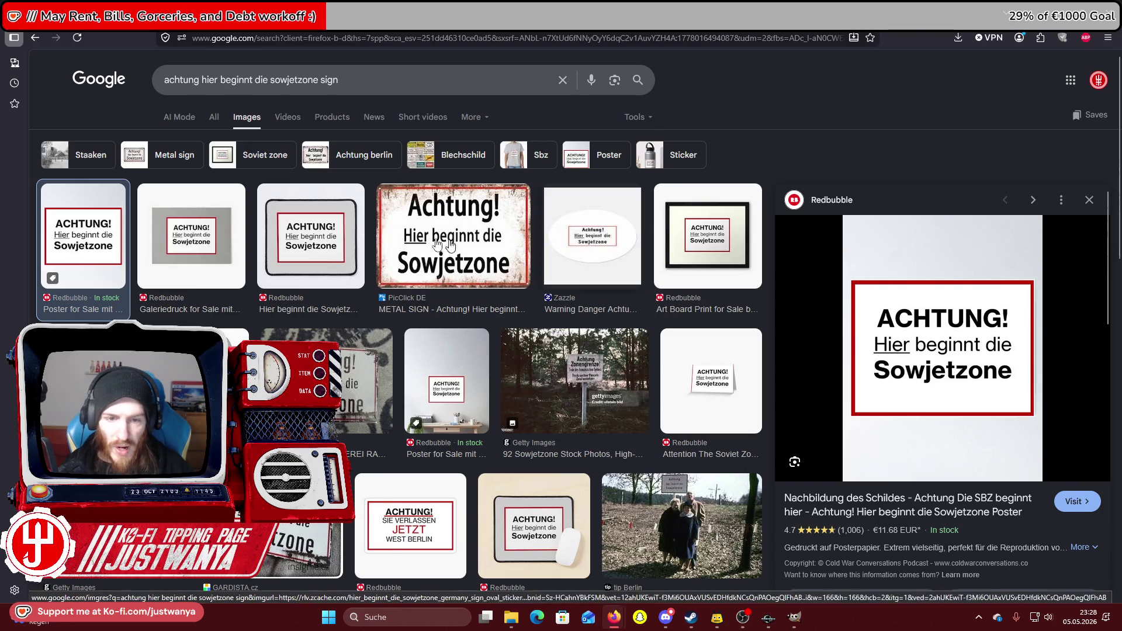
scroll(534, 515, down, 2)
click(88, 304)
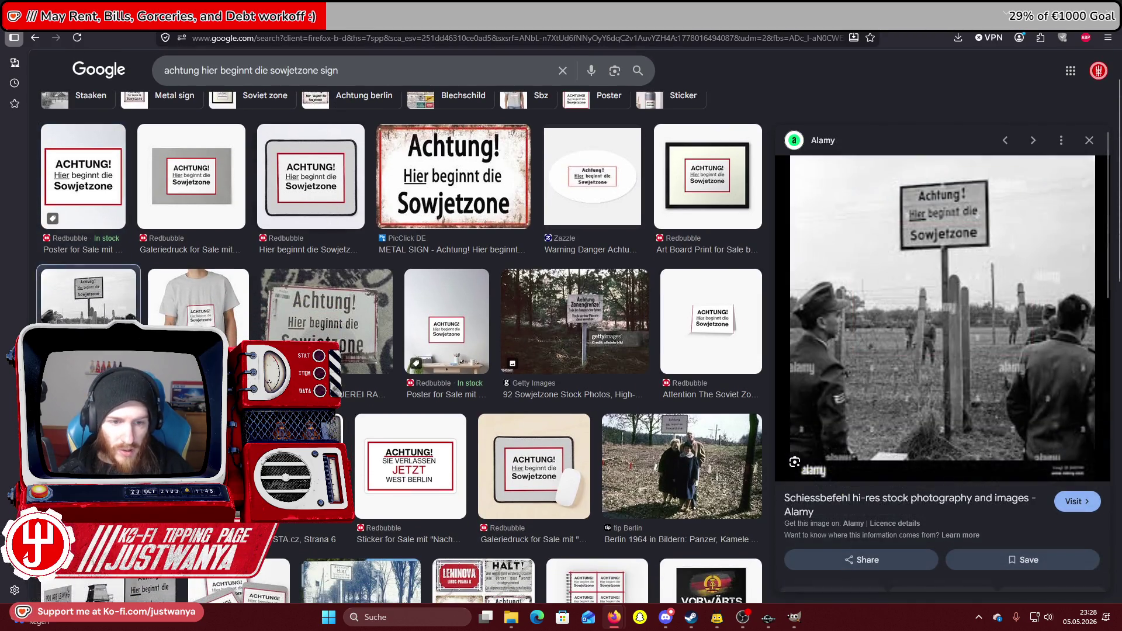
click(341, 348)
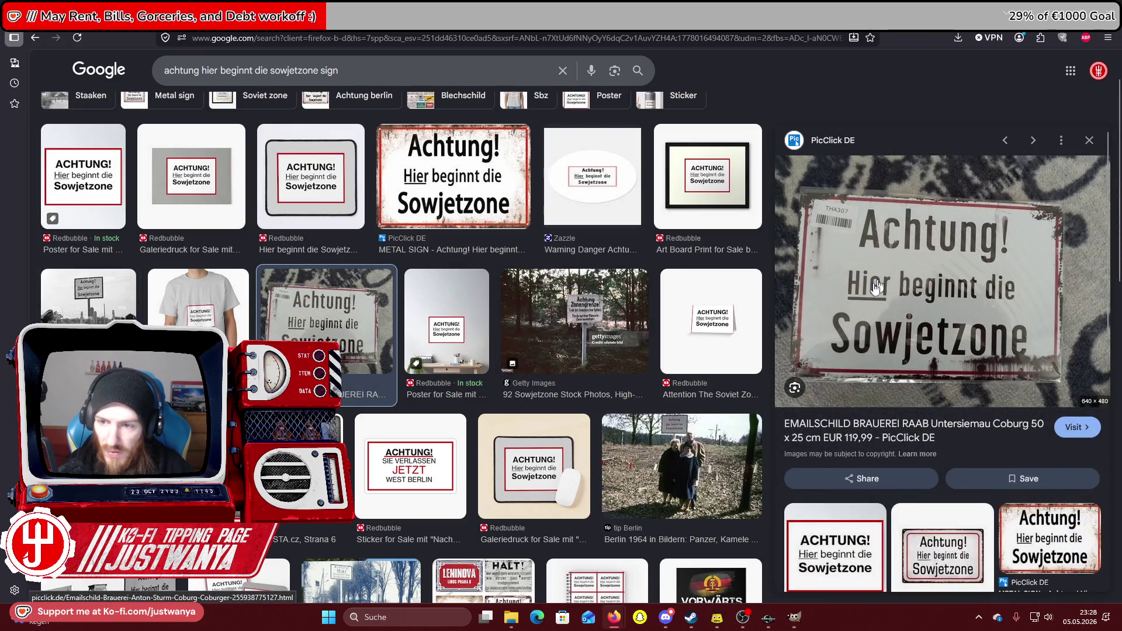
click(429, 333)
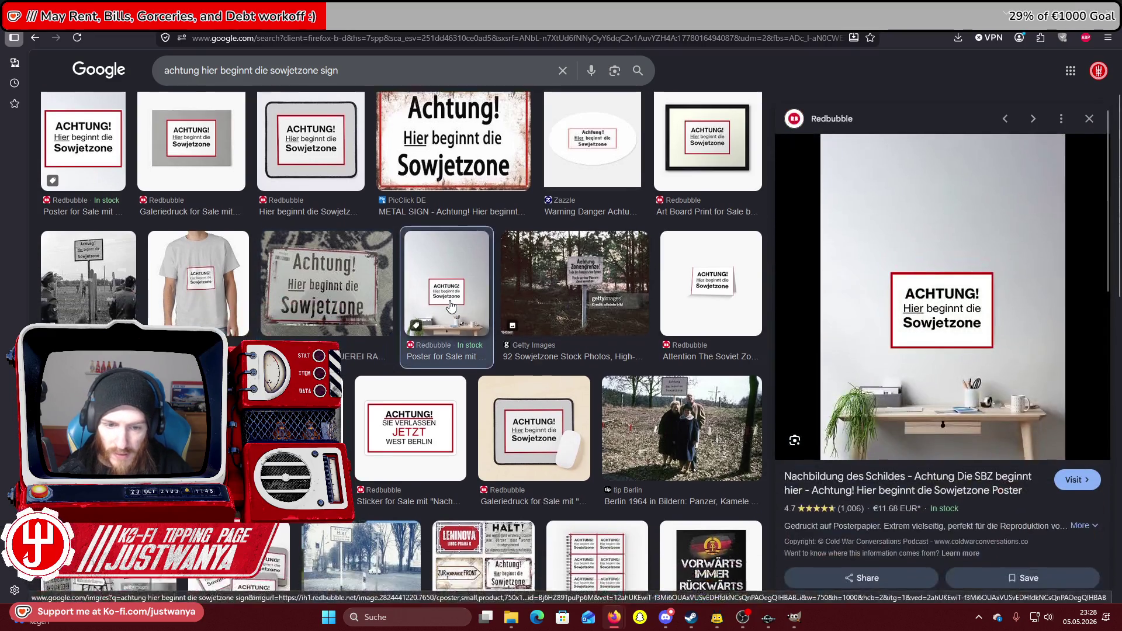
scroll(351, 316, down, 3)
click(269, 301)
scroll(268, 301, down, 1)
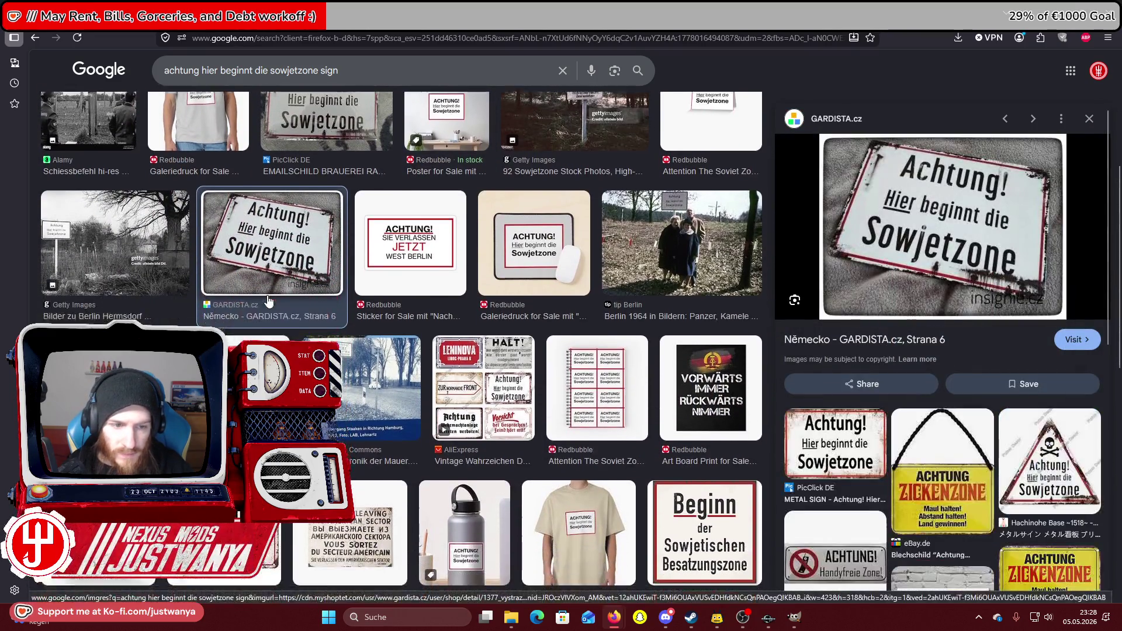
scroll(268, 301, down, 1)
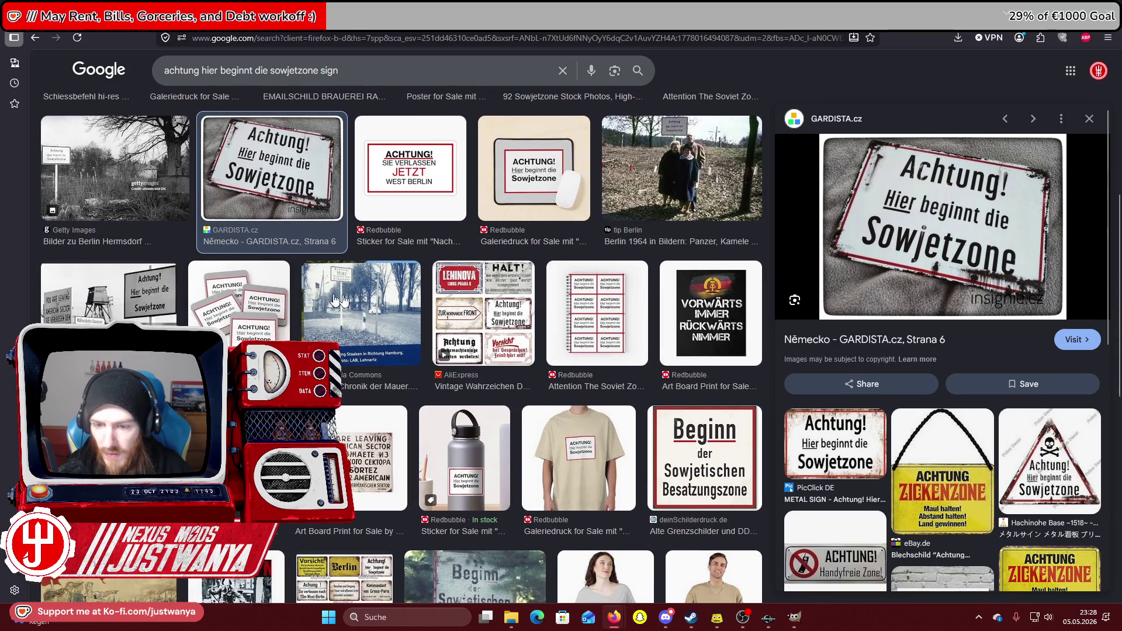
scroll(595, 327, down, 2)
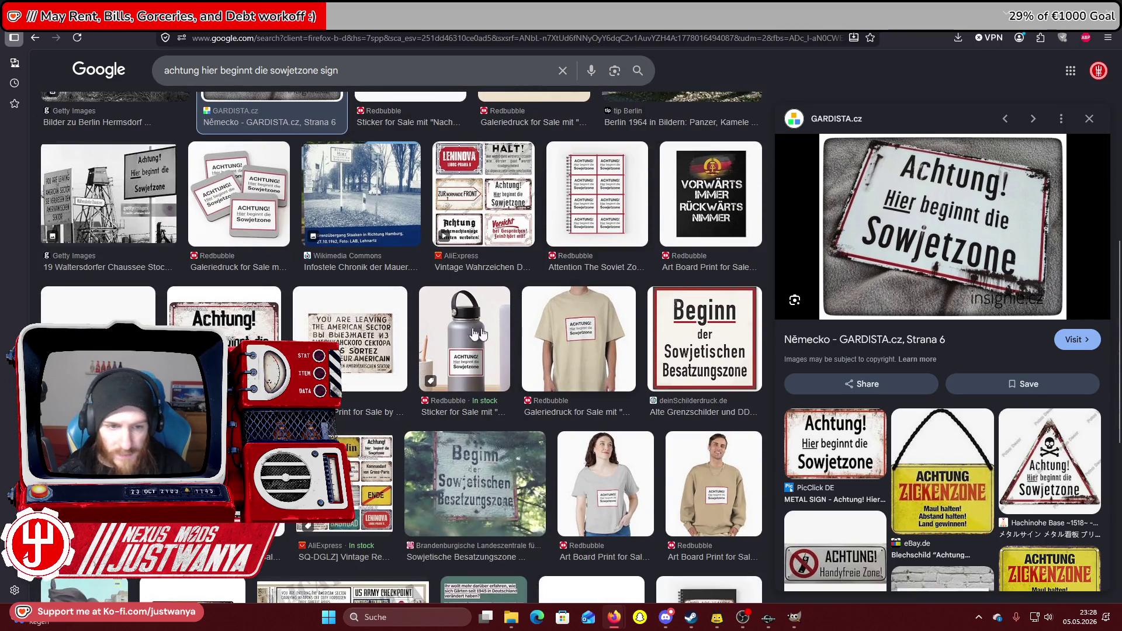
Preview the AliExpress sign, revisit the Alamy, Zazzle, Redbubble and PicClick images, then close Firefox.
click(279, 333)
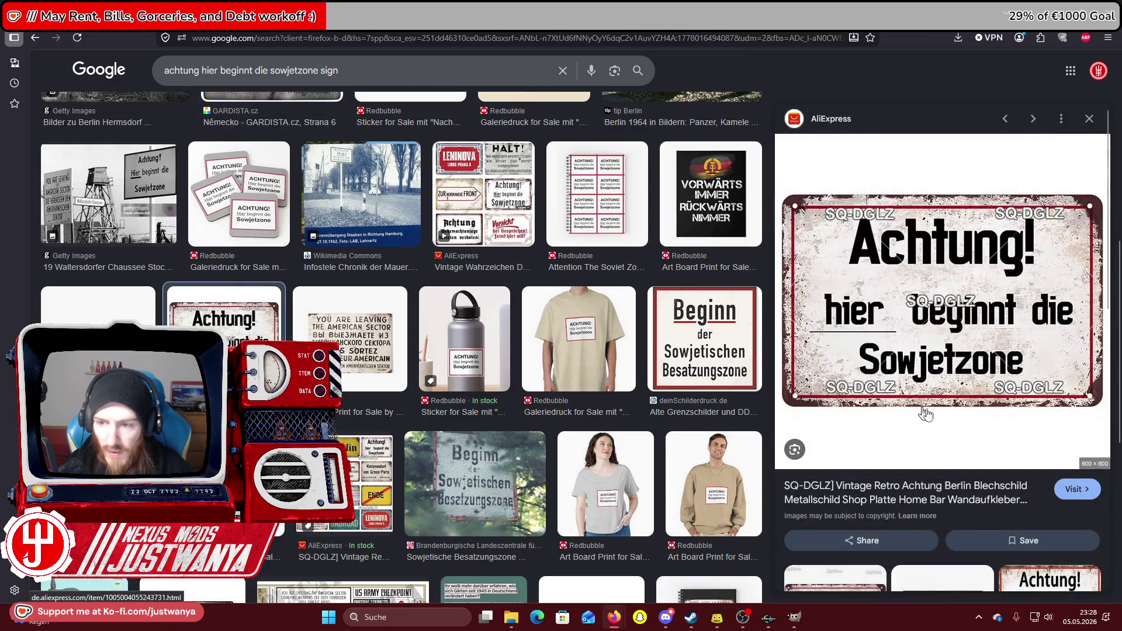
scroll(179, 290, down, 4)
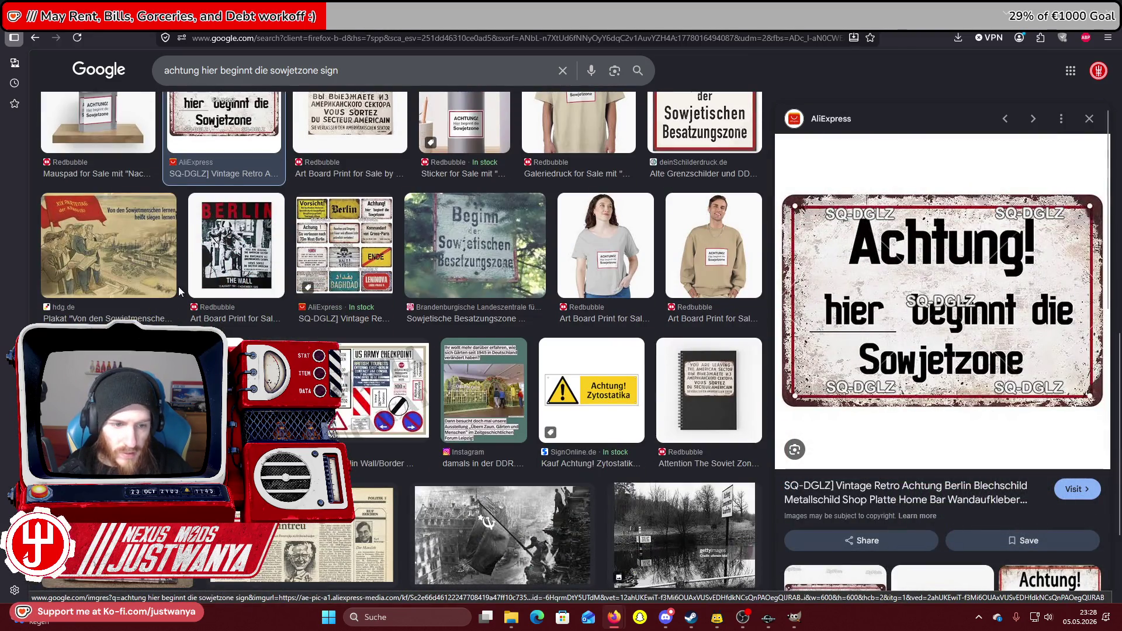
scroll(179, 290, down, 2)
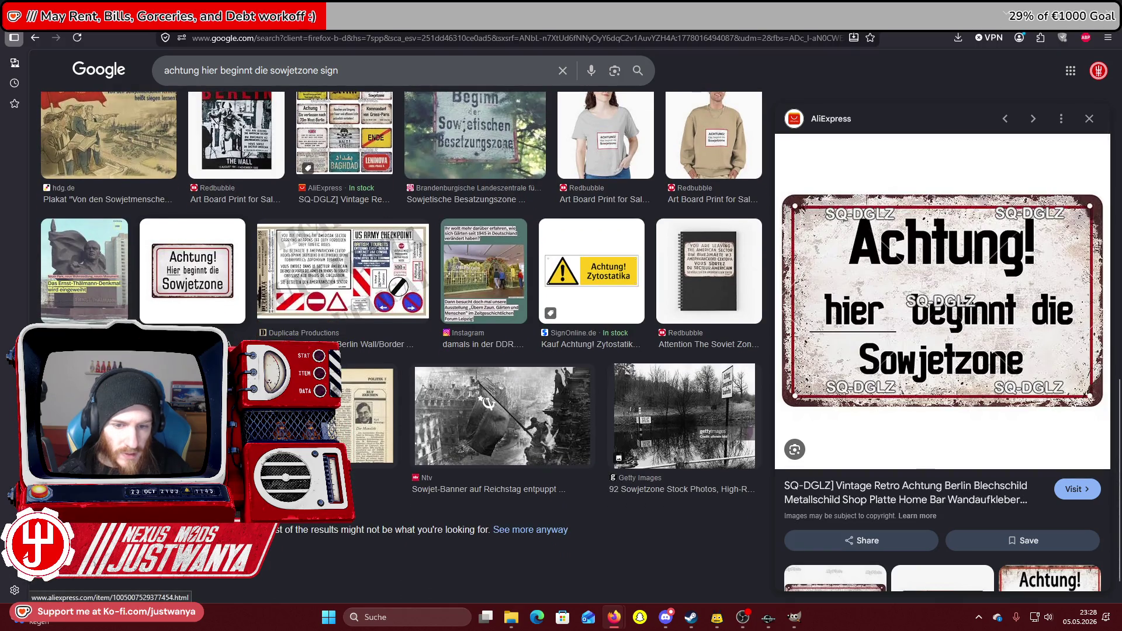
scroll(178, 290, up, 6)
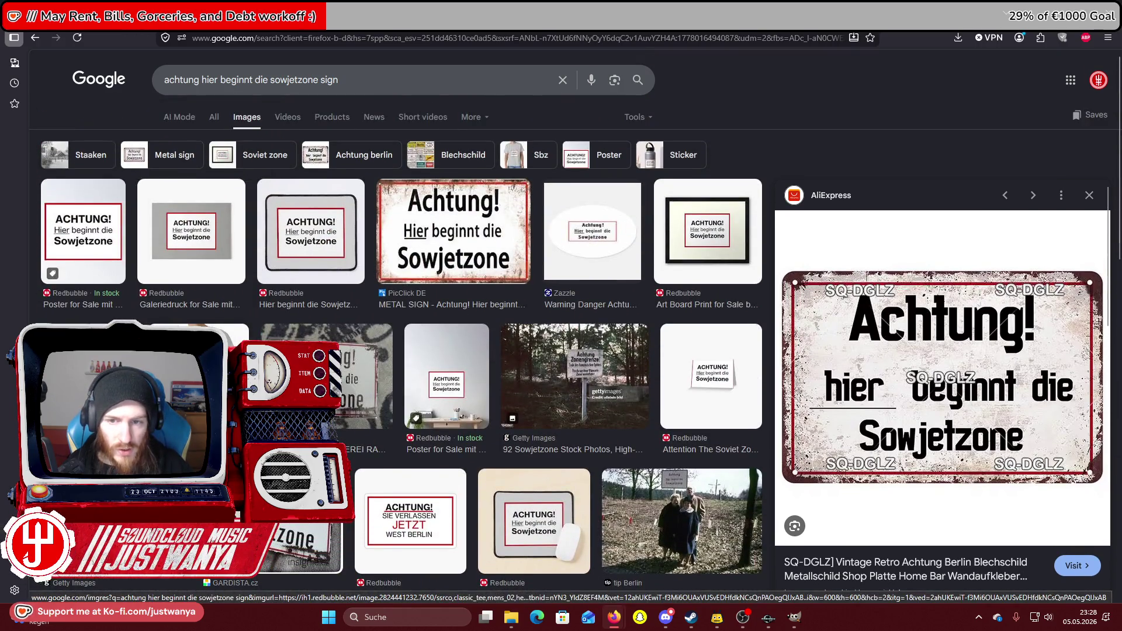
click(140, 374)
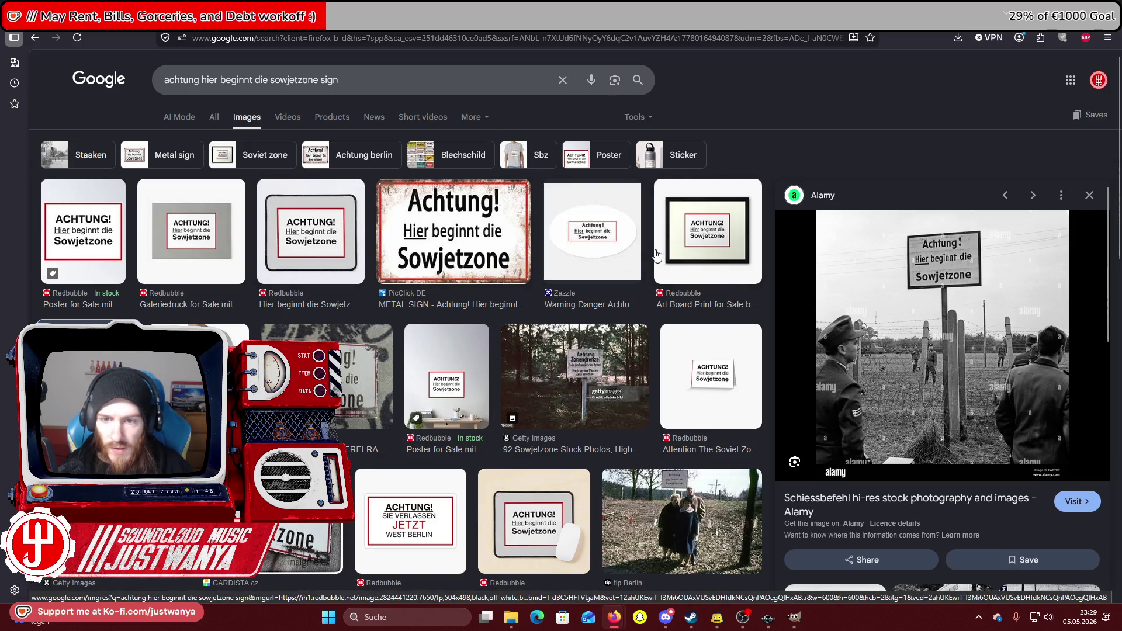
click(614, 245)
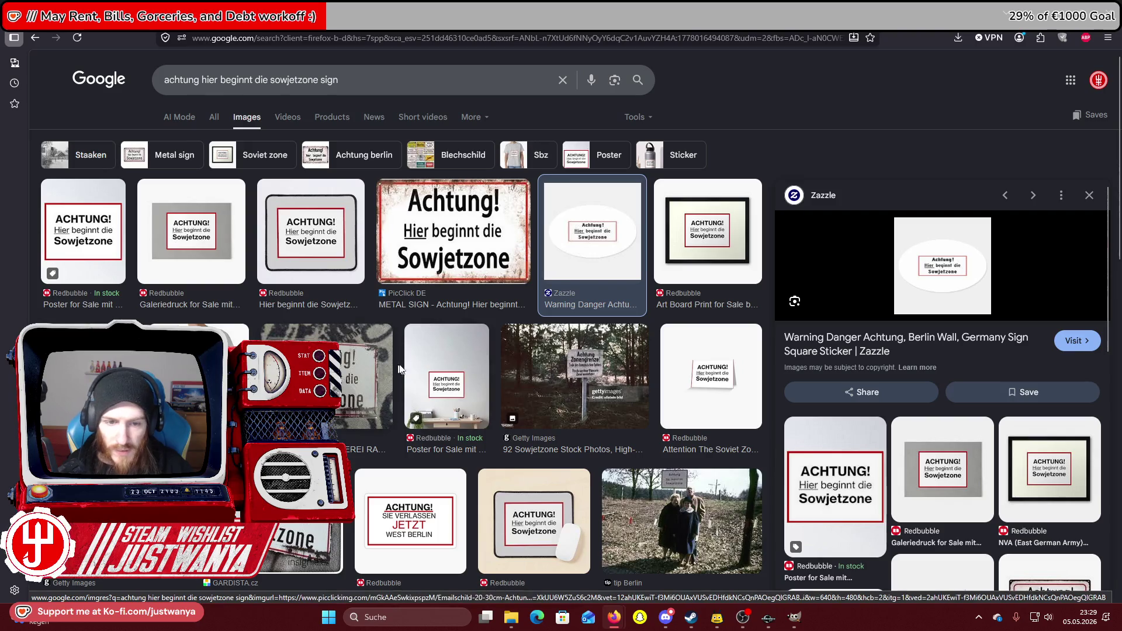
click(101, 250)
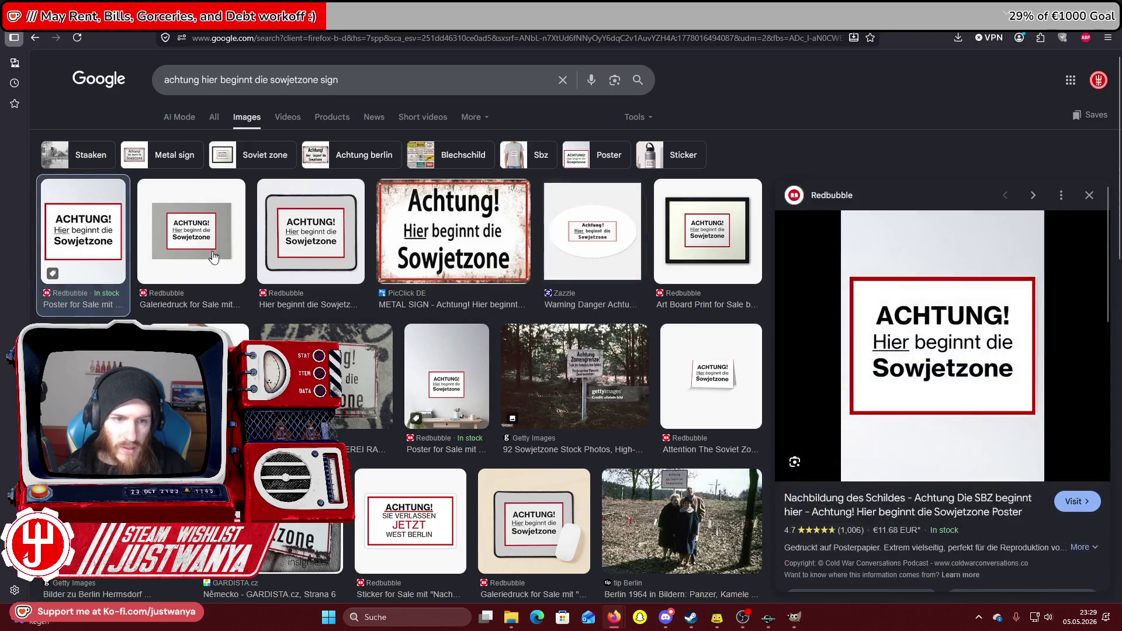
click(327, 380)
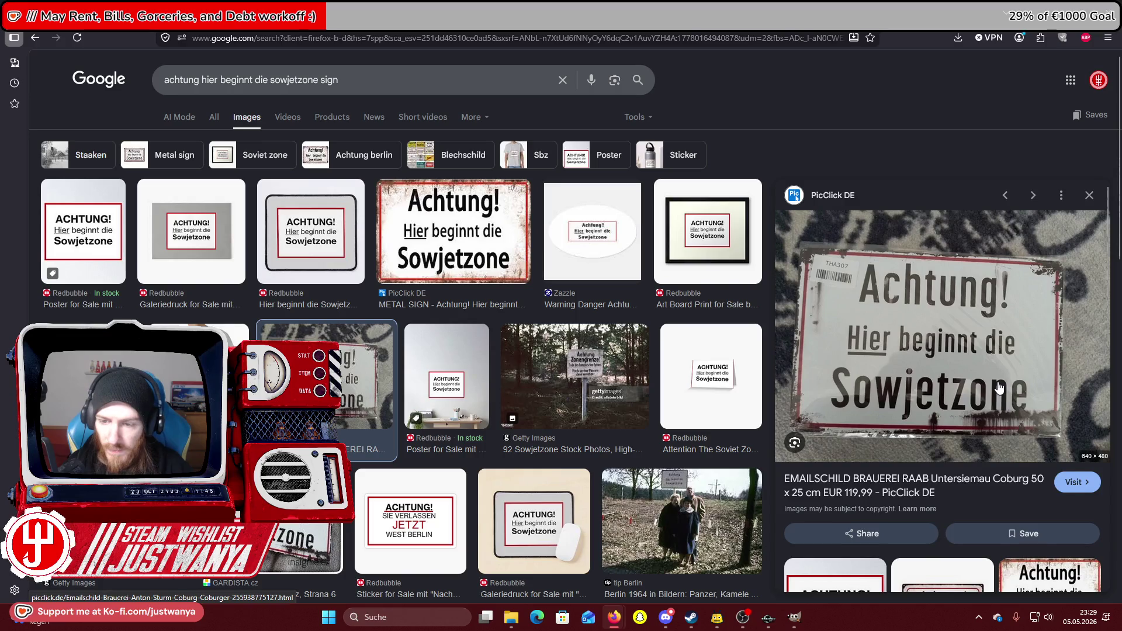
scroll(999, 388, down, 1)
scroll(472, 373, down, 6)
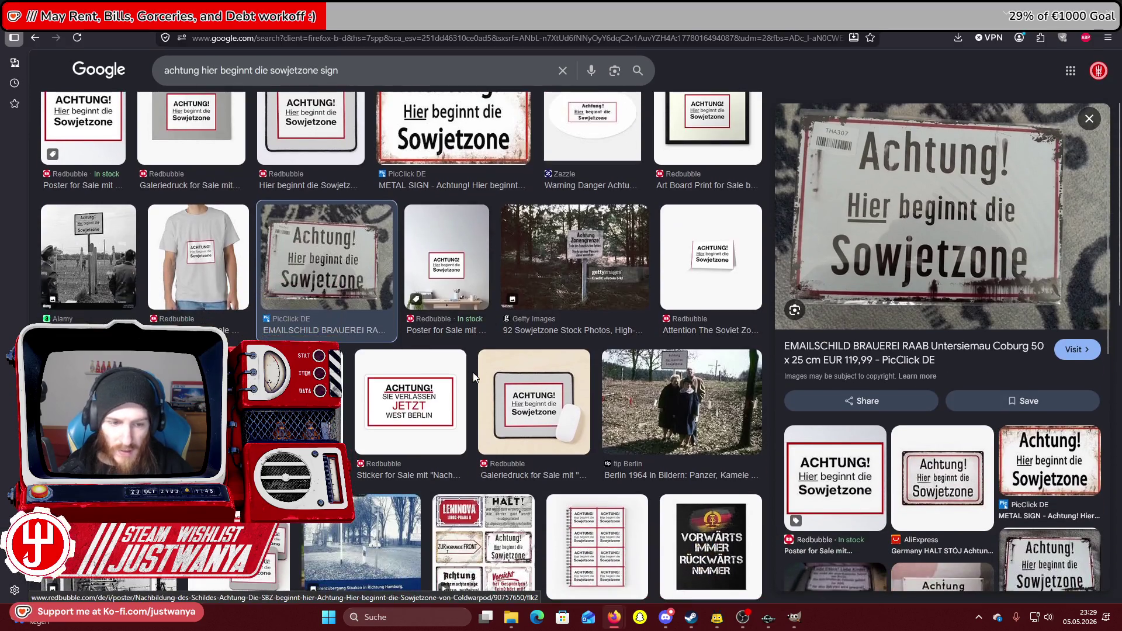
scroll(488, 380, down, 1)
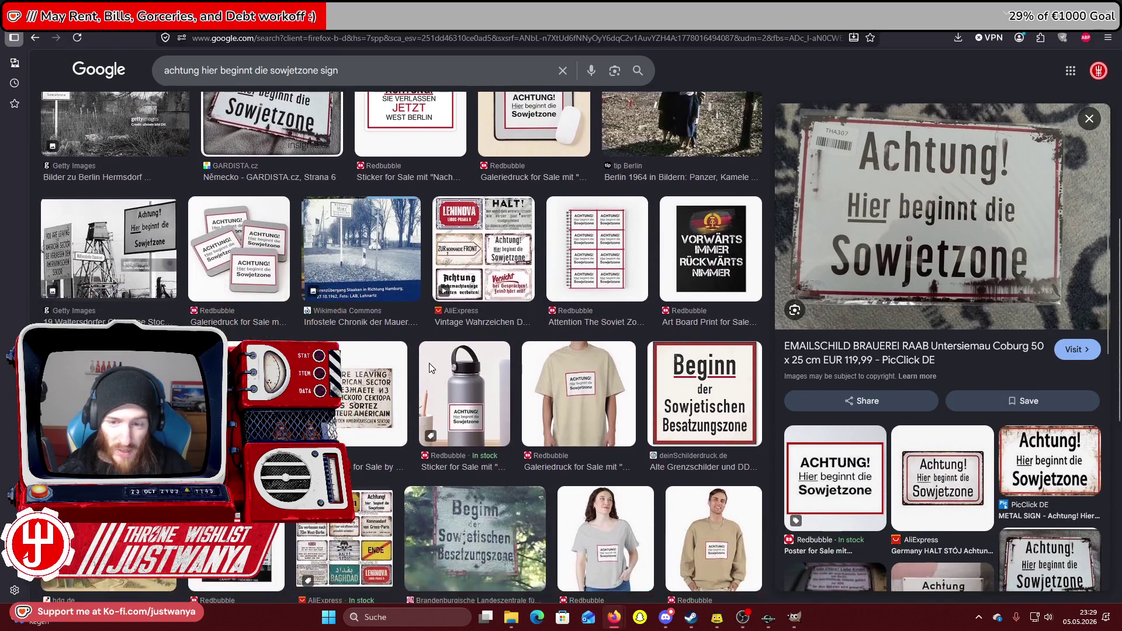
scroll(488, 380, up, 7)
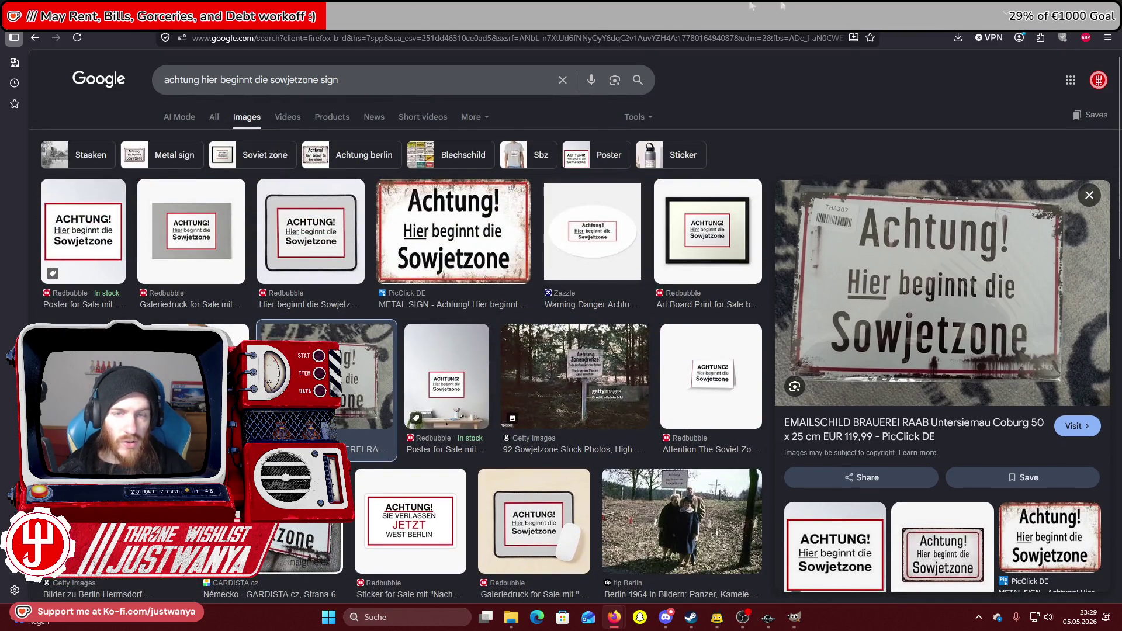
key(super+Left)
click(501, 15)
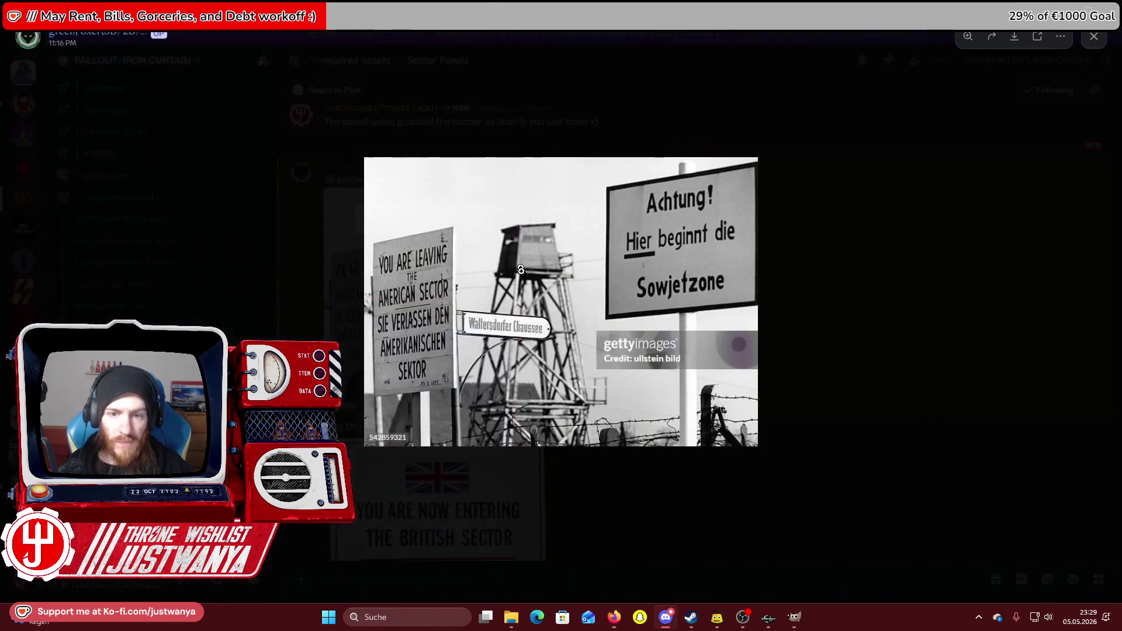
In the sign texture sheet, draw a text box over the white sign area and add a new empty layer.
click(794, 617)
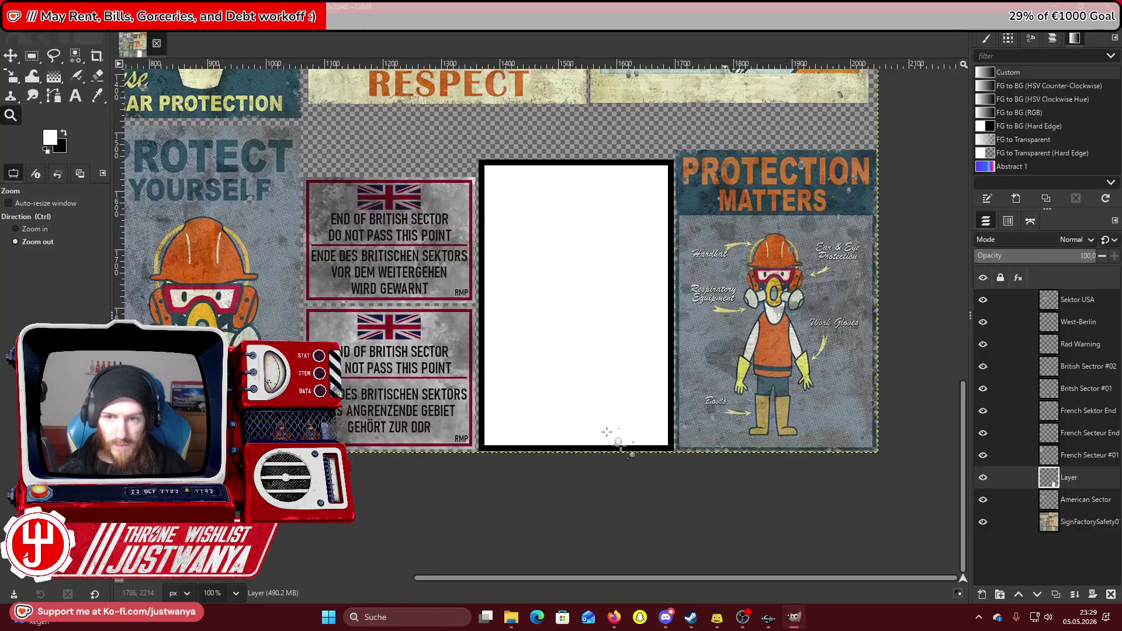
click(74, 96)
mouse_move(304, 127)
mouse_down()
mouse_move(752, 230)
mouse_move(806, 297)
mouse_up()
click(981, 595)
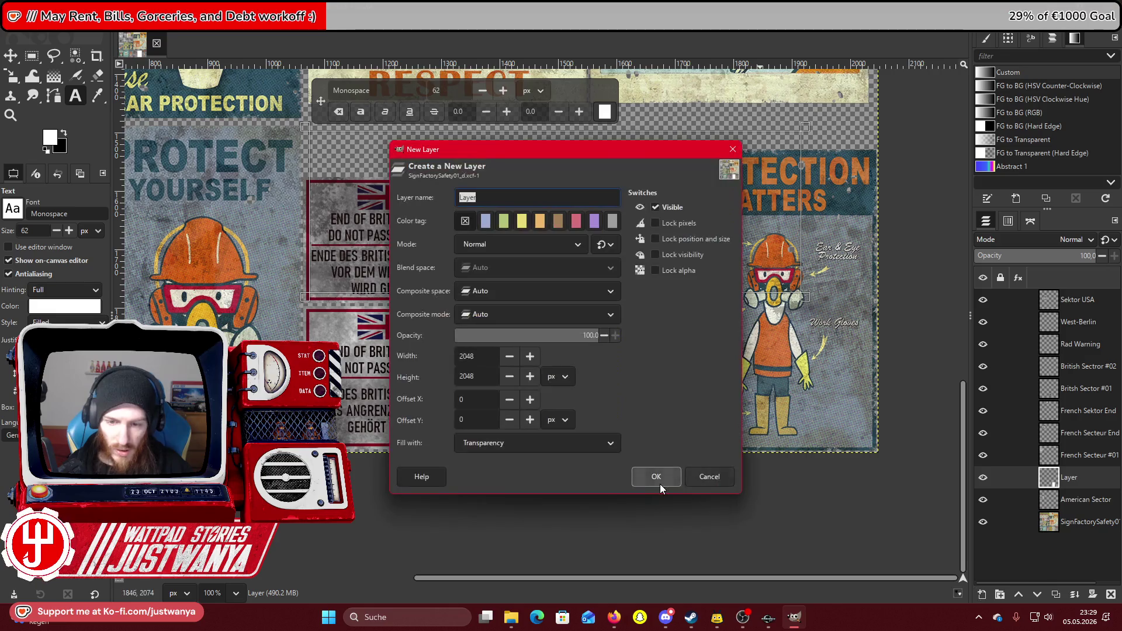
click(661, 484)
Hide the placeholder, American, base sheet, French, British #01/#02, West-Berlin and Sektor USA layers.
click(983, 522)
click(983, 499)
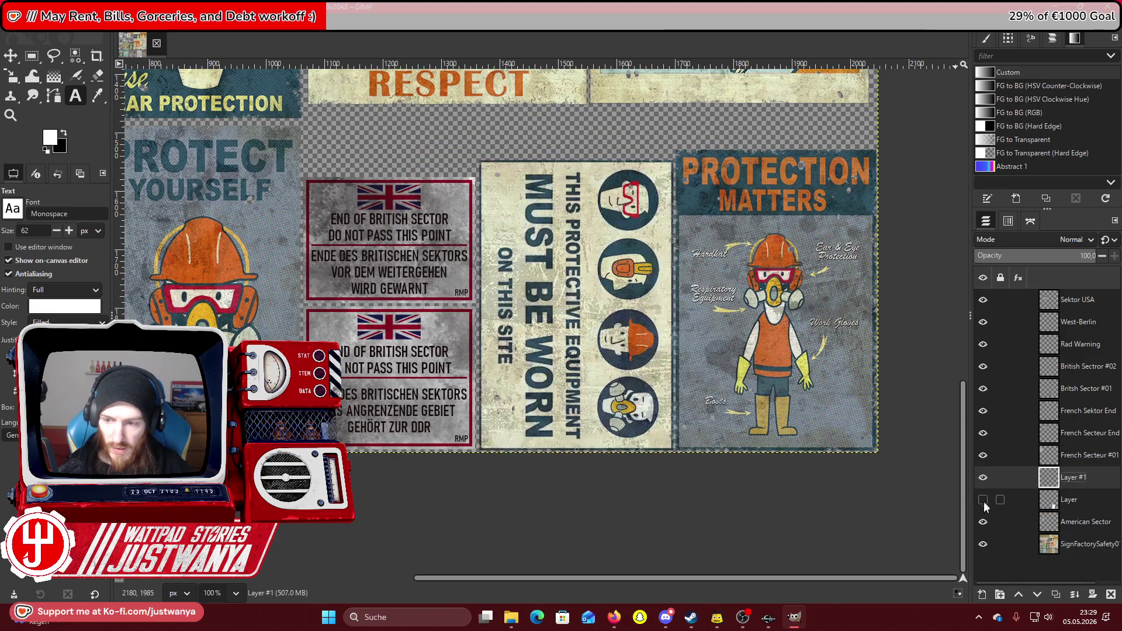
click(983, 544)
click(983, 455)
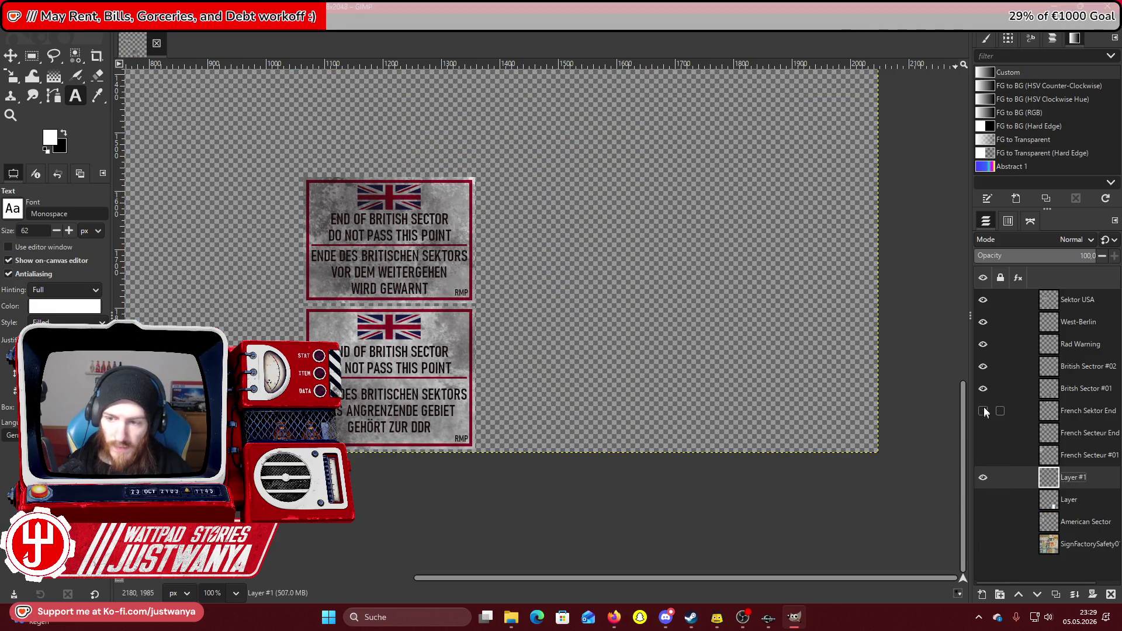
click(983, 389)
click(983, 367)
click(983, 322)
click(983, 299)
scroll(547, 453, up, 3)
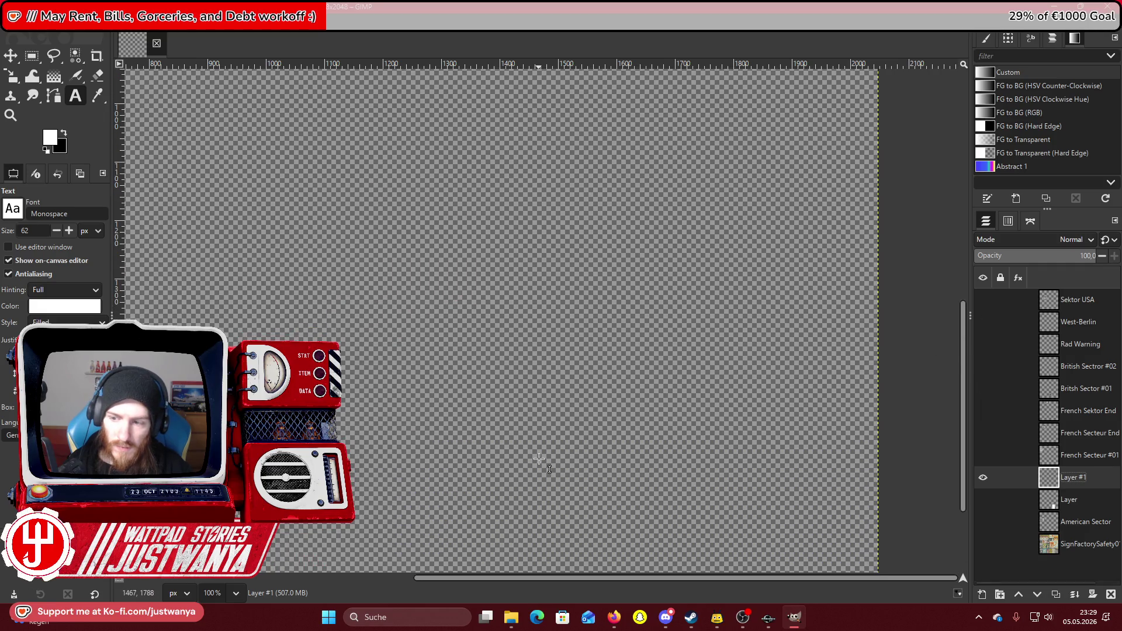
drag(218, 196, 804, 558)
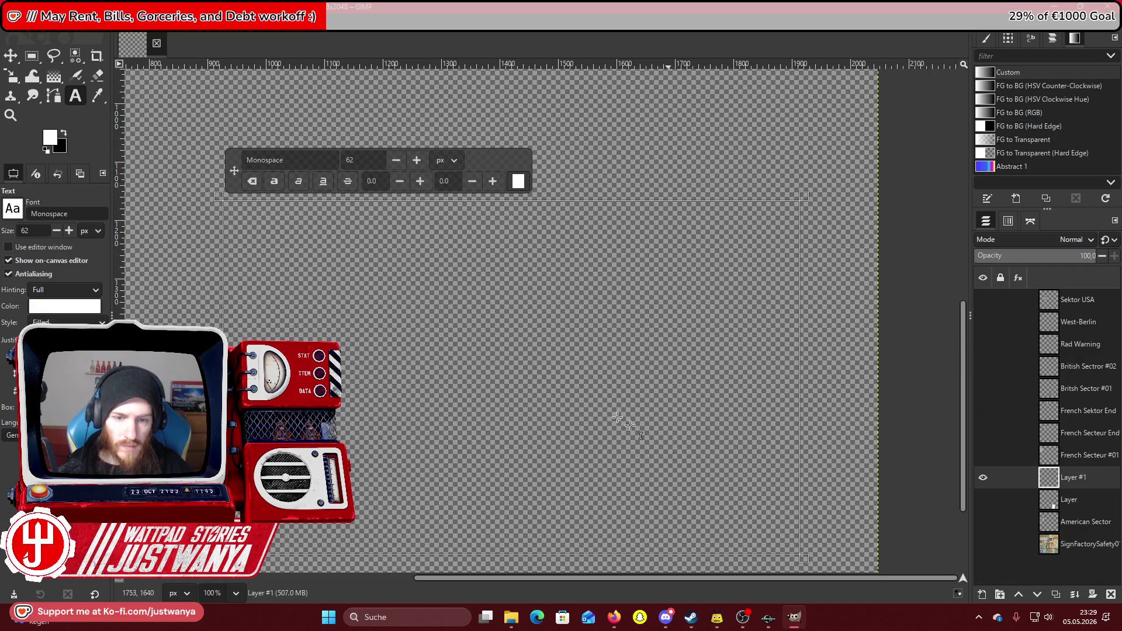
Type the black three-line text 'Achtung!', 'Hier beginnt die', 'Sowjetzone'.
click(63, 134)
text(Achtung!)
key(Return)
text(Hier beginnt )
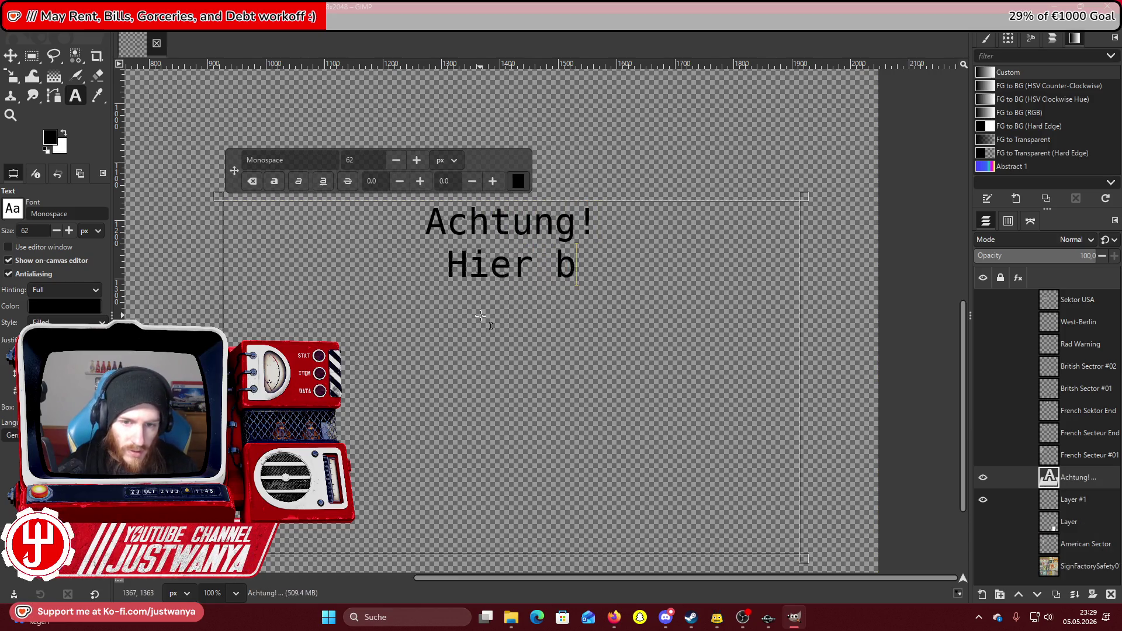
text(die)
key(Return)
text(So)
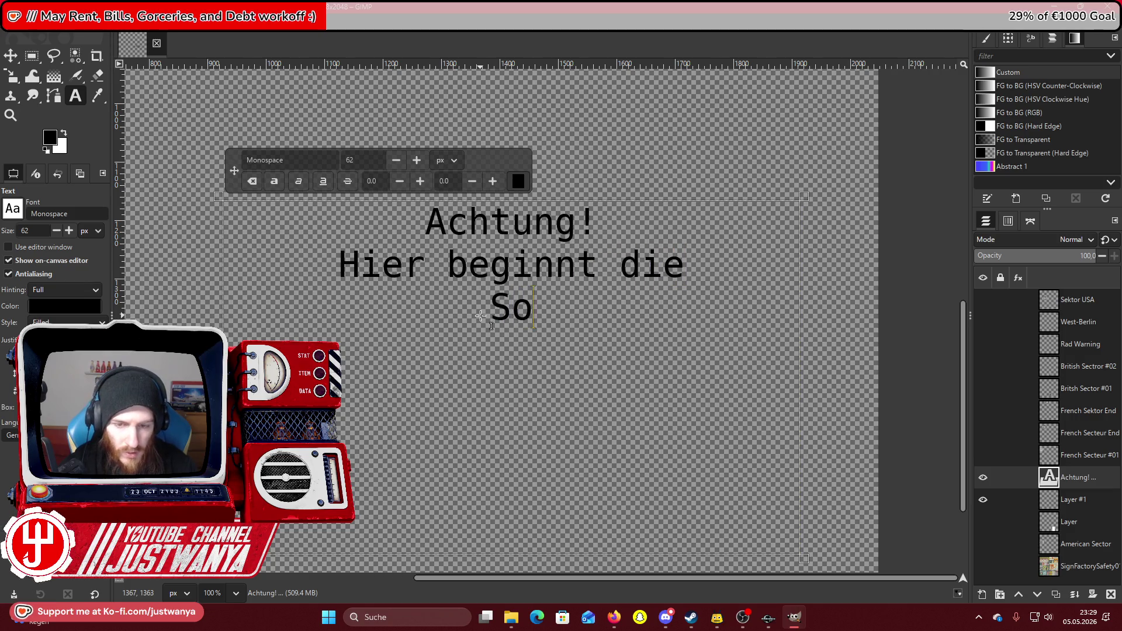
text(wjetzone)
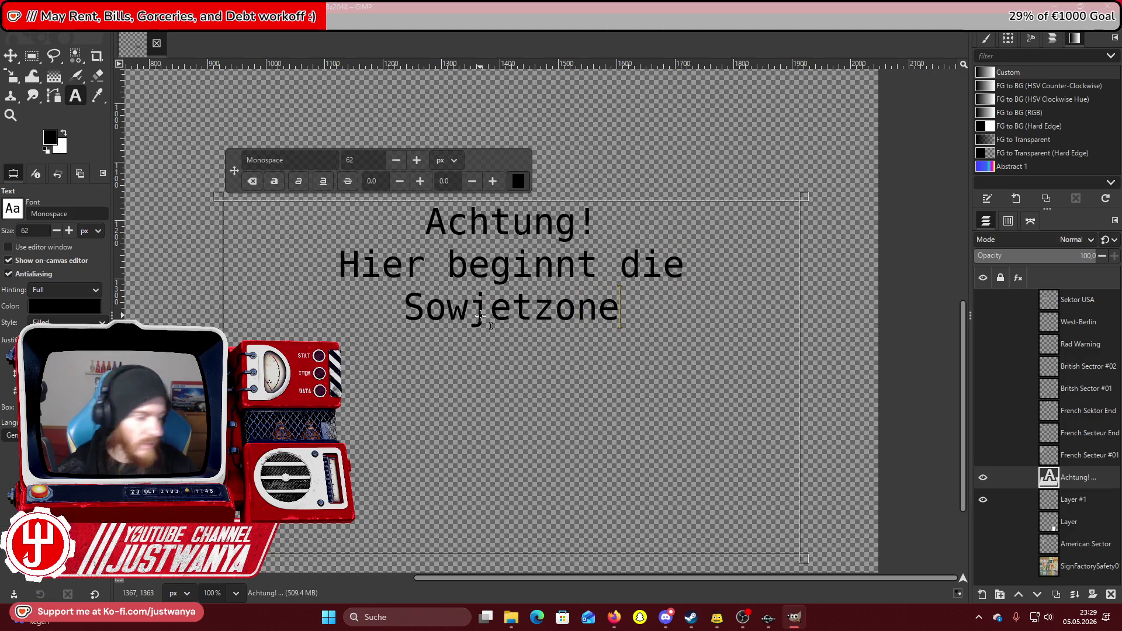
Set the text in Arial Bold and underline the word 'Hier'.
key(ctrl+a)
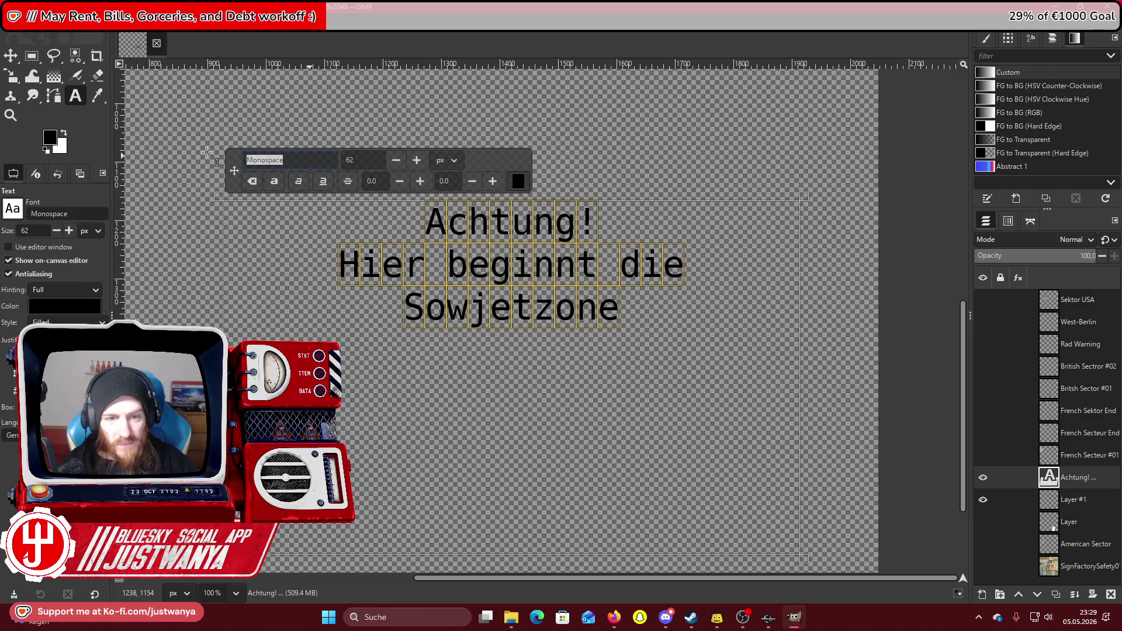
text(A)
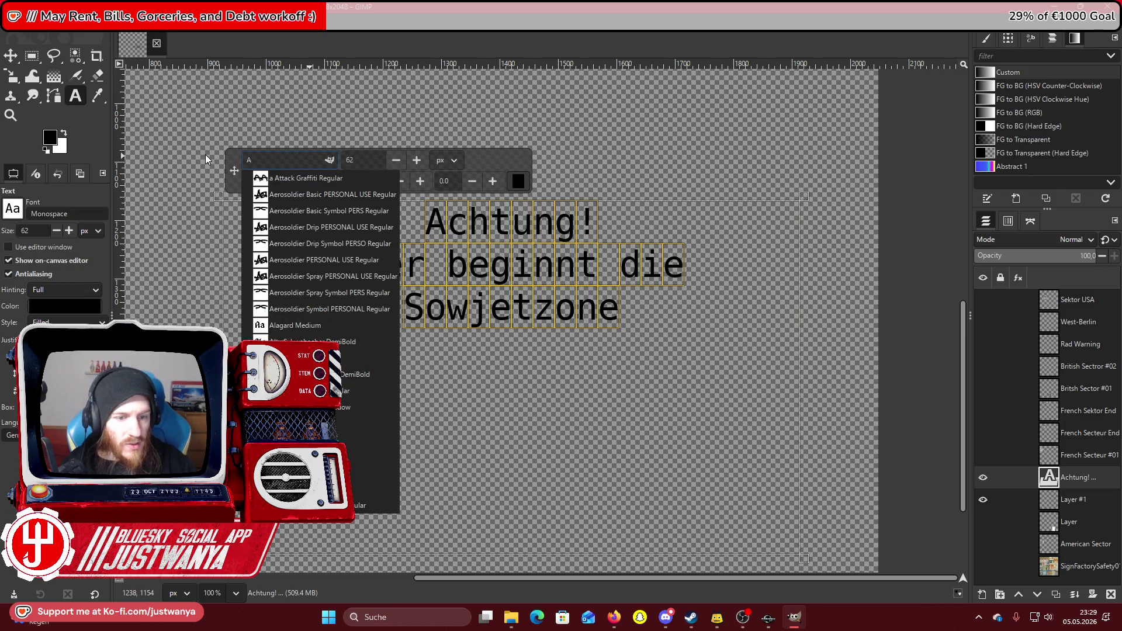
click(368, 431)
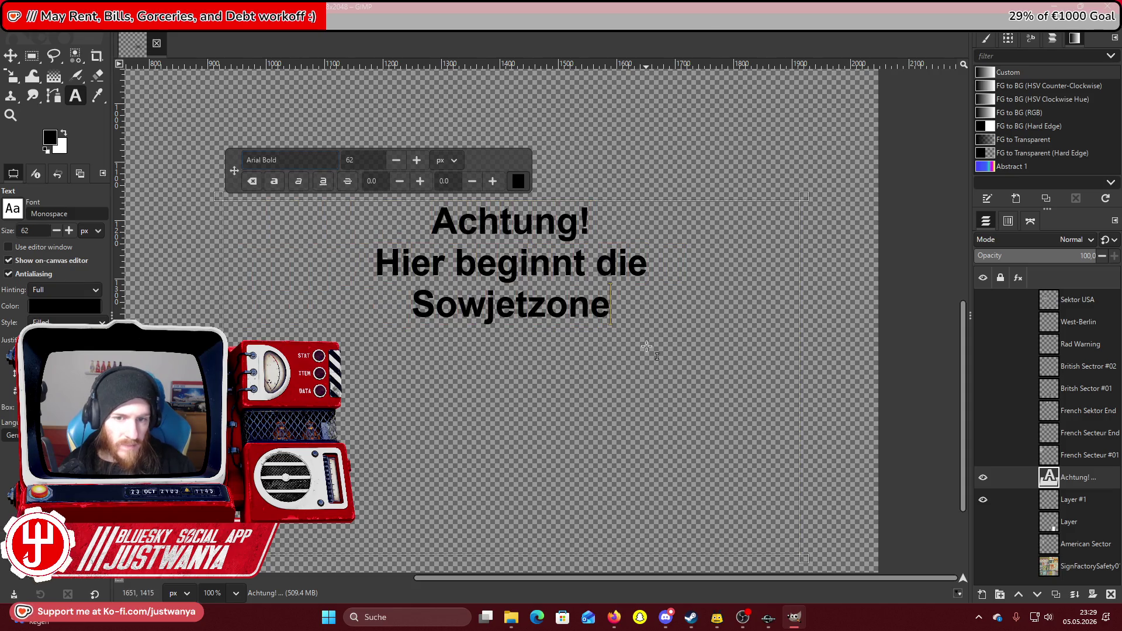
double_click(444, 264)
click(325, 181)
click(685, 311)
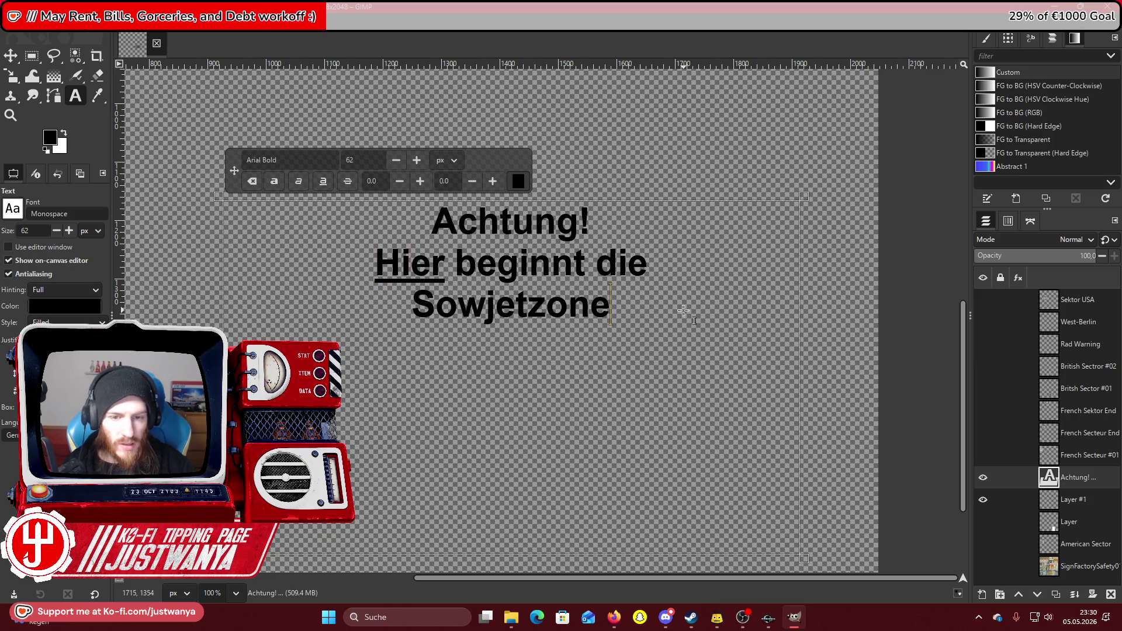
Try blackletter, Bahnschrift SemiLight Condensed, BankGothic Bold and Blogger Sans Bold Italic fonts on the text.
key(ctrl+a)
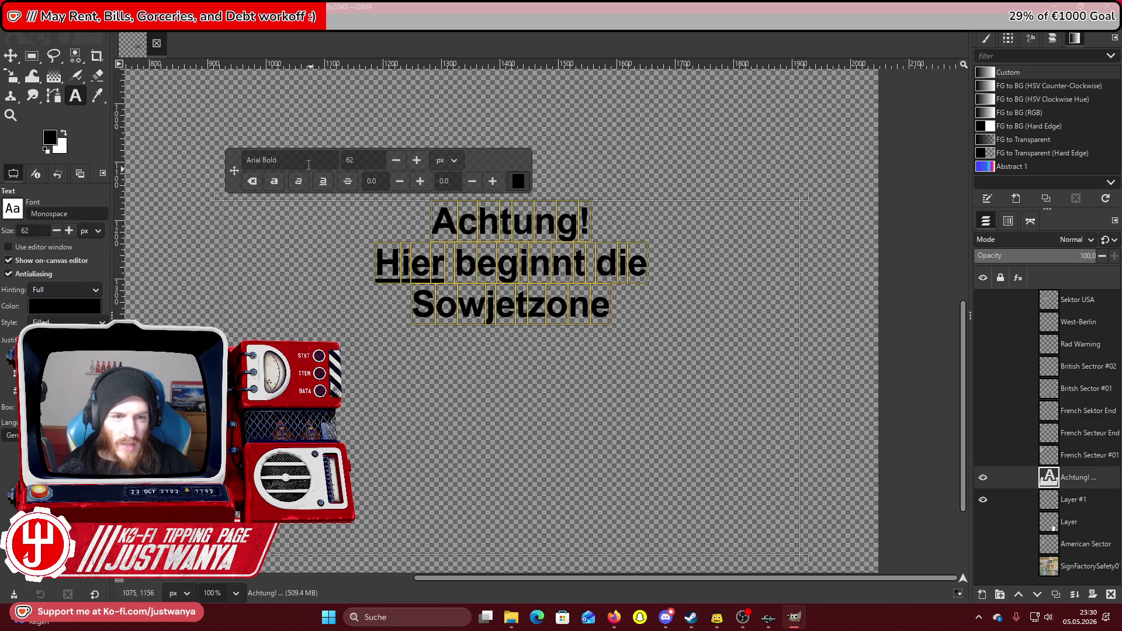
text(A)
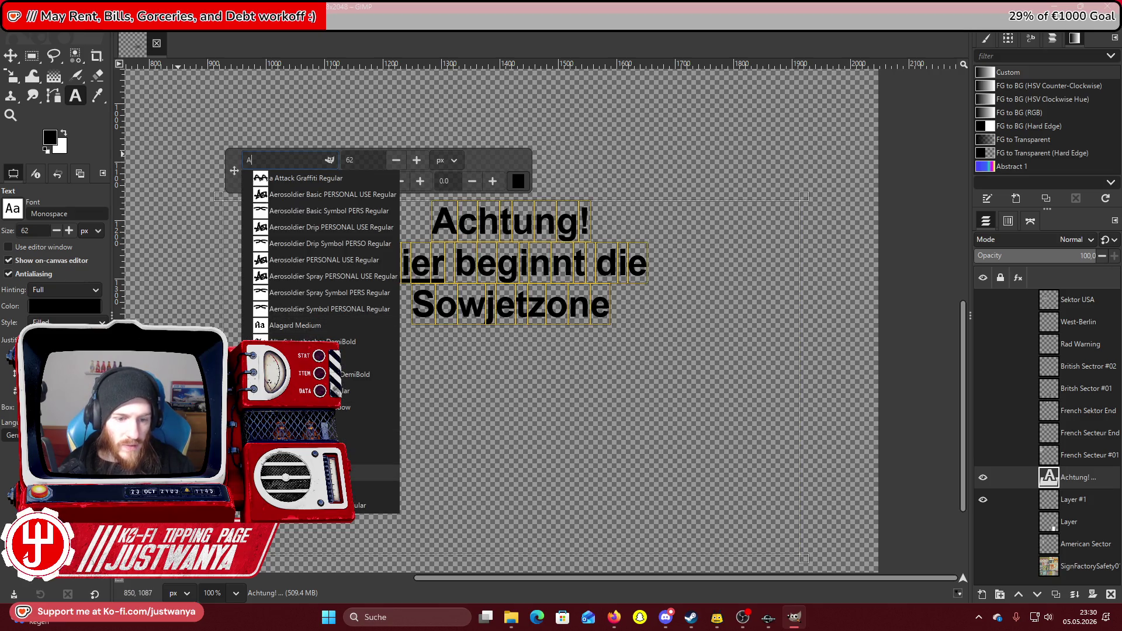
click(374, 506)
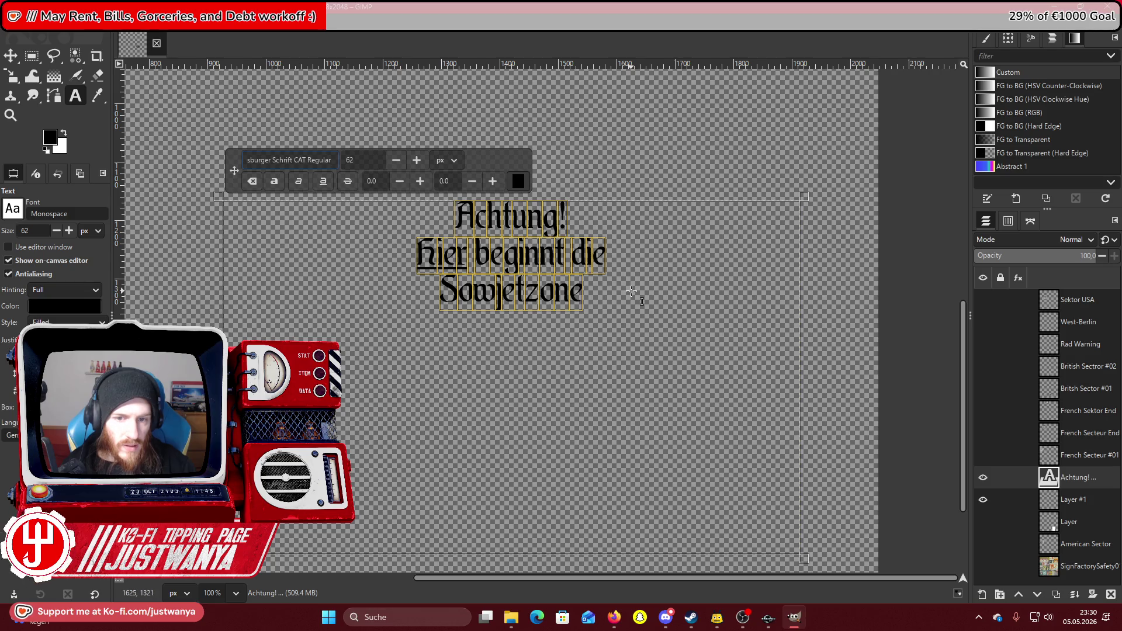
triple_click(316, 167)
text(B)
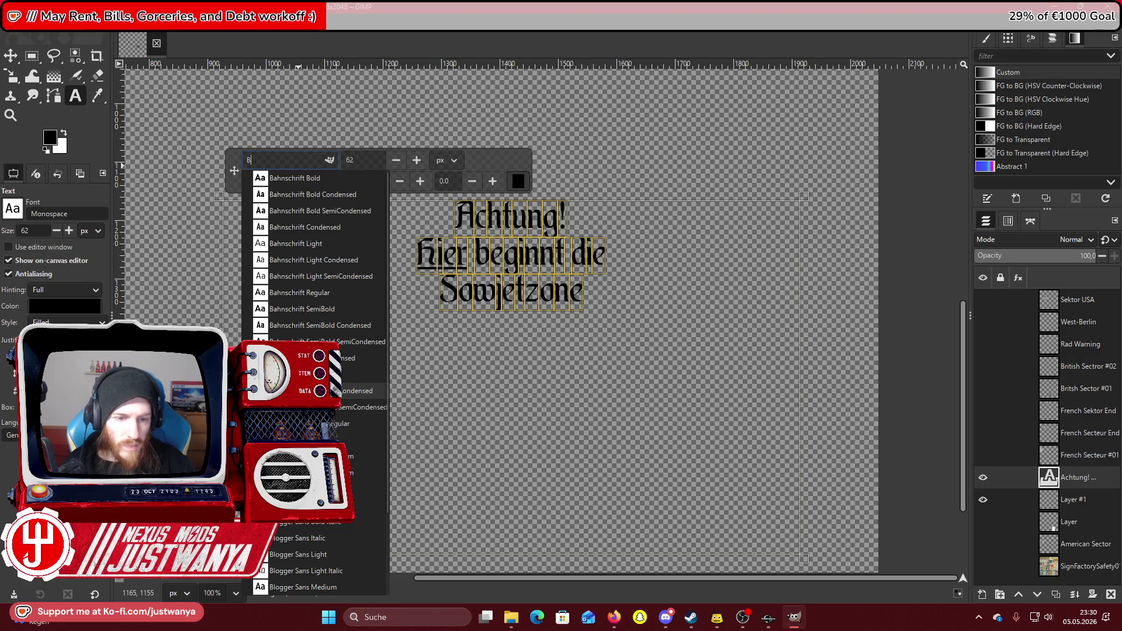
click(304, 390)
click(608, 302)
key(ctrl+a)
click(306, 167)
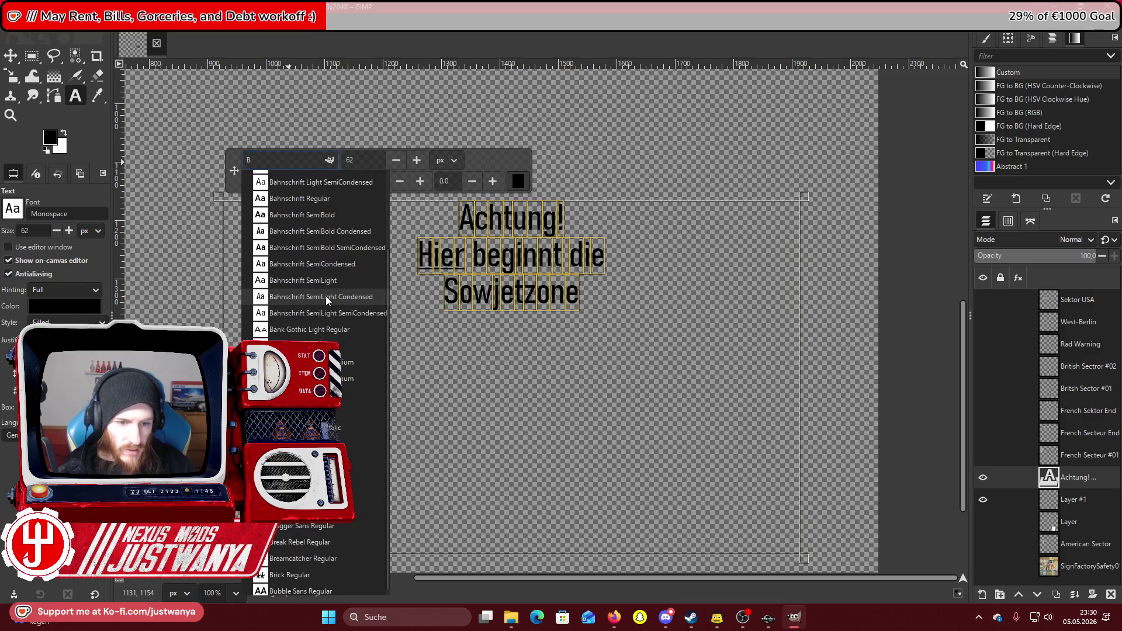
click(316, 345)
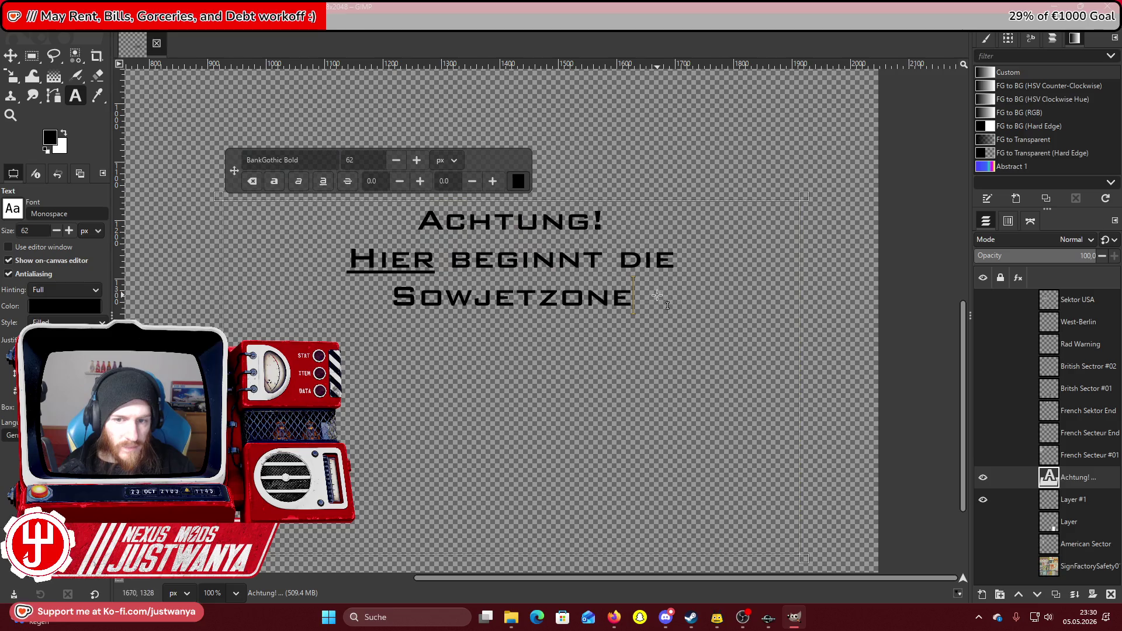
key(ctrl+a)
triple_click(307, 159)
text(B)
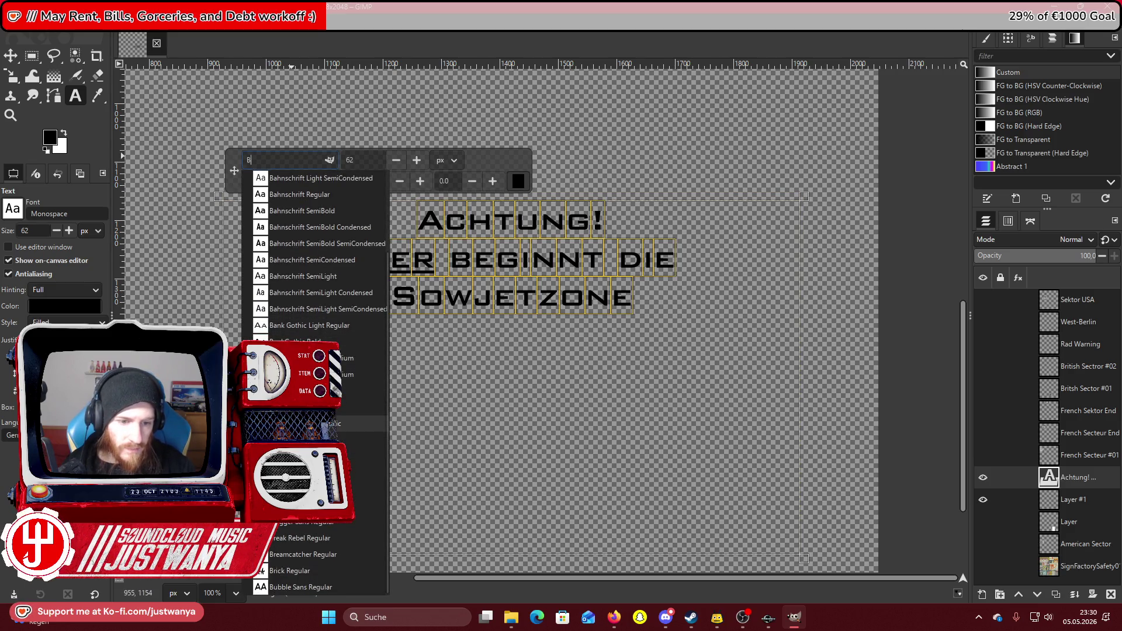
click(315, 423)
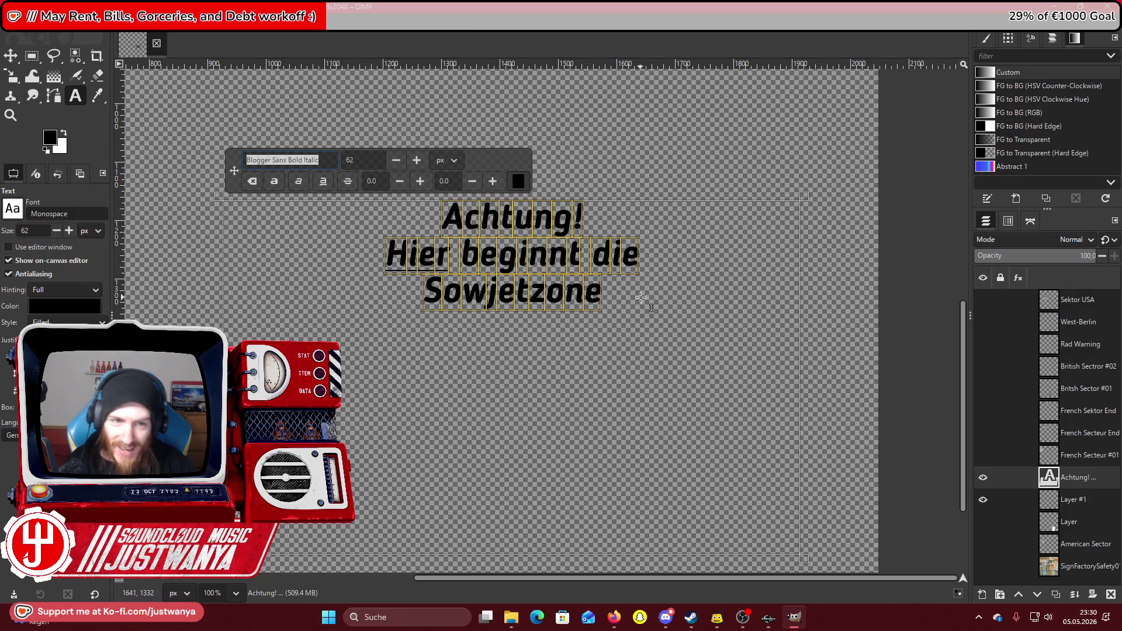
Try Caladea Bold, Cambria Bold Italic and Comic Sans MS Bold, then settle on Constantia Bold.
text(Caladea Bold)
click(323, 187)
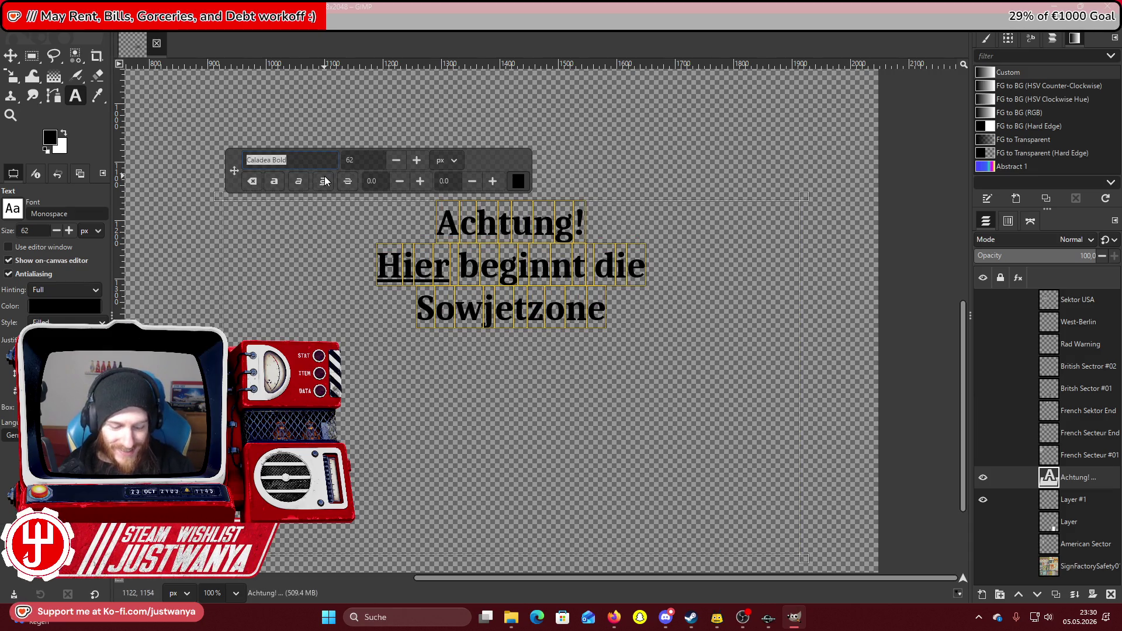
text(Cambria Bold Italic)
key(Return)
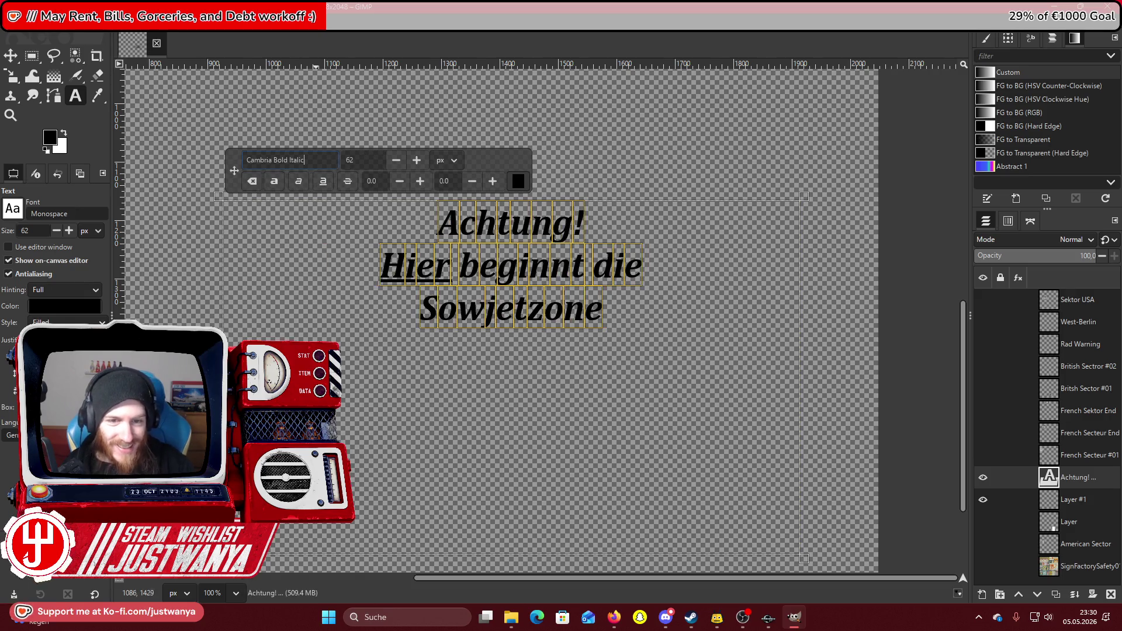
text(D)
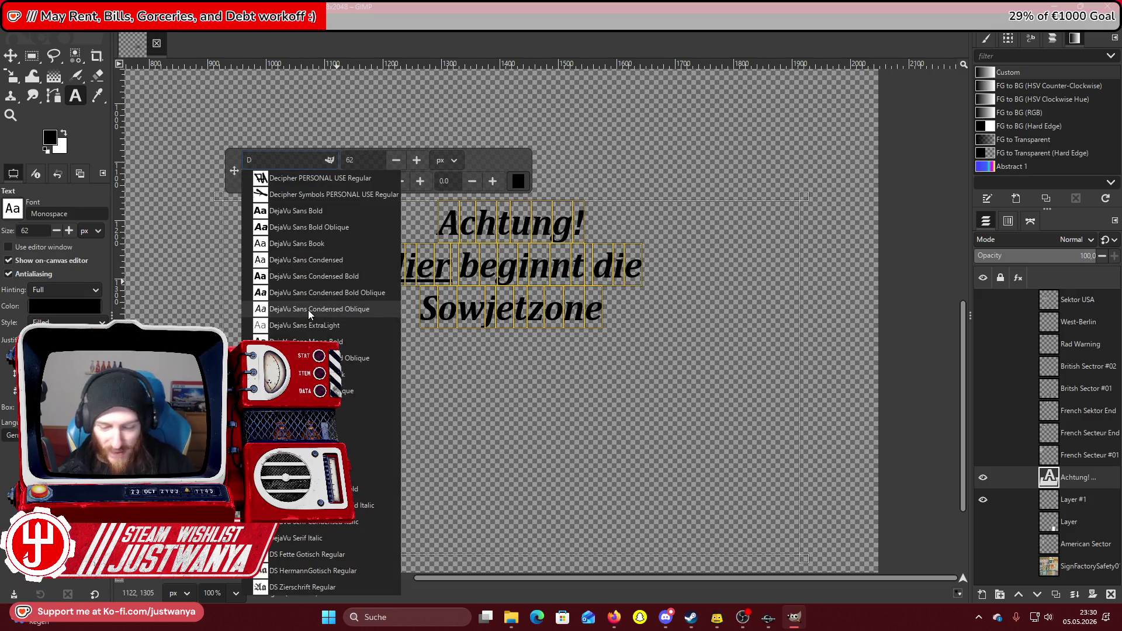
key(BackSpace)
text(Com)
click(304, 261)
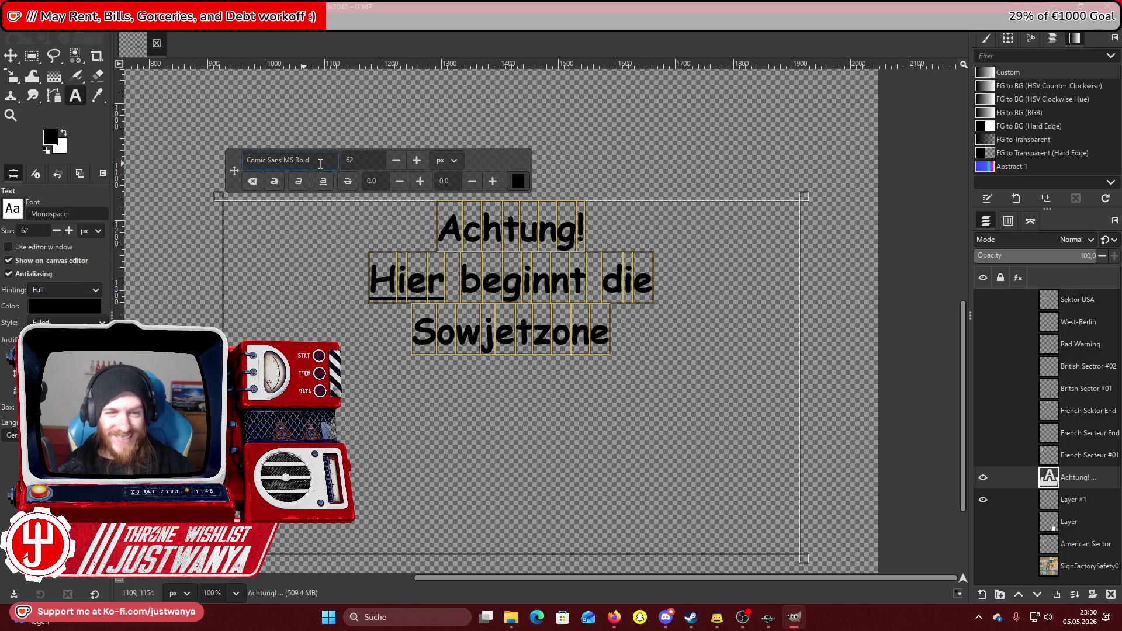
key(ctrl+a)
text(Constantia Bold)
key(Return)
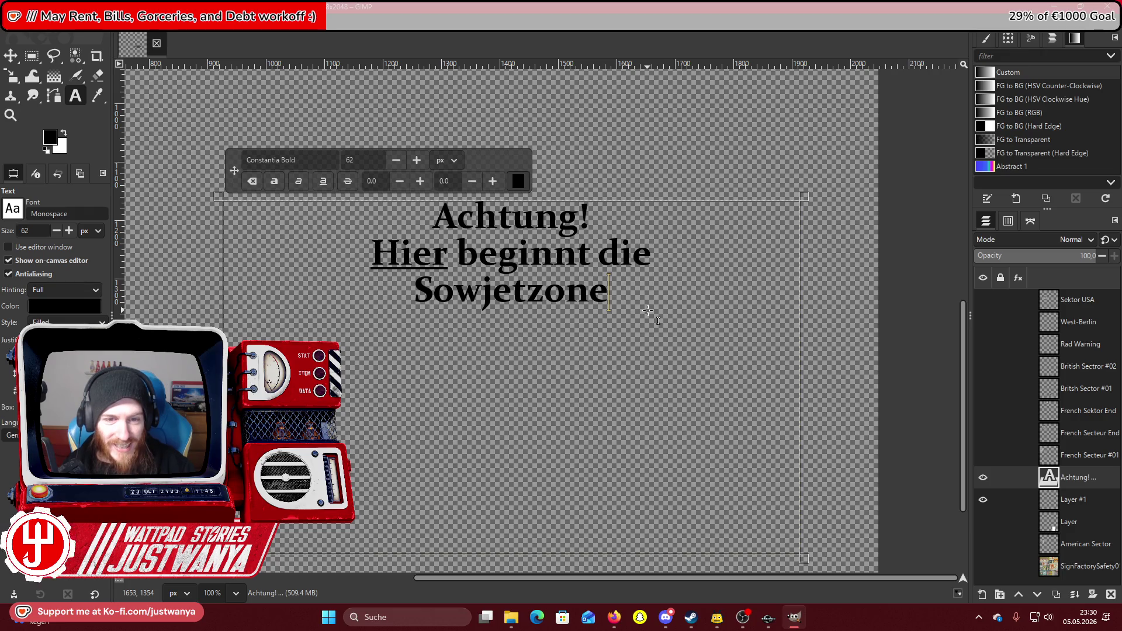
drag(592, 219, 420, 234)
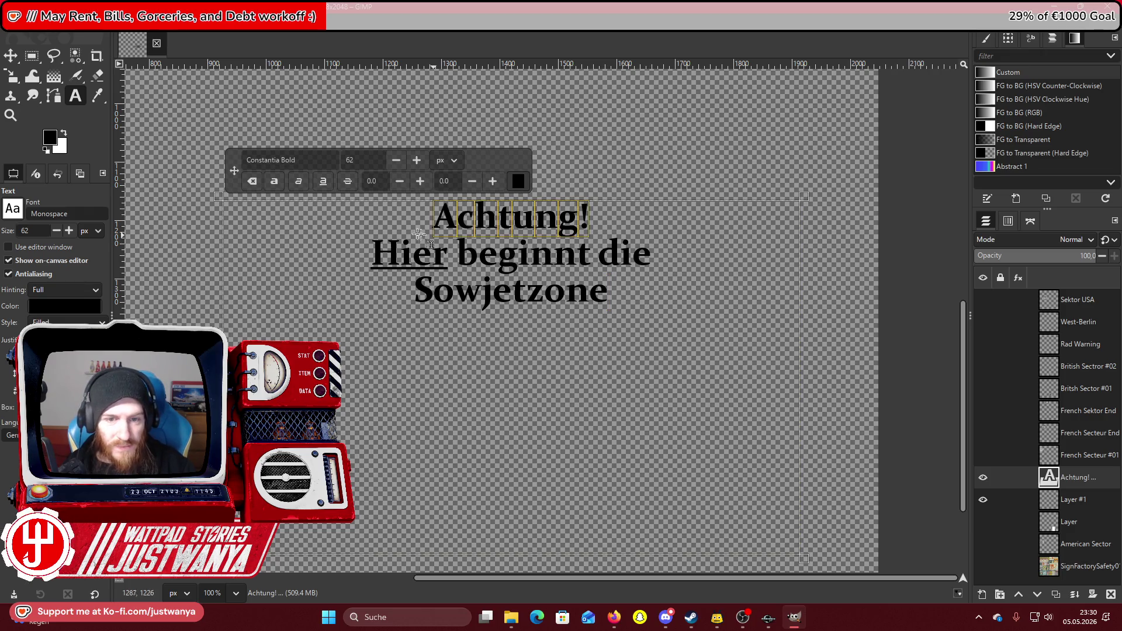
Enlarge 'Achtung!' to 112 px and slightly enlarge the 'Sowjetzone' line.
click(416, 161)
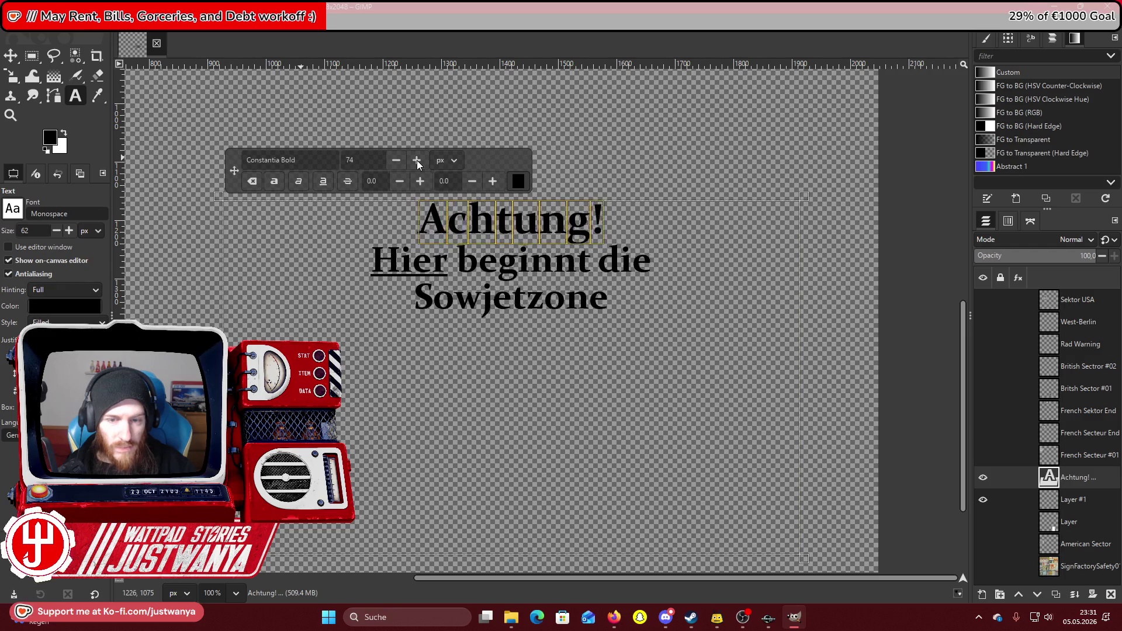
click(416, 160)
click(416, 160)
click(416, 160)
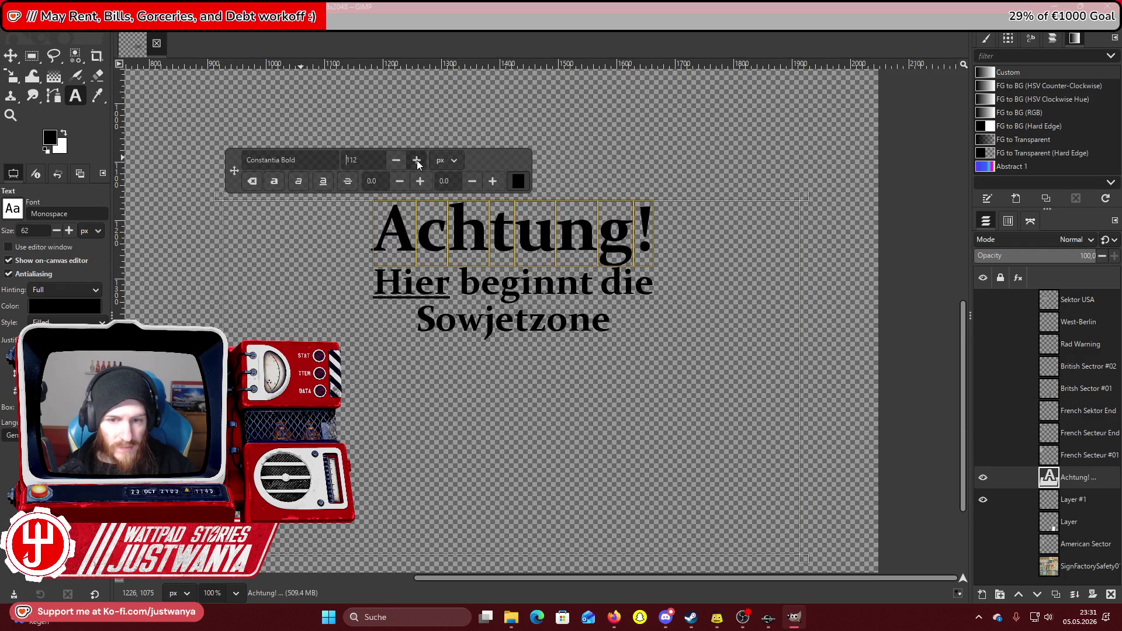
drag(635, 322, 409, 321)
click(417, 160)
click(416, 161)
click(416, 160)
click(416, 160)
click(416, 160)
click(416, 161)
click(416, 160)
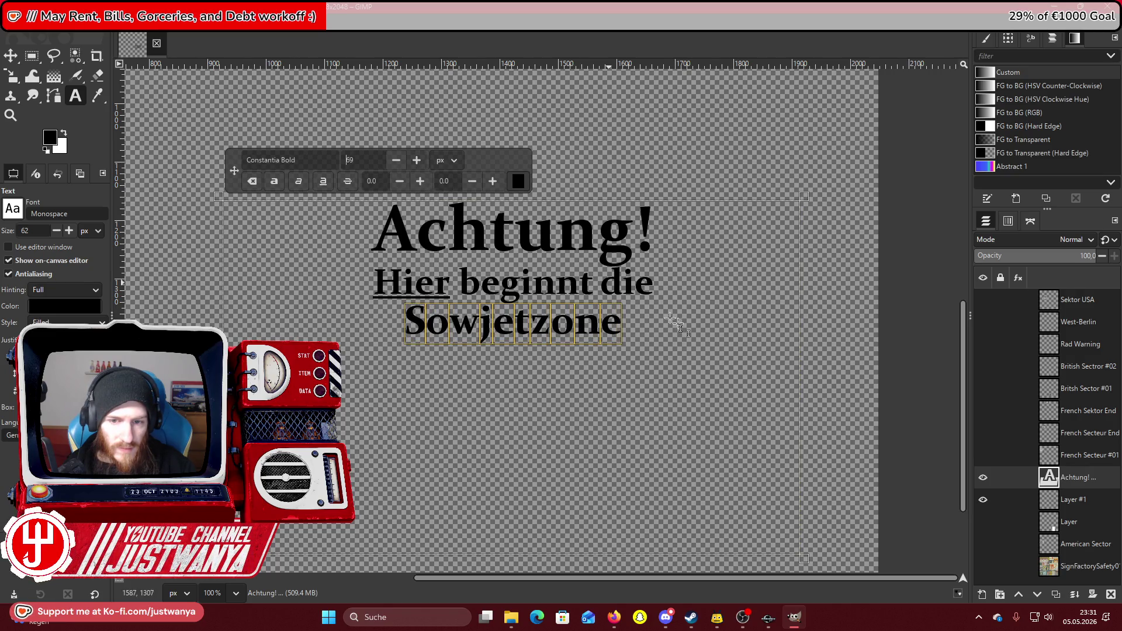
Insert a blank line after 'Achtung!' to widen the gap above the lower lines.
click(661, 251)
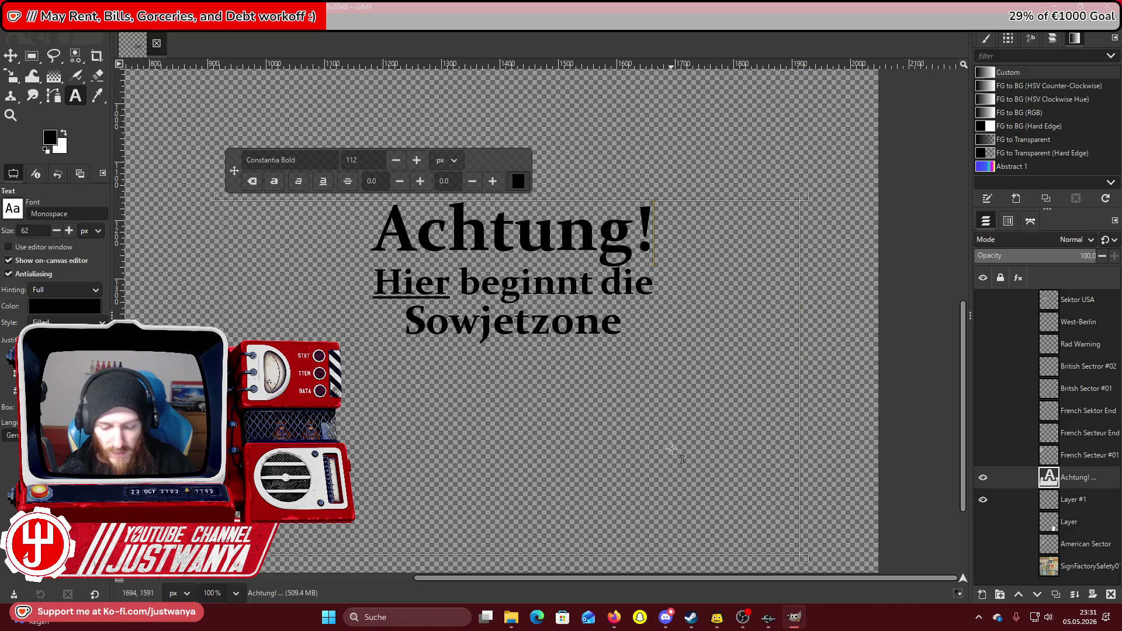
key(Return)
key(Insert)
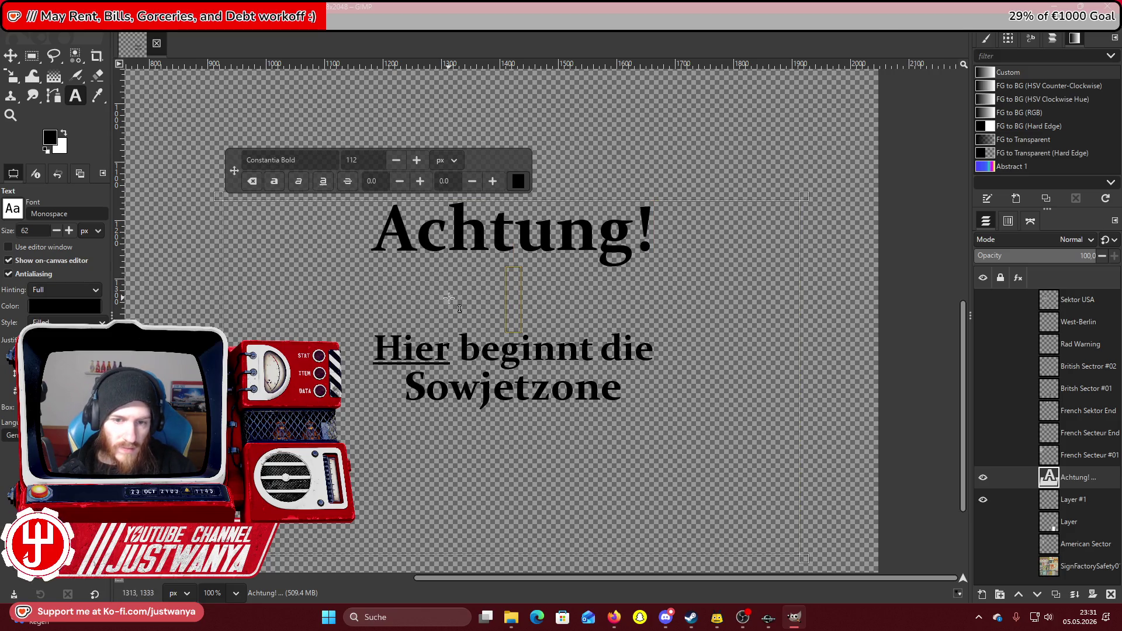
scroll(395, 153, down, 15)
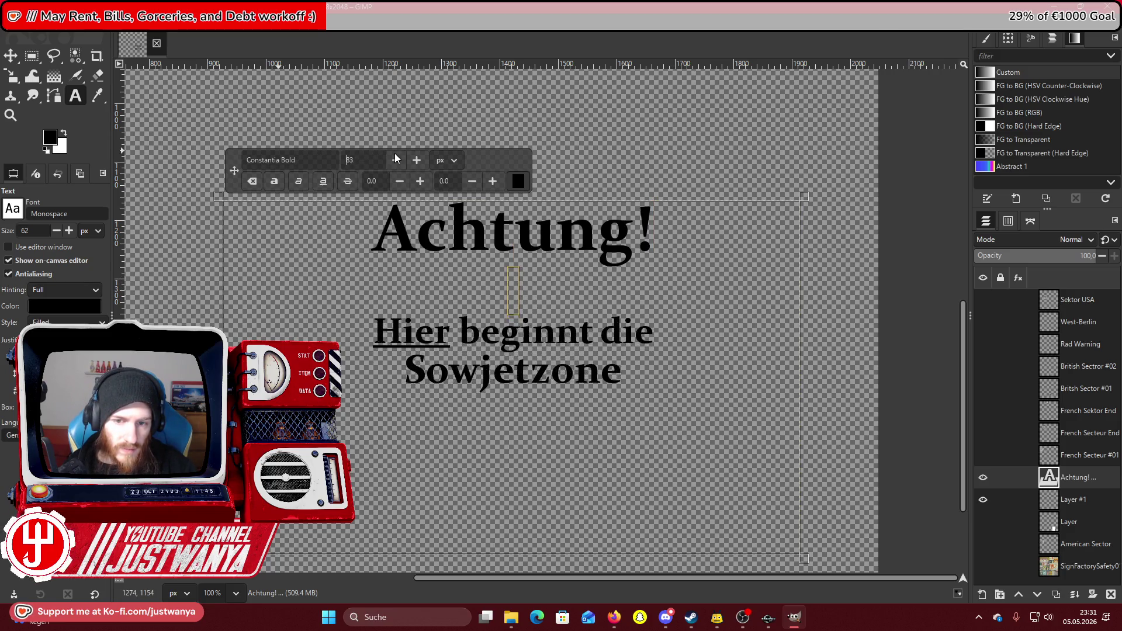
scroll(395, 153, down, 10)
click(666, 355)
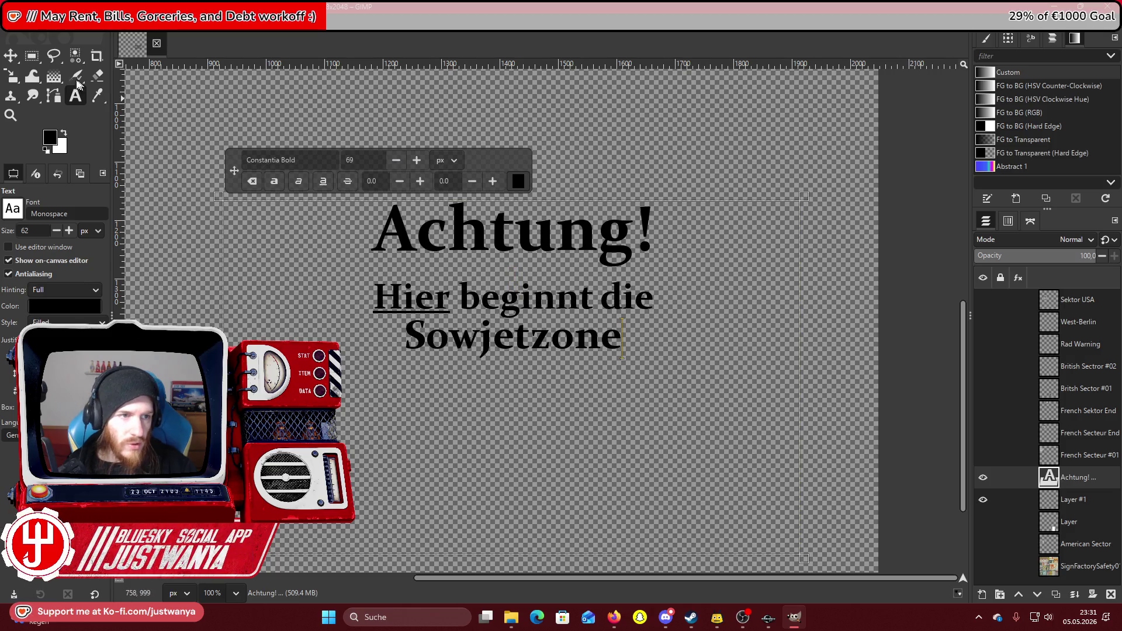
click(32, 56)
Crop the text layer to content, show the white framed sign layer, and move the text onto it.
click(129, 23)
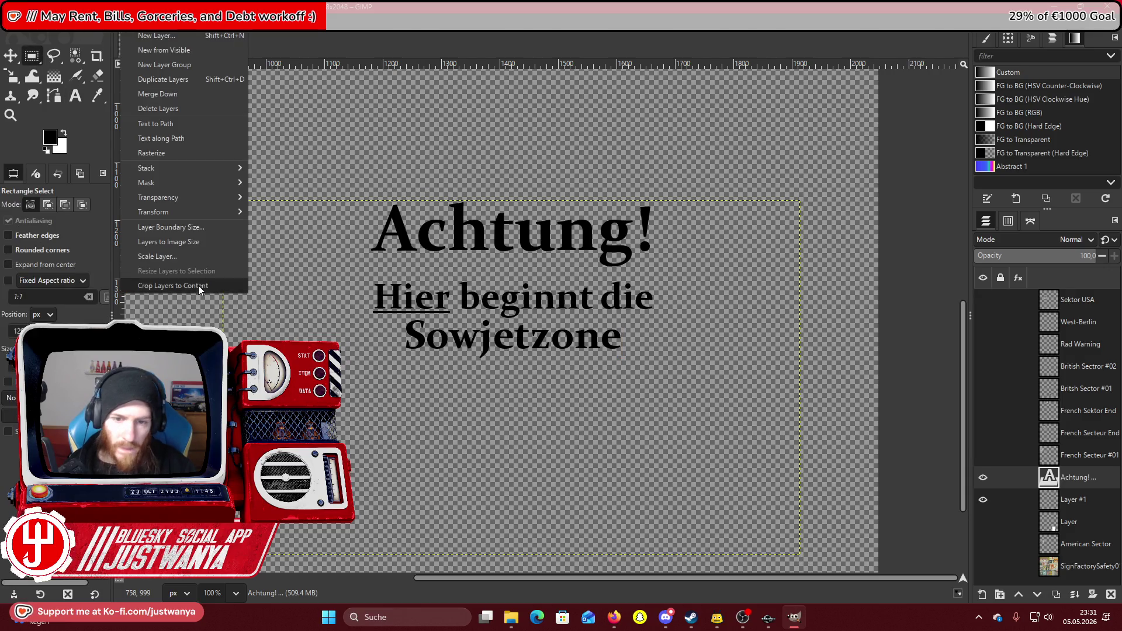
click(199, 285)
click(983, 522)
scroll(596, 429, down, 4)
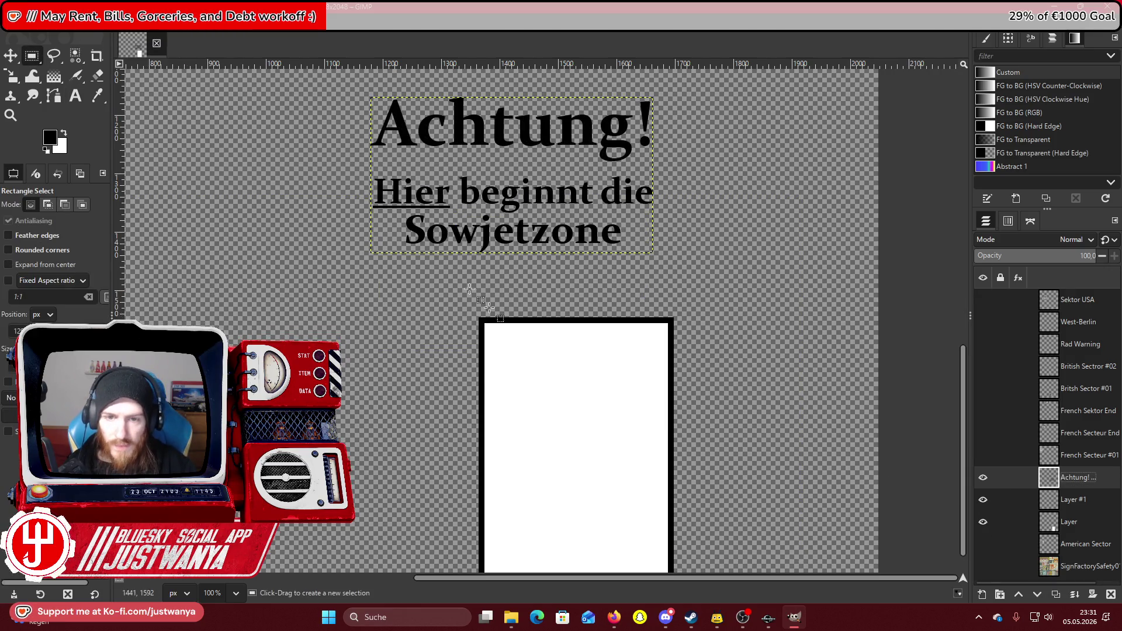
click(12, 54)
mouse_move(462, 127)
mouse_down()
mouse_move(649, 627)
mouse_move(549, 405)
mouse_move(532, 404)
mouse_up()
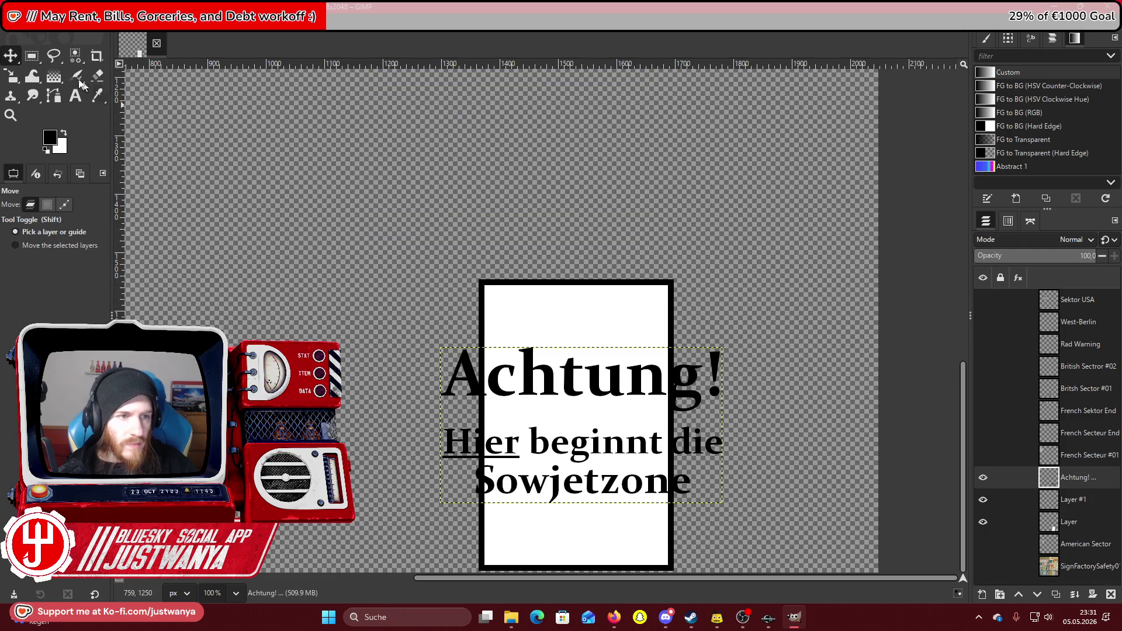
Rotate the text layer by 90° so it runs vertically.
click(11, 81)
click(87, 96)
drag(358, 288, 531, 168)
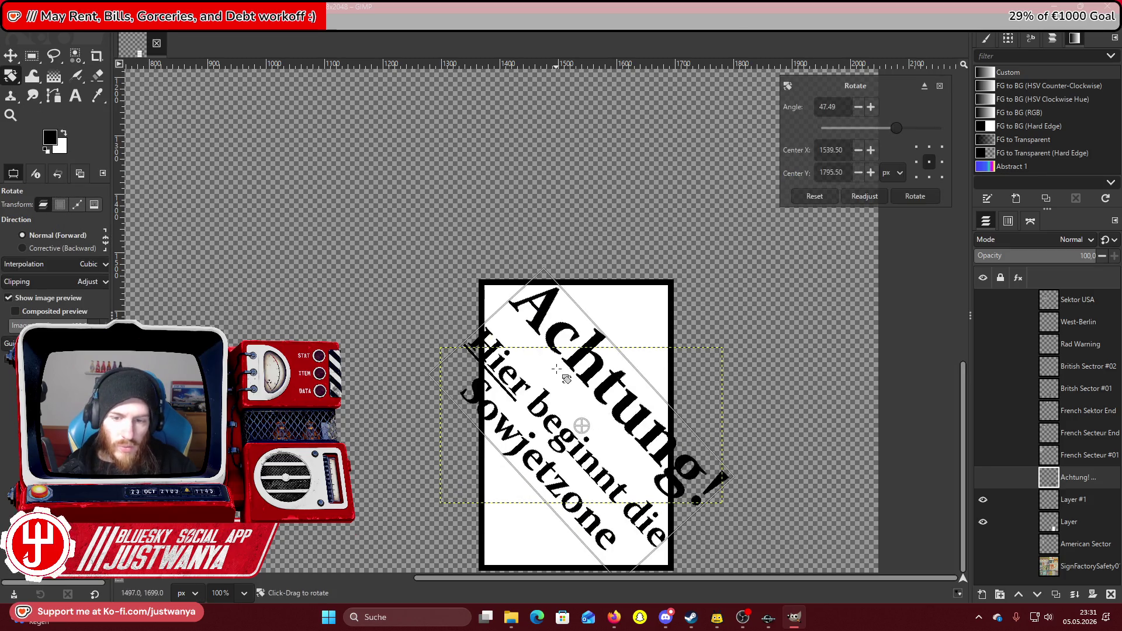
triple_click(831, 107)
text(90)
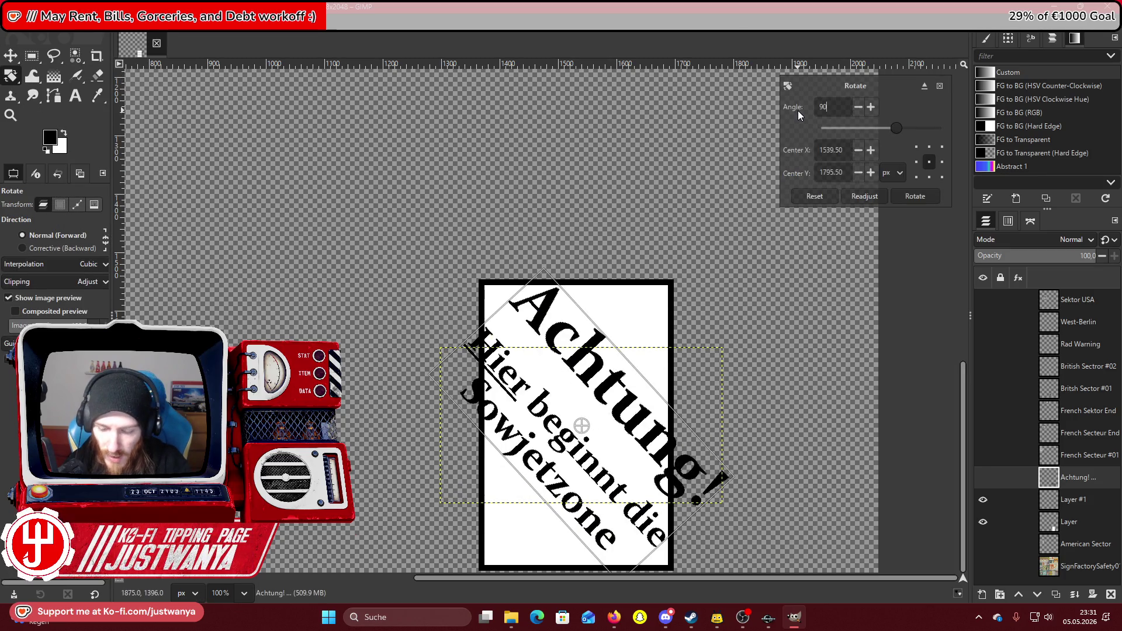
key(Return)
click(915, 197)
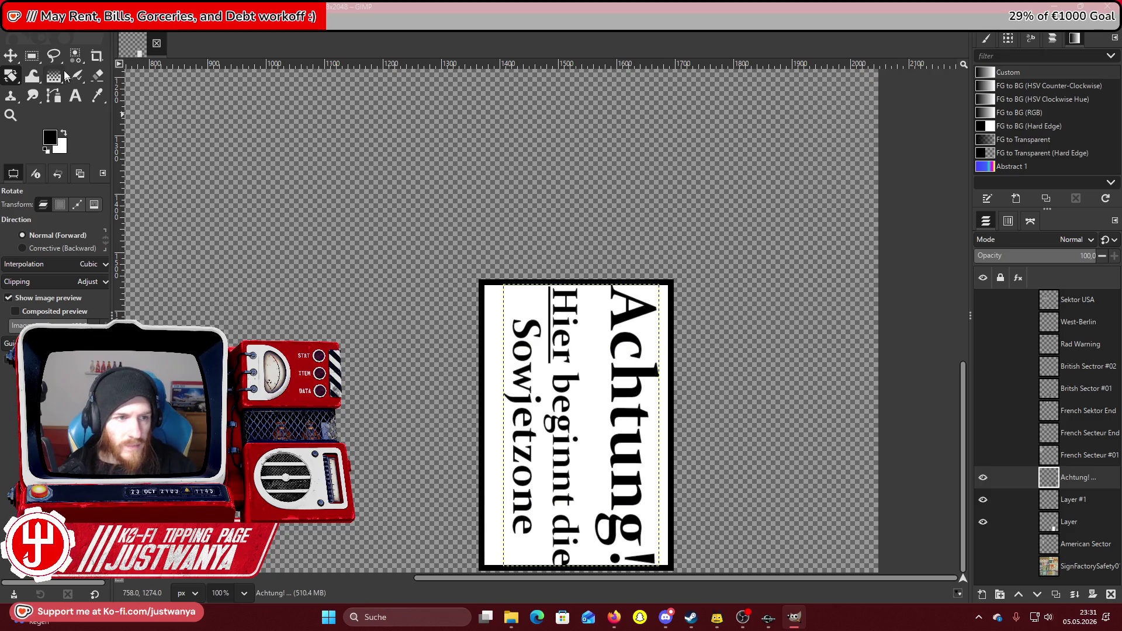
Scale the rotated text down to 229×414 px, centred inside the black frame.
click(19, 76)
click(65, 114)
drag(536, 297, 564, 349)
mouse_move(607, 461)
mouse_down()
mouse_move(591, 438)
mouse_move(652, 430)
mouse_move(587, 439)
mouse_up()
click(930, 168)
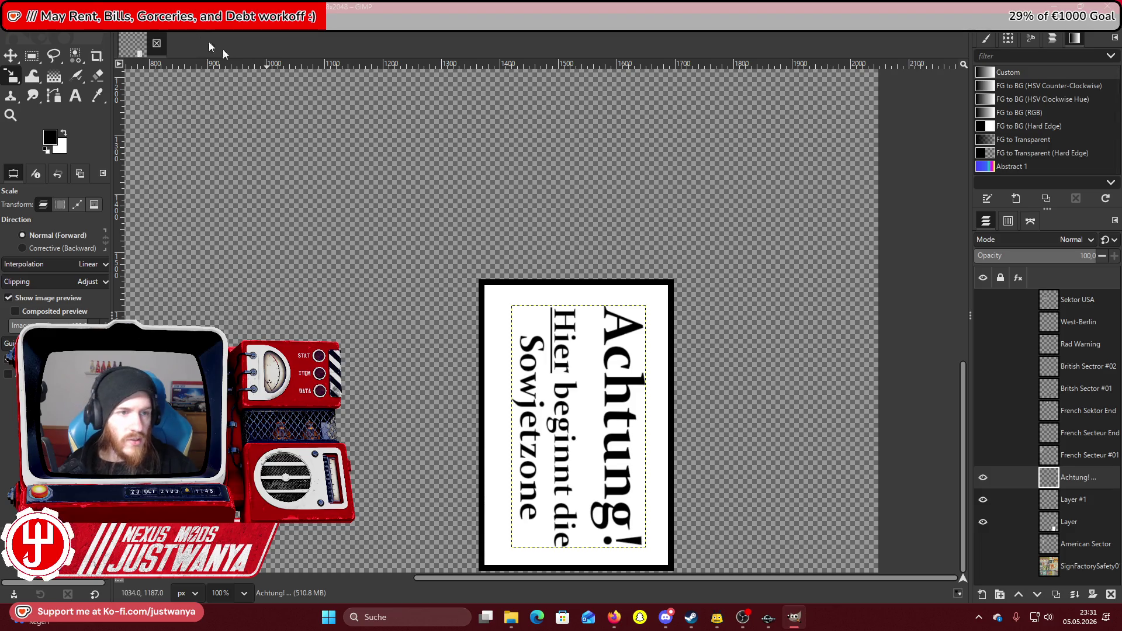
Zoom out and merge all visible layers into one.
click(11, 115)
ctrl+click(717, 309)
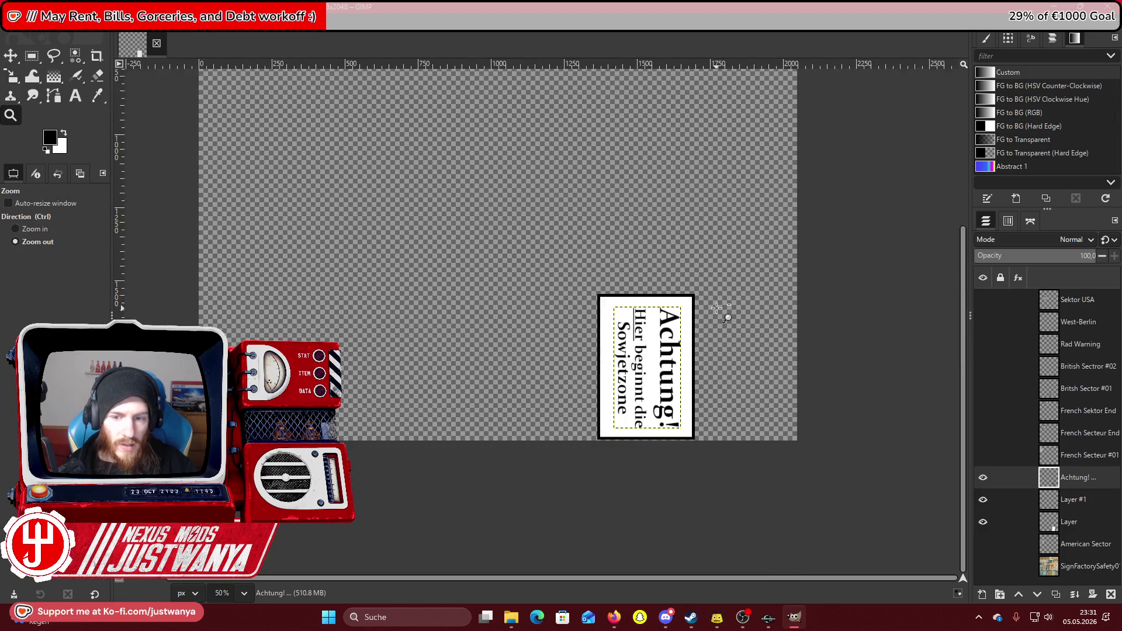
ctrl+click(713, 310)
click(119, 24)
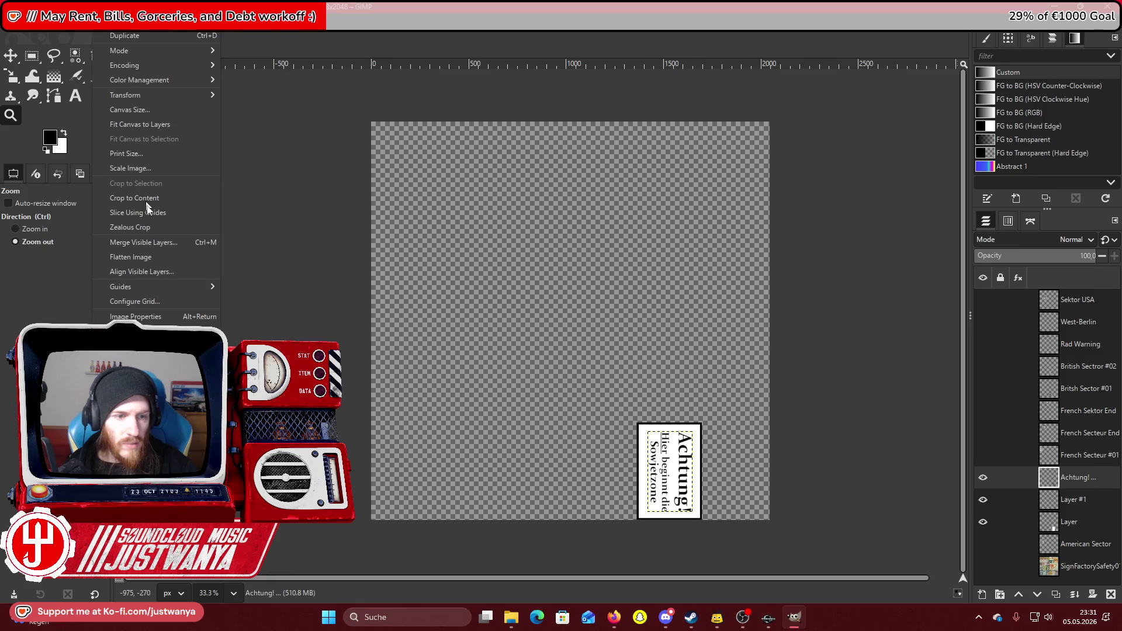
click(147, 242)
click(581, 387)
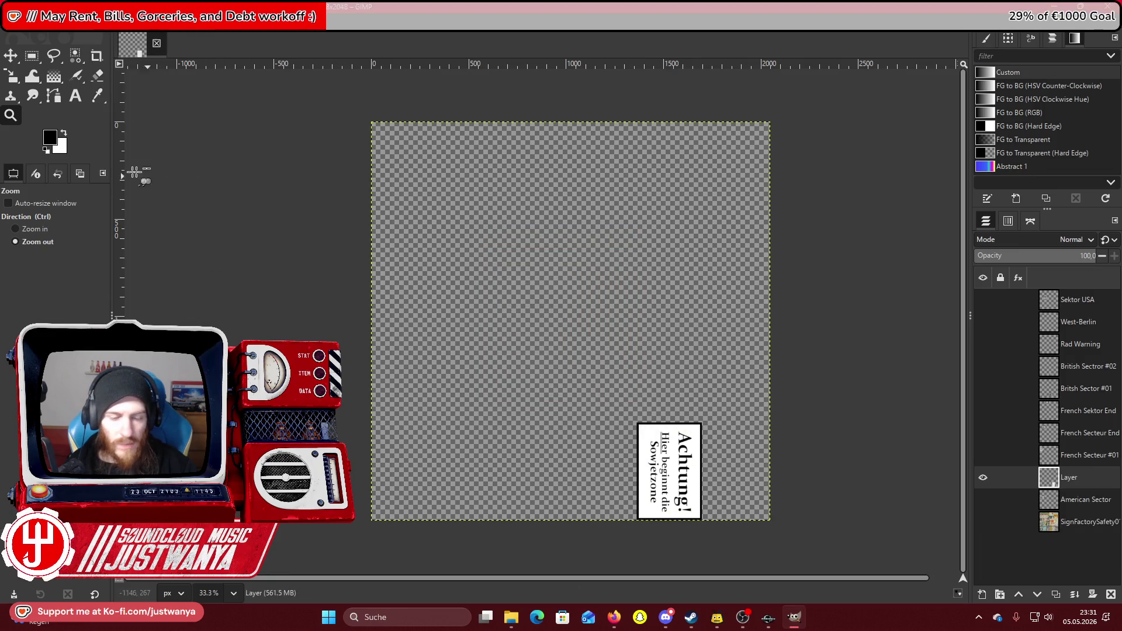
Crop the merged layer to the sign's size and select its shape with Alpha to Selection.
click(135, 23)
click(151, 239)
click(23, 229)
click(710, 529)
click(709, 525)
click(709, 525)
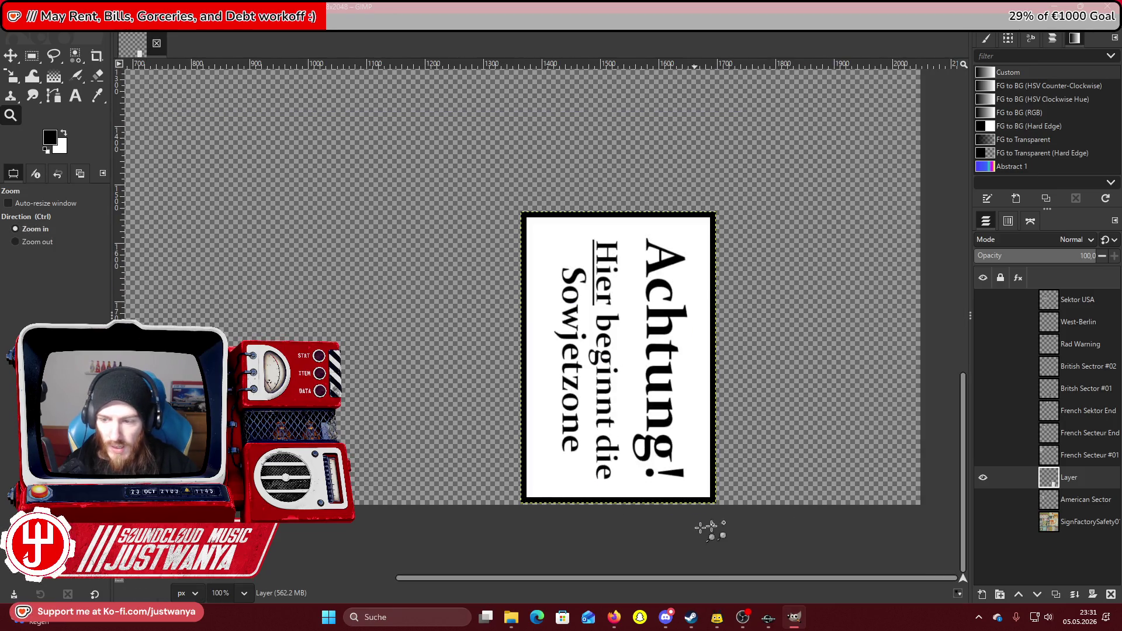
right_click(1047, 477)
click(1017, 438)
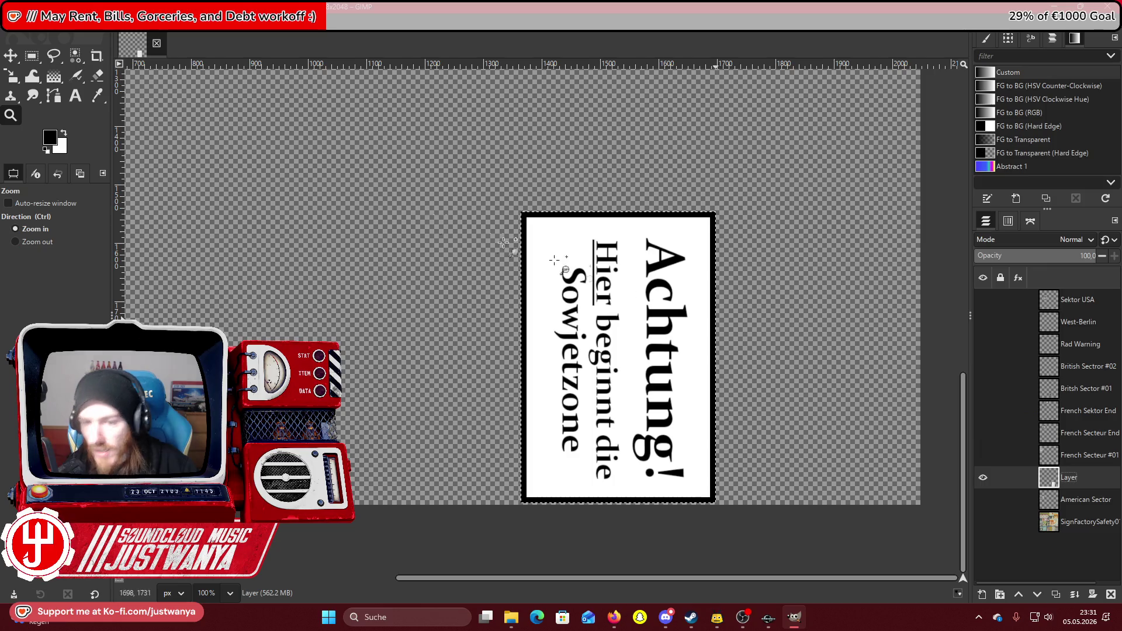
Airbrush grey grime over the white sign, undoing the spray covering 'Sowjetzone', then zoom out to review.
key(a)
click(49, 138)
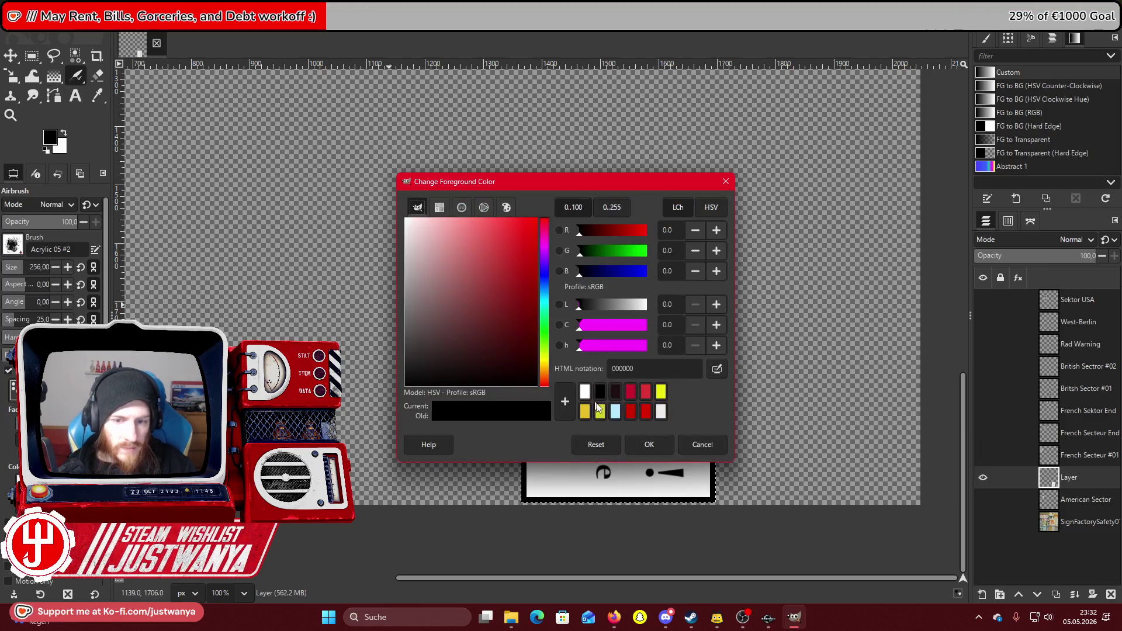
key(Escape)
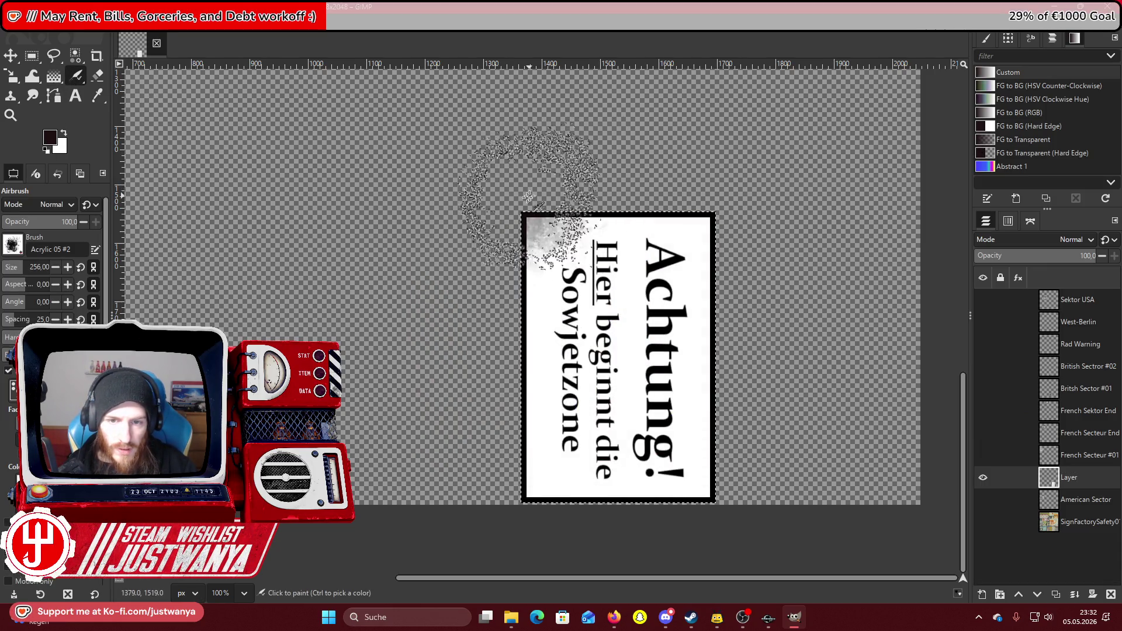
mouse_move(502, 234)
mouse_down()
mouse_move(704, 228)
mouse_move(509, 187)
mouse_move(660, 280)
mouse_move(477, 424)
mouse_move(764, 520)
mouse_move(605, 488)
mouse_move(538, 376)
mouse_move(678, 385)
mouse_move(528, 383)
mouse_up()
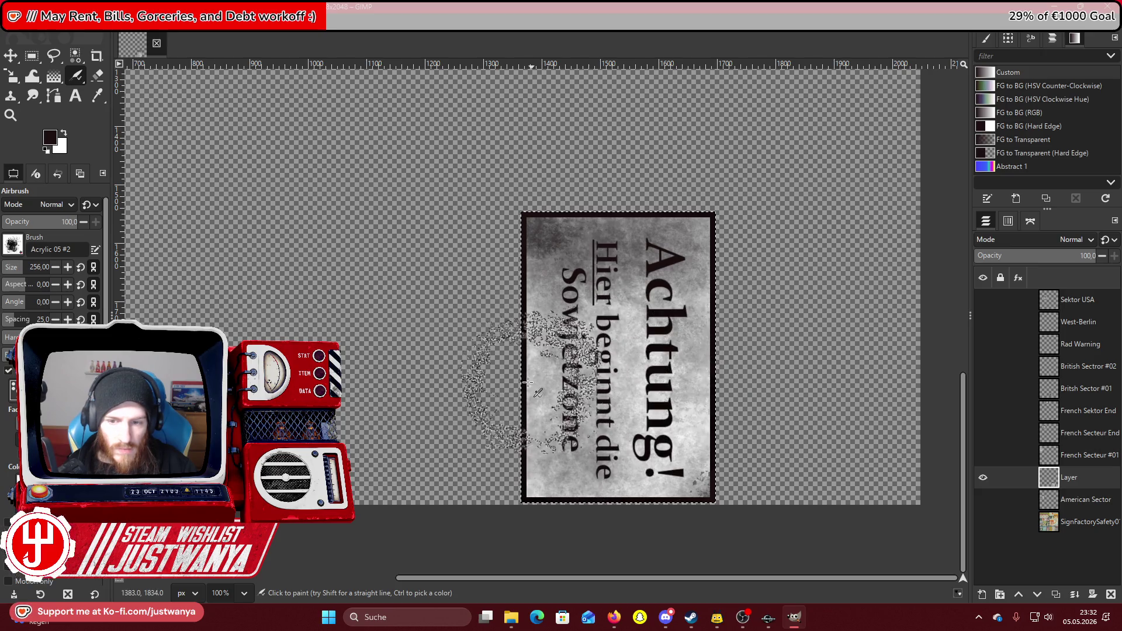
key(ctrl+z)
key(ctrl+z)
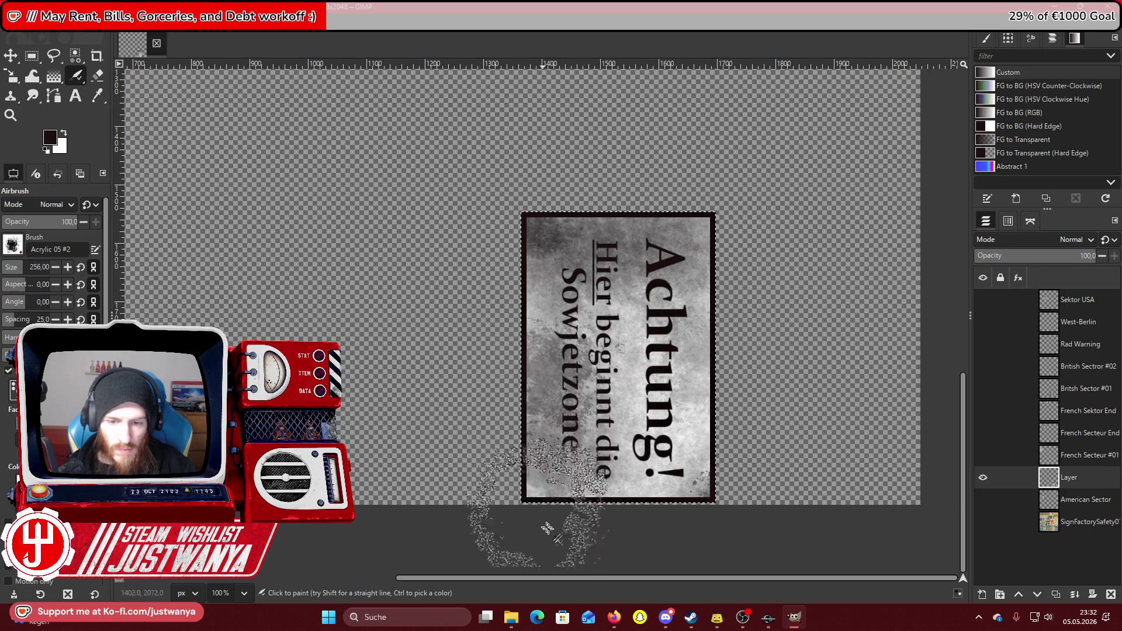
click(11, 55)
click(11, 115)
click(33, 241)
click(598, 372)
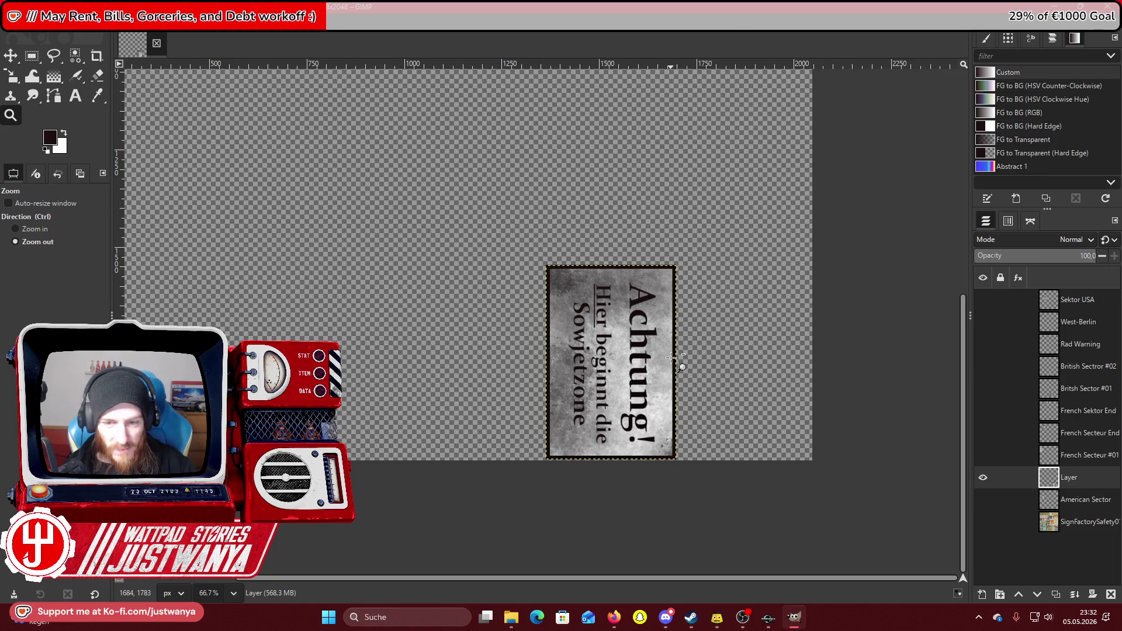
Zoom in on the sign's bottom, add a new layer and set a dark grey foreground.
click(587, 448)
click(588, 449)
click(587, 448)
click(982, 594)
click(656, 477)
click(50, 138)
mouse_move(482, 335)
mouse_down()
mouse_move(406, 356)
mouse_move(406, 382)
mouse_up()
click(633, 451)
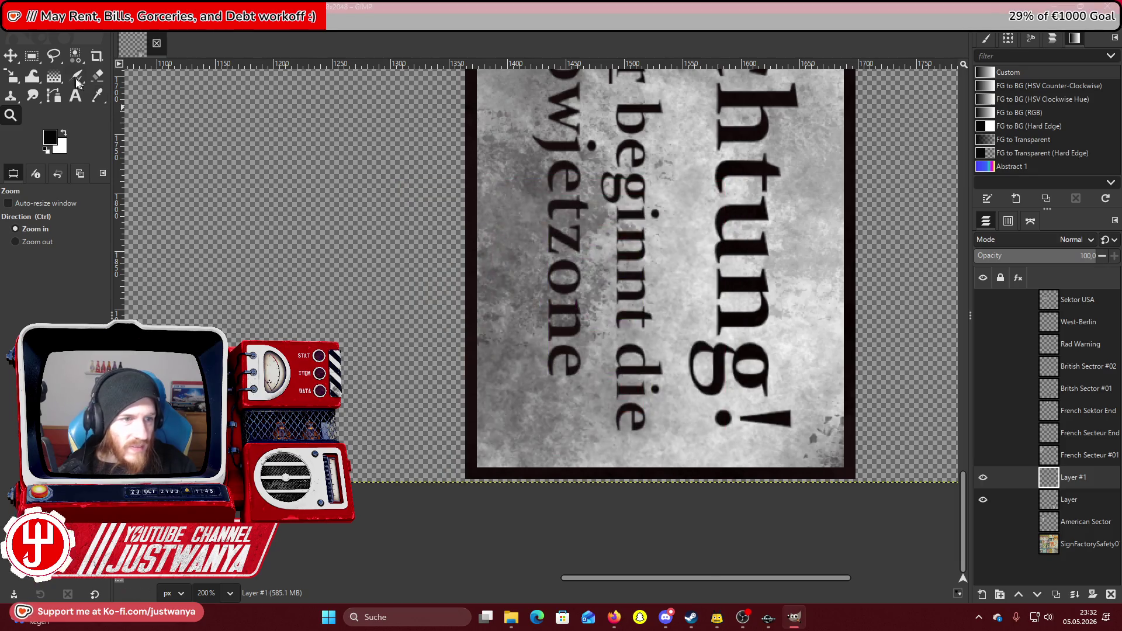
Pick a hard round brush for the paint tool and shrink it to a small size.
click(80, 85)
click(129, 96)
click(12, 244)
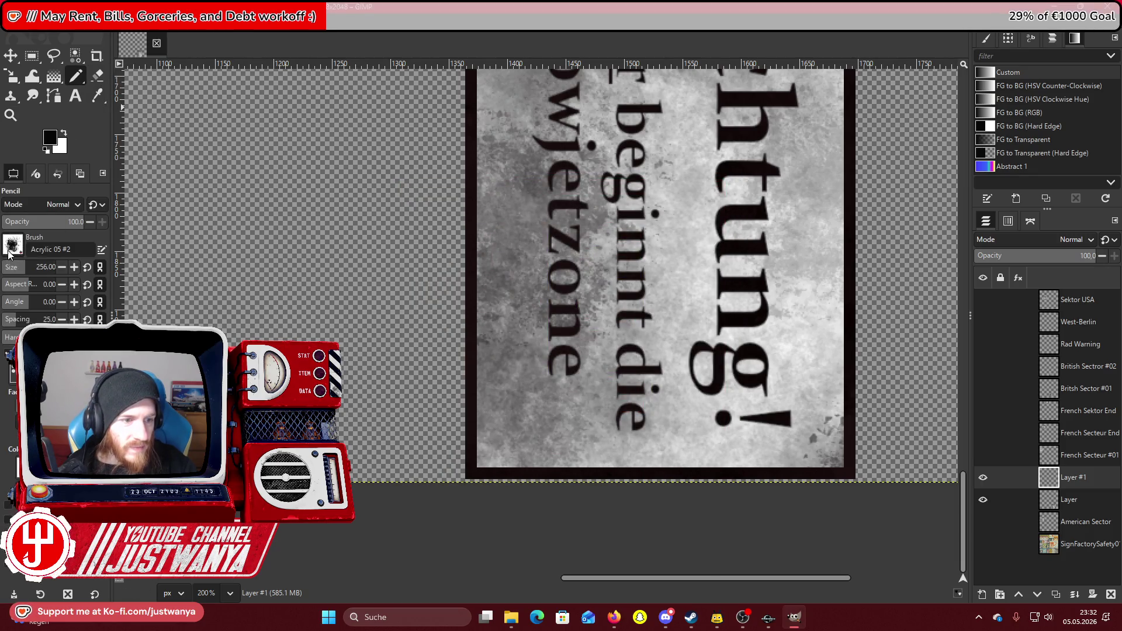
click(26, 285)
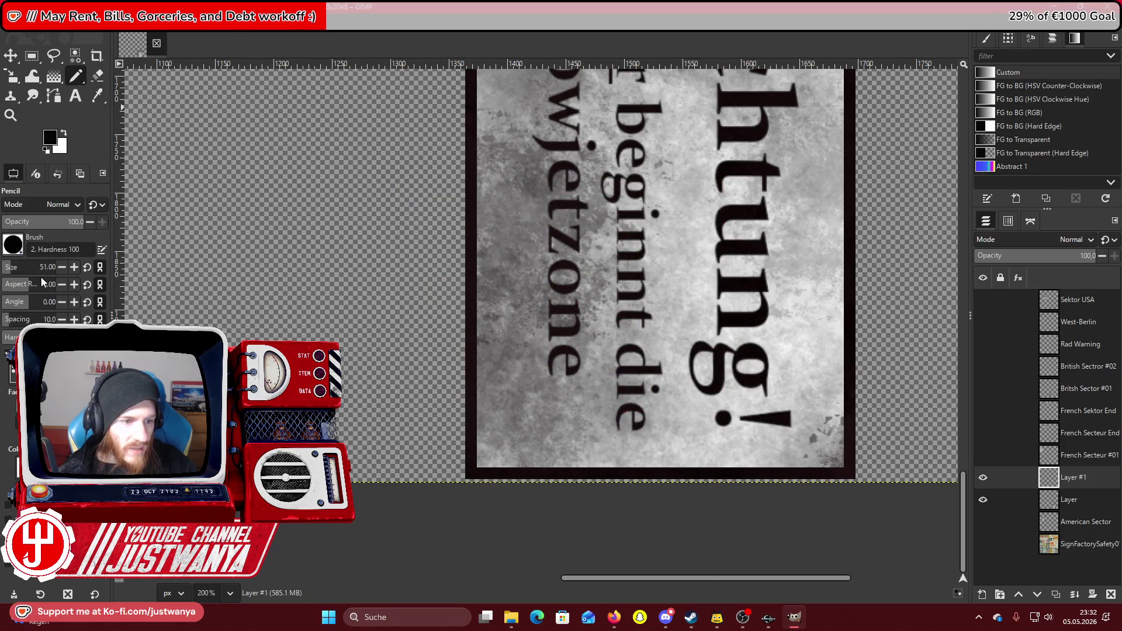
click(80, 82)
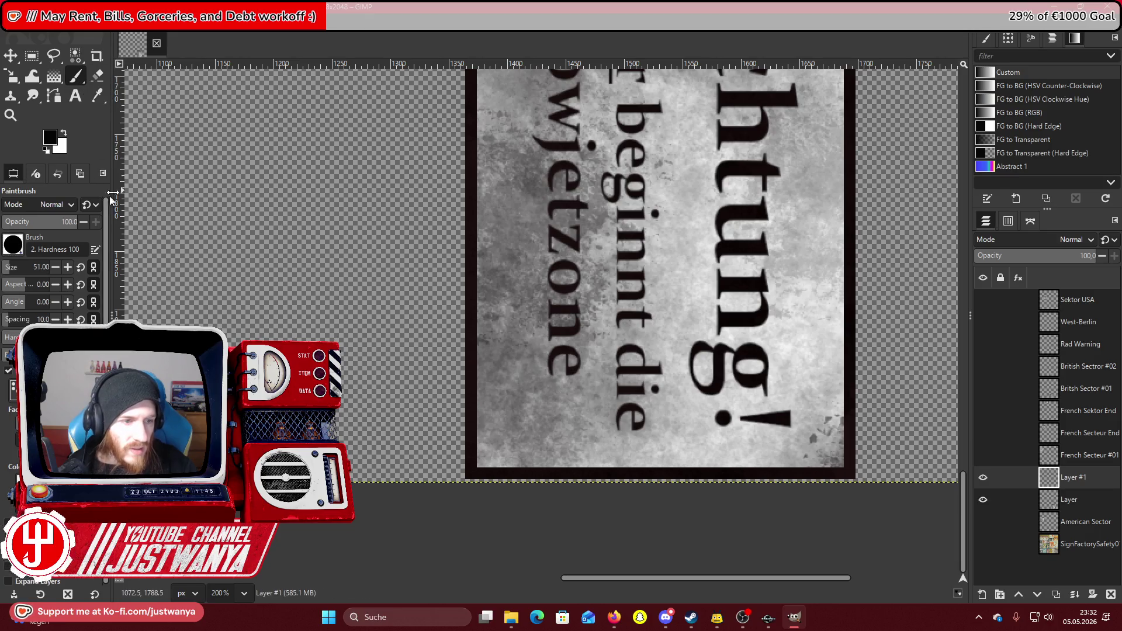
drag(11, 268, 4, 268)
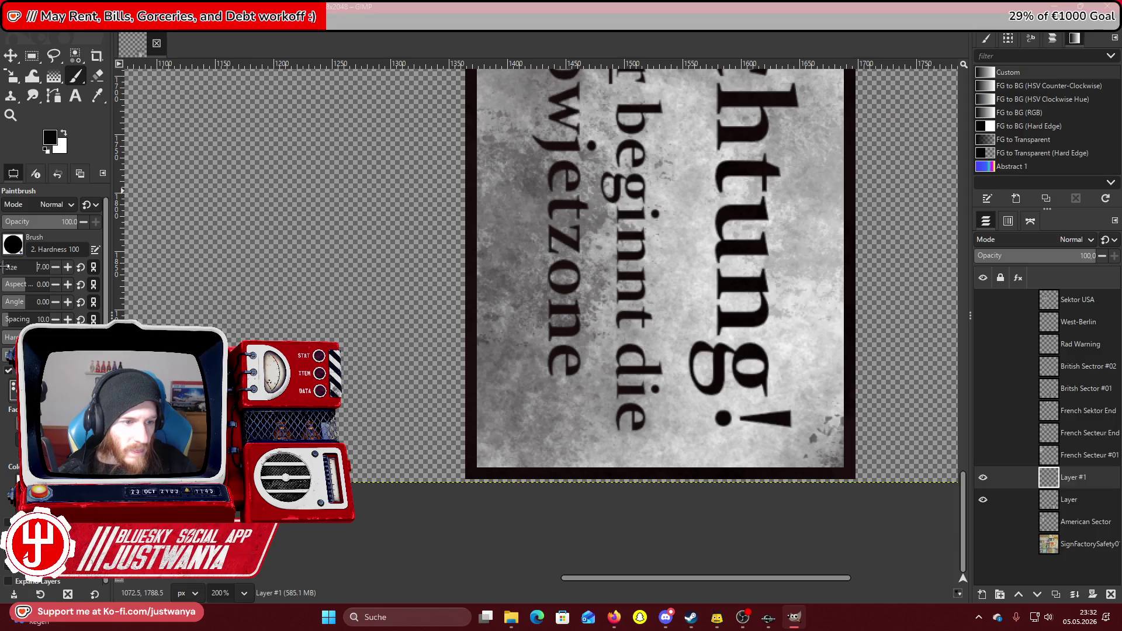
Paint two eye dots and a curved mouth beside 'Sowjetzone', then zoom back out.
click(540, 412)
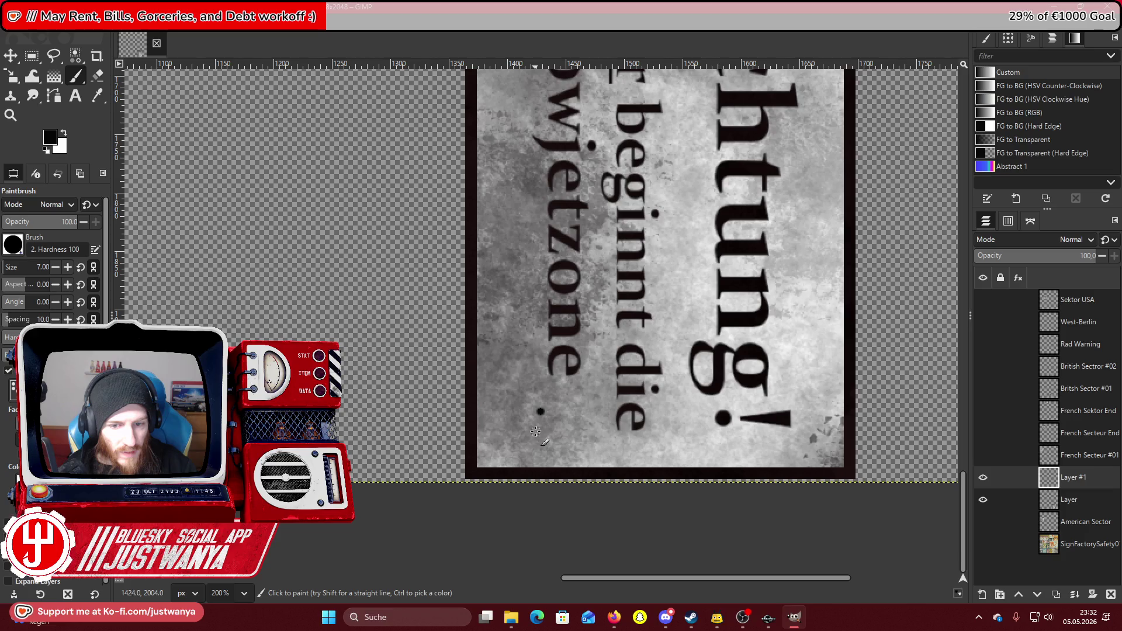
click(536, 432)
mouse_move(525, 404)
mouse_down()
mouse_move(508, 425)
mouse_move(525, 432)
mouse_up()
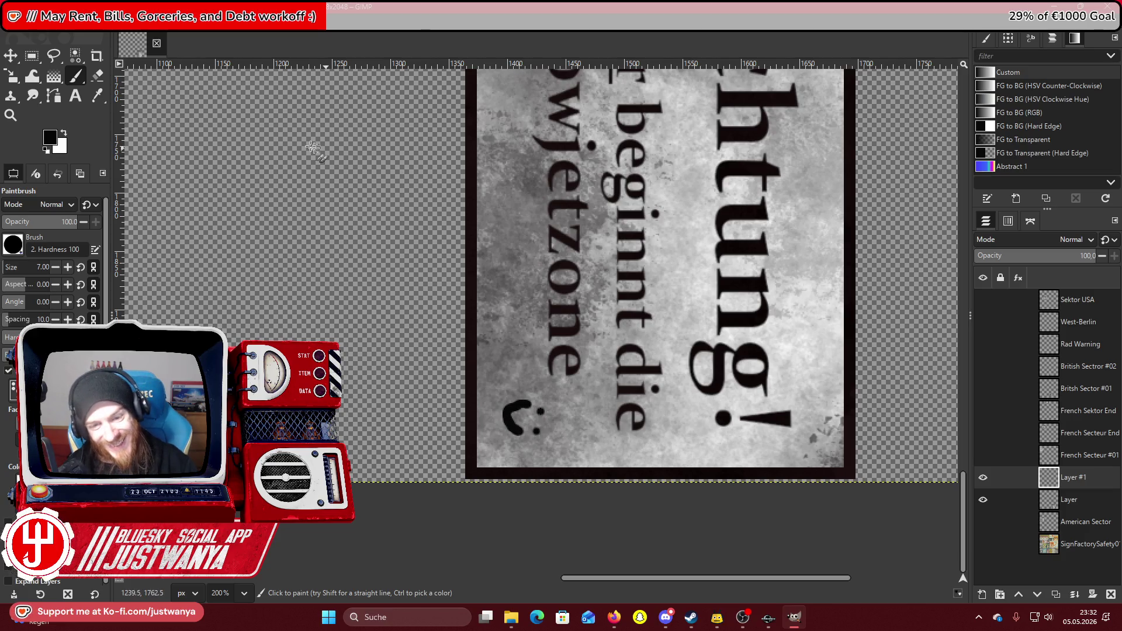
click(11, 115)
click(34, 241)
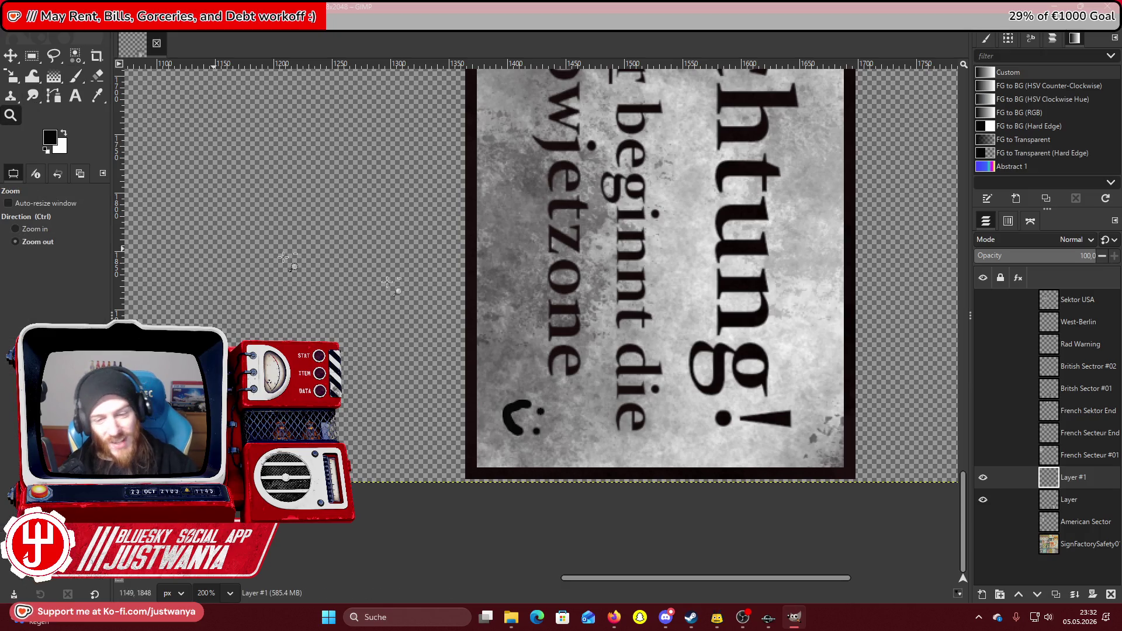
click(557, 385)
click(557, 385)
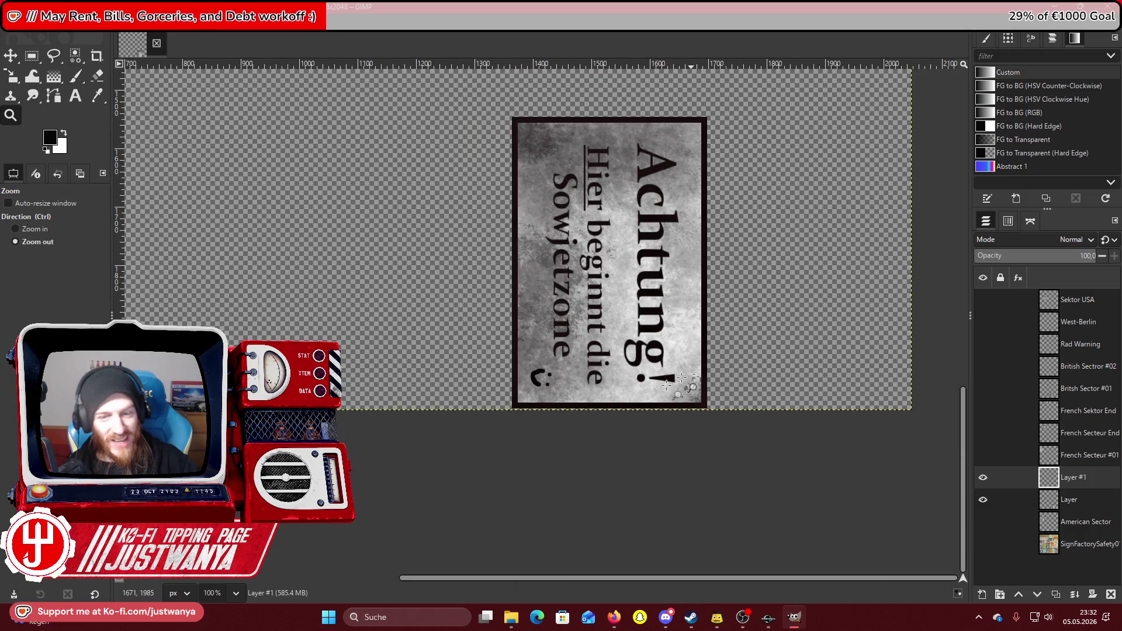
Zoom out and back in on the Sowjetzone sign, then toggle the smiley layer off and on to compare.
key(ctrl)
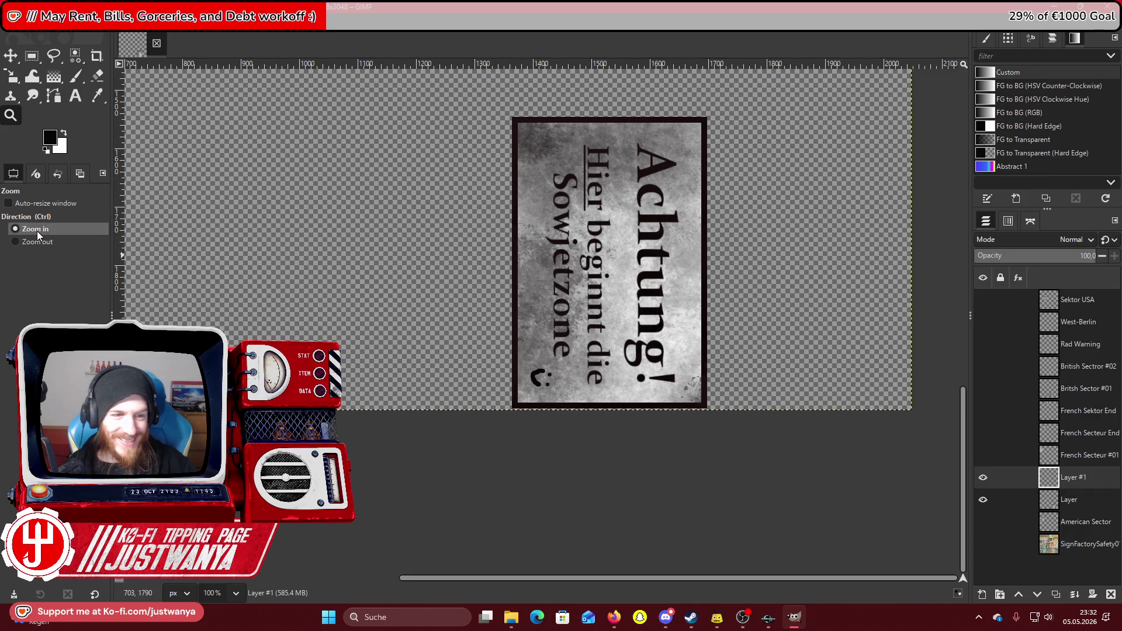
click(31, 243)
click(633, 289)
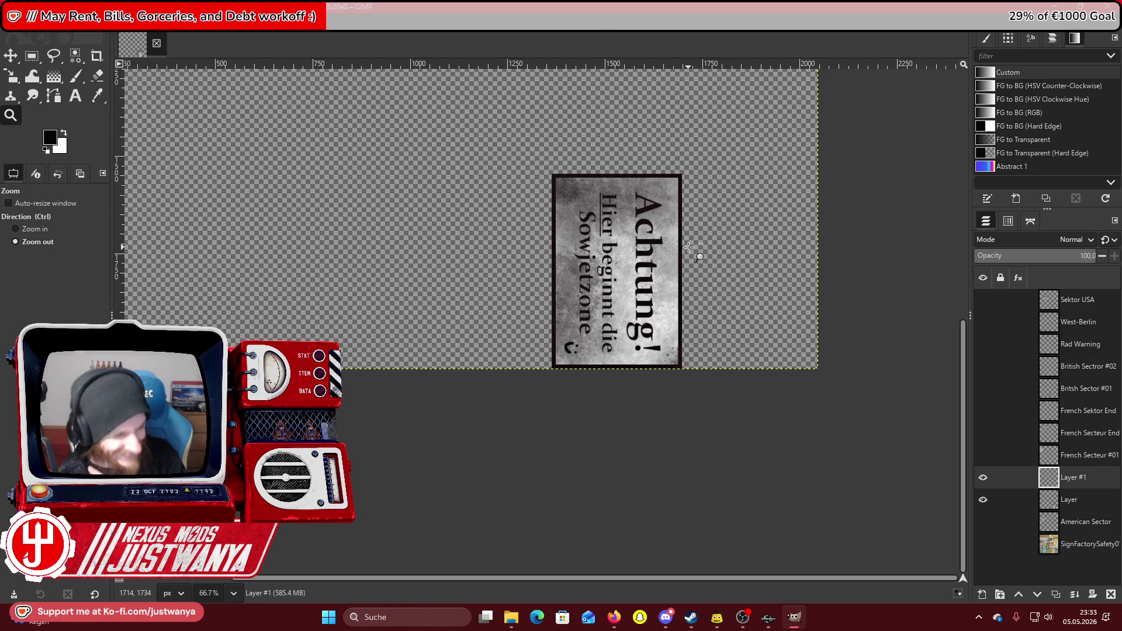
click(57, 227)
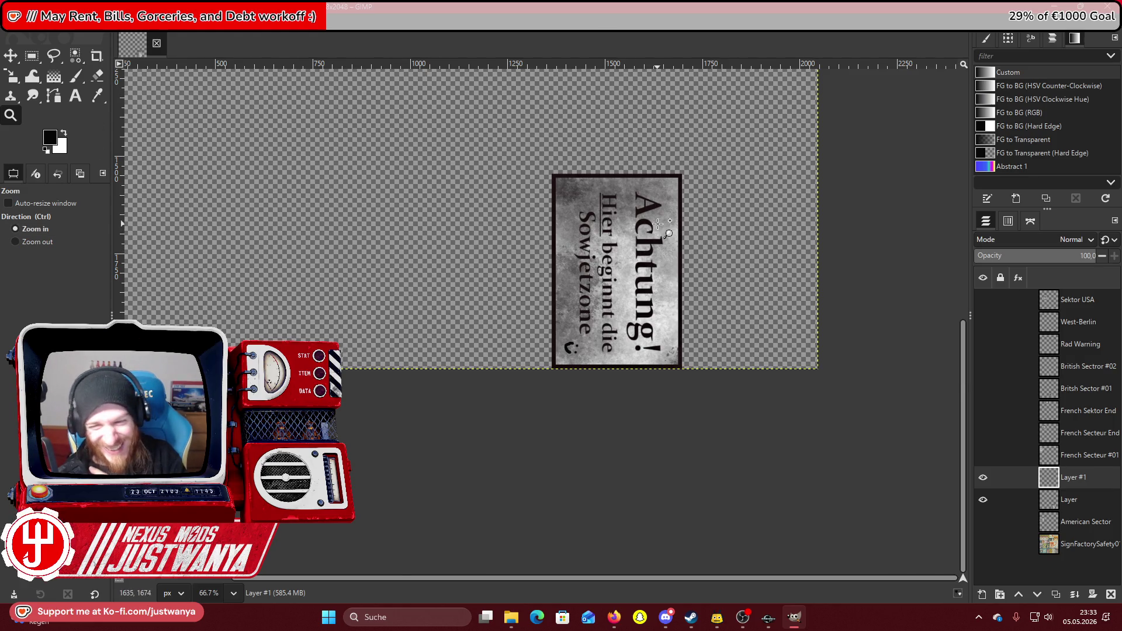
click(658, 224)
click(658, 224)
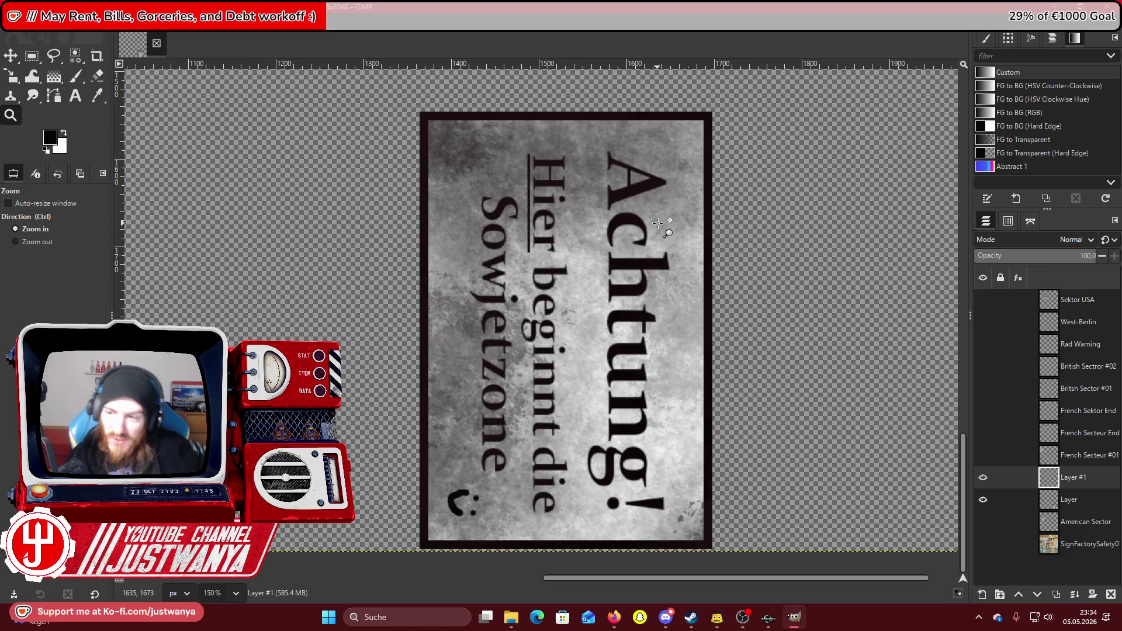
scroll(1110, 263, down, 3)
scroll(1109, 263, down, 4)
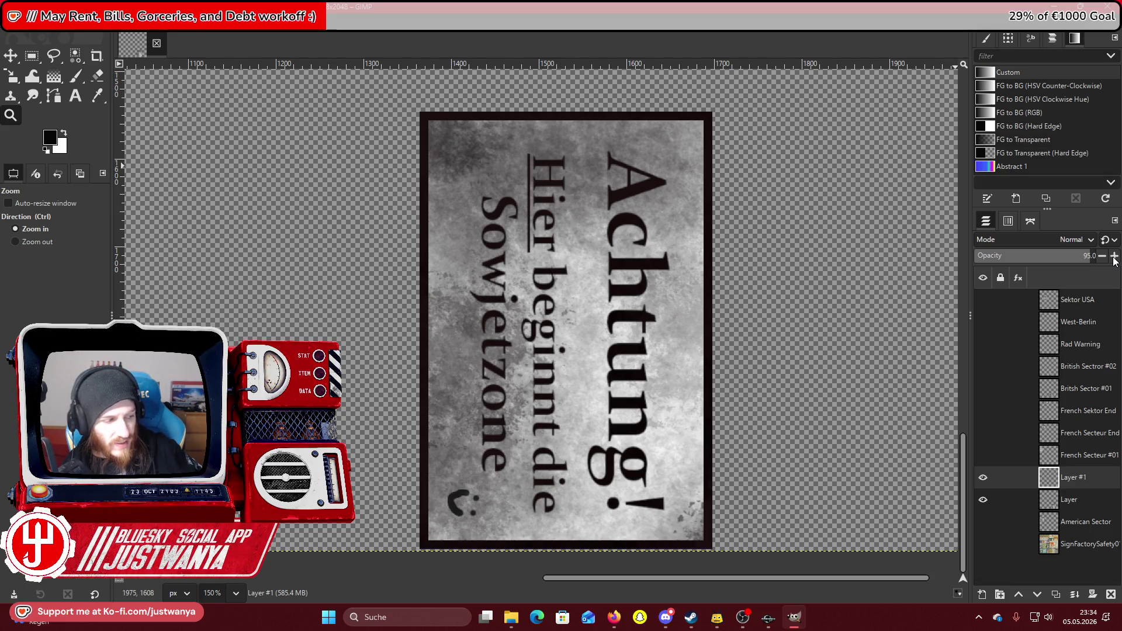
click(983, 472)
click(983, 472)
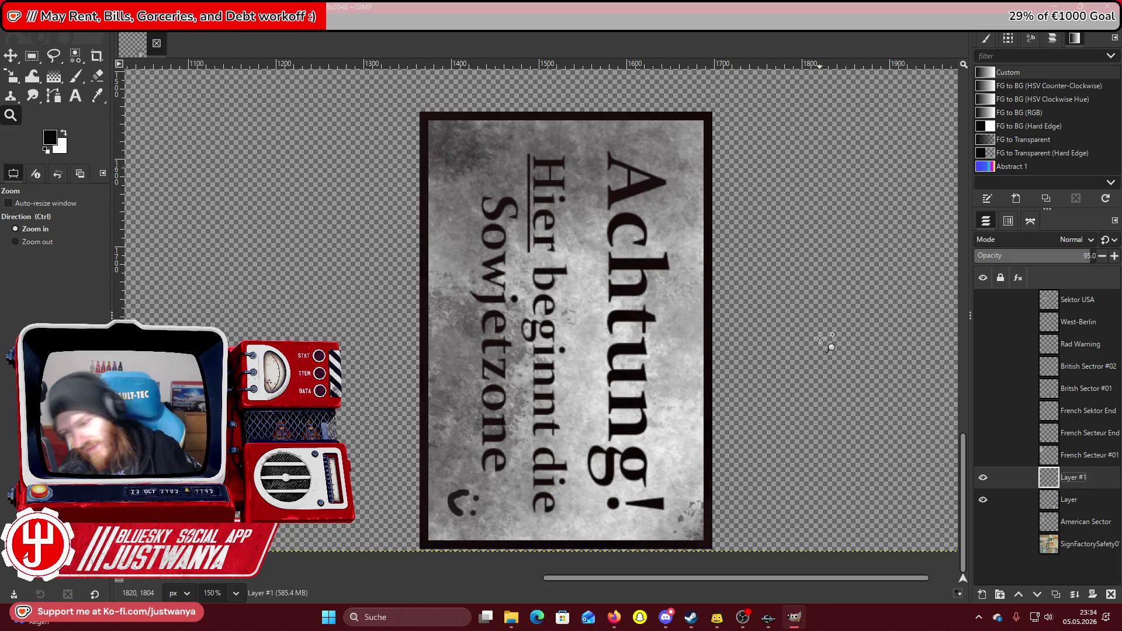
Merge Layer #1 down and rename the merged layer 'soviet sector'.
key(ctrl+m)
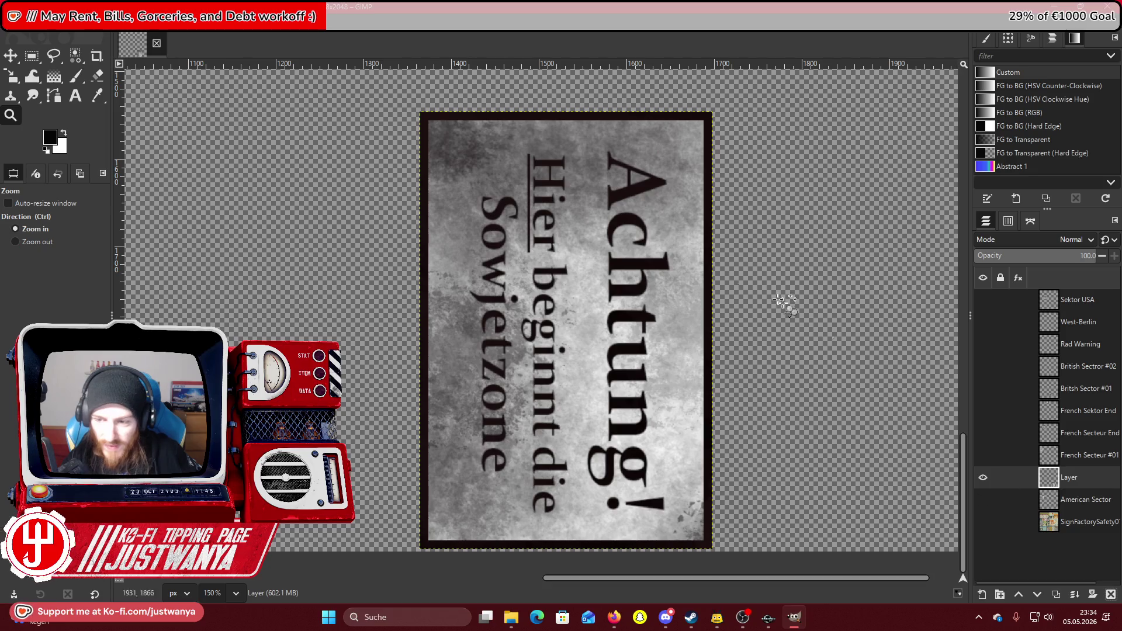
double_click(1068, 478)
text(soviet sec)
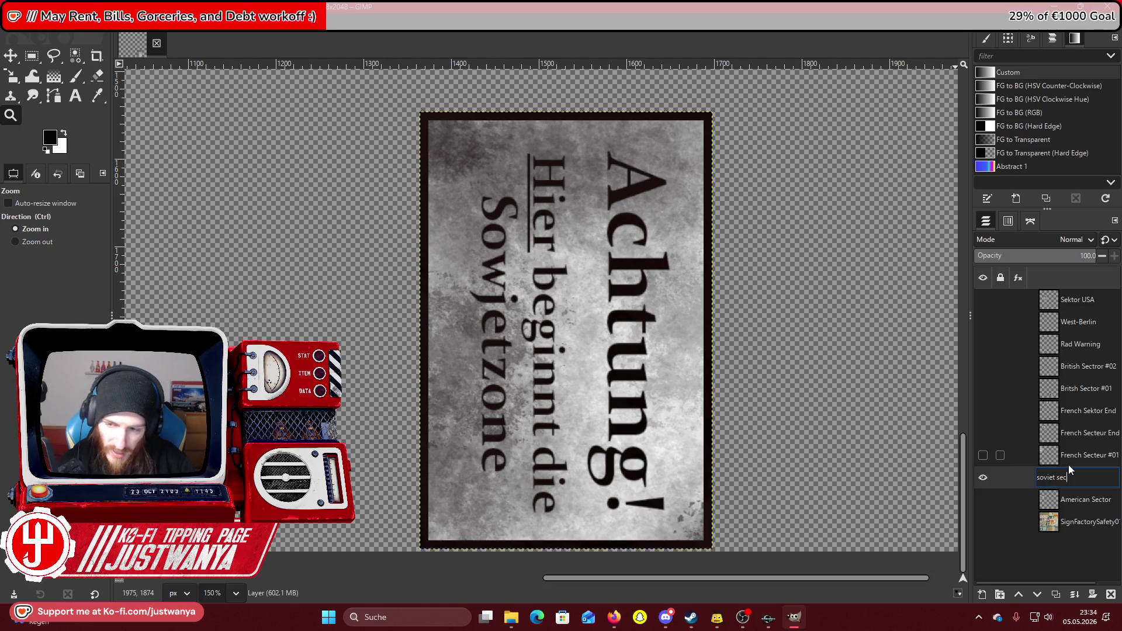
text(tor)
key(Return)
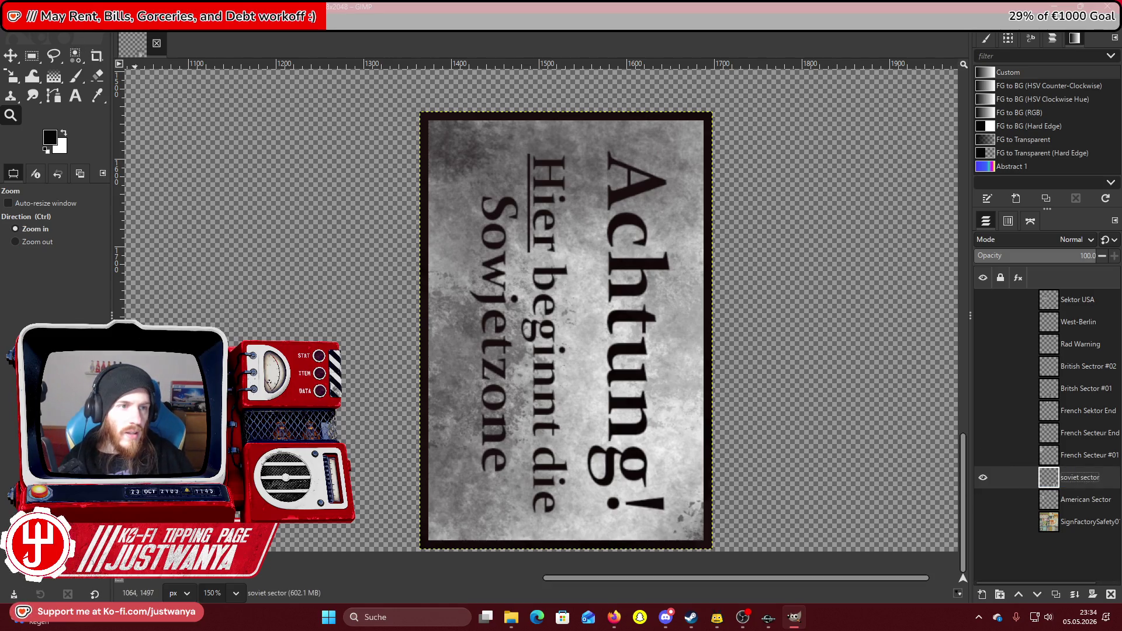
Save the project as SignFactorySafety01_d.xcf and bring up the Discord reference thread.
click(15, 23)
click(57, 139)
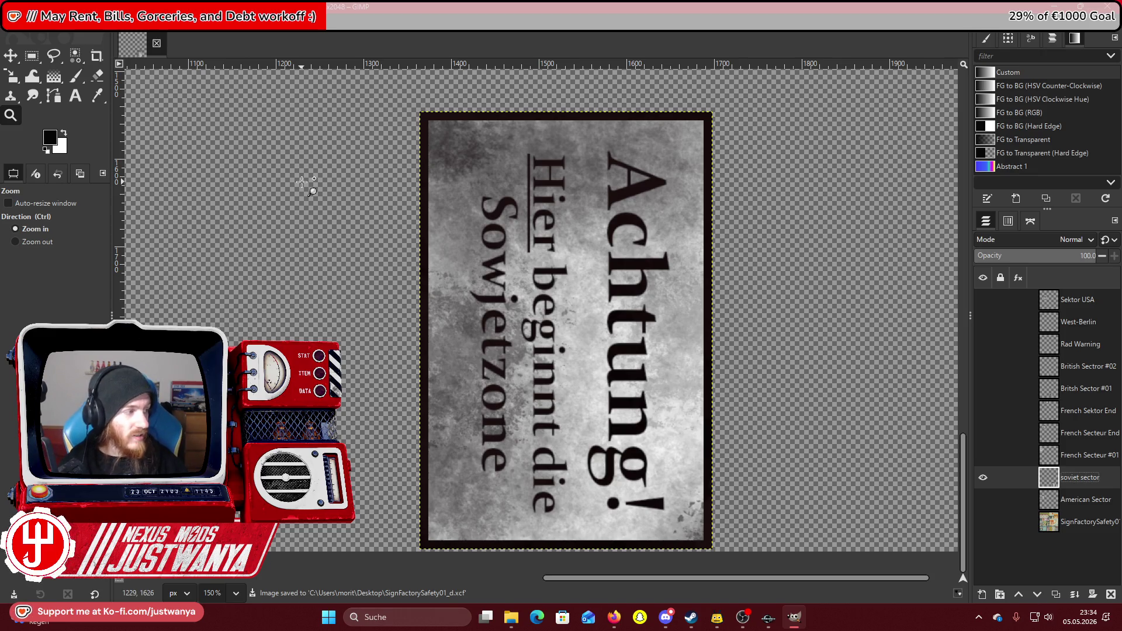
click(621, 616)
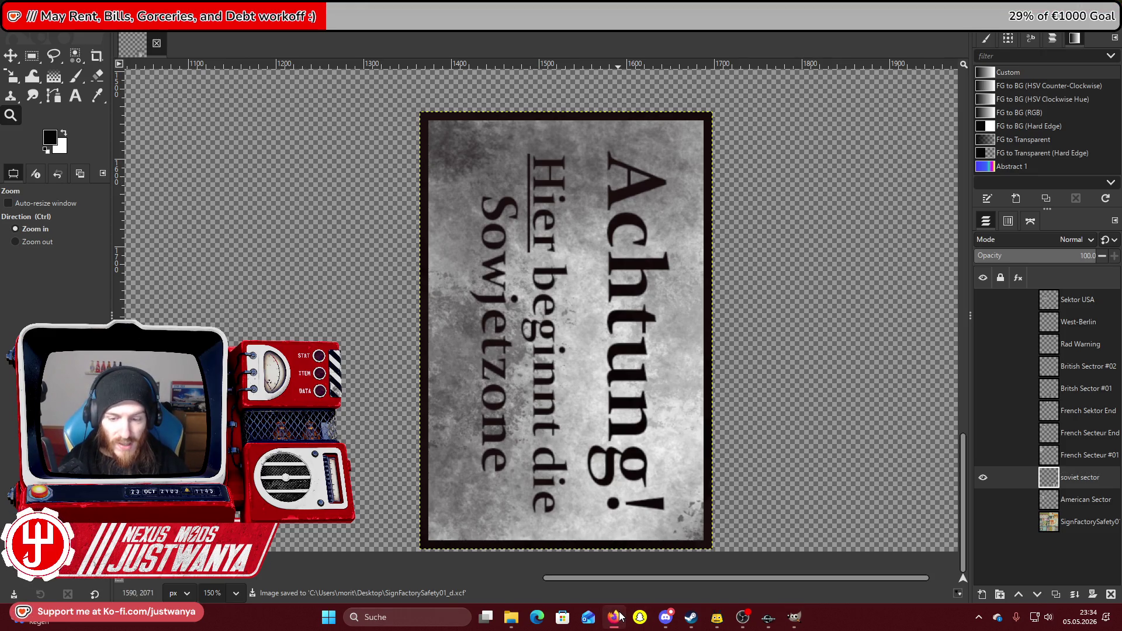
click(666, 616)
Enlarge the British sector sign in the Sector Panels thread, then go back to GIMP's base layer.
click(719, 494)
scroll(549, 394, down, 4)
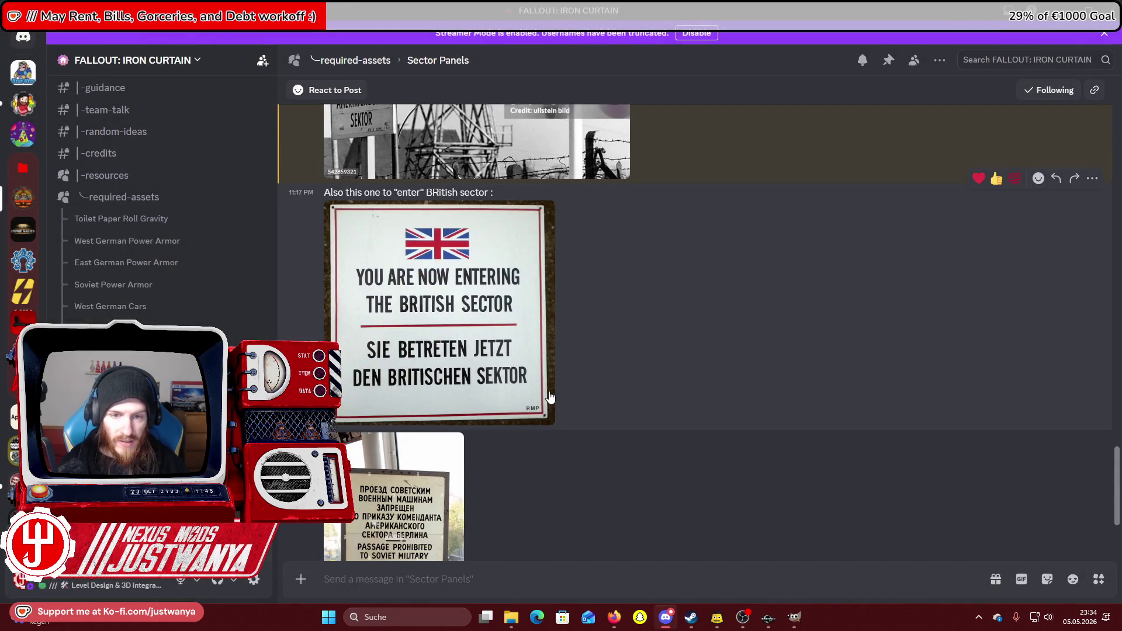
click(550, 396)
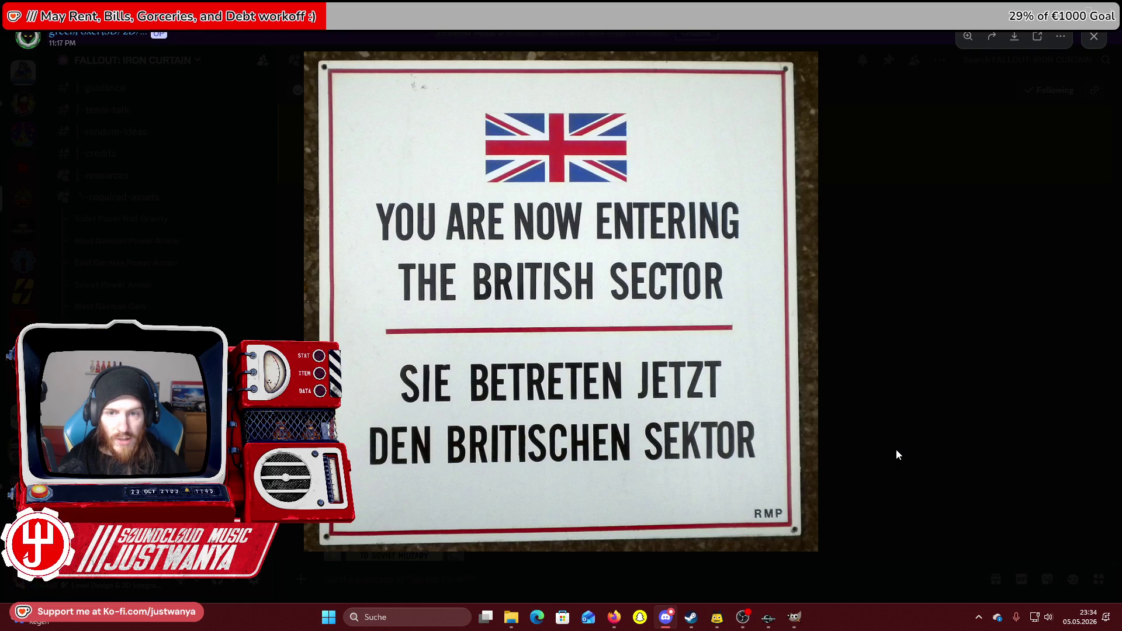
click(795, 620)
click(974, 517)
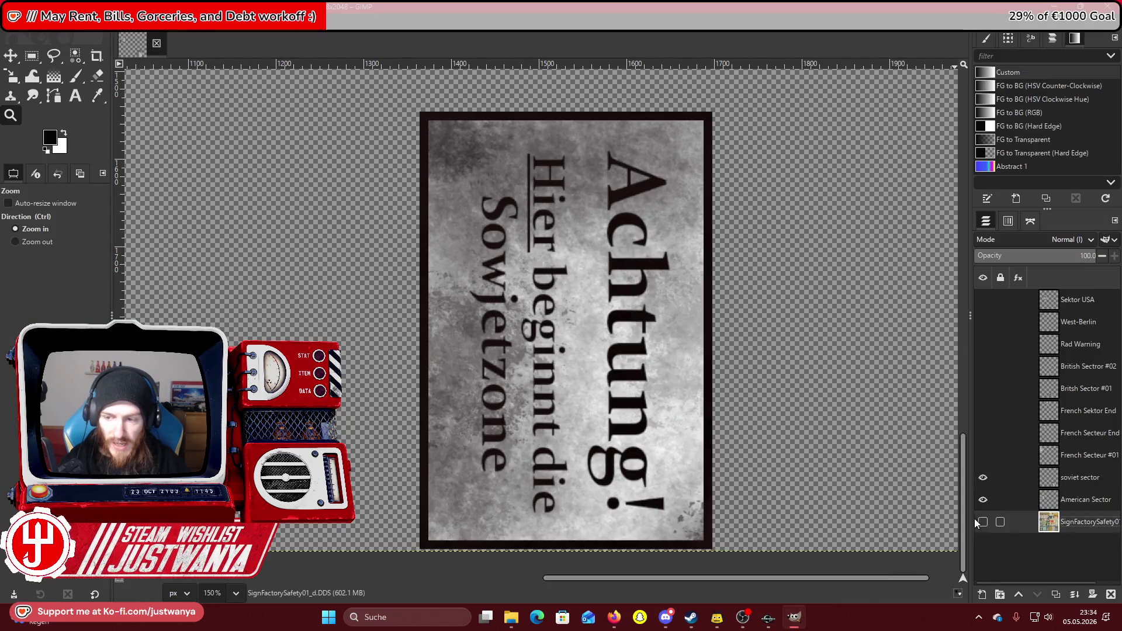
Show all hidden sign layers, zoom out to the whole sheet, then zoom in on its lower part.
drag(983, 461, 988, 345)
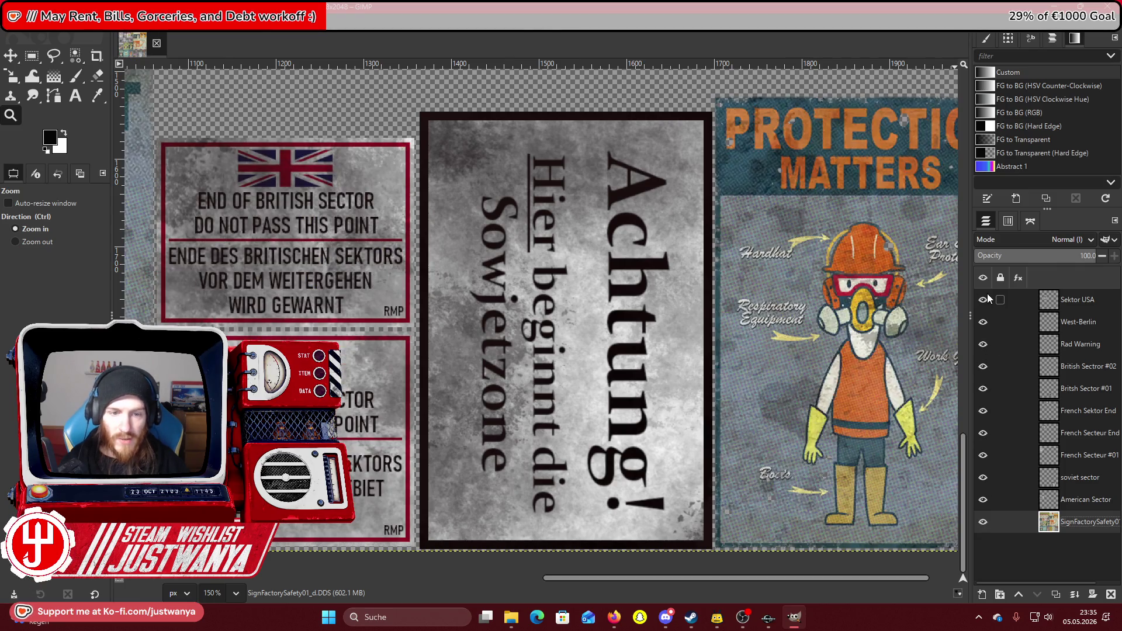
mouse_move(616, 578)
mouse_down()
mouse_move(276, 603)
mouse_move(541, 598)
mouse_up()
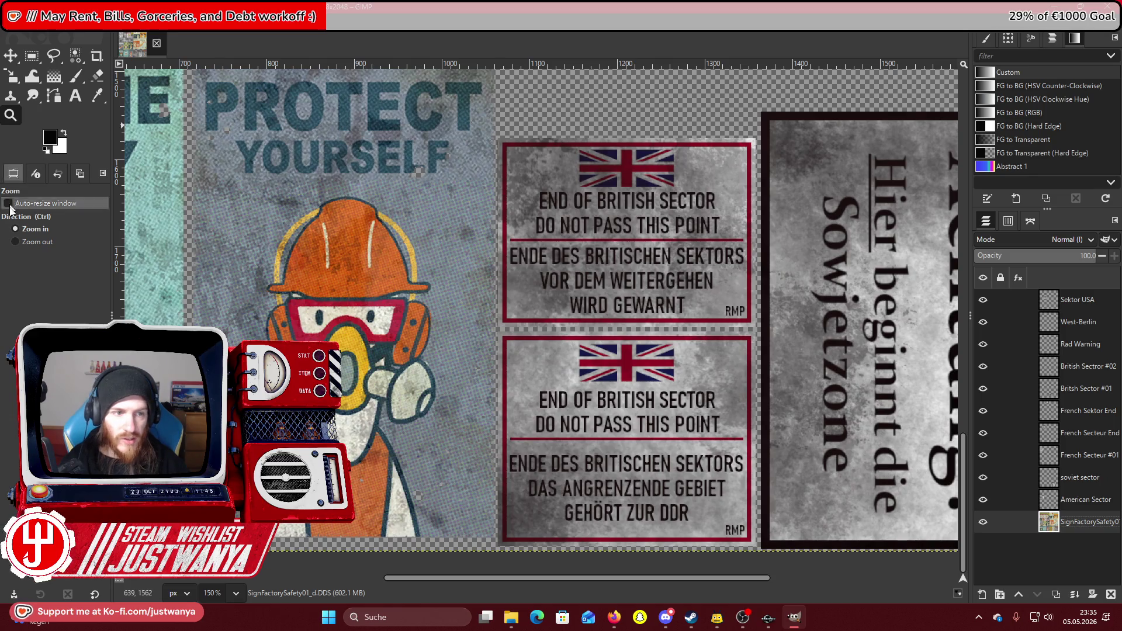
click(23, 247)
click(667, 330)
click(666, 329)
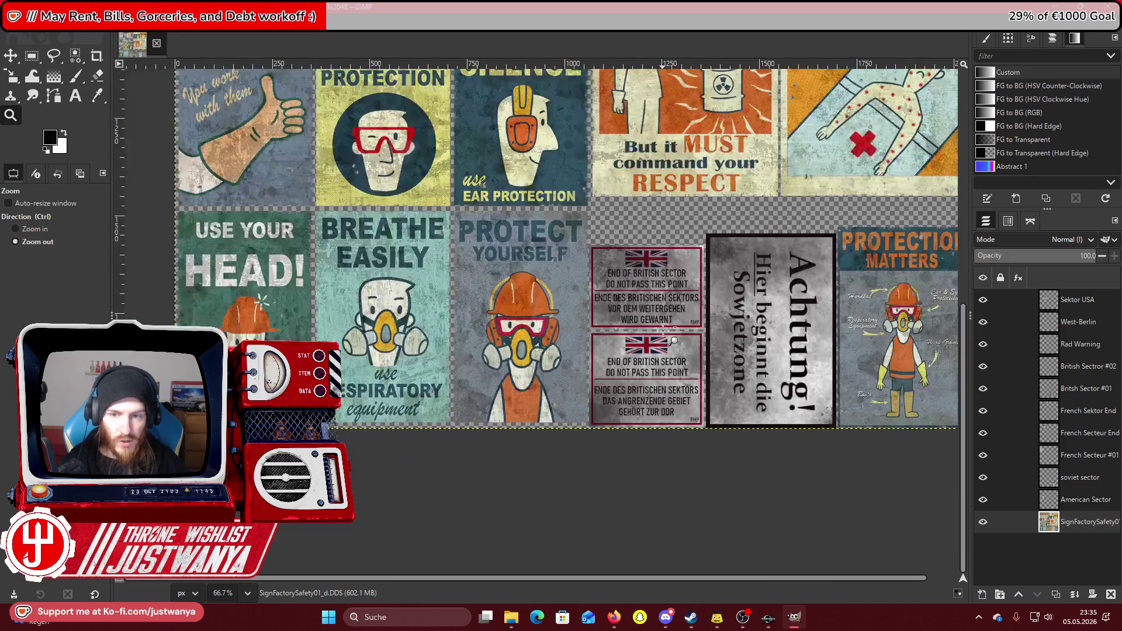
click(437, 333)
click(443, 373)
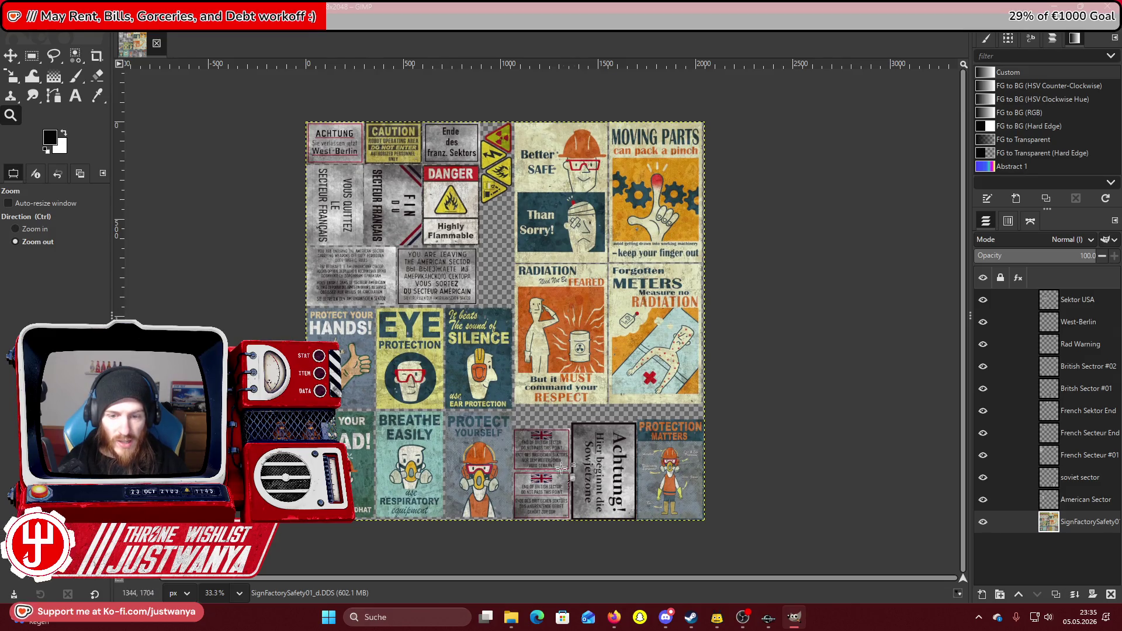
click(59, 231)
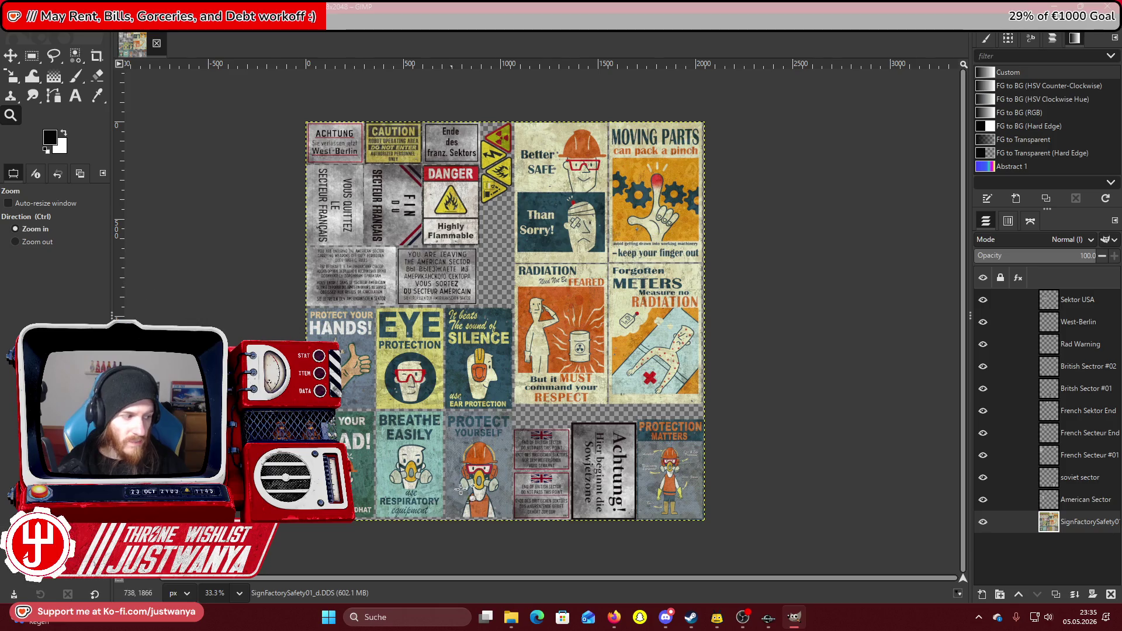
click(462, 489)
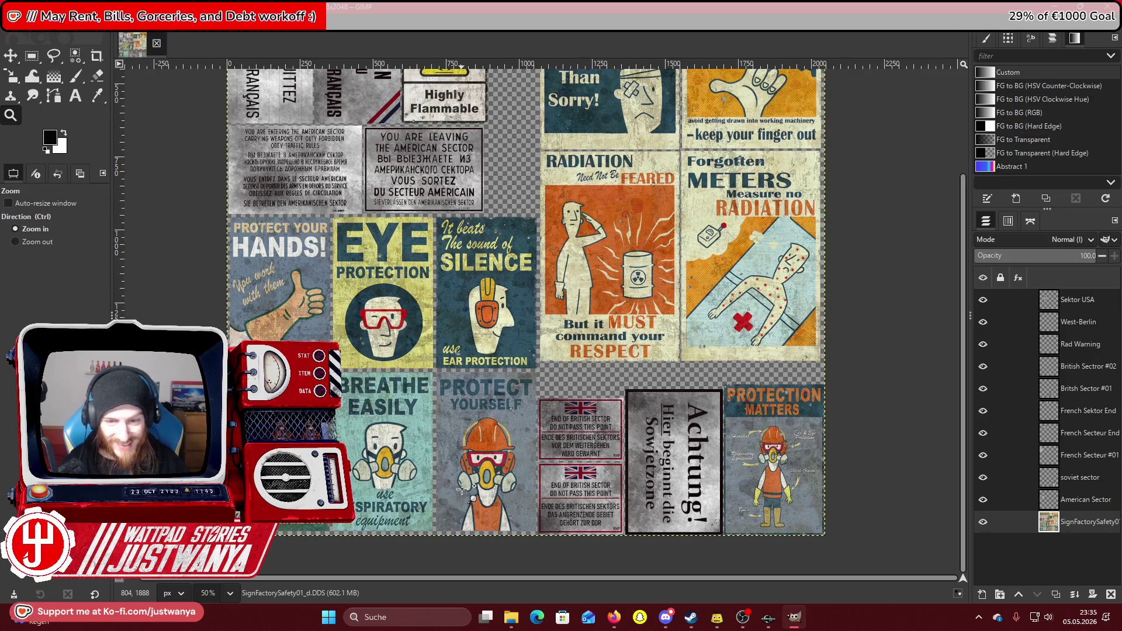
Scroll over the poster sheet to review it, then bring up the British sector reference.
scroll(611, 506, up, 3)
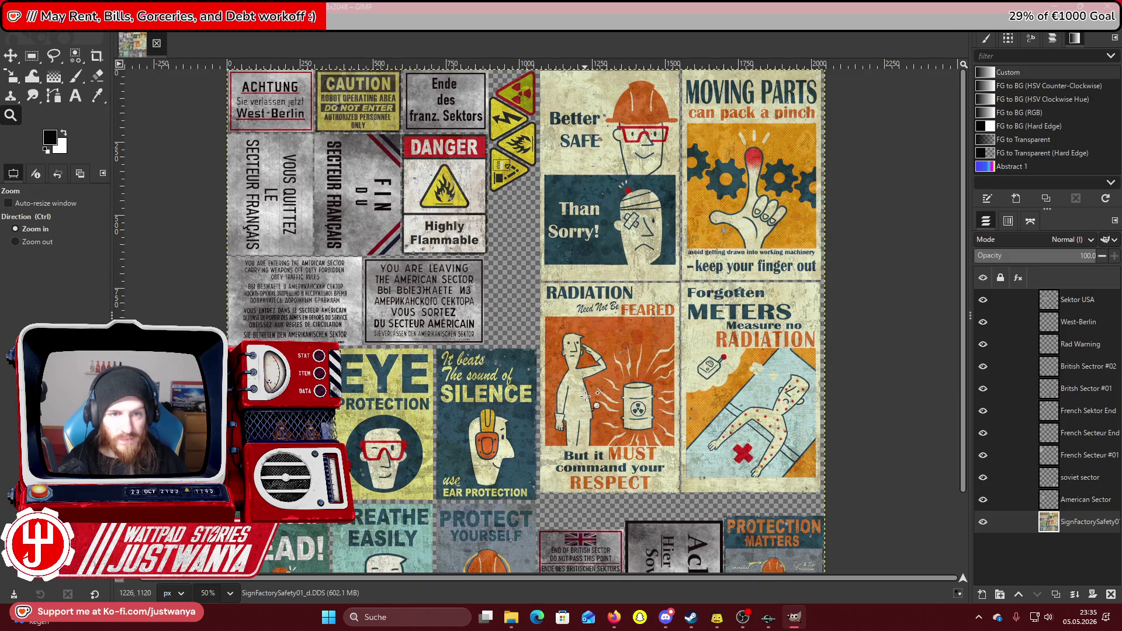
scroll(585, 396, down, 2)
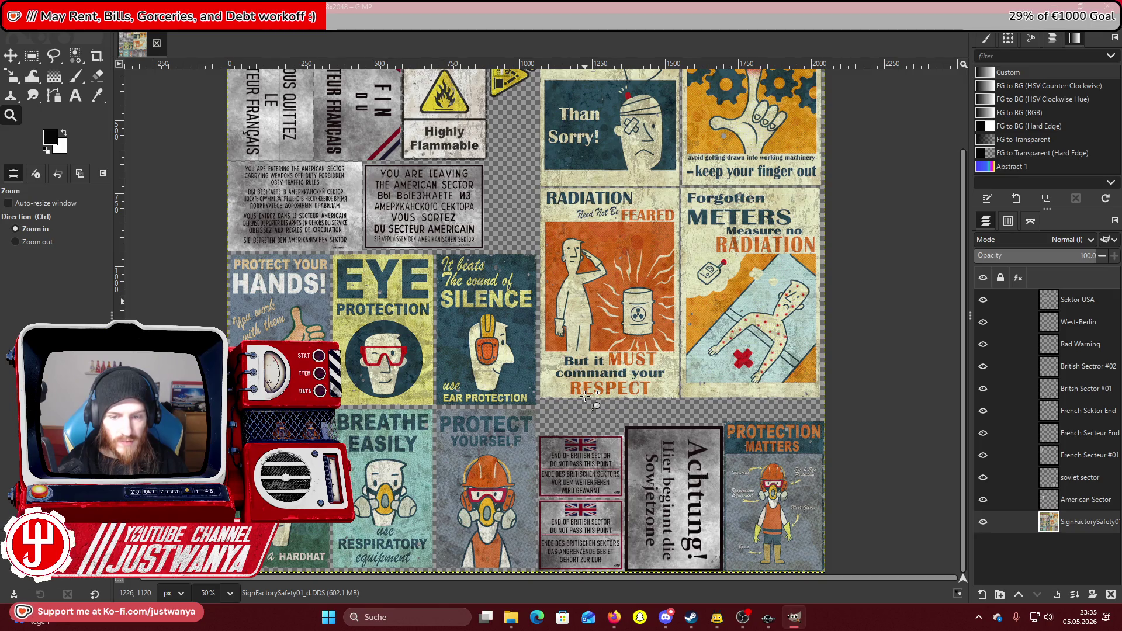
scroll(586, 396, up, 3)
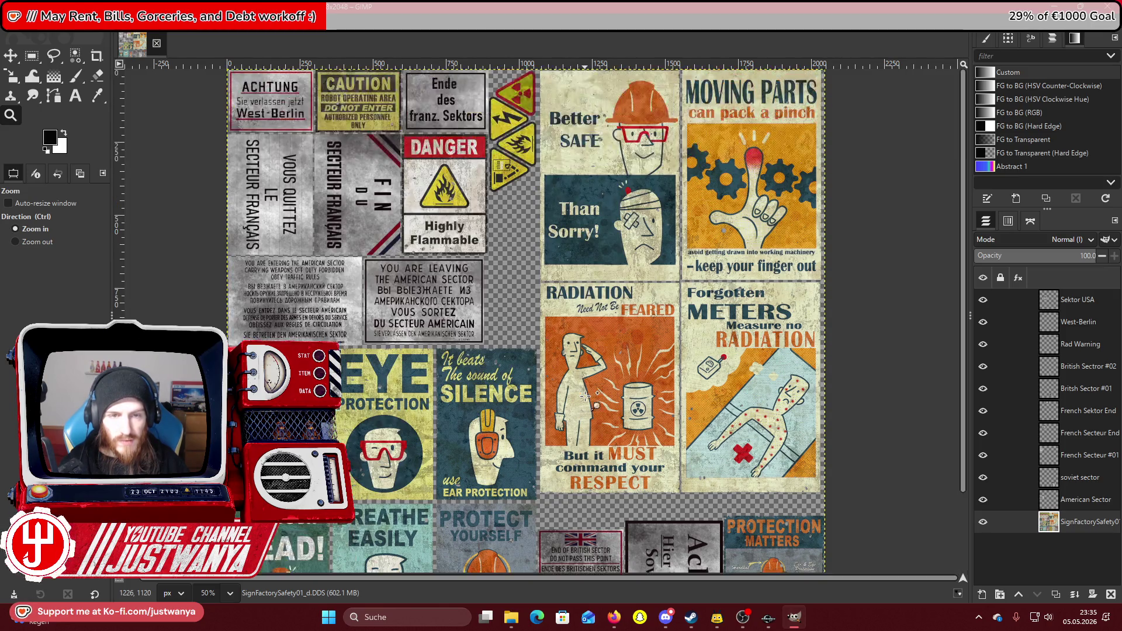
scroll(585, 397, down, 3)
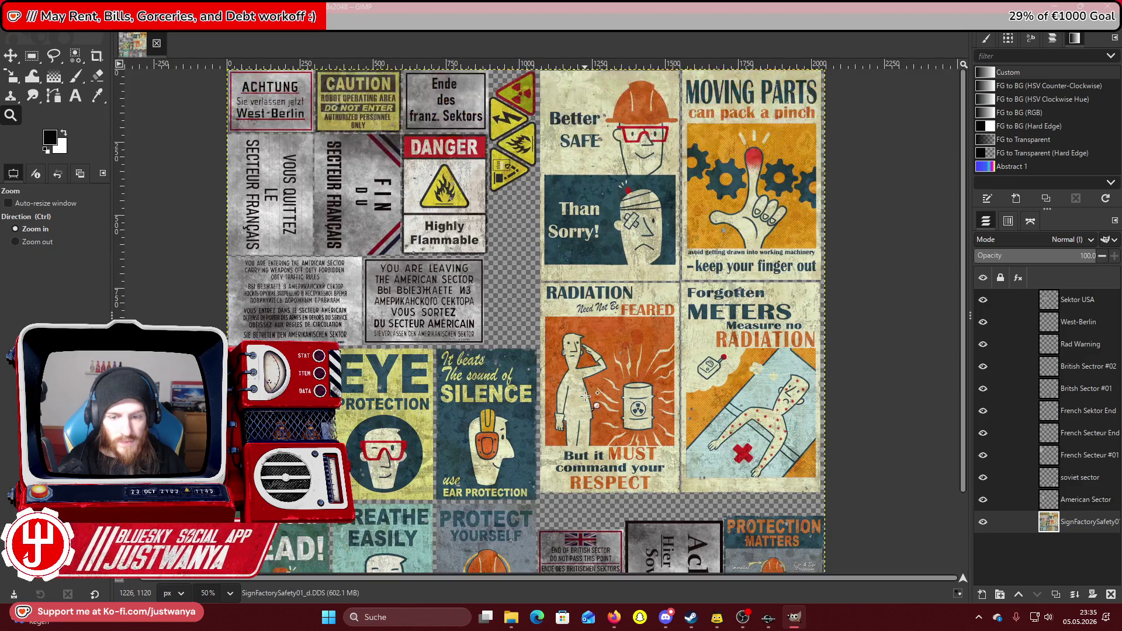
scroll(586, 396, up, 3)
click(665, 618)
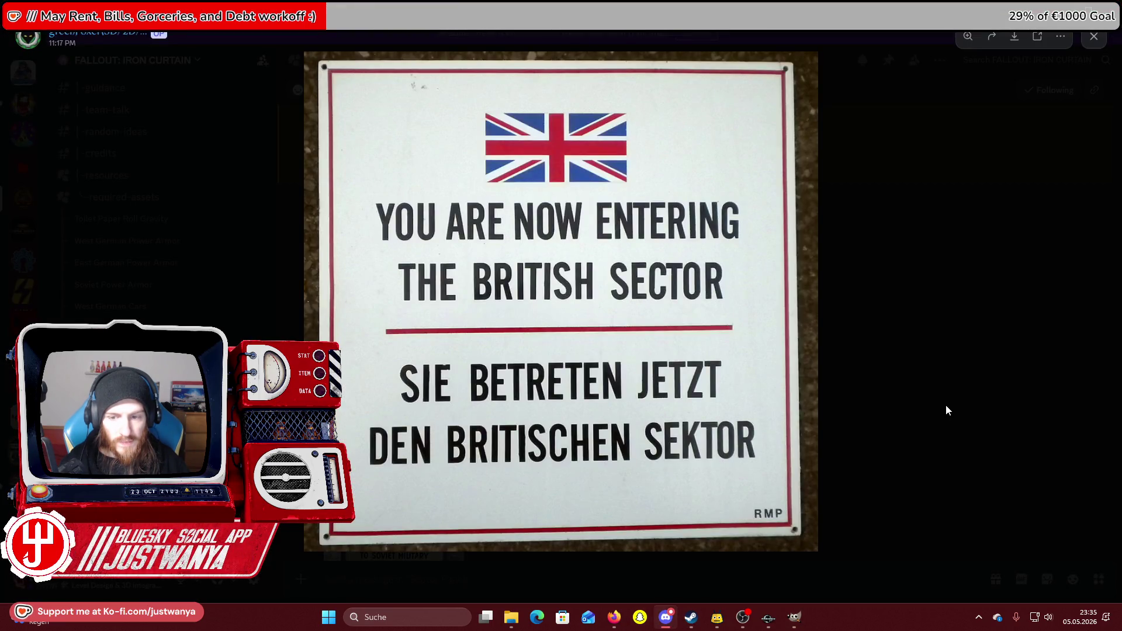
Close the British image, study the Soviet-vehicles checkpoint sign full-size, then return to GIMP.
click(946, 410)
click(376, 431)
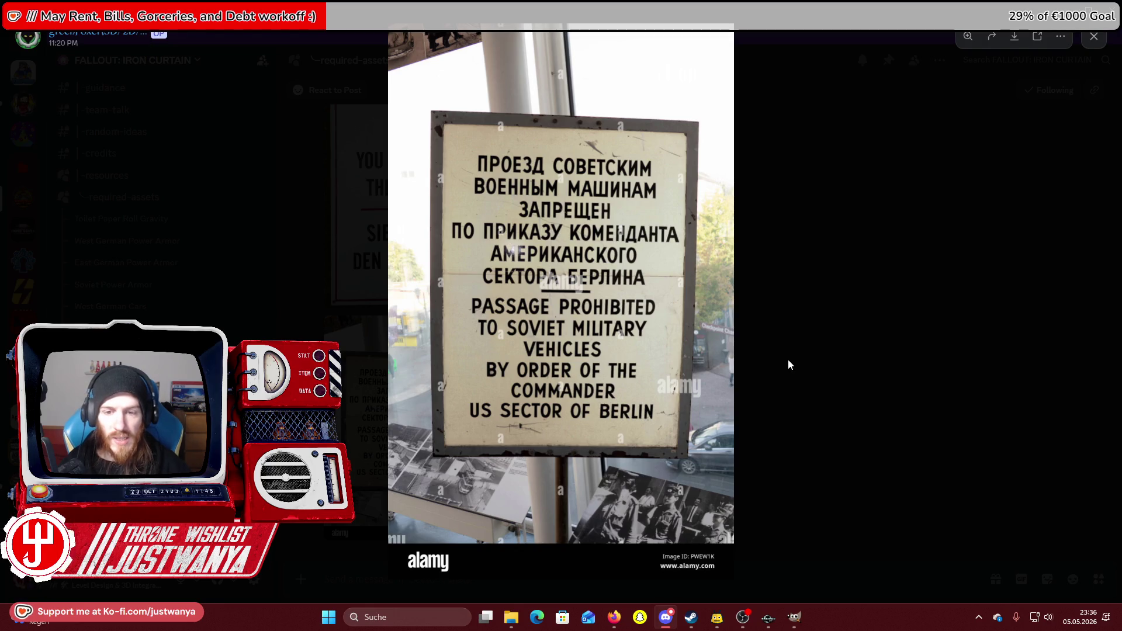
click(836, 369)
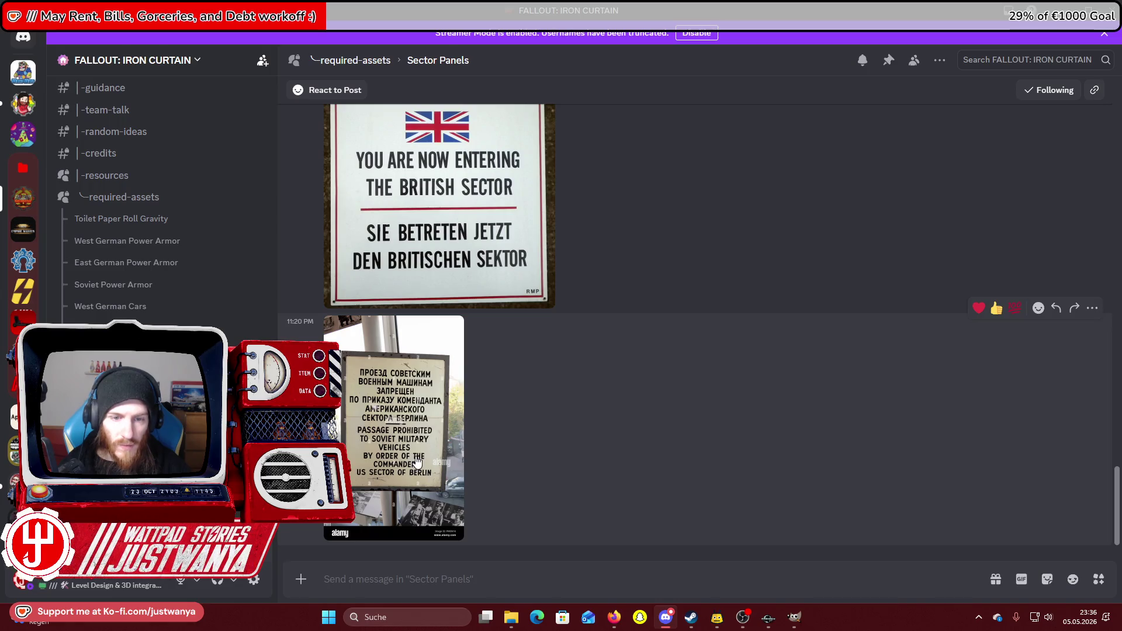
click(456, 503)
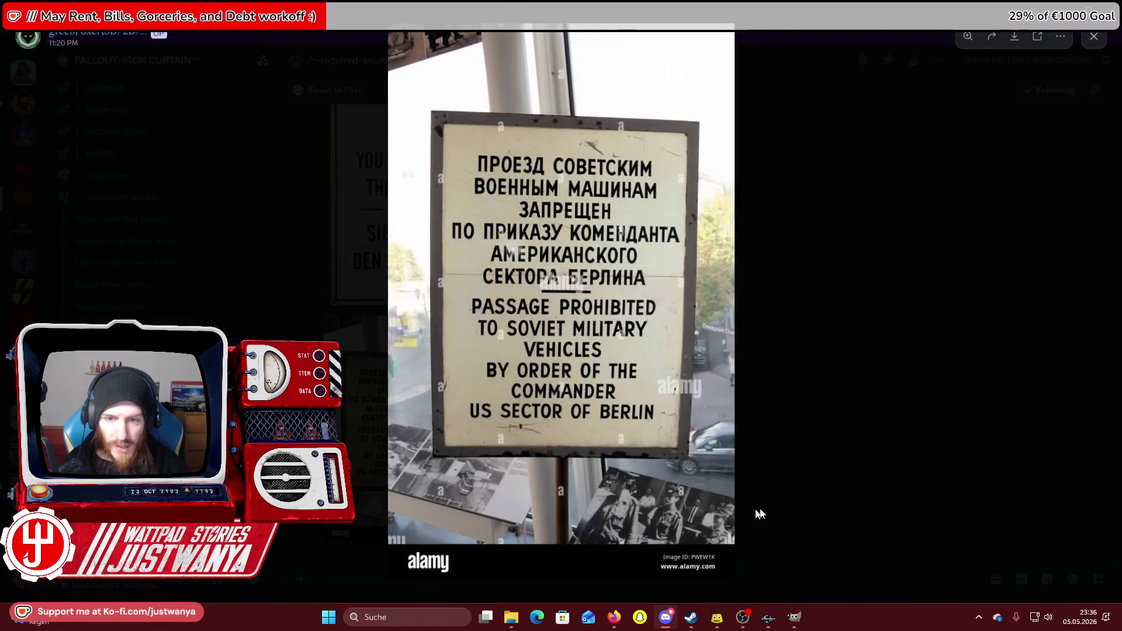
click(804, 468)
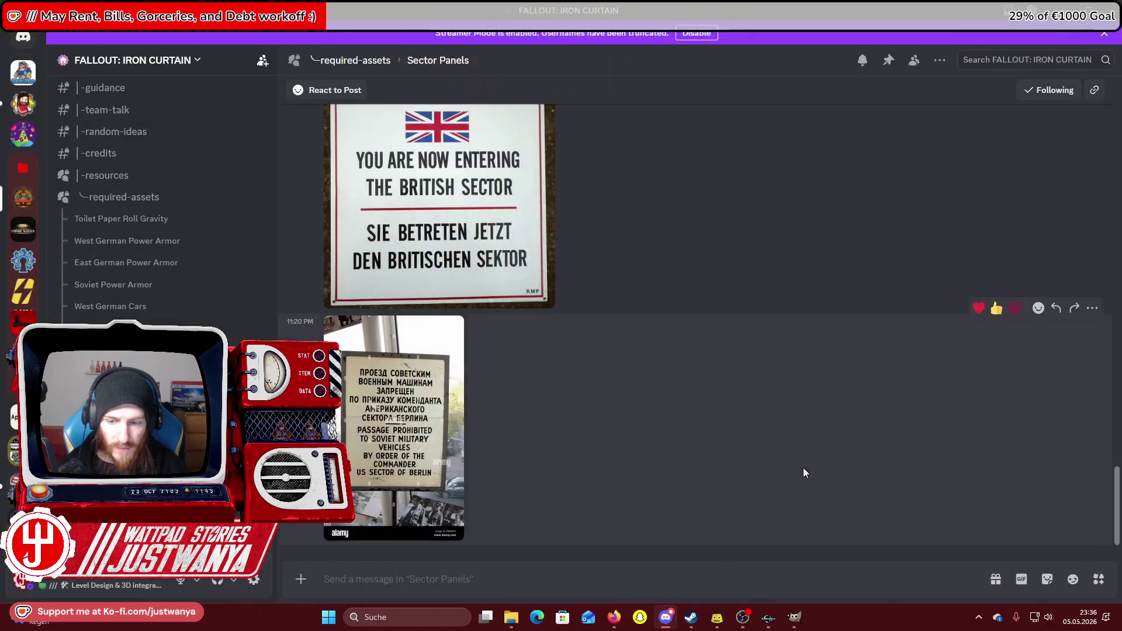
click(794, 618)
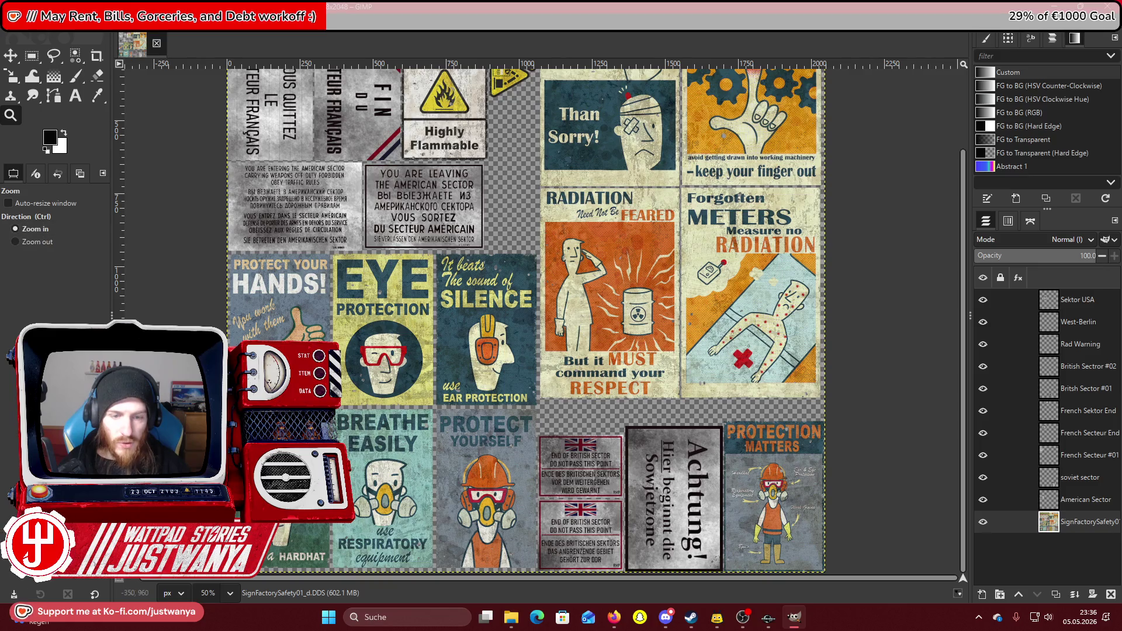
Zoom to 300% on the British sector sign's German warning text.
click(592, 561)
click(592, 561)
click(592, 561)
scroll(596, 468, down, 1)
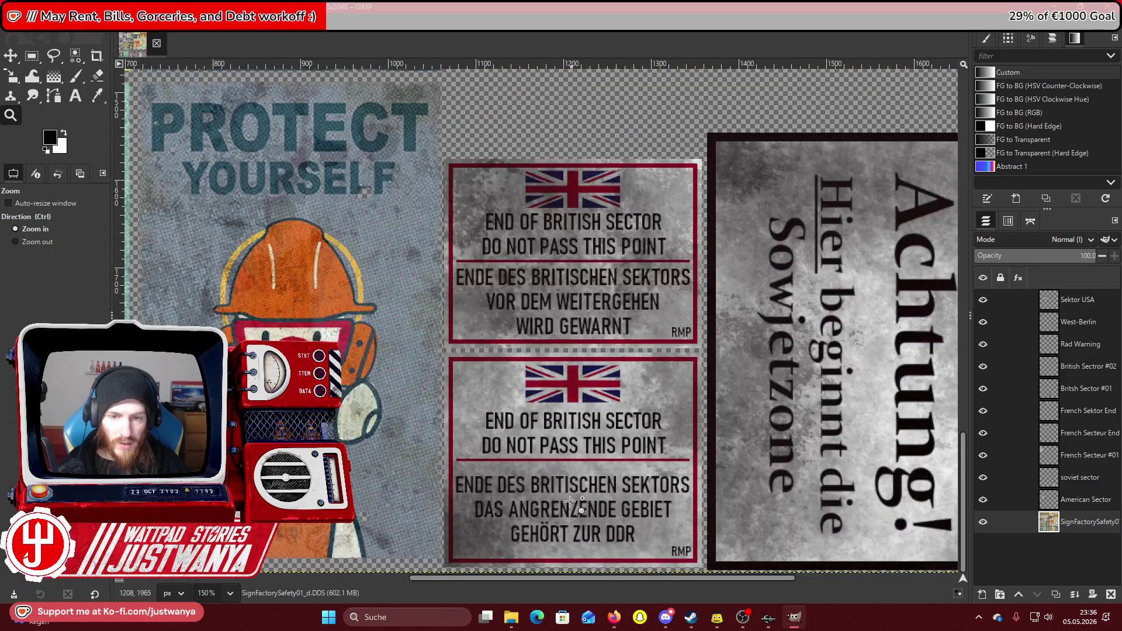
click(605, 328)
click(606, 327)
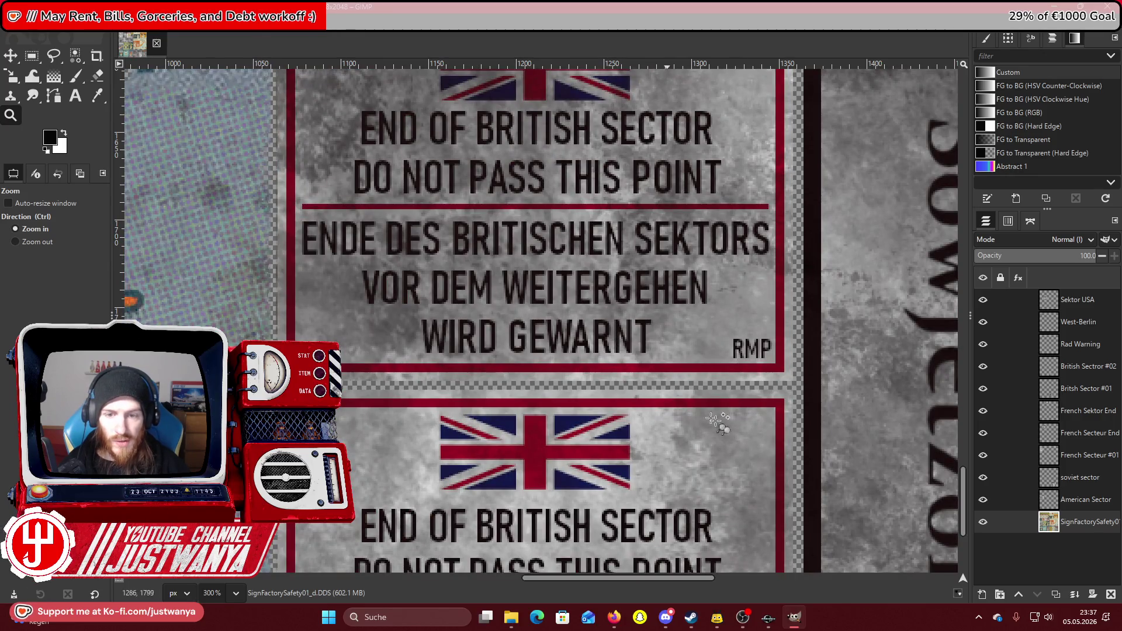
scroll(683, 480, up, 3)
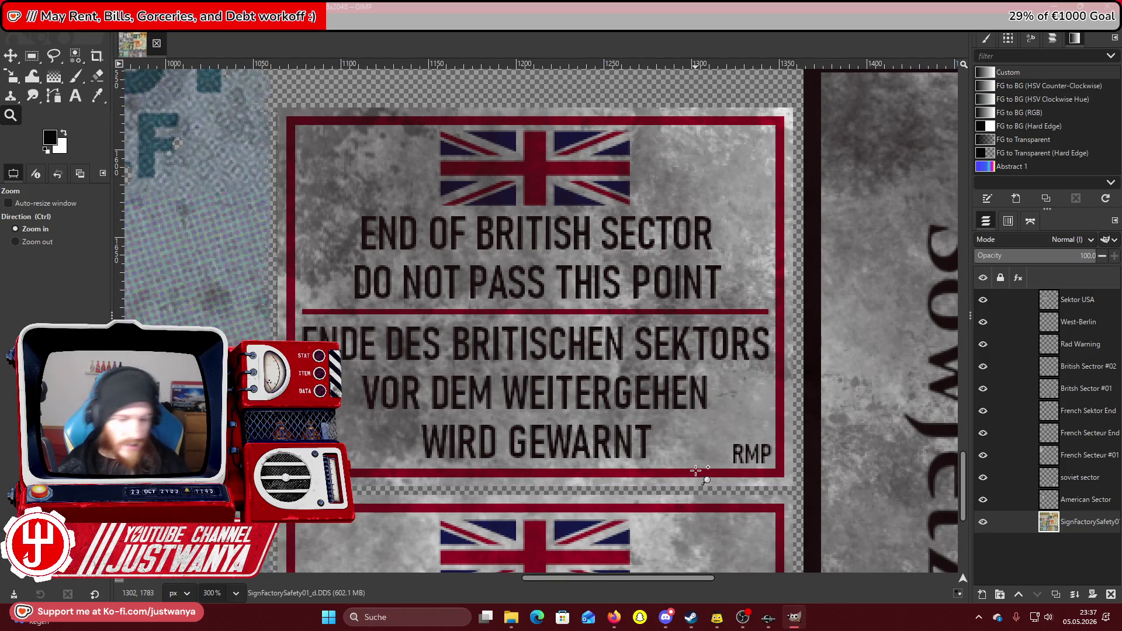
Zoom out to 50%, then magnify the American sector sign to 200%.
key(ctrl)
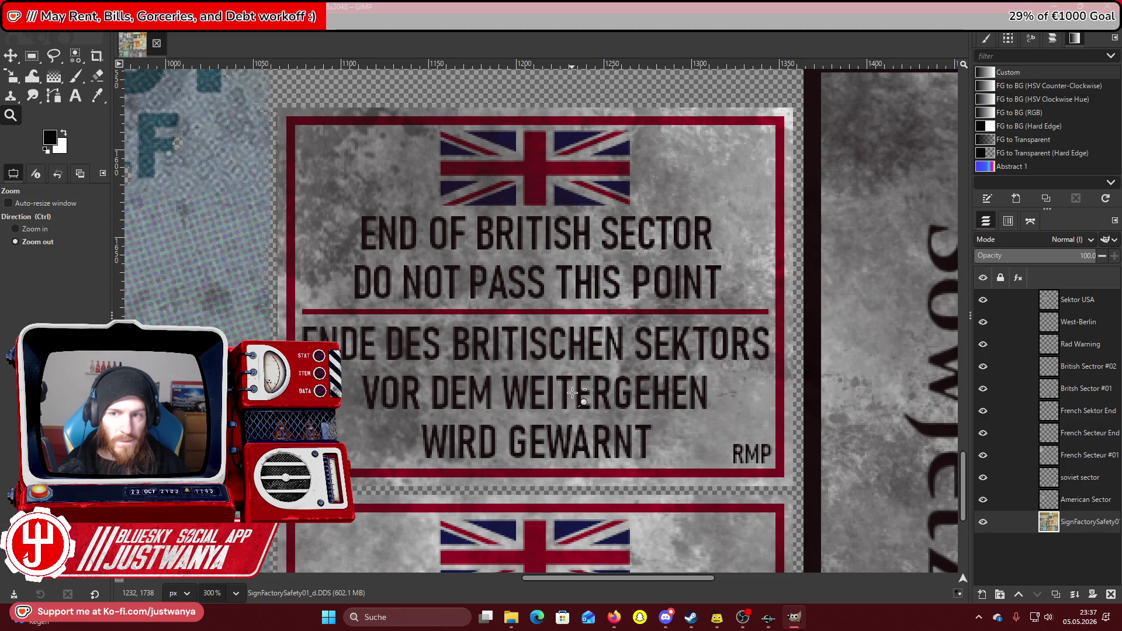
click(573, 392)
click(573, 393)
click(573, 393)
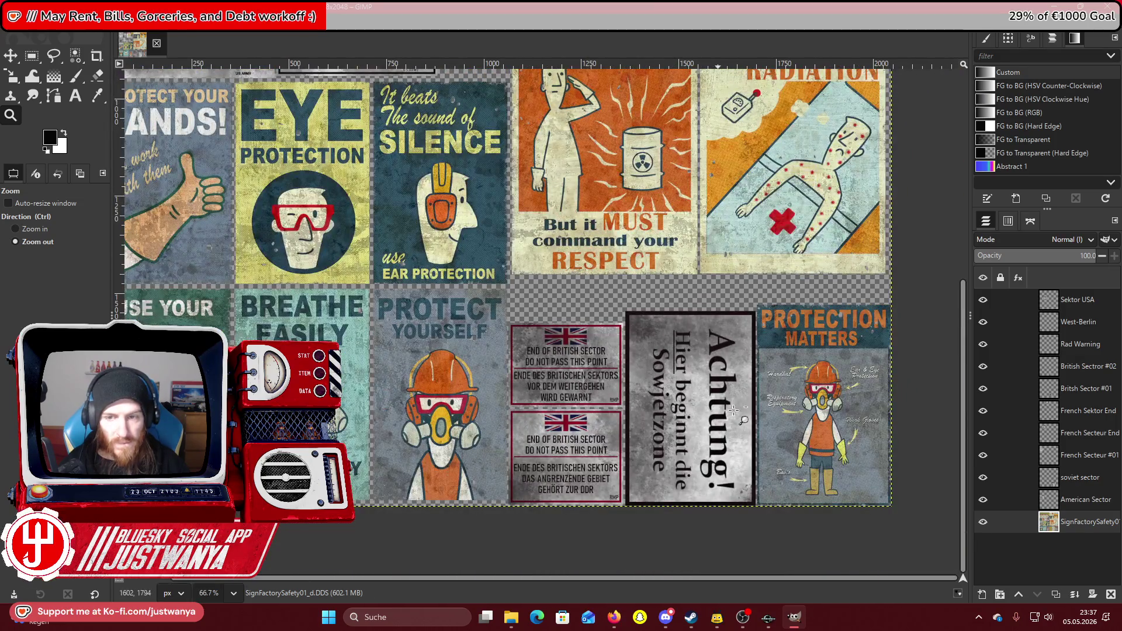
click(734, 411)
scroll(639, 351, up, 5)
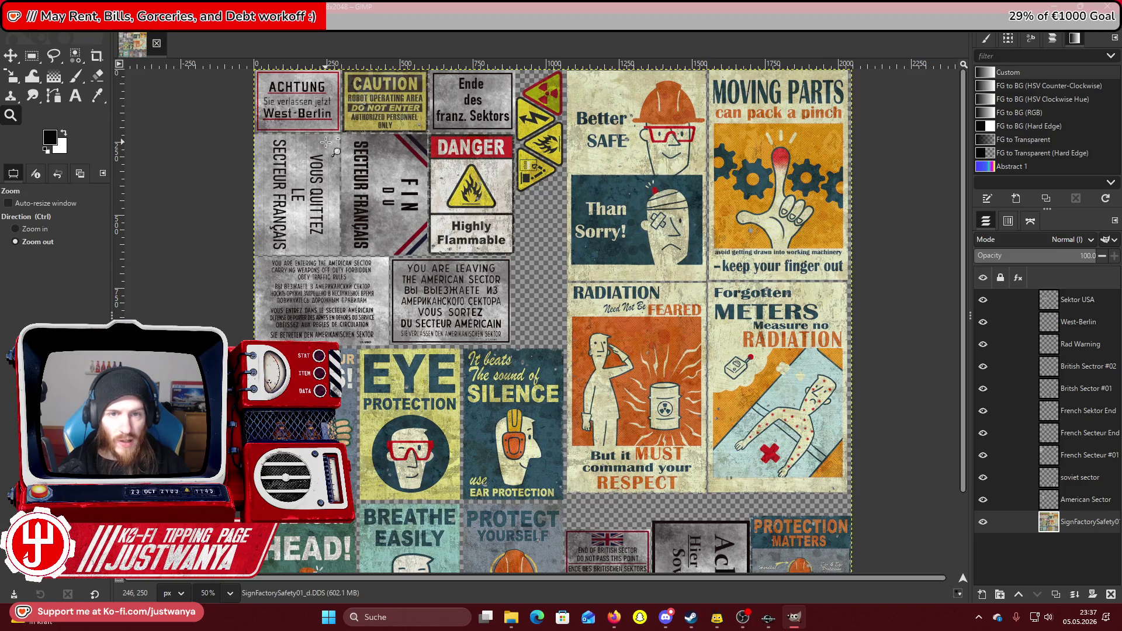
scroll(325, 142, down, 3)
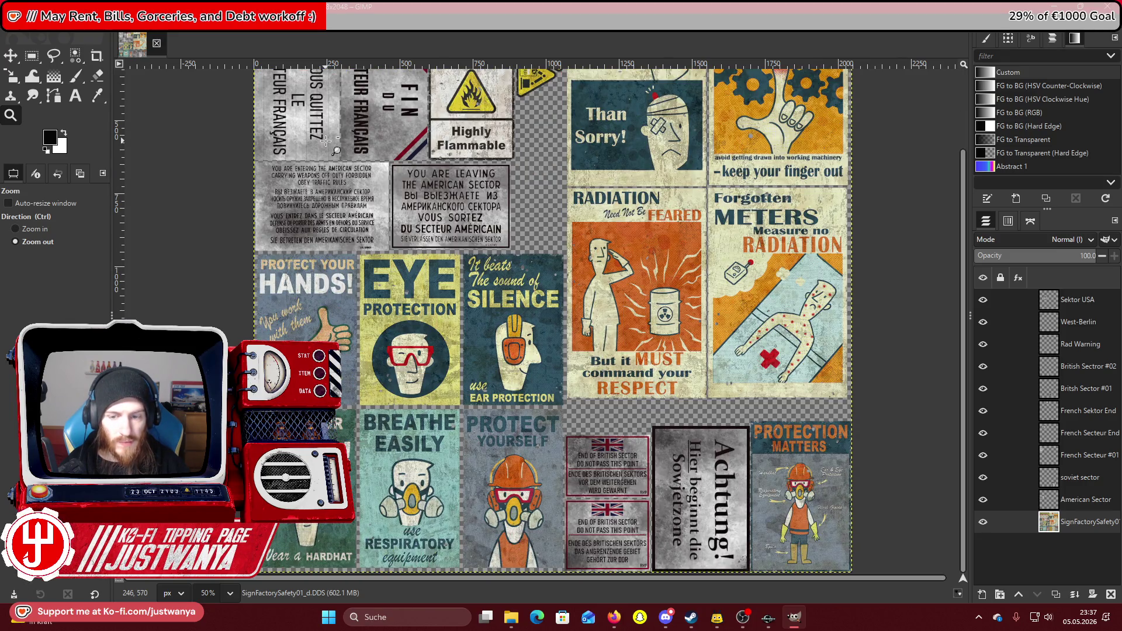
click(52, 231)
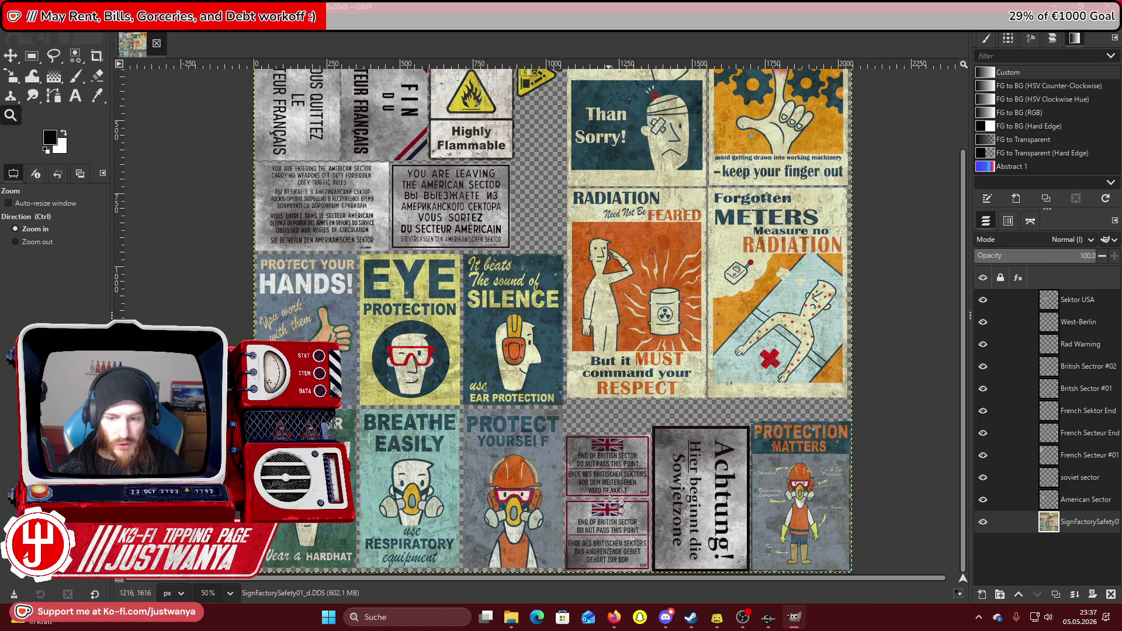
scroll(538, 388, up, 3)
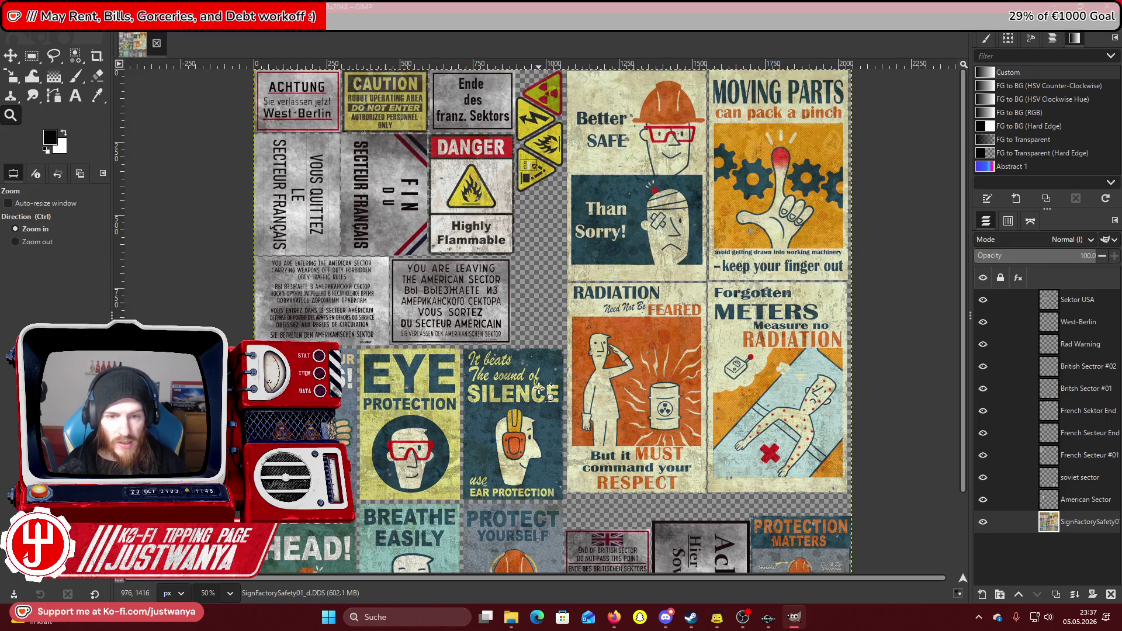
click(288, 291)
click(296, 295)
click(298, 298)
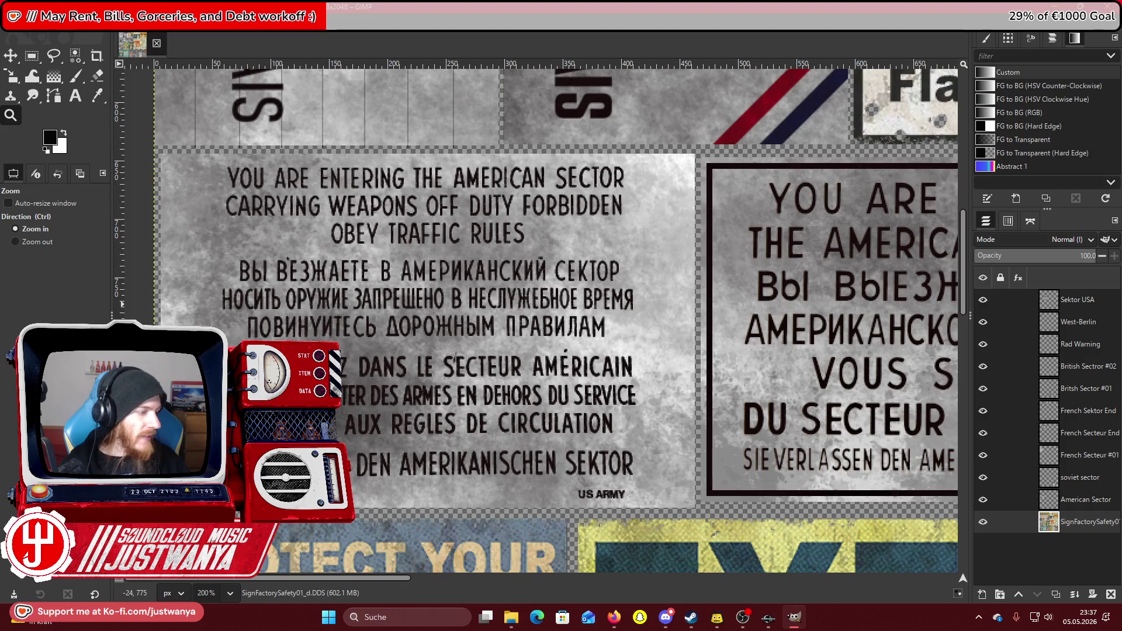
Briefly check the browser, then zoom GIMP back out to 66.7% over the sign sheet.
key(alt+Tab)
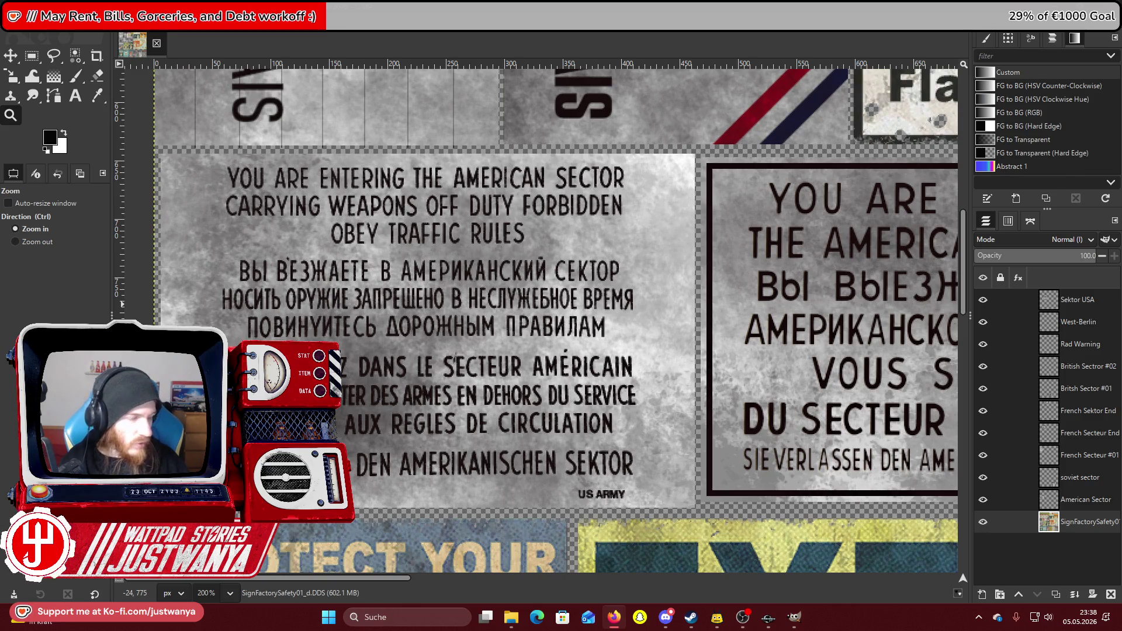
key(ctrl)
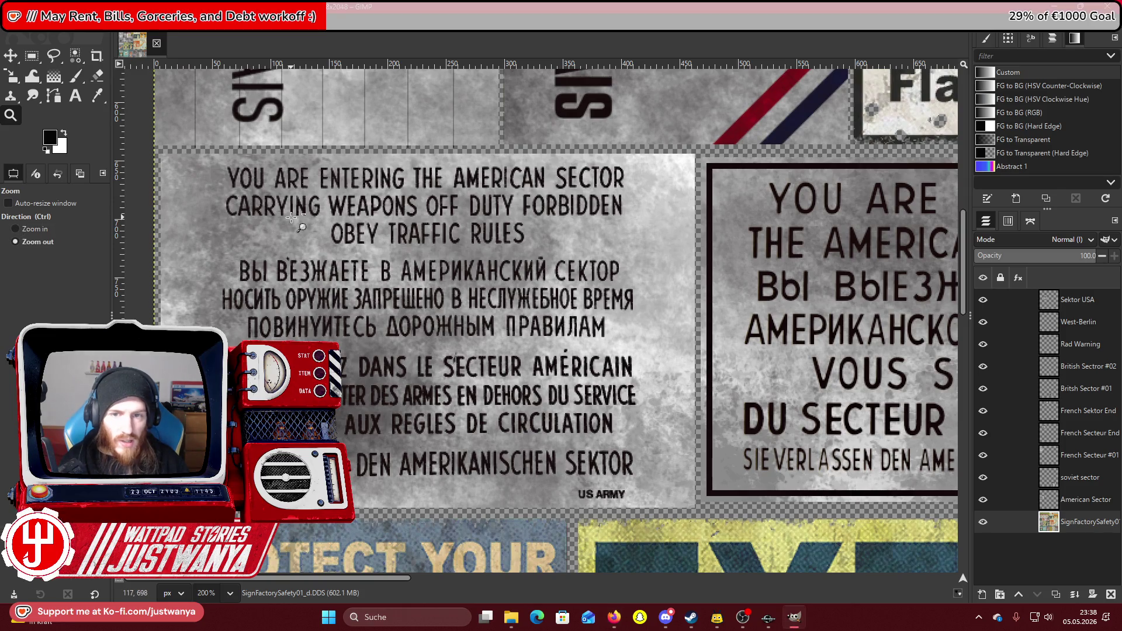
ctrl+click(292, 217)
ctrl+click(292, 217)
ctrl+click(291, 217)
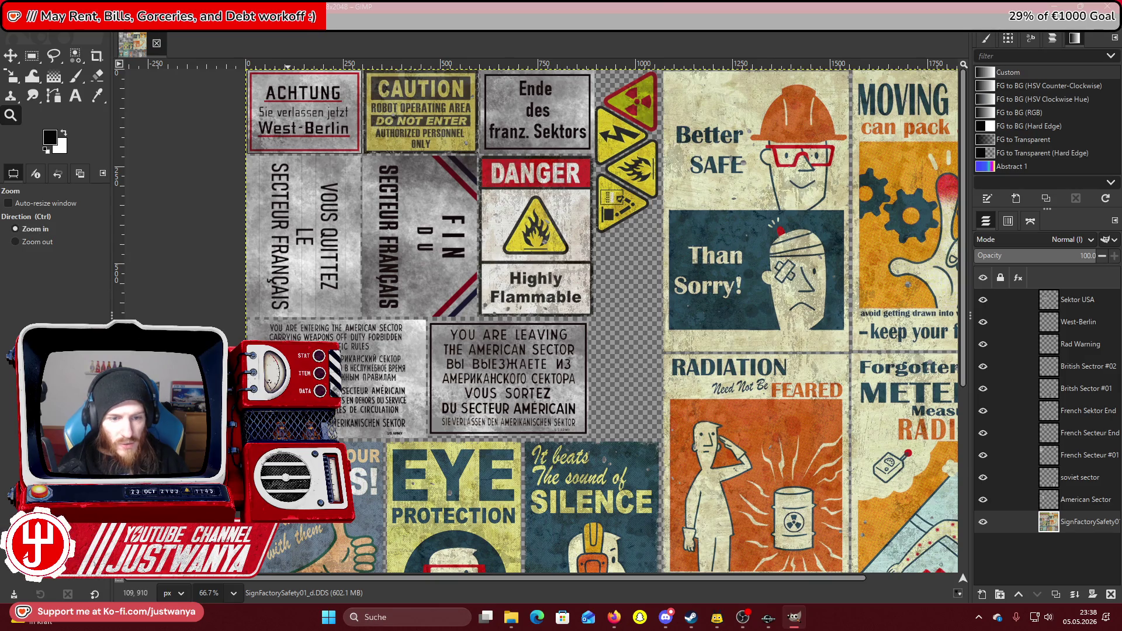
Zoom in close on the American Sector sign, then zoom back out over the sheet.
click(291, 438)
click(291, 439)
click(292, 438)
click(291, 439)
scroll(430, 286, up, 1)
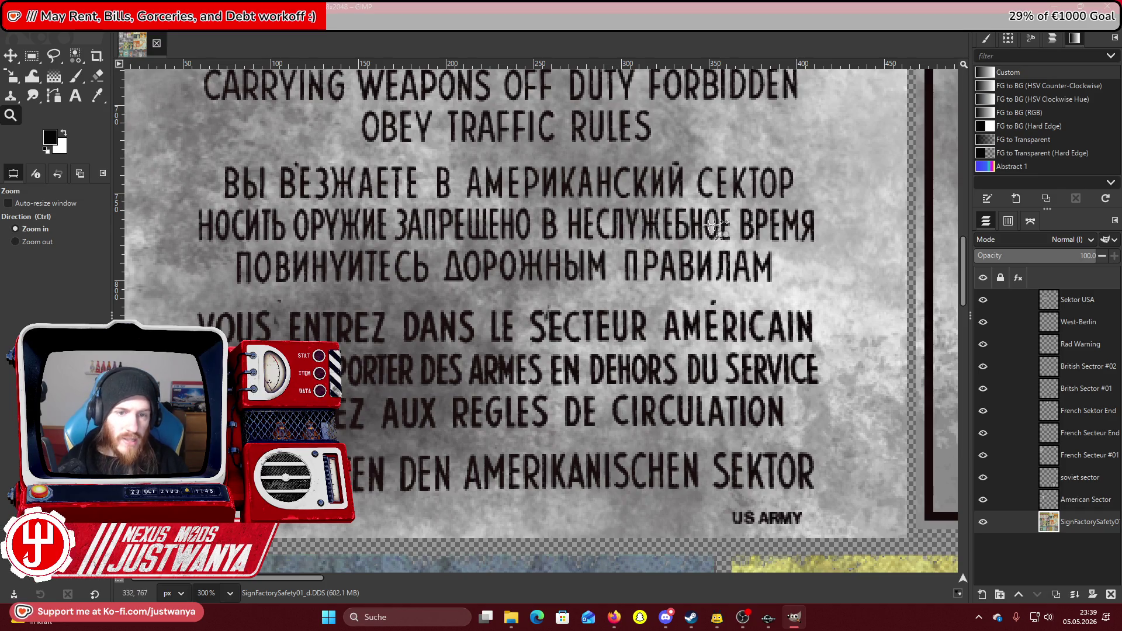
click(15, 242)
click(247, 314)
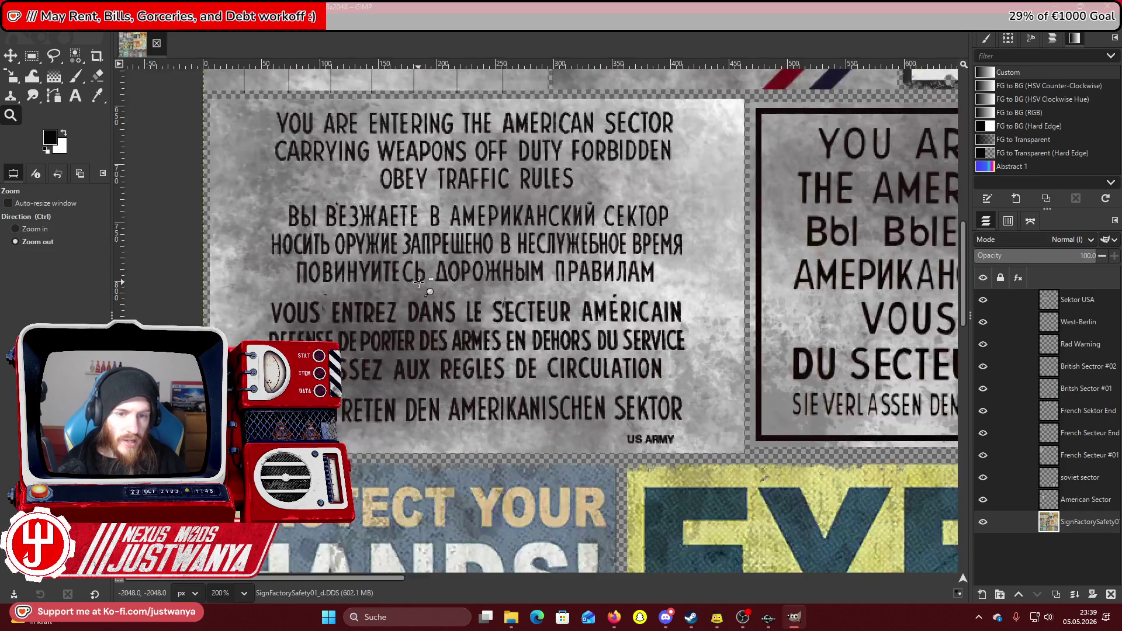
click(247, 313)
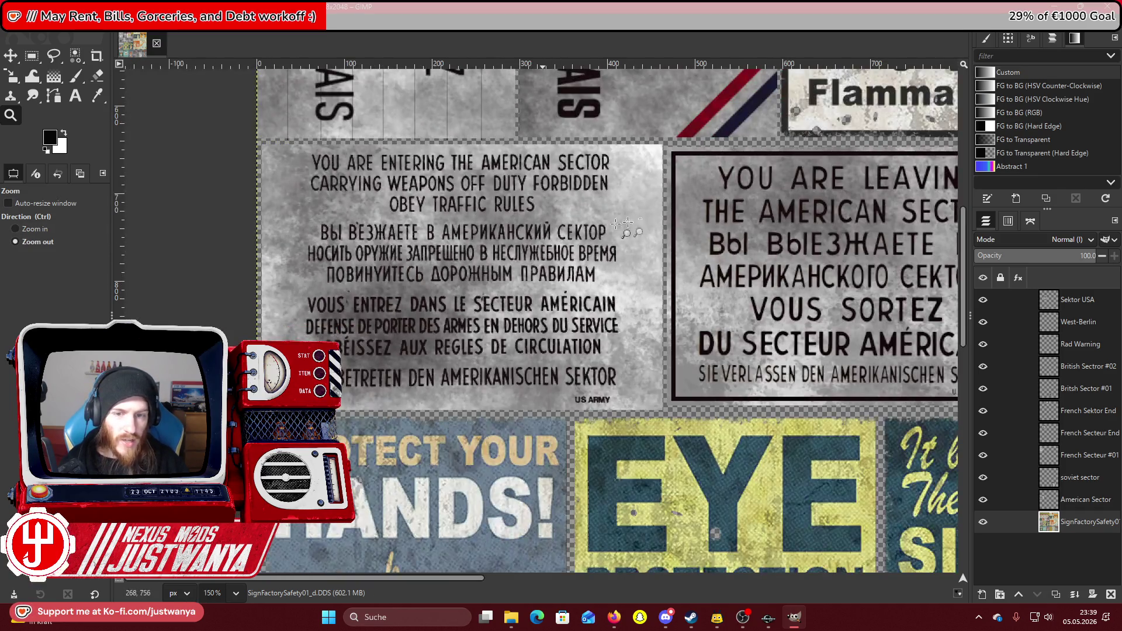
click(186, 300)
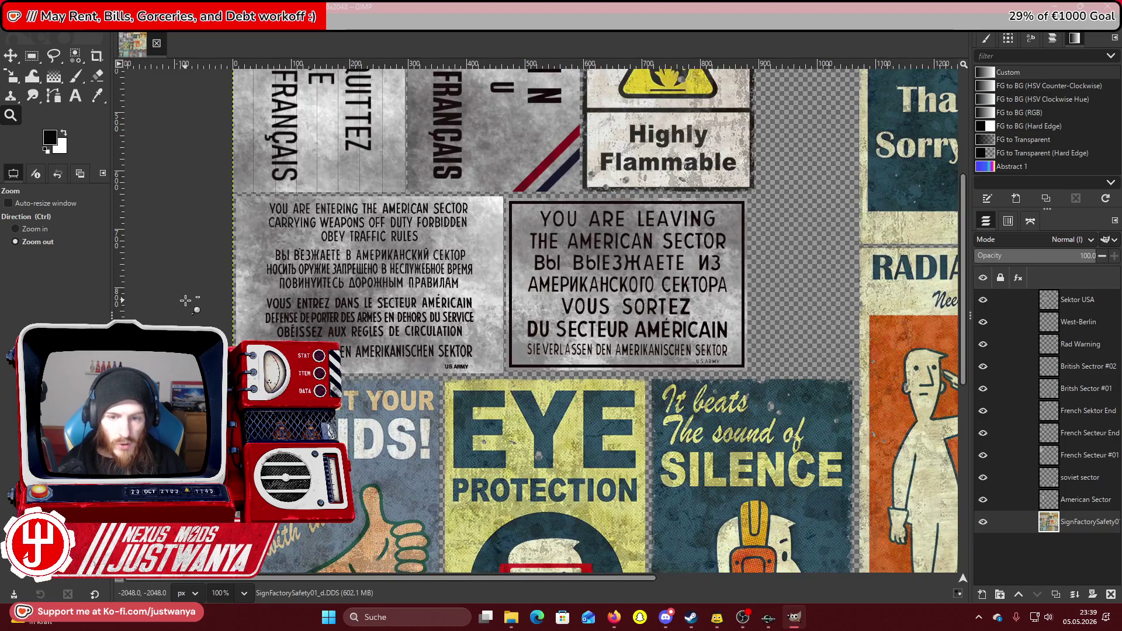
click(186, 301)
click(186, 300)
Magnify the two British sector end signs to 150%.
click(15, 228)
click(572, 557)
click(572, 557)
click(608, 418)
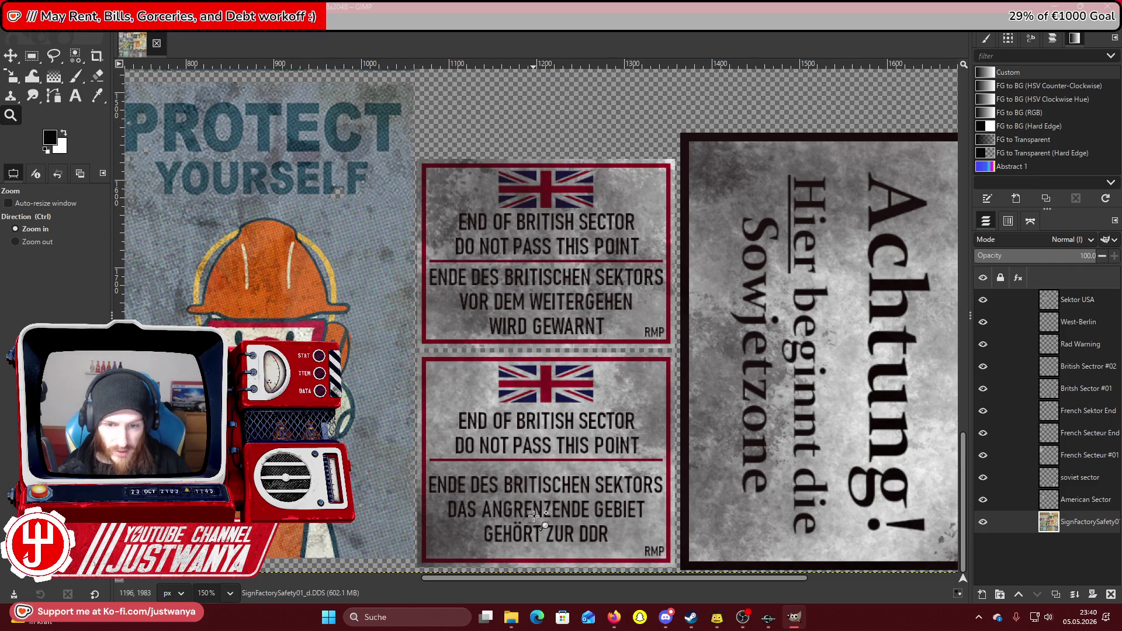
Zoom out, then magnify the American sector entry sign to 200%.
click(51, 242)
click(625, 385)
click(626, 386)
click(626, 386)
scroll(626, 386, up, 3)
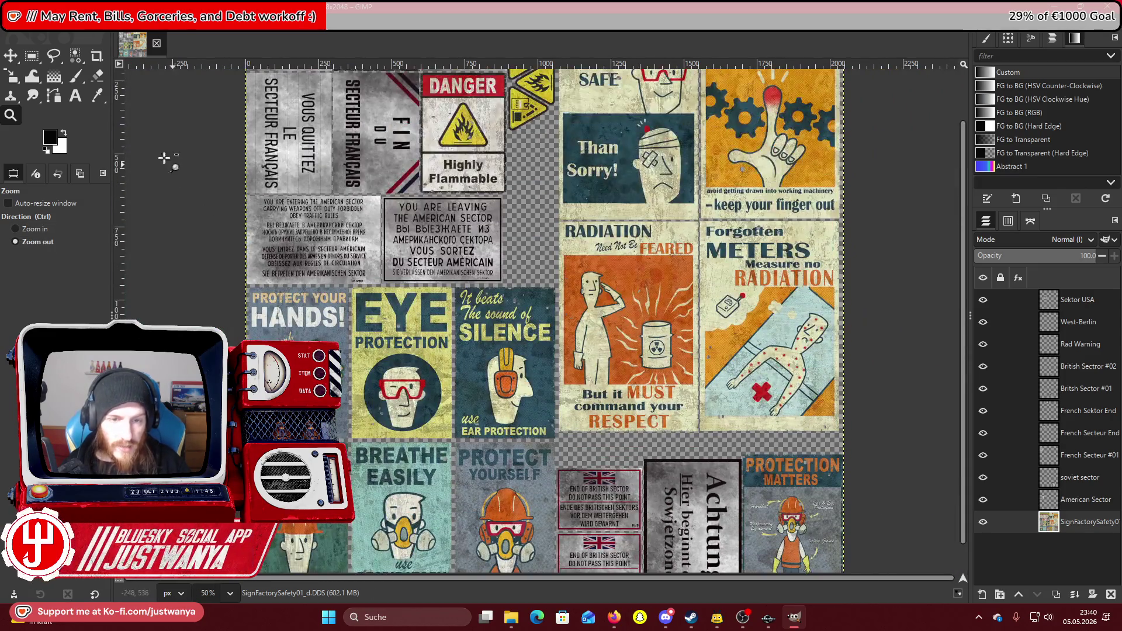
click(35, 229)
click(418, 374)
click(418, 374)
click(417, 374)
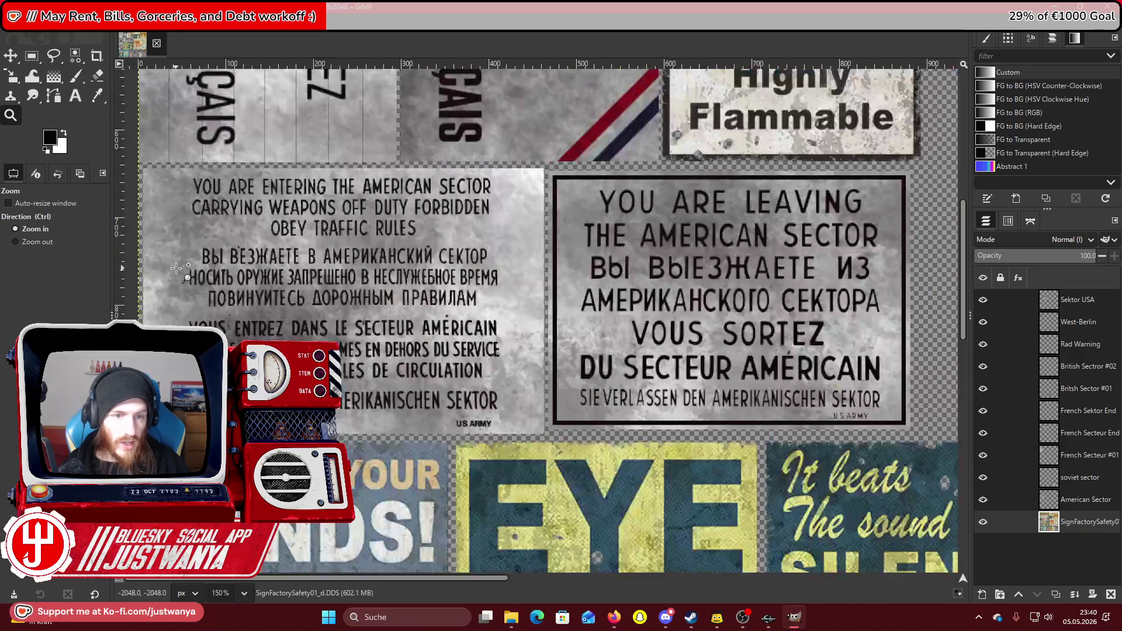
click(418, 374)
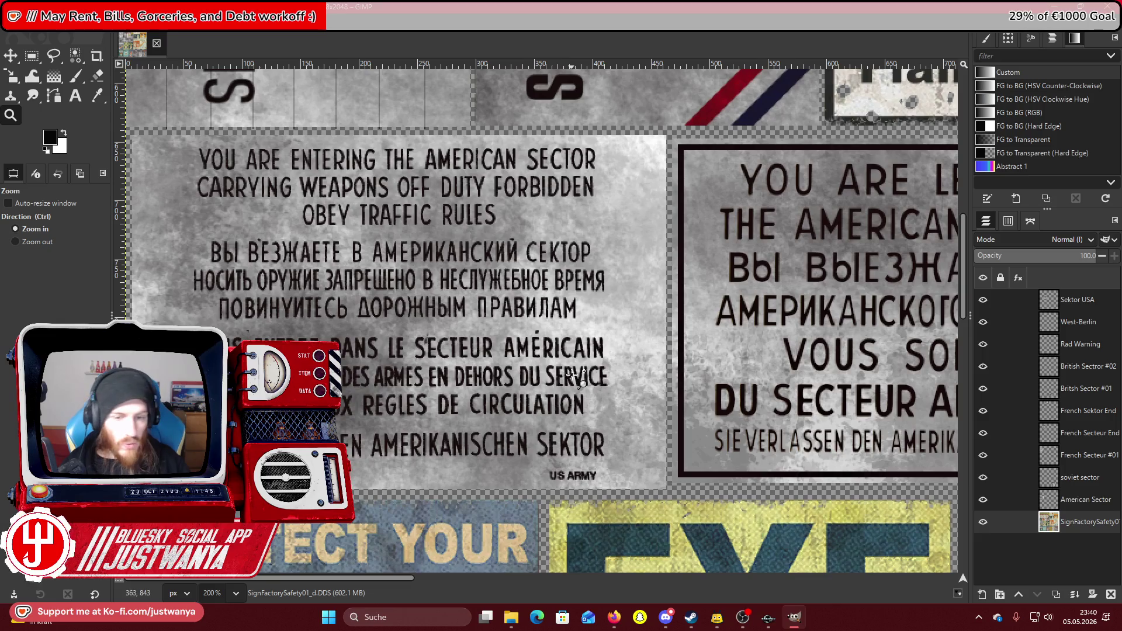
scroll(129, 409, down, 3)
Zoom out until the whole sign sheet fits at 33.3%.
click(37, 244)
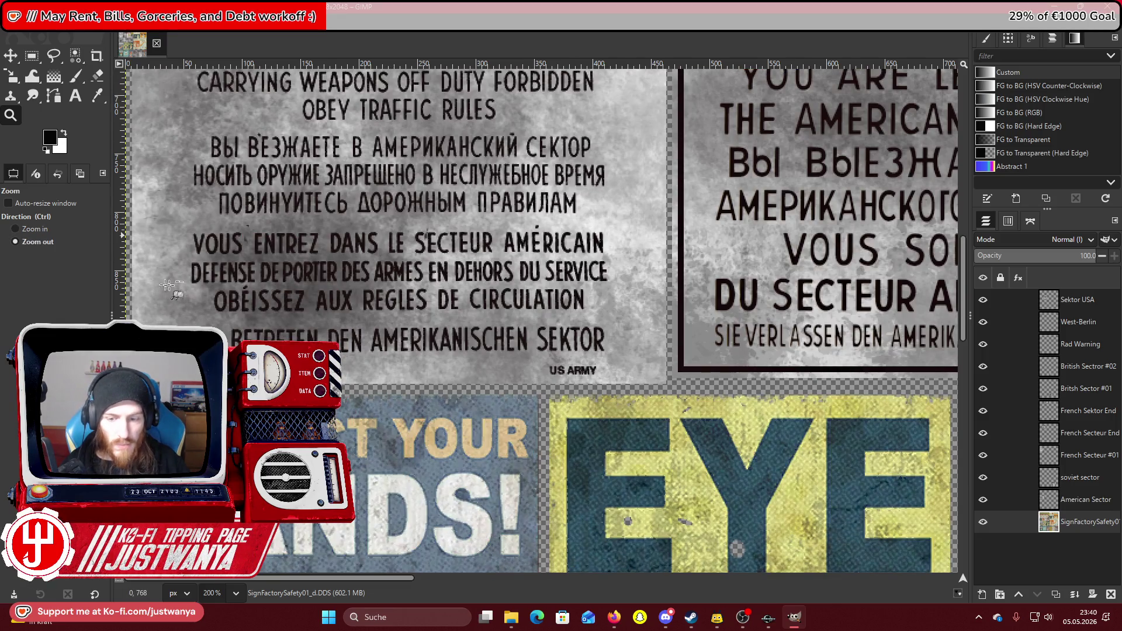
click(389, 381)
click(390, 381)
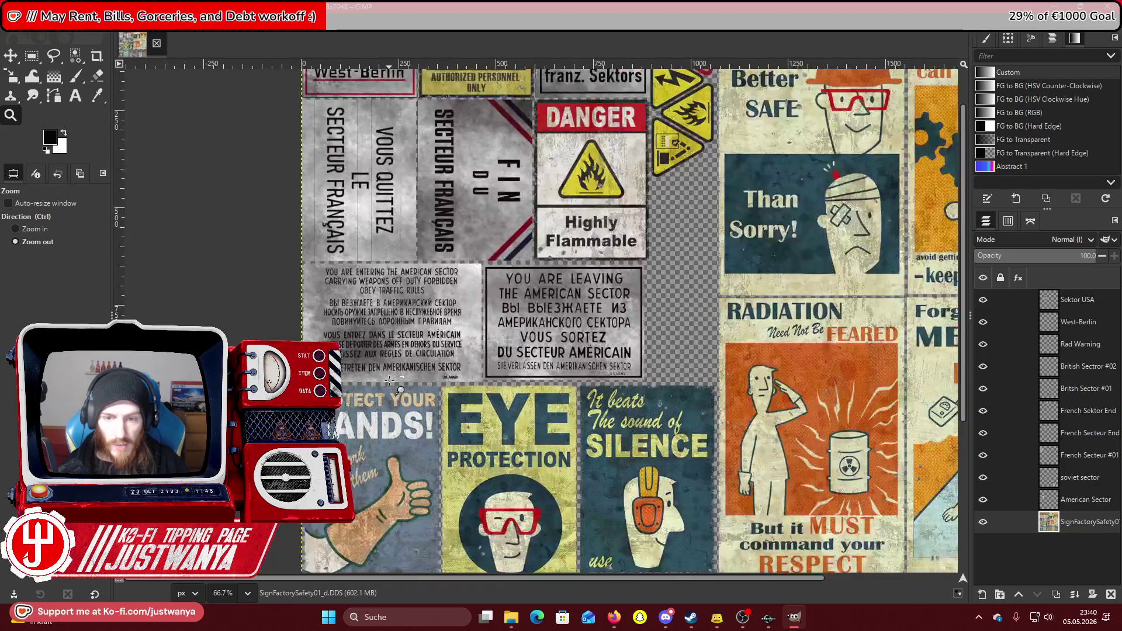
click(372, 381)
scroll(372, 380, down, 3)
click(328, 356)
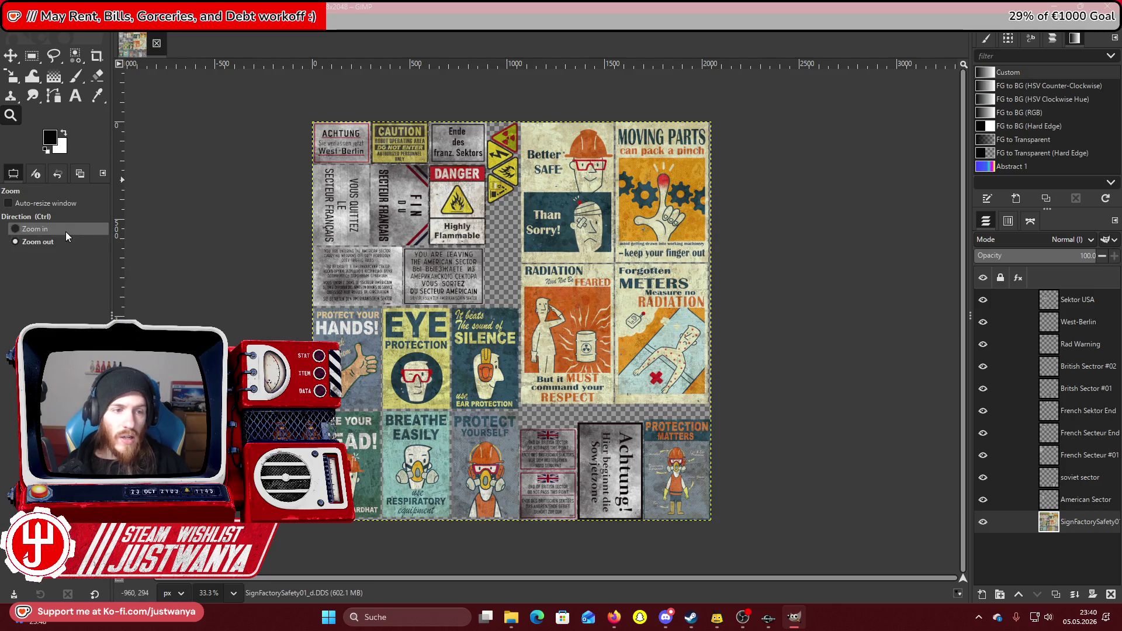
Zoom in and out around the OBEY TRAFFIC RULES and American sector signs.
scroll(410, 287, up, 4)
scroll(511, 313, up, 2)
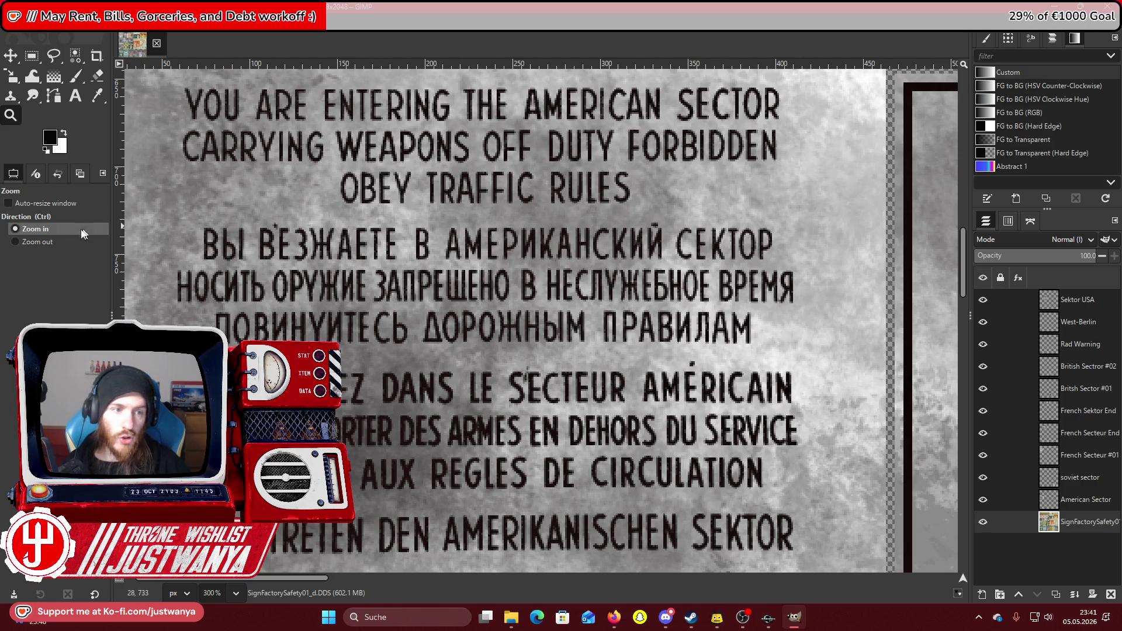
scroll(420, 339, down, 2)
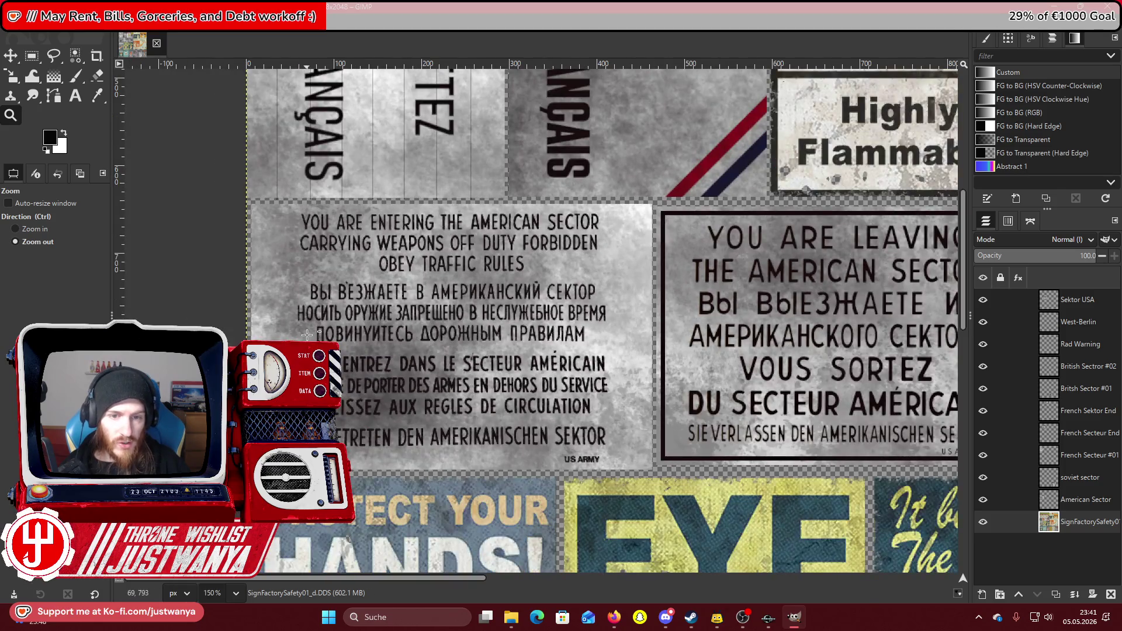
scroll(307, 335, down, 3)
scroll(307, 335, down, 1)
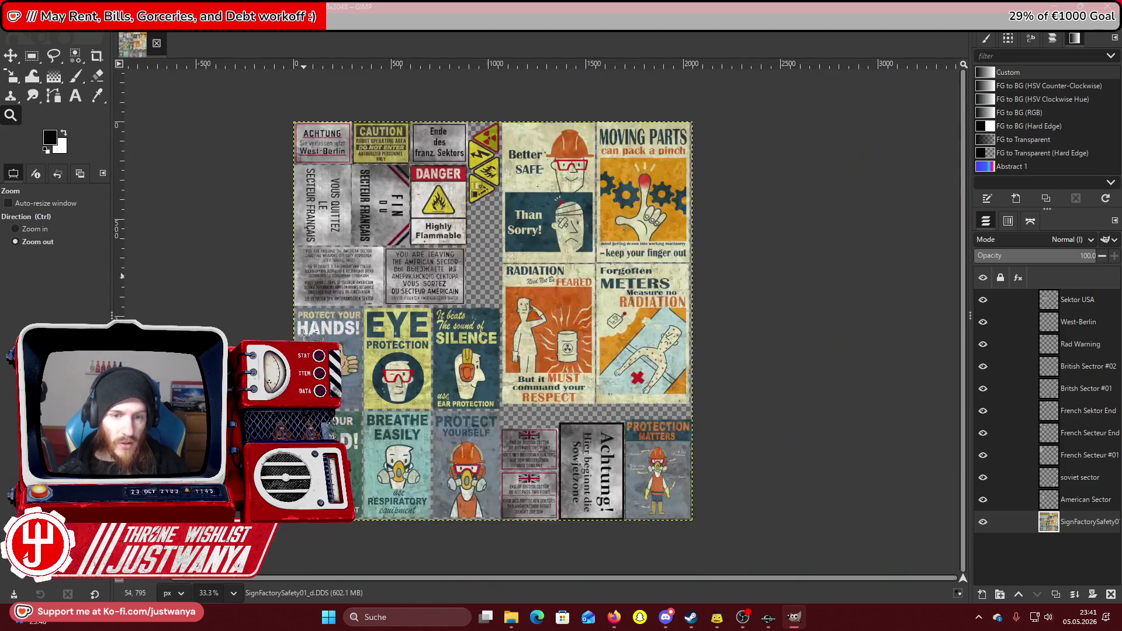
scroll(293, 275, up, 4)
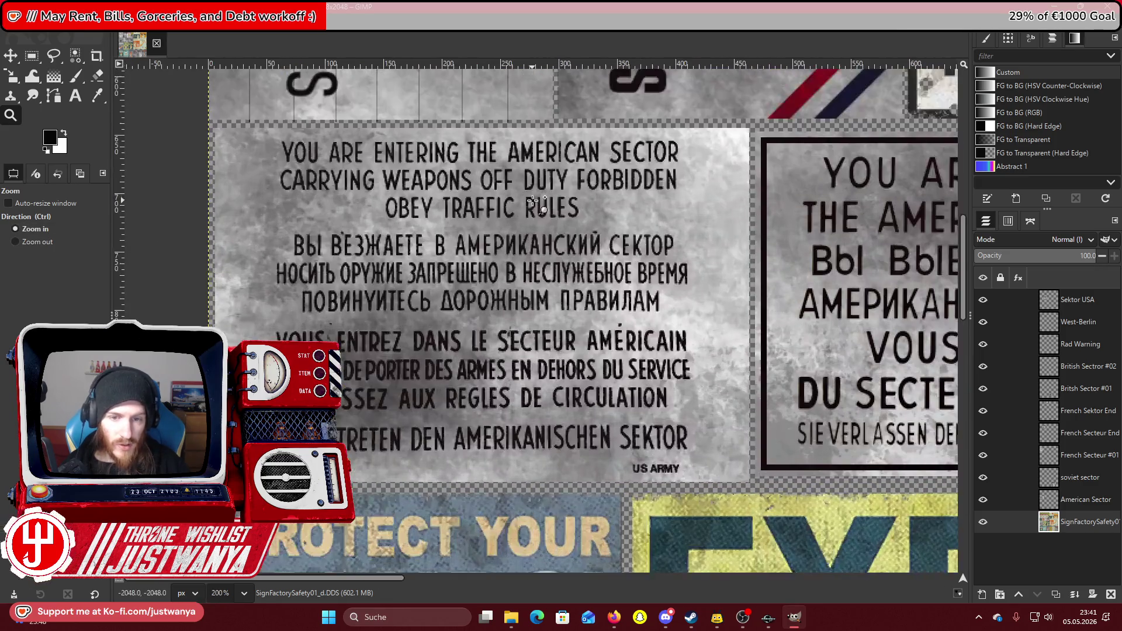
click(537, 199)
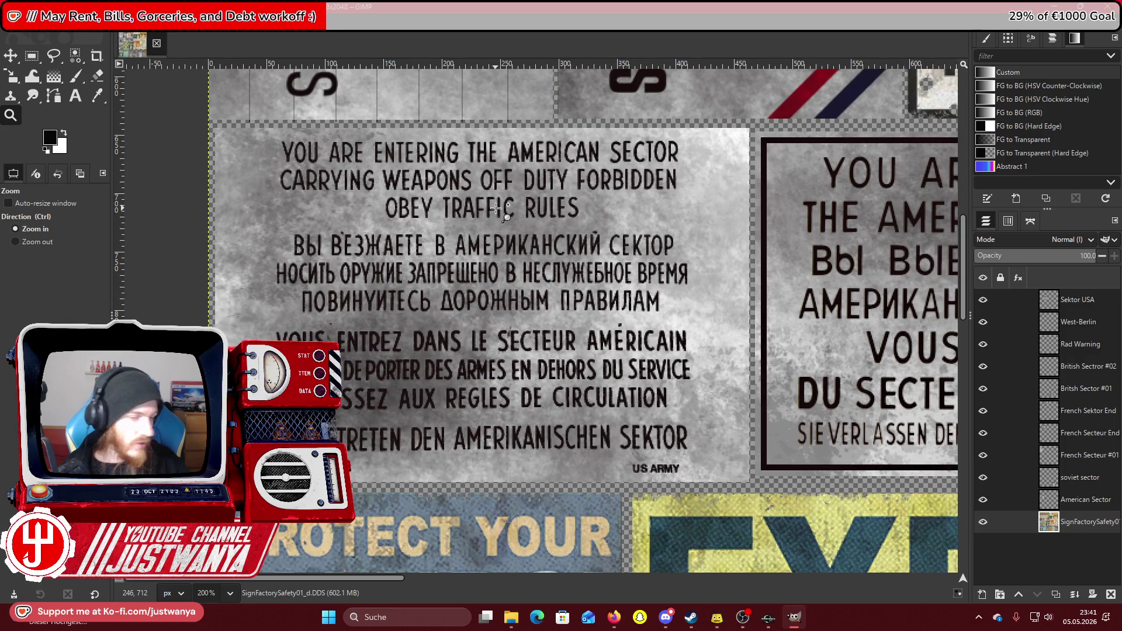
click(53, 244)
click(336, 436)
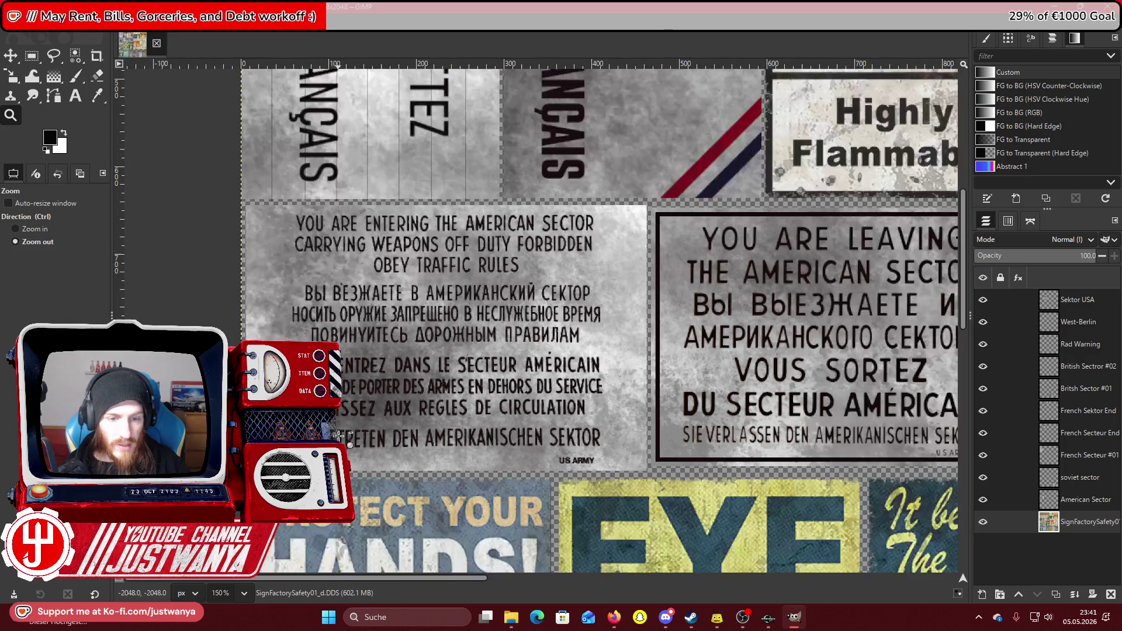
click(275, 408)
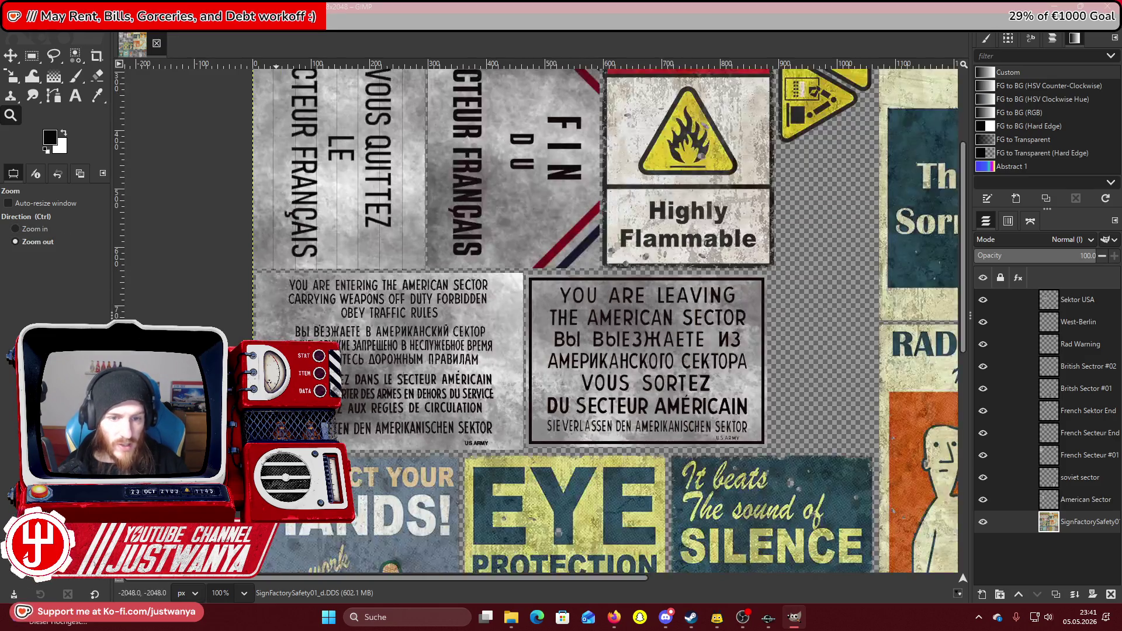
click(42, 236)
click(347, 397)
click(347, 396)
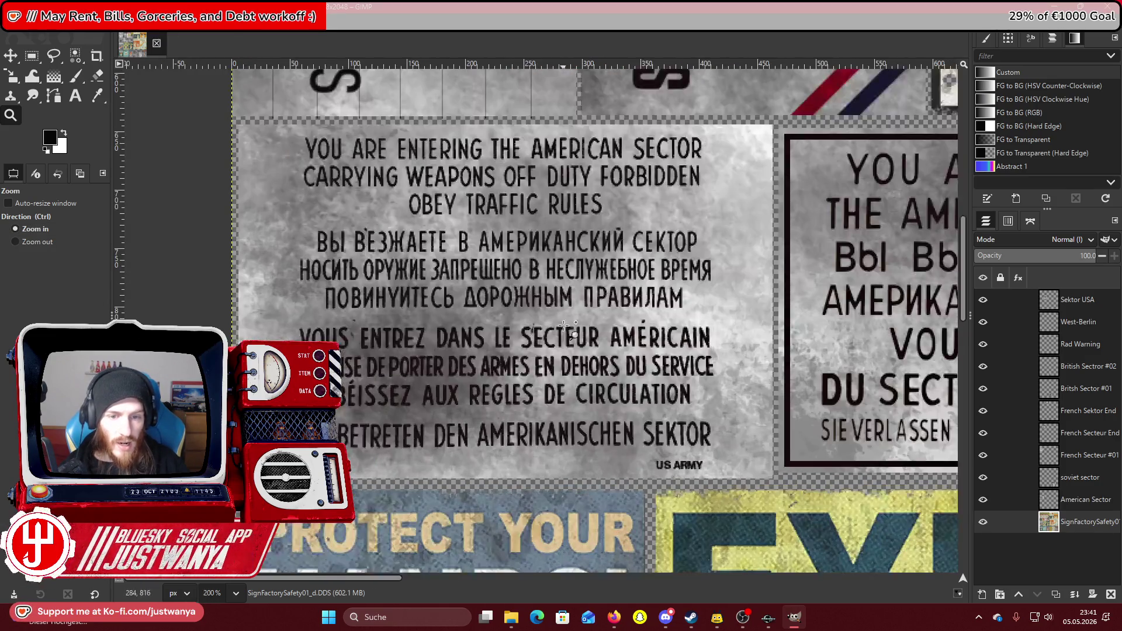
click(347, 397)
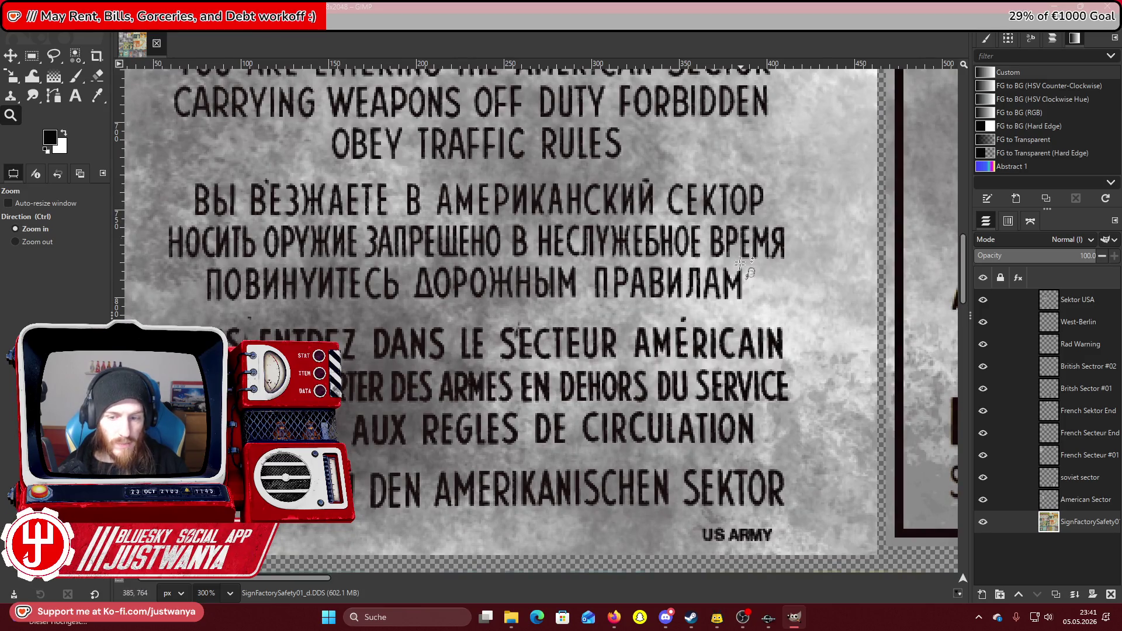
Zoom out to the whole sign sheet, then magnify the CAUTION sign up to 300%.
click(41, 244)
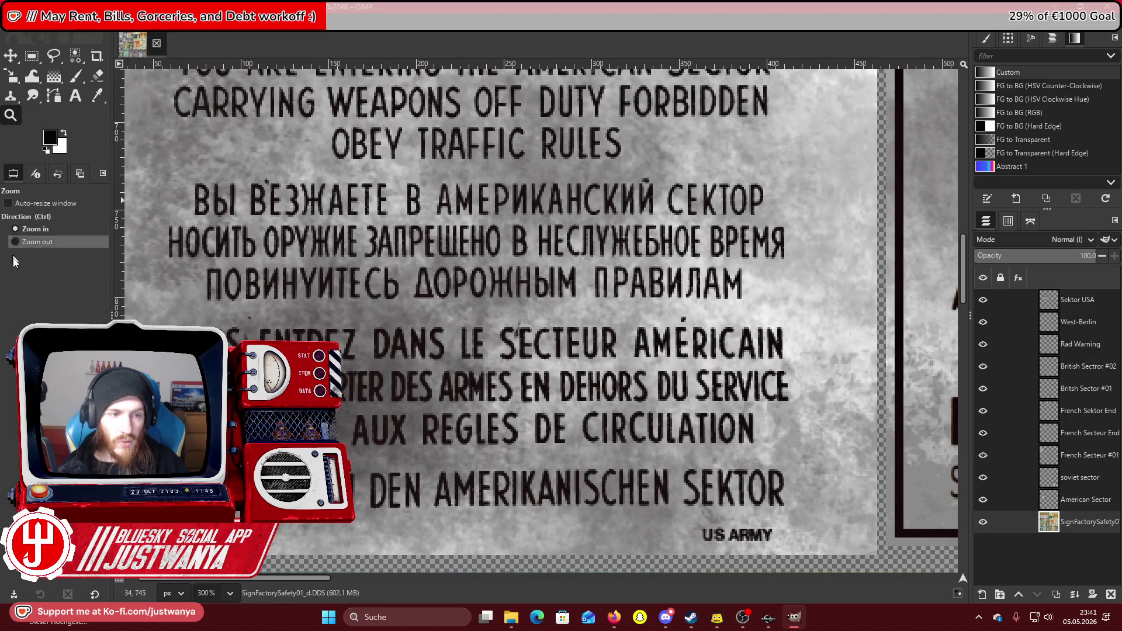
click(384, 421)
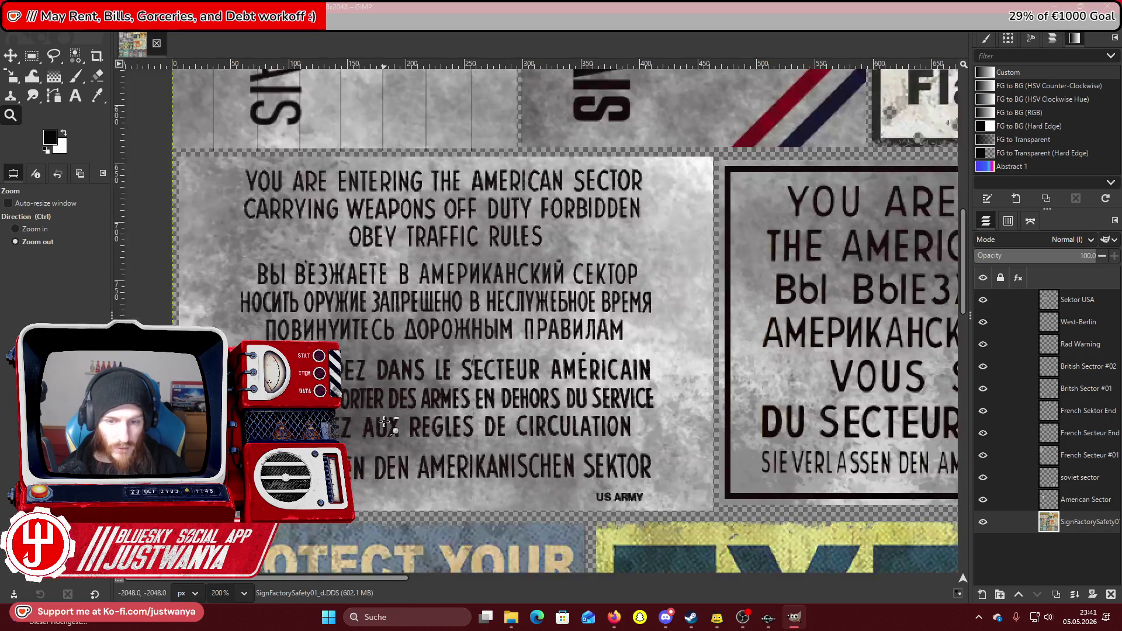
click(384, 421)
click(385, 421)
click(384, 421)
click(384, 421)
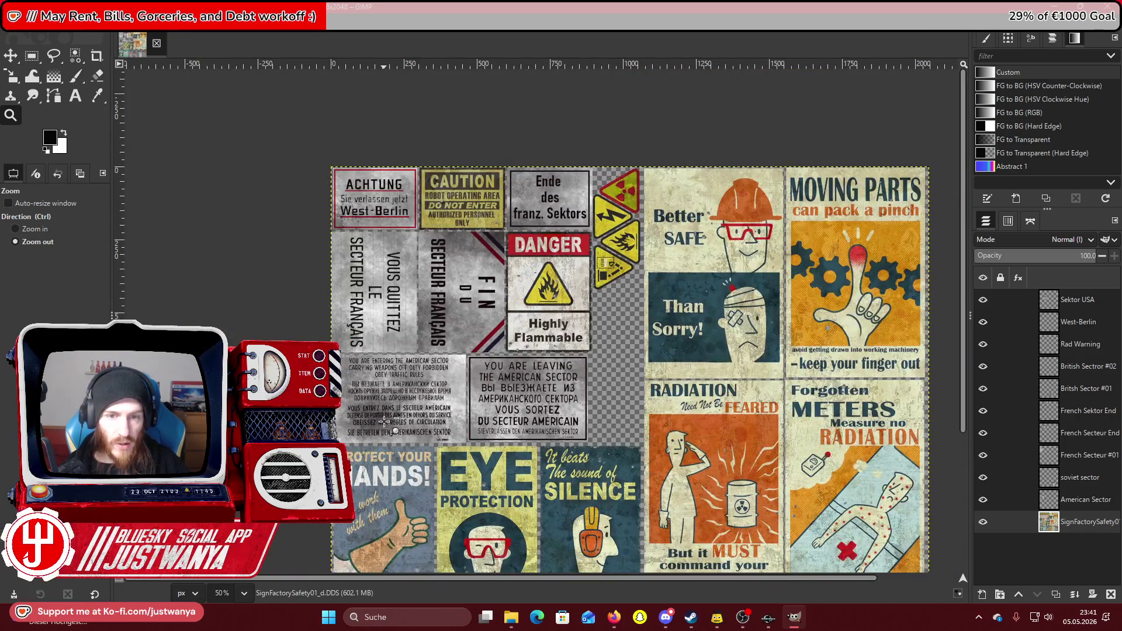
scroll(384, 421, down, 4)
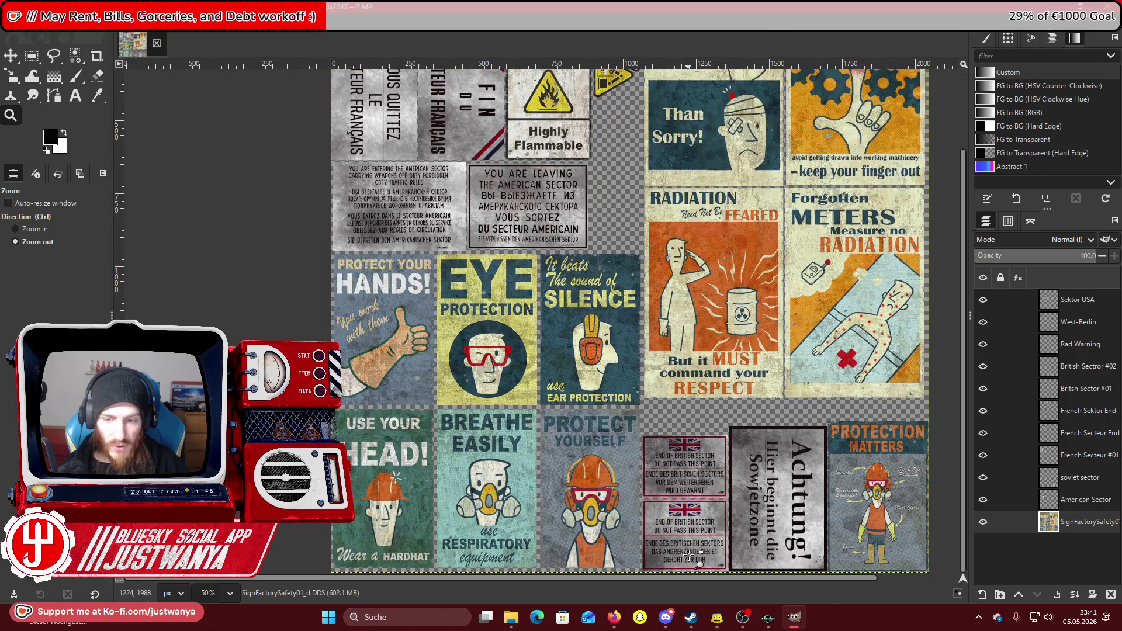
scroll(683, 493, up, 2)
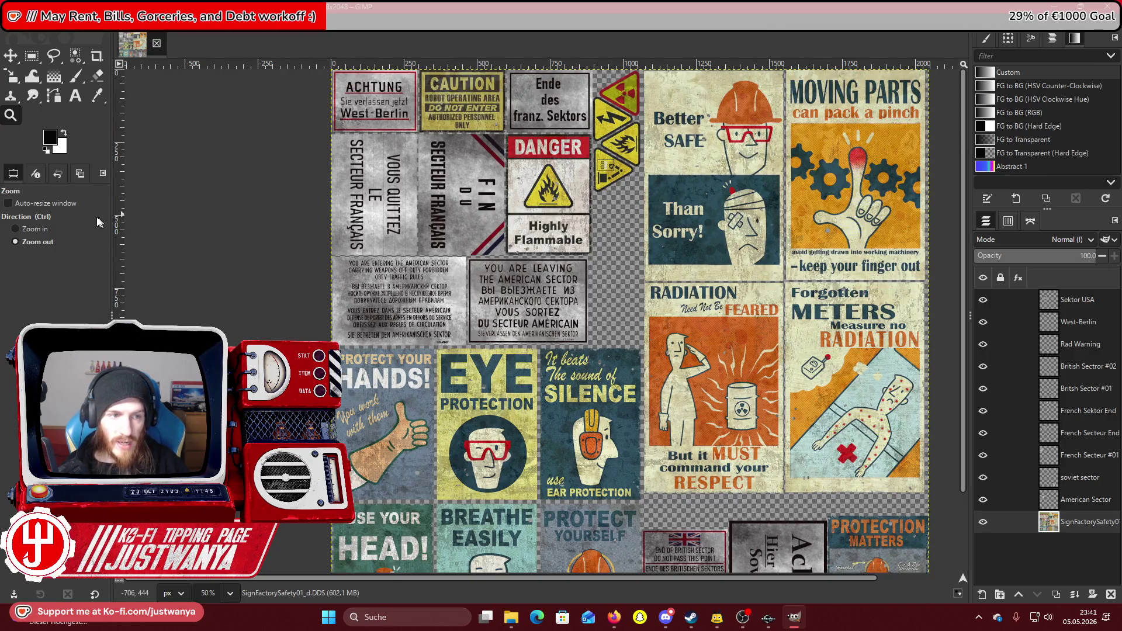
click(481, 132)
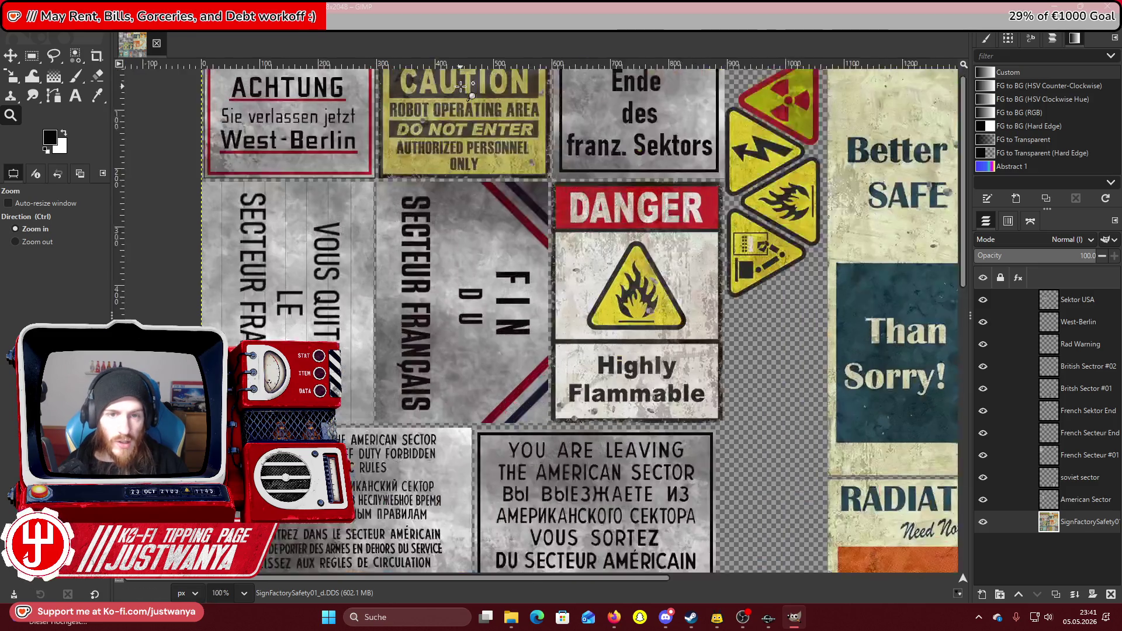
click(425, 138)
scroll(410, 132, up, 2)
click(402, 132)
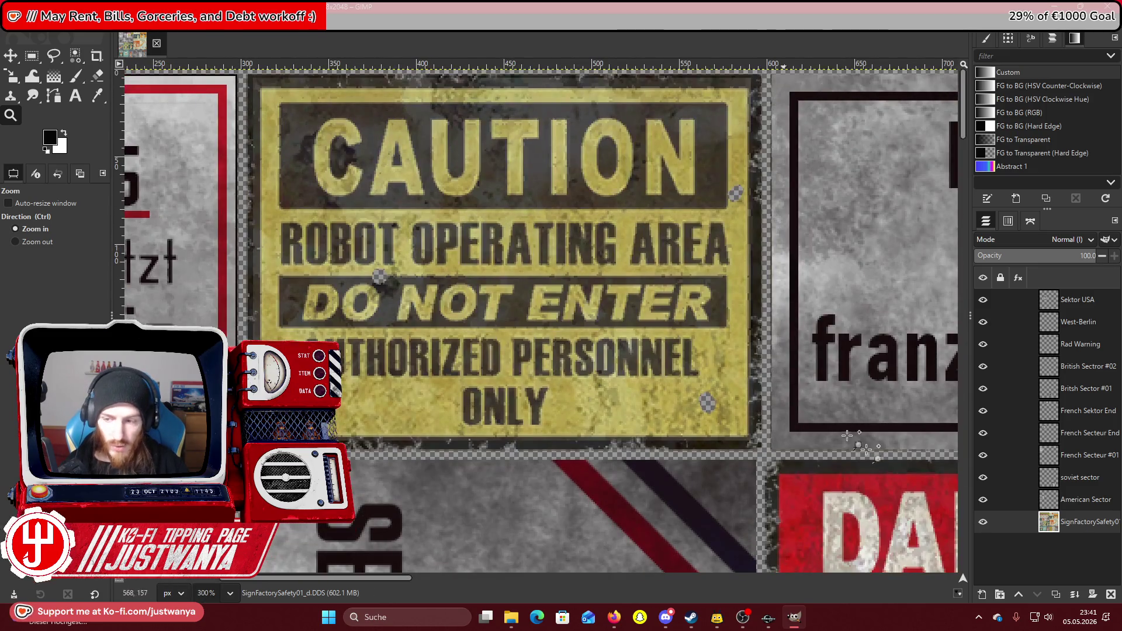
Add a new transparent layer, select the CAUTION sign area and fill it white.
click(981, 595)
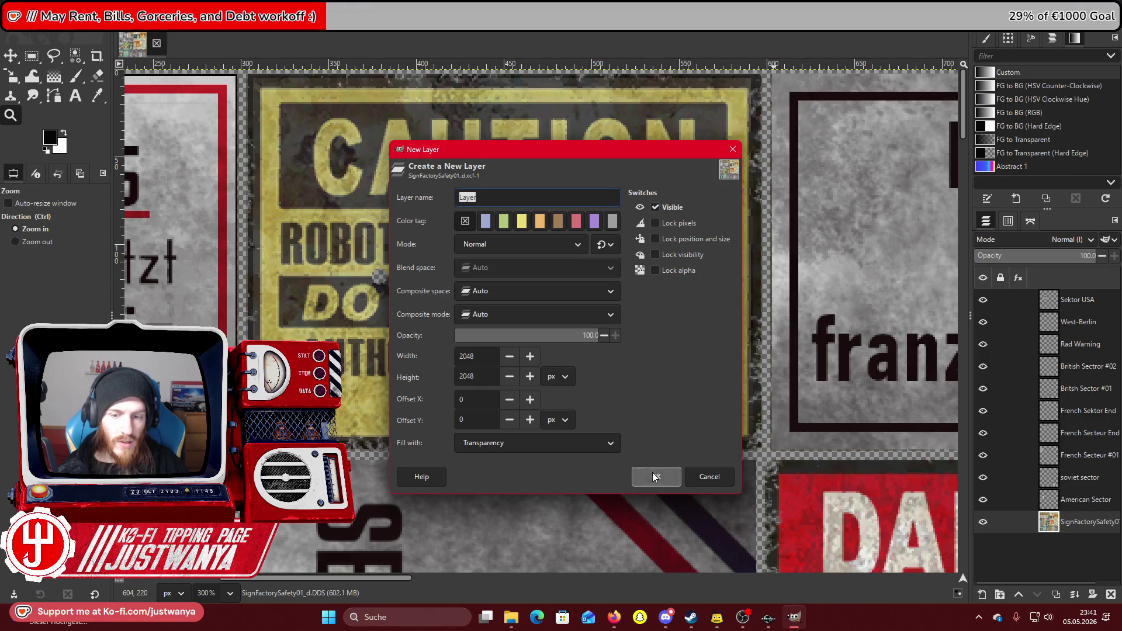
click(652, 473)
click(32, 56)
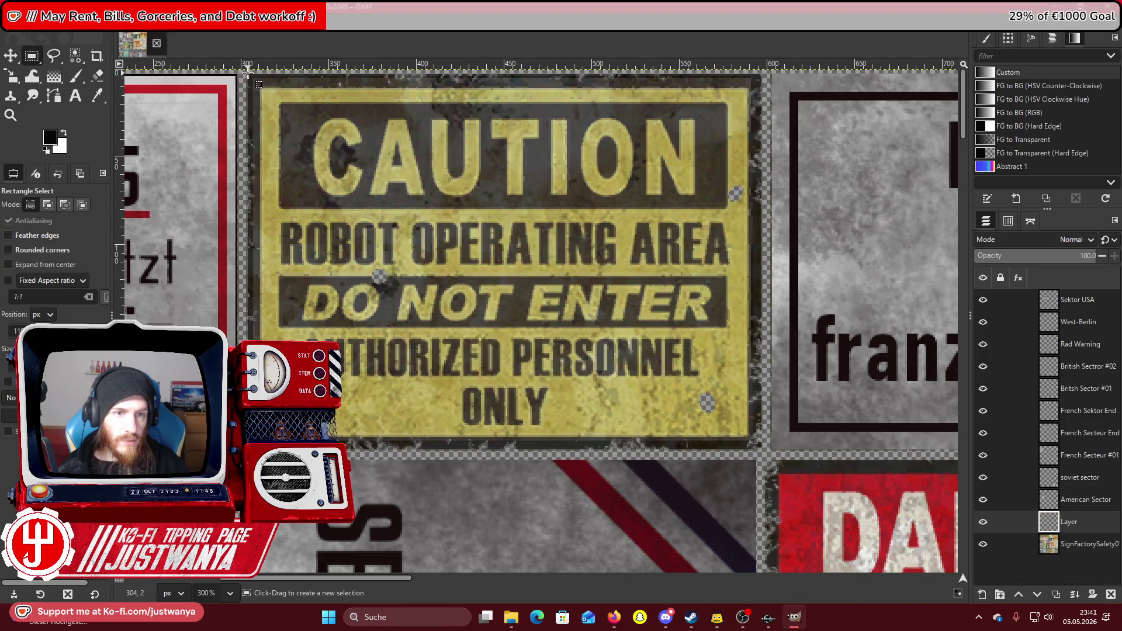
mouse_move(247, 73)
mouse_down()
mouse_move(582, 430)
mouse_move(641, 450)
mouse_up()
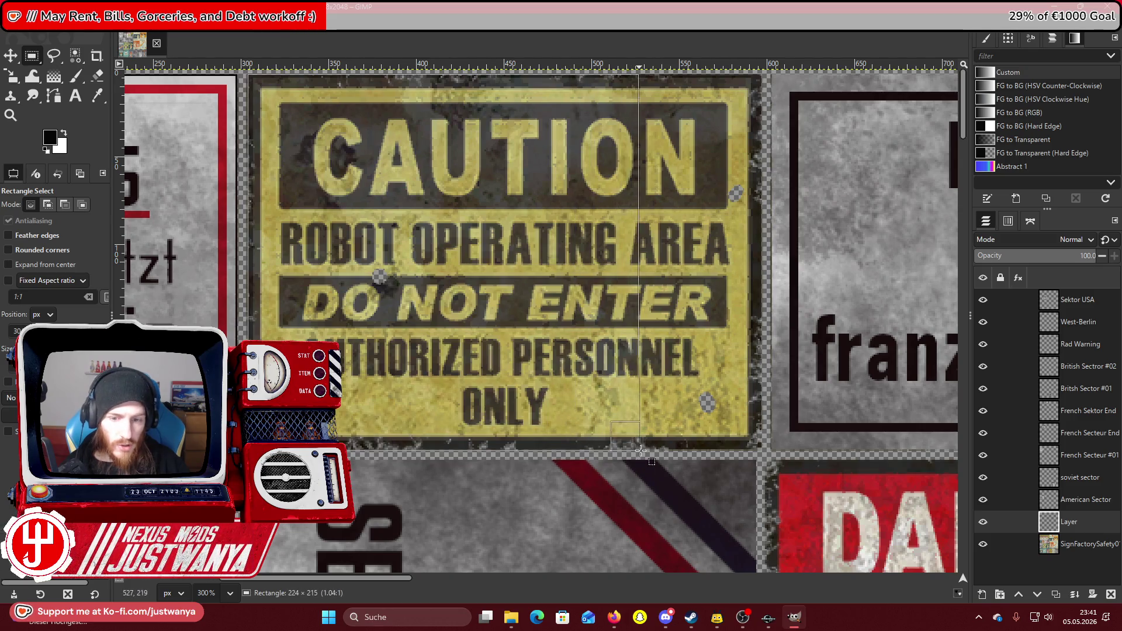
drag(610, 345, 754, 337)
click(27, 23)
click(55, 217)
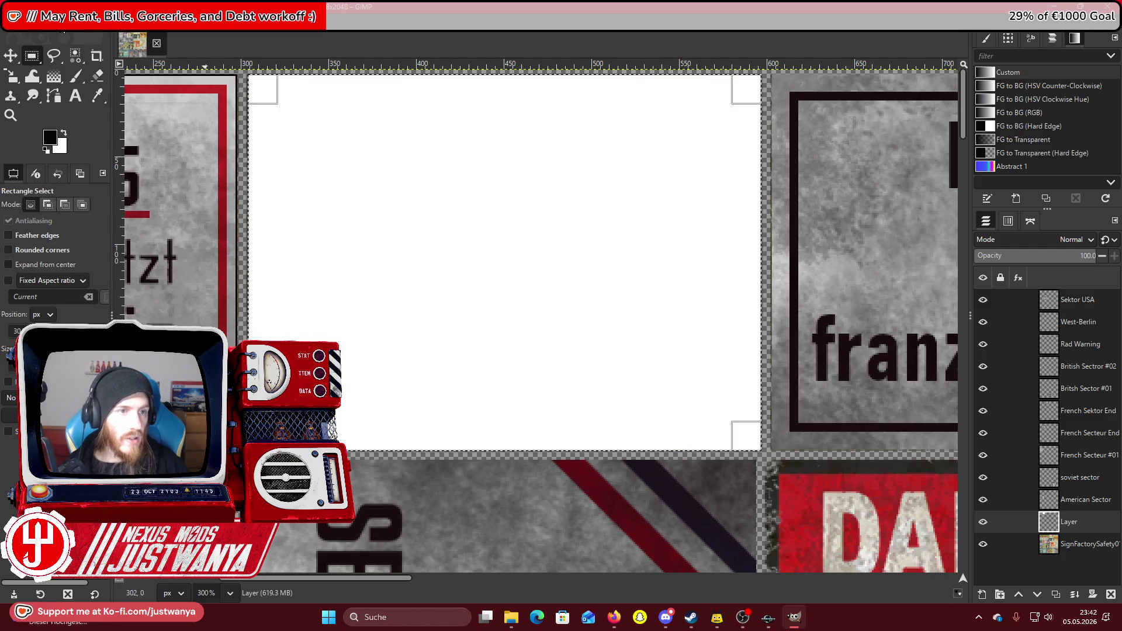
Shrink the selection inward, set the foreground to red and fill it red.
click(63, 23)
click(58, 167)
click(578, 361)
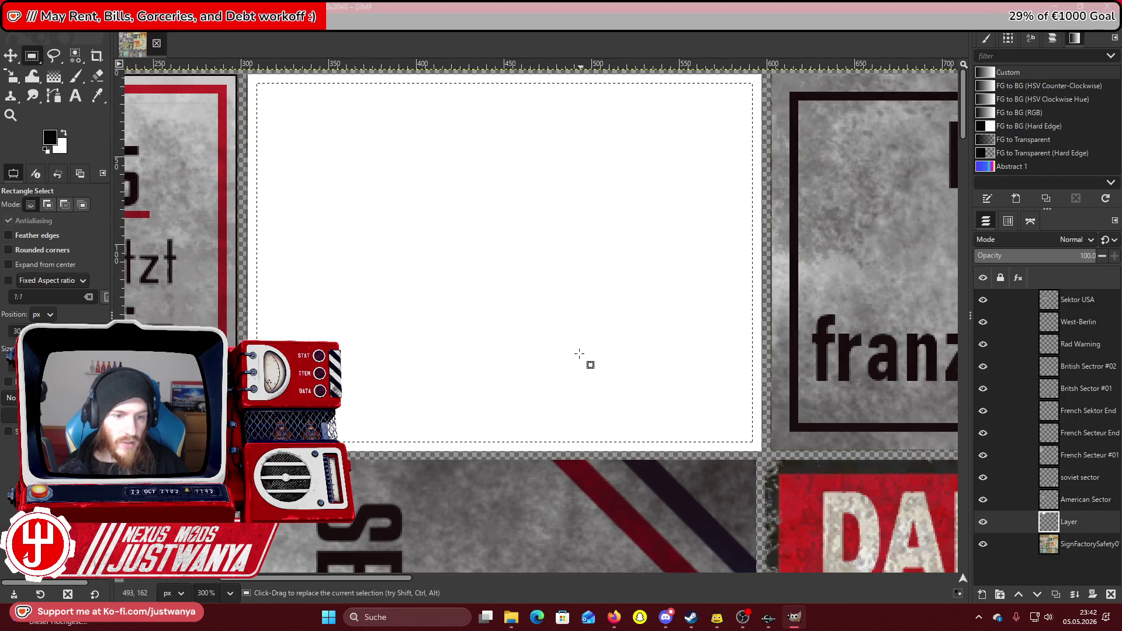
click(49, 136)
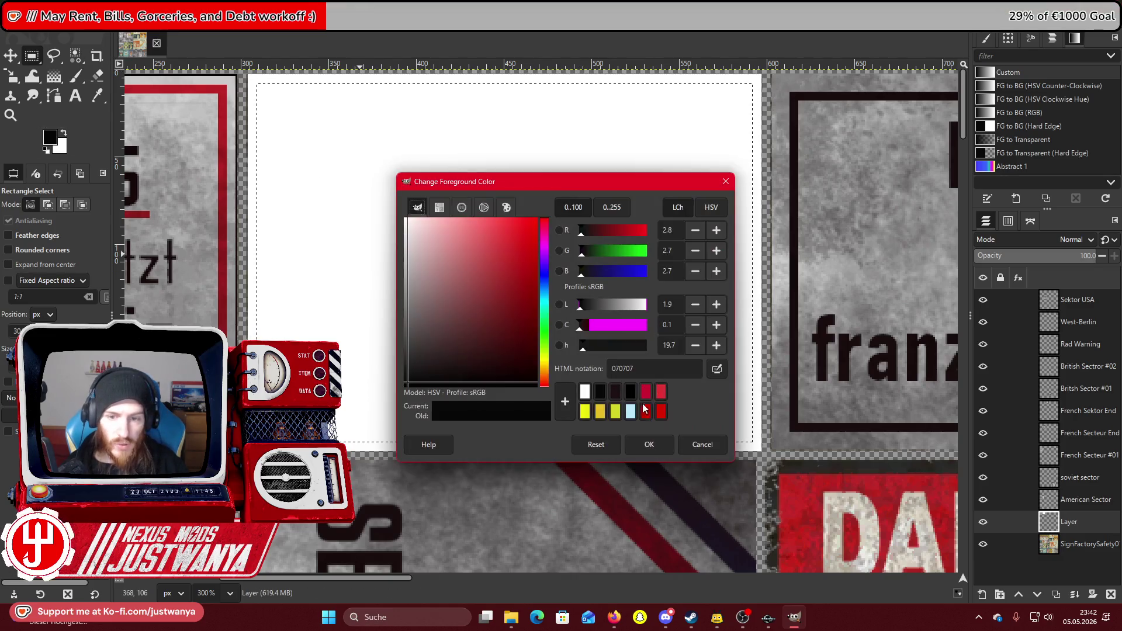
click(660, 391)
click(649, 444)
click(28, 24)
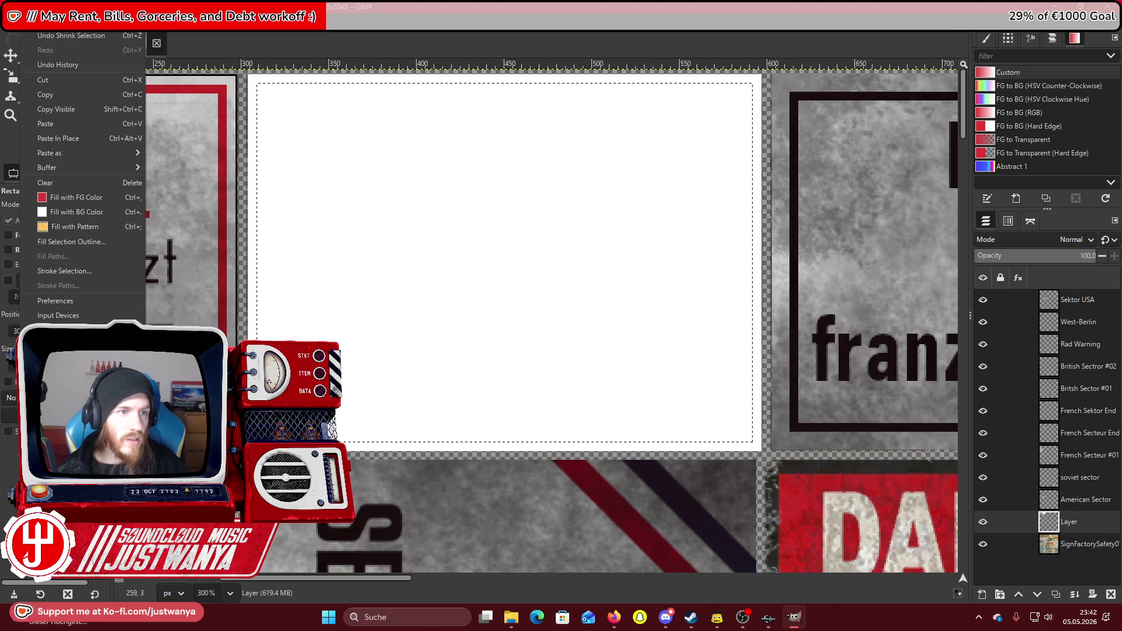
click(47, 193)
Shrink the selection again and fill it white, leaving a thin red border.
click(51, 29)
click(82, 178)
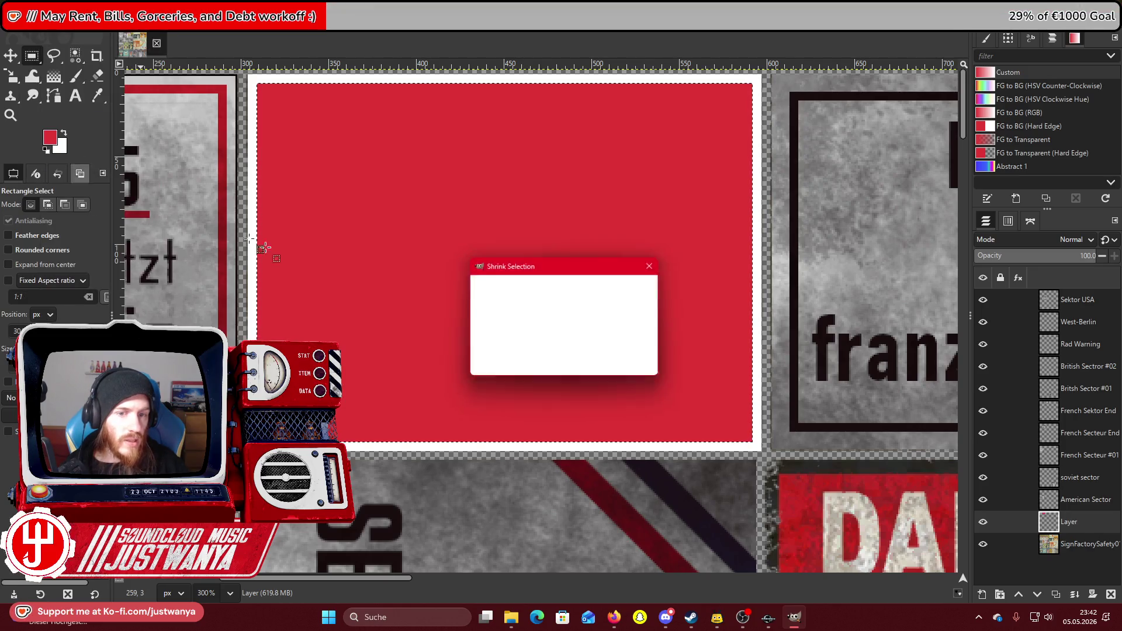
click(579, 361)
click(28, 23)
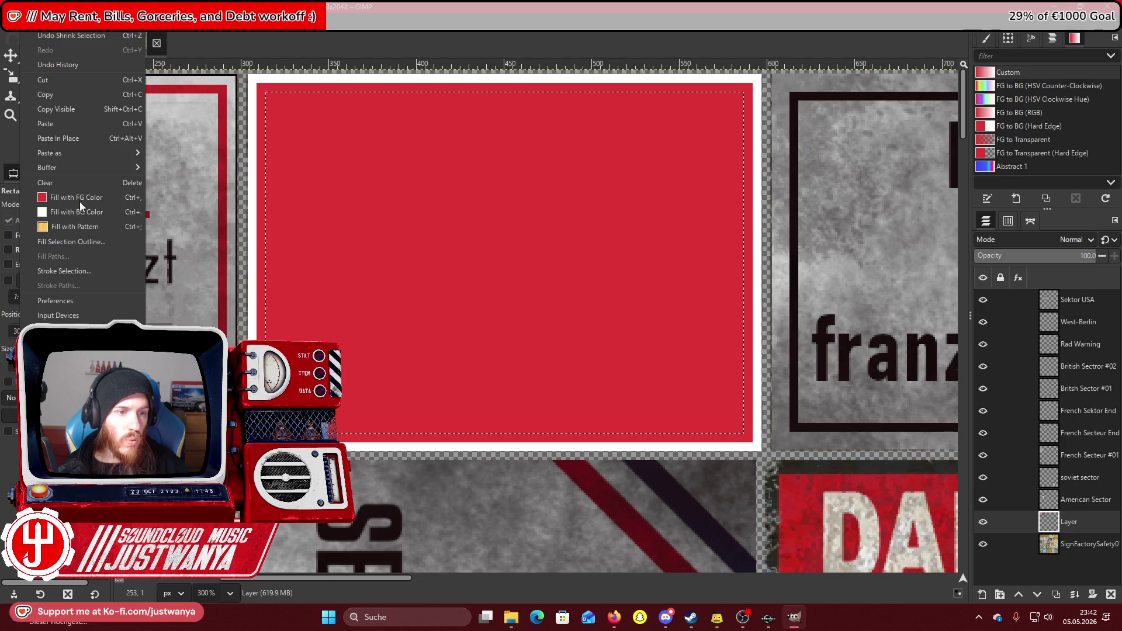
click(47, 209)
click(11, 116)
click(16, 241)
click(321, 229)
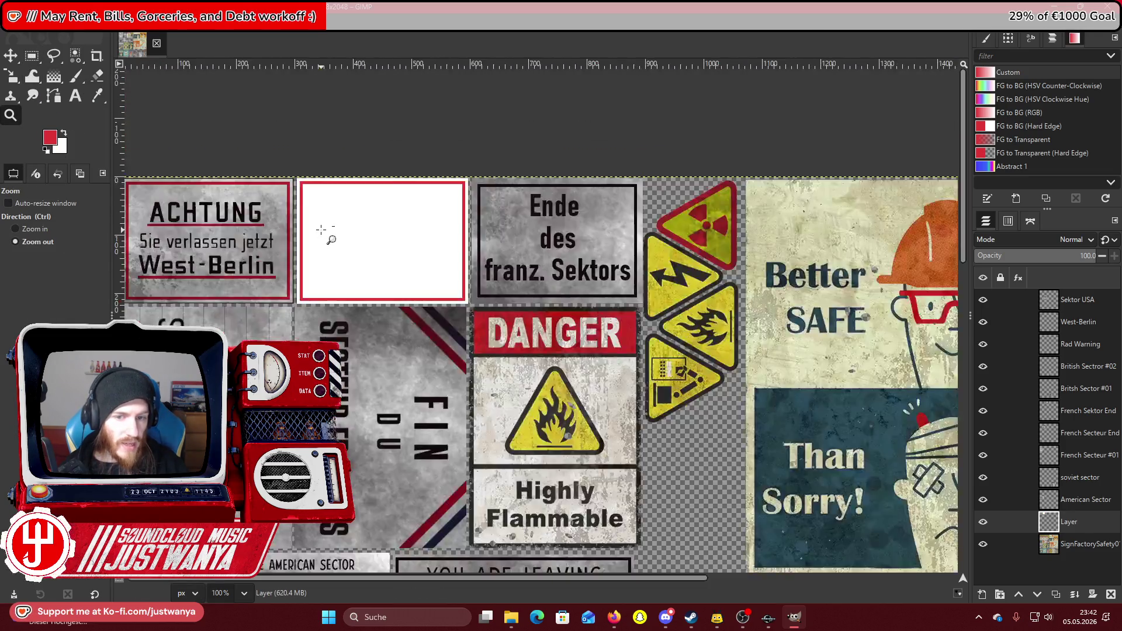
Zoom to the British sector sign and drop images.png, the Union Jack, onto the sheet.
click(321, 230)
scroll(325, 233, down, 5)
click(58, 232)
click(578, 500)
click(556, 476)
click(529, 454)
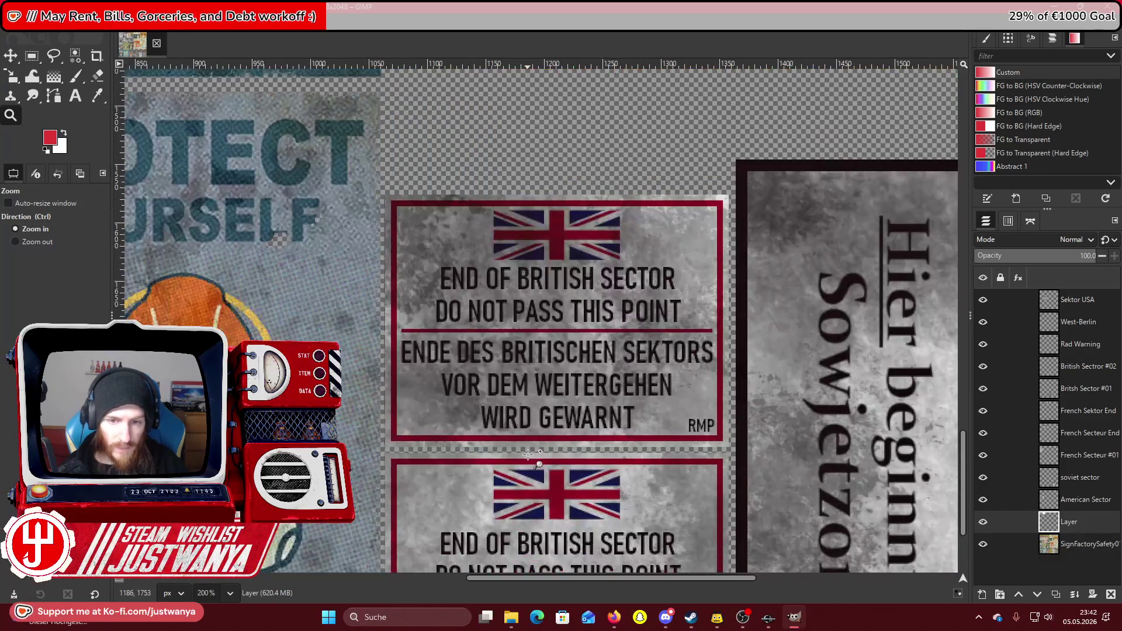
click(511, 617)
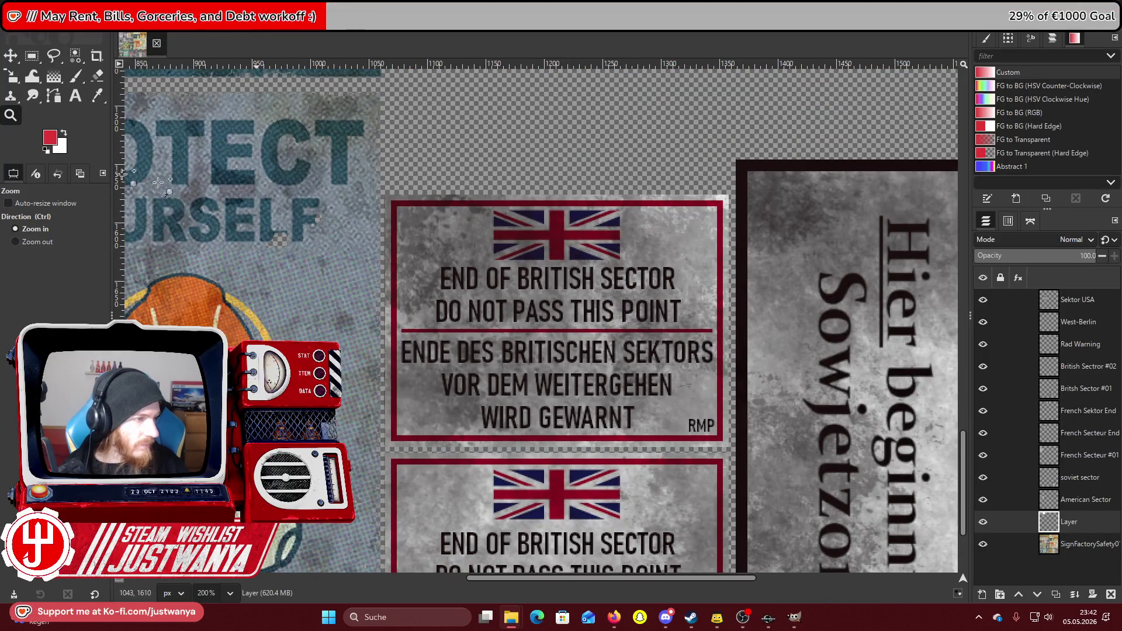
drag(511, 616, 407, 193)
Raise the sign panel layer and the images.png flag layer to the top of the stack.
key(m)
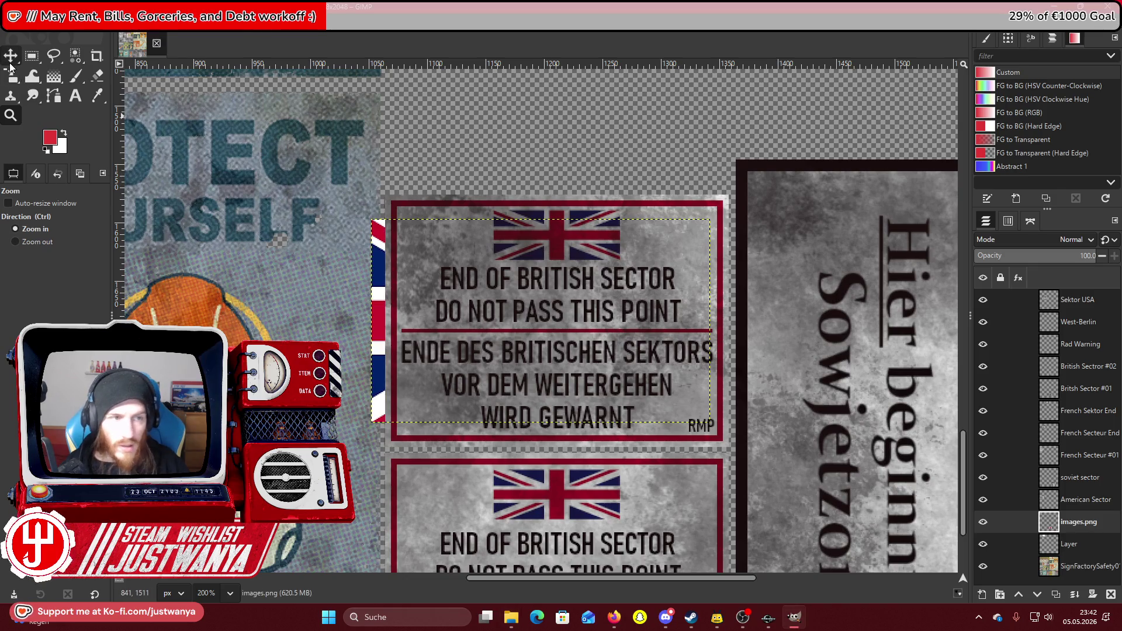
click(1069, 544)
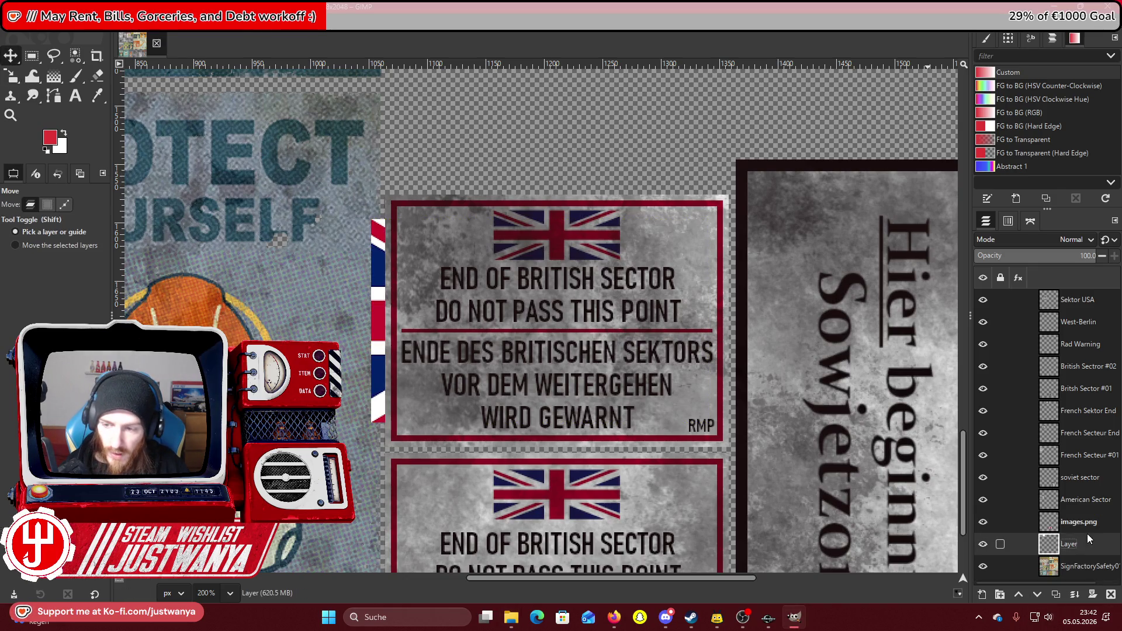
click(1019, 594)
click(1019, 594)
click(1019, 594)
click(1018, 594)
click(1018, 594)
click(1019, 595)
click(1019, 594)
click(1018, 595)
click(1018, 594)
click(1019, 594)
click(1018, 594)
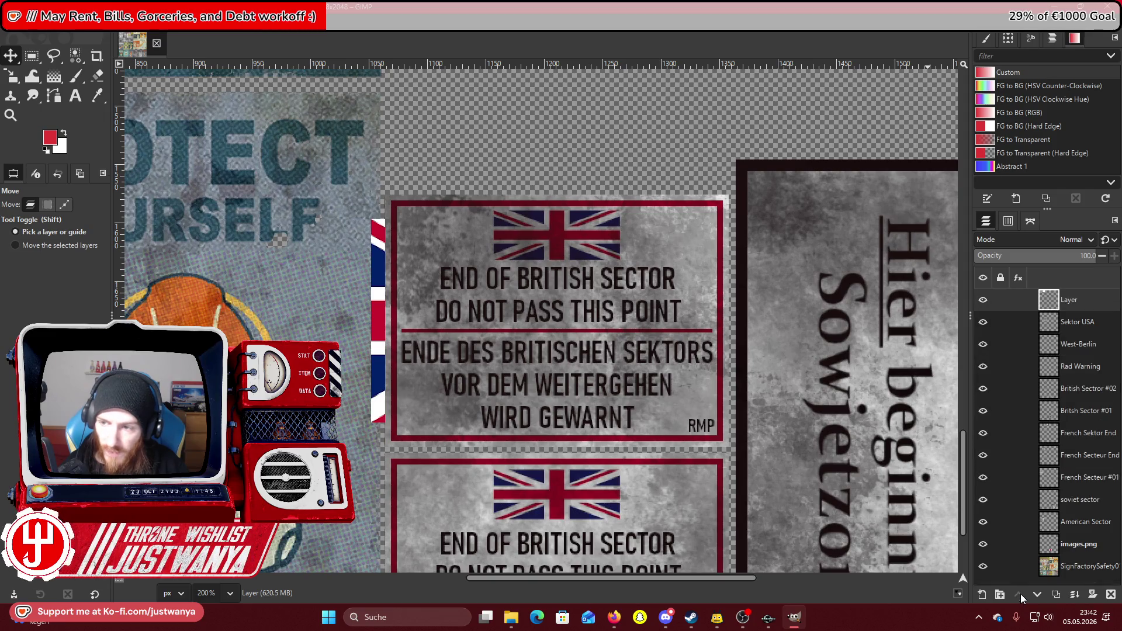
click(1069, 544)
double_click(1020, 594)
double_click(1020, 594)
click(1019, 594)
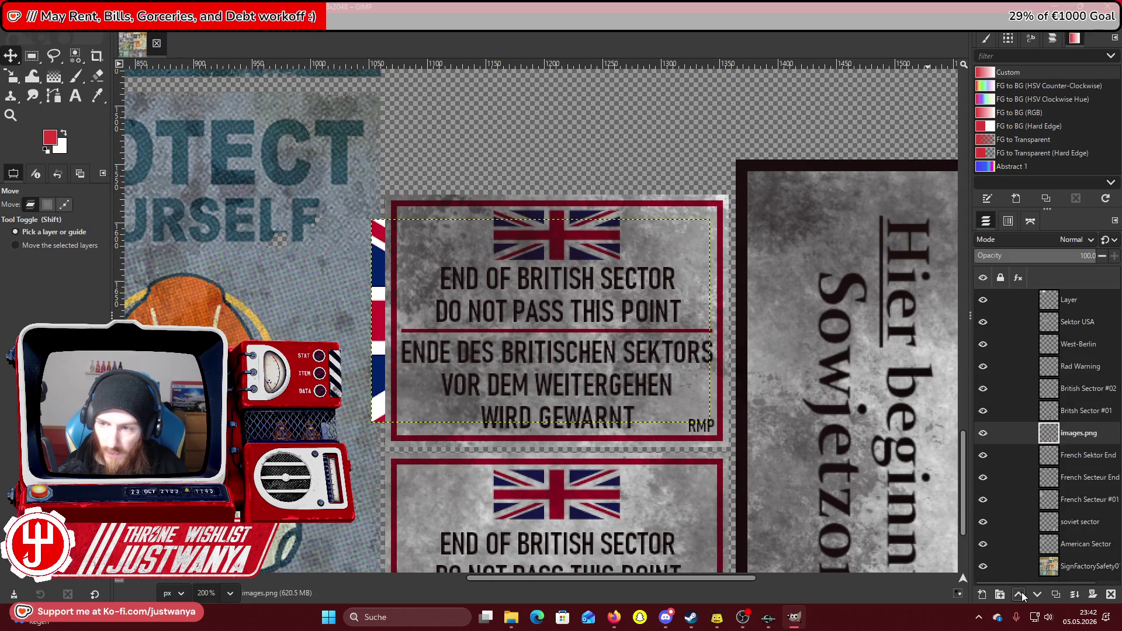
double_click(1020, 594)
click(1020, 595)
double_click(1020, 594)
click(1020, 594)
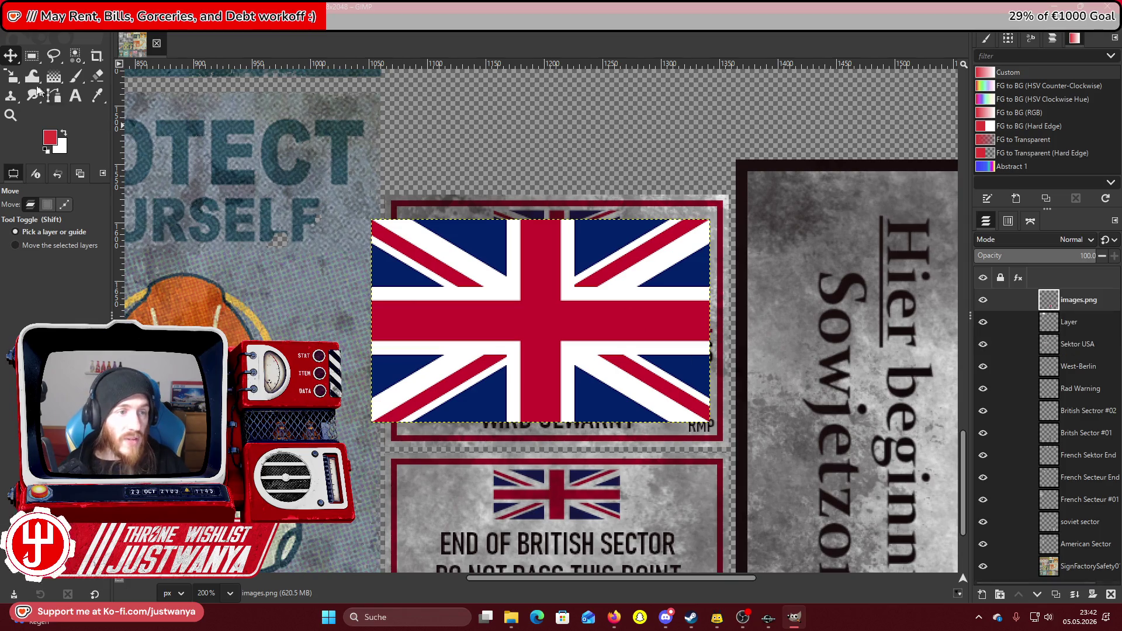
Scale the Union Jack down to about 107 pixels wide.
key(shift+s)
click(466, 315)
mouse_move(466, 316)
mouse_down()
mouse_move(591, 389)
mouse_move(613, 287)
mouse_up()
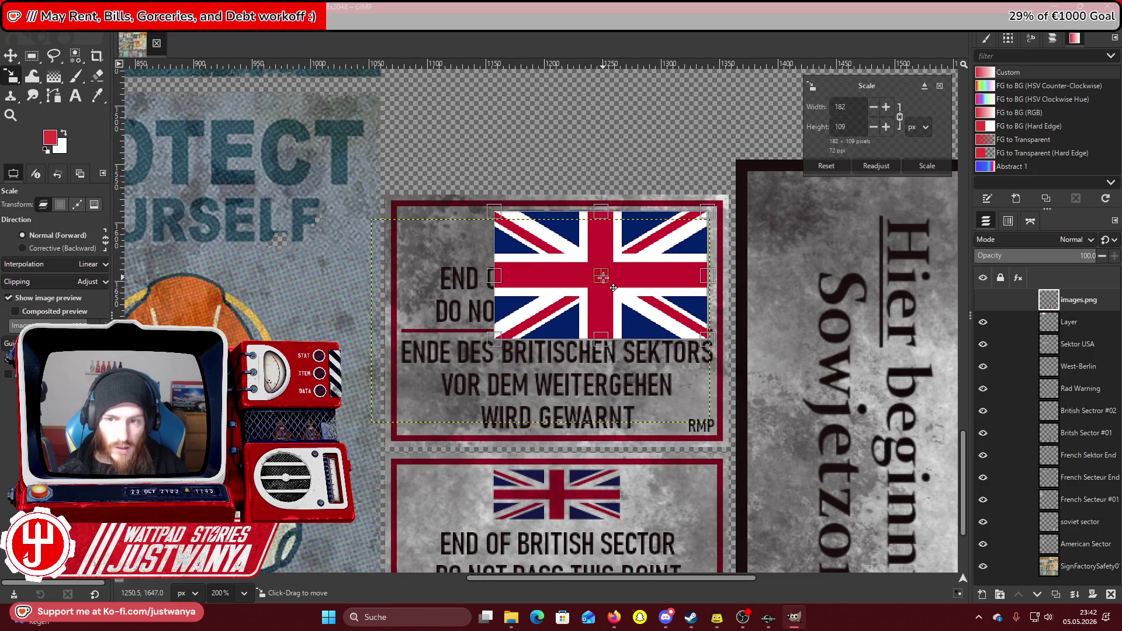
mouse_move(708, 338)
mouse_down()
mouse_move(666, 350)
mouse_move(590, 344)
mouse_move(608, 356)
mouse_up()
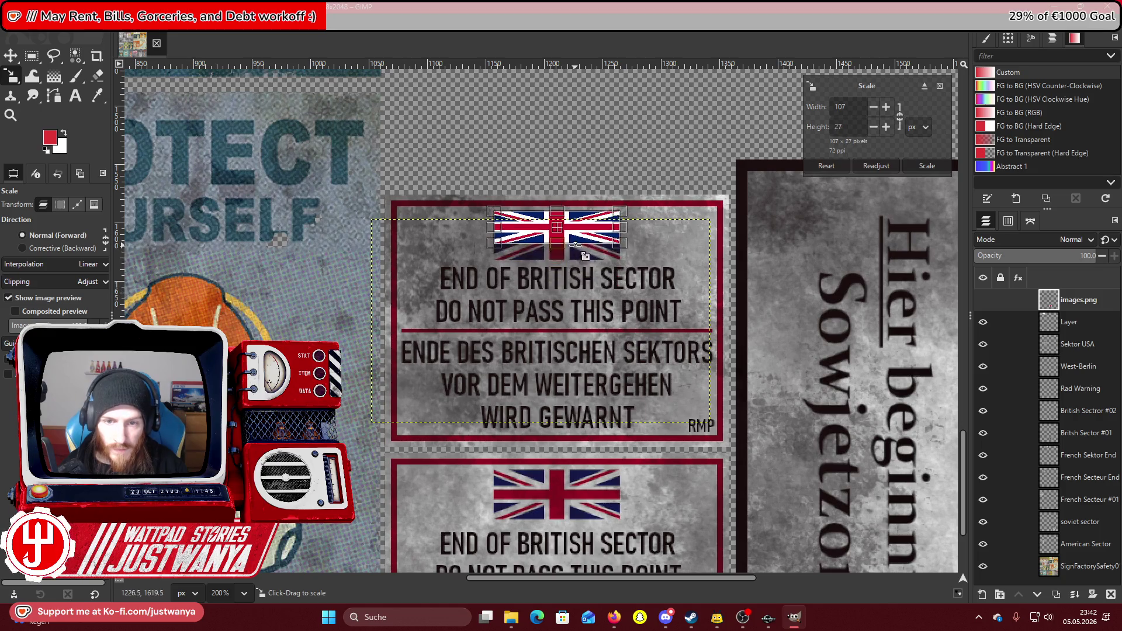
click(926, 166)
Move the Union Jack to the top of the white red-bordered sign.
key(m)
scroll(541, 315, up, 3)
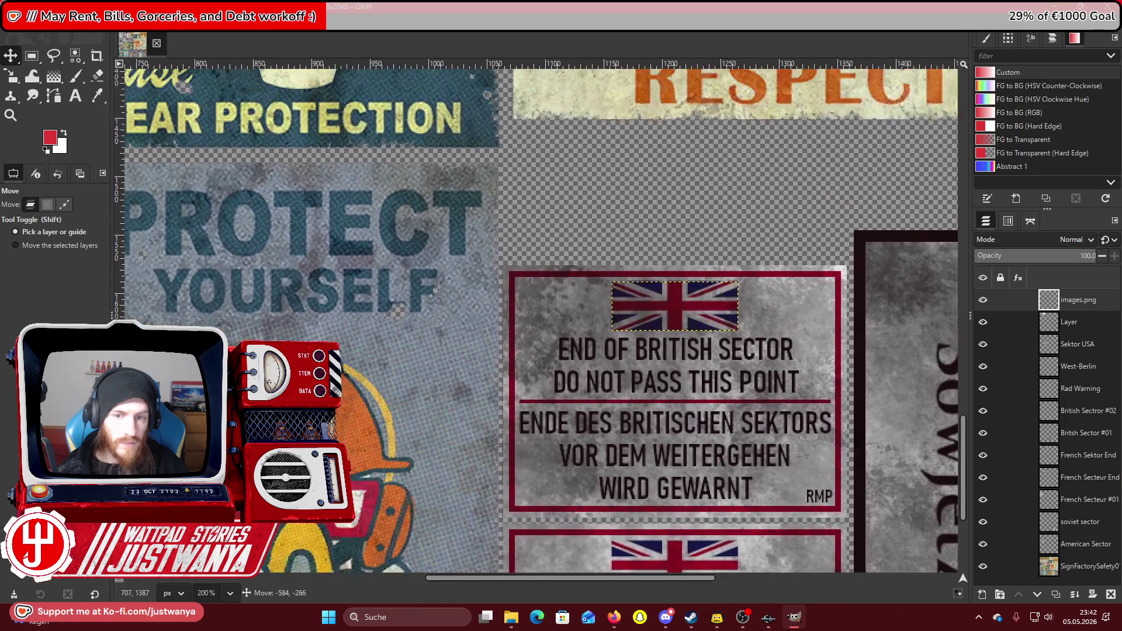
scroll(541, 316, up, 10)
scroll(540, 316, left, 8)
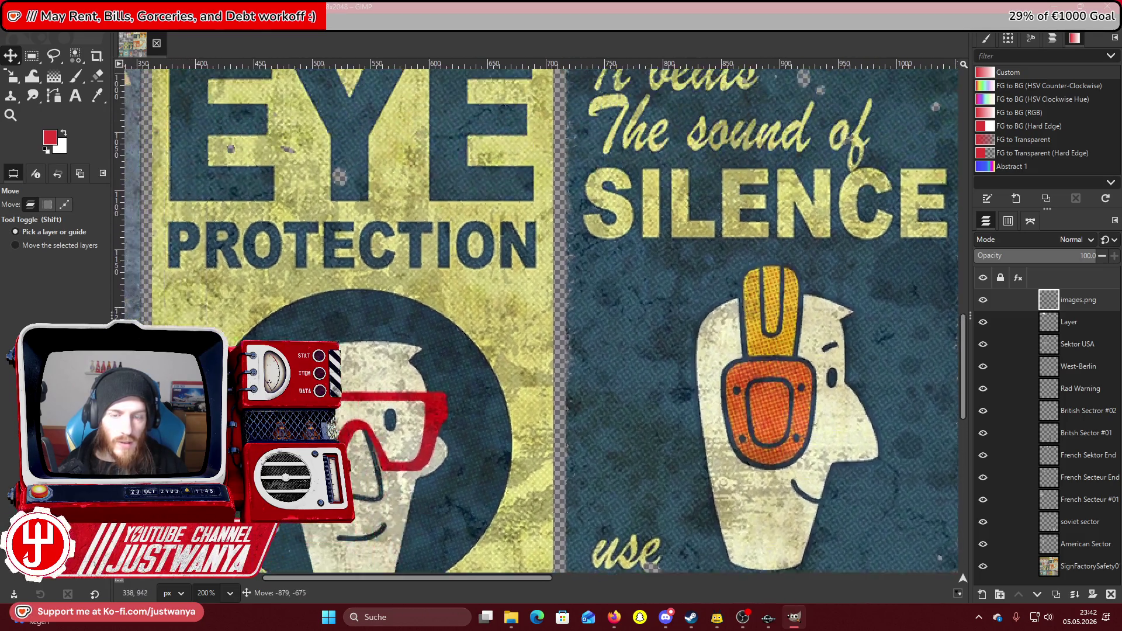
scroll(541, 316, up, 8)
scroll(540, 315, left, 7)
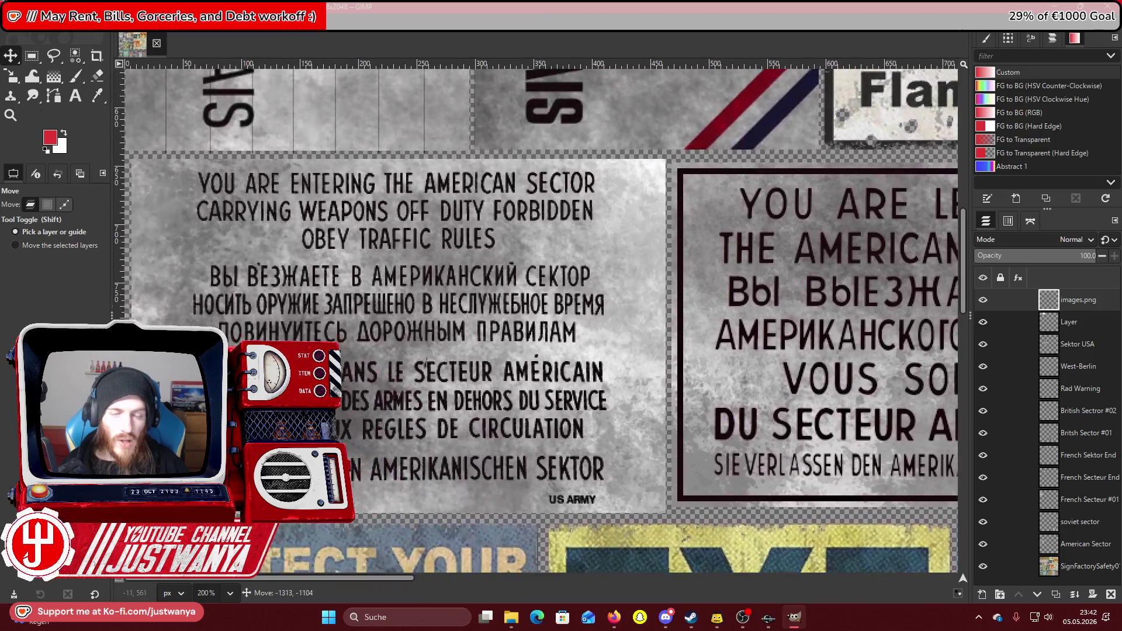
scroll(541, 319, up, 10)
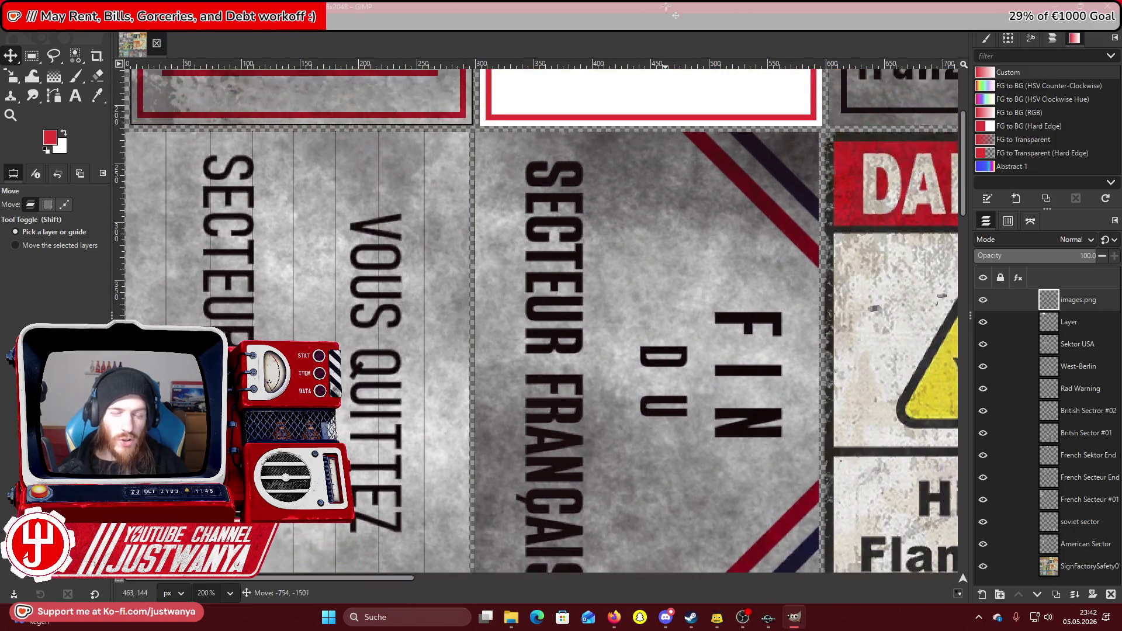
mouse_move(666, 6)
mouse_down()
mouse_move(771, 151)
mouse_move(657, 120)
mouse_up()
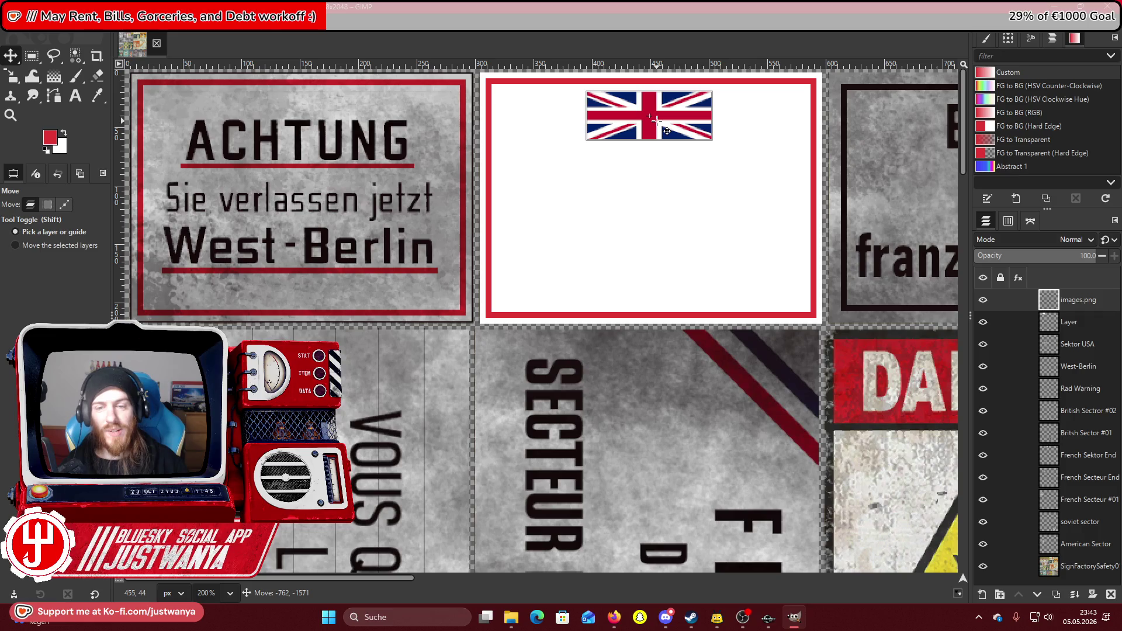
drag(656, 120, 656, 119)
drag(376, 580, 432, 578)
Check the British sector reference photo in Discord before returning to GIMP.
click(666, 617)
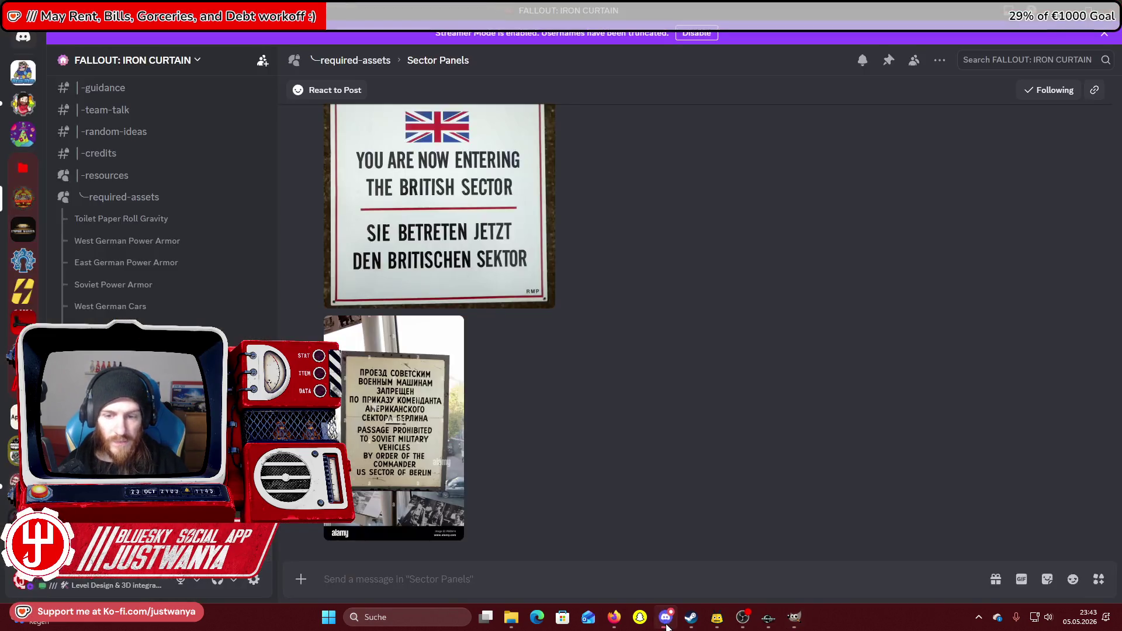
scroll(518, 430, up, 3)
click(465, 412)
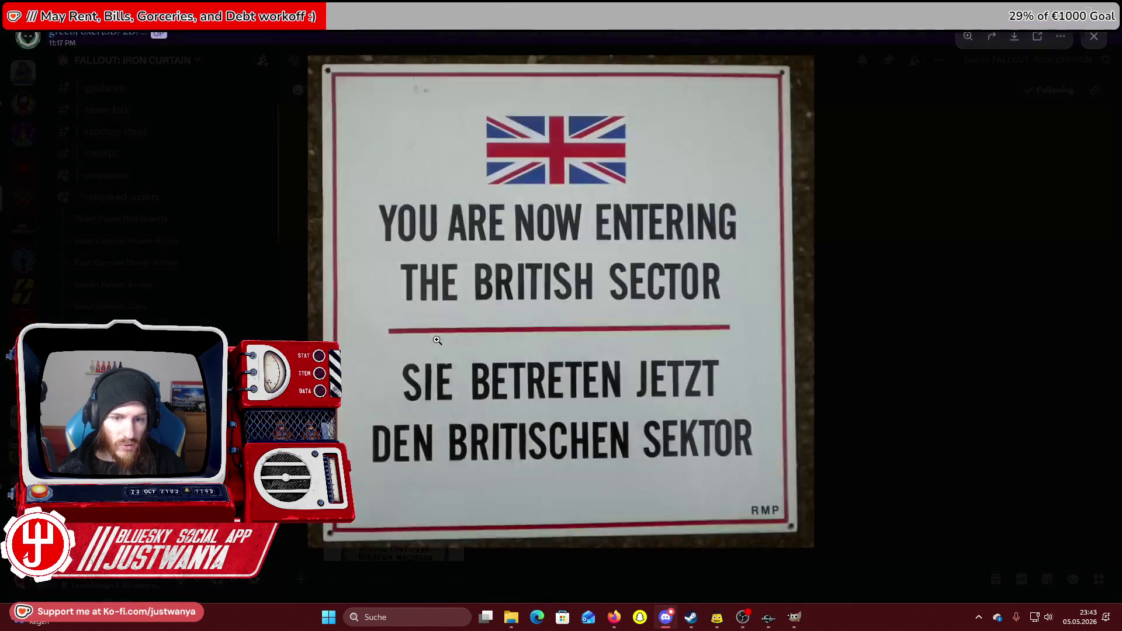
key(alt+Tab)
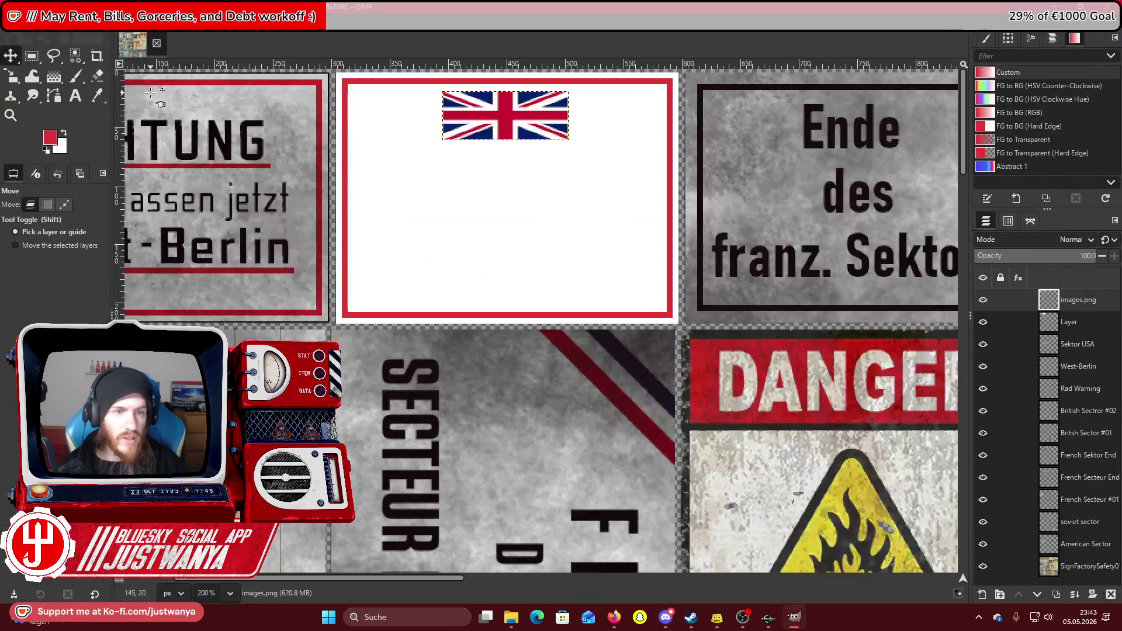
click(76, 96)
Create a text box on the white sign and type YOU ARE NOW ENTERING THE BRITISH SECTOR.
drag(357, 147, 665, 245)
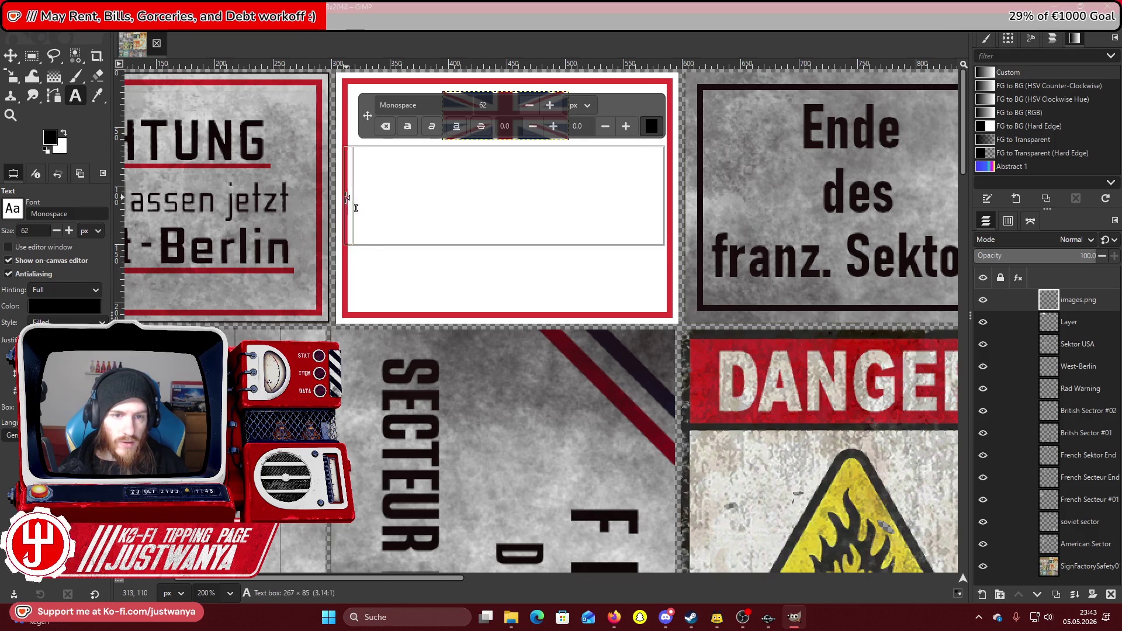
drag(351, 208, 345, 201)
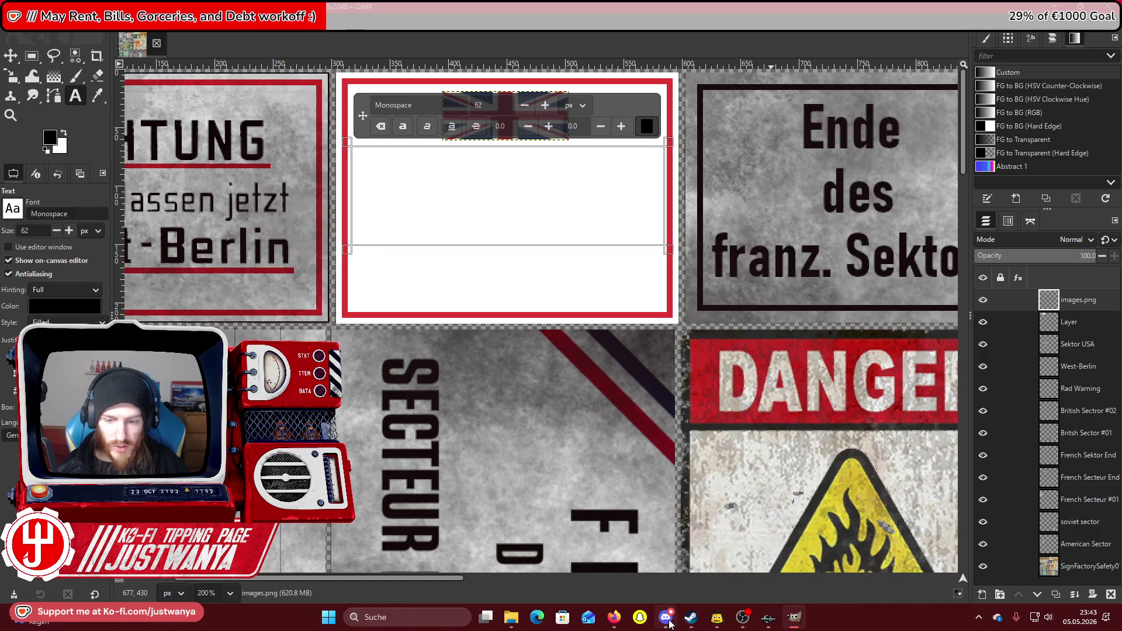
click(666, 617)
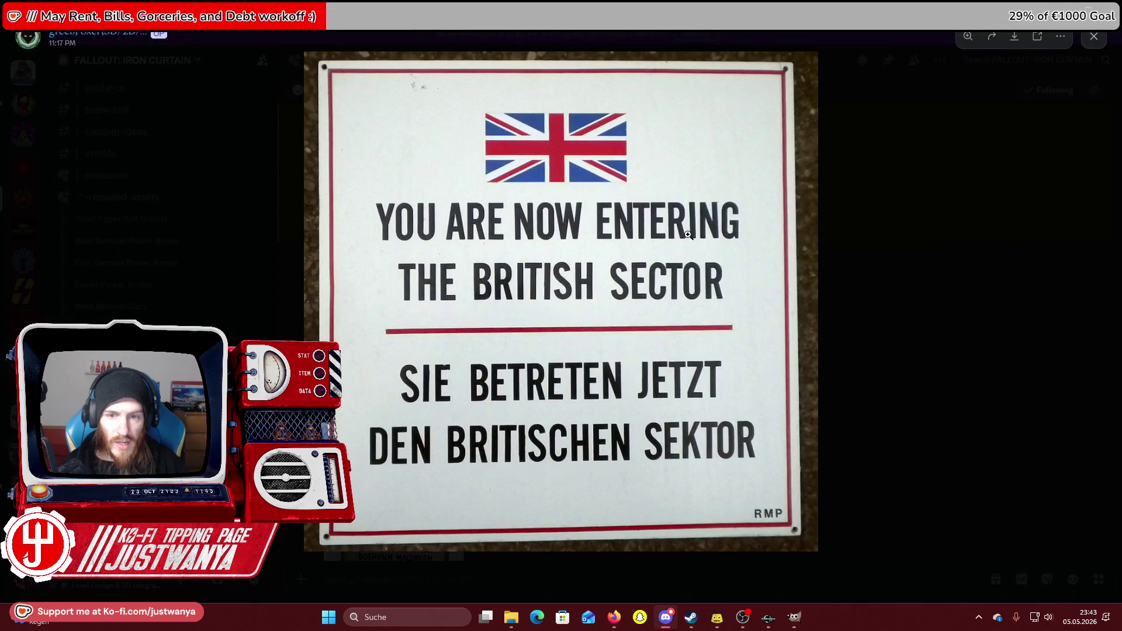
key(alt+Tab)
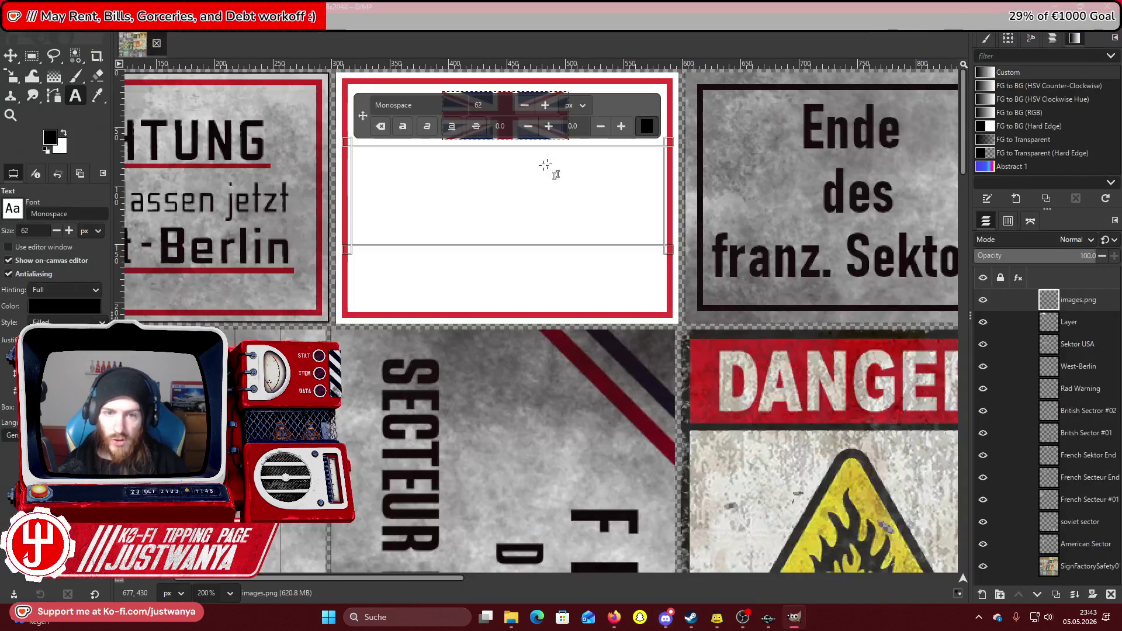
text(YOU AR)
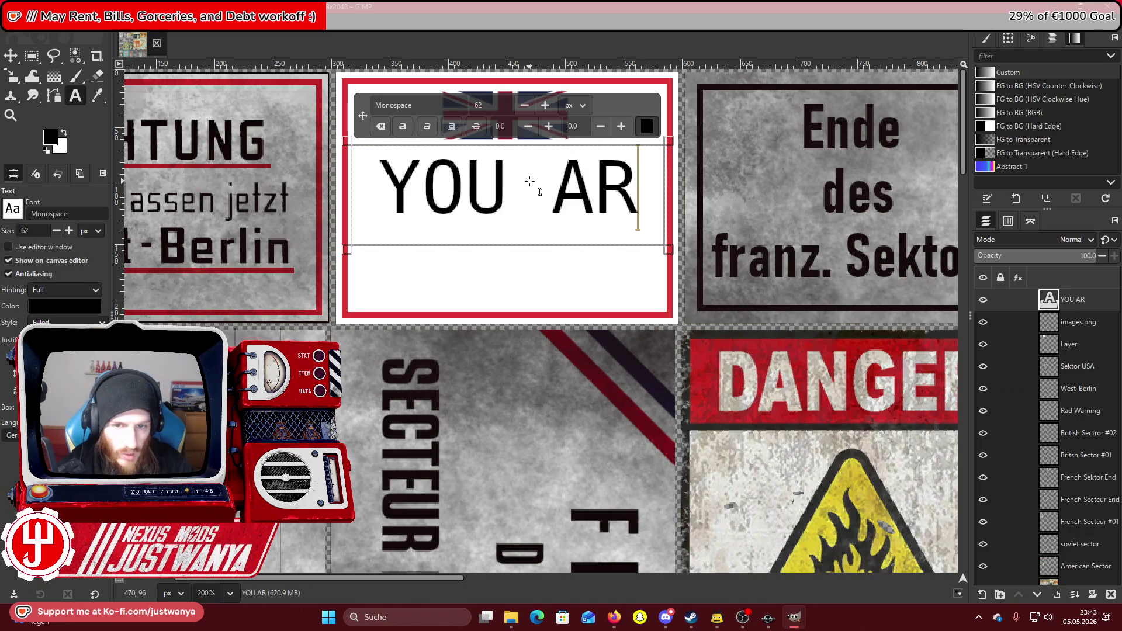
text(E NOW ENTERING THE BRITI)
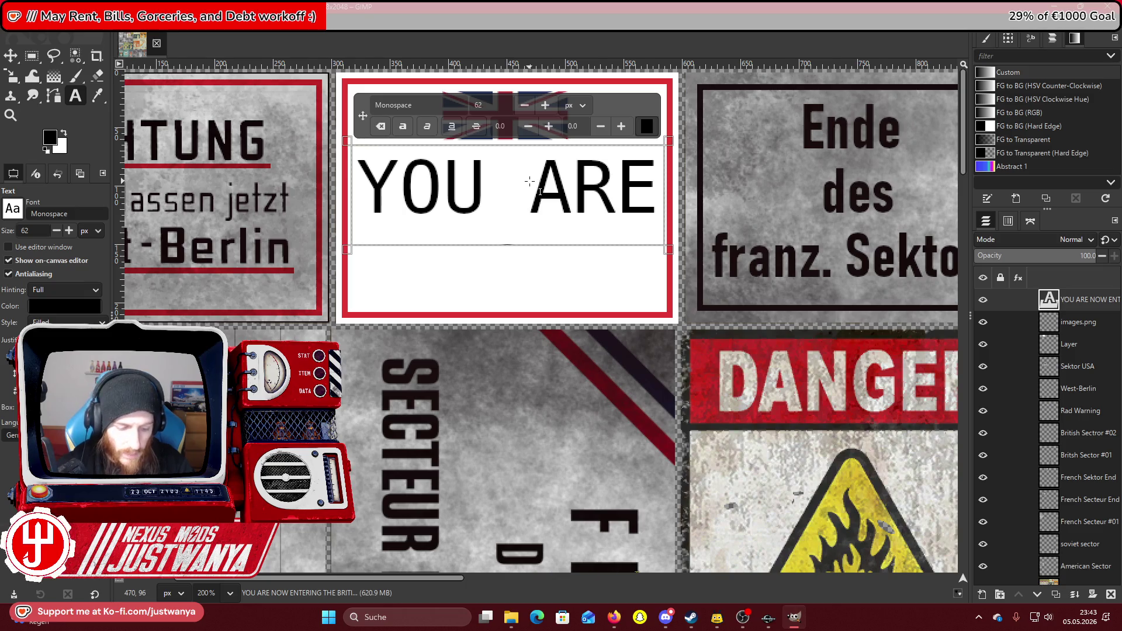
Set all the sign text to Bahnschrift SemiBold Condensed at size 27.
key(ctrl+a)
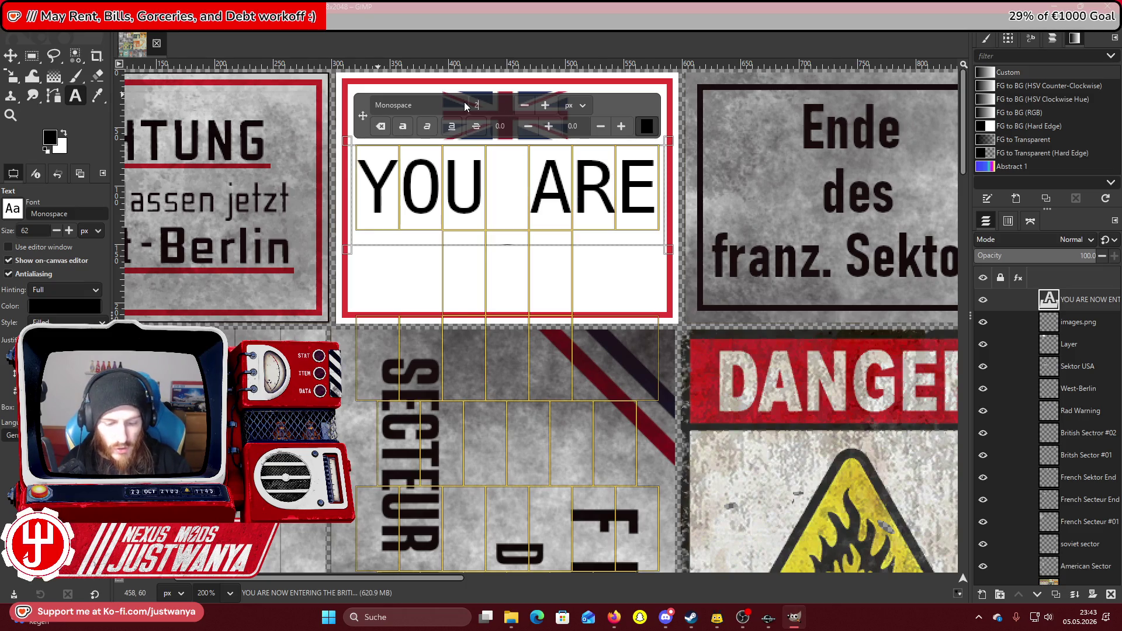
click(431, 106)
text(Bahn)
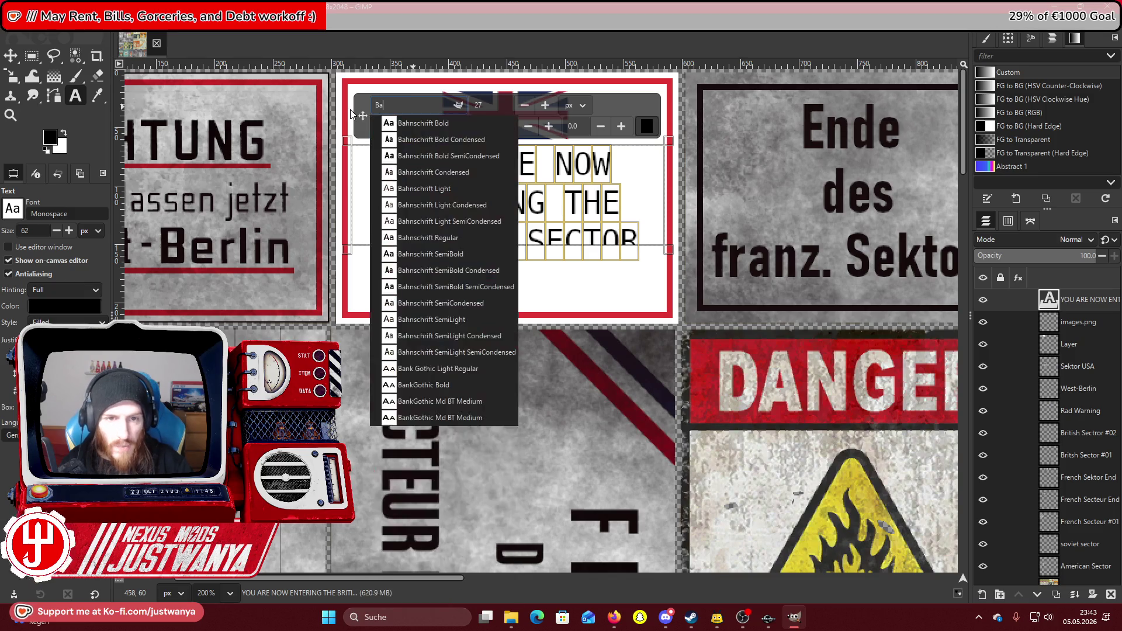
click(495, 271)
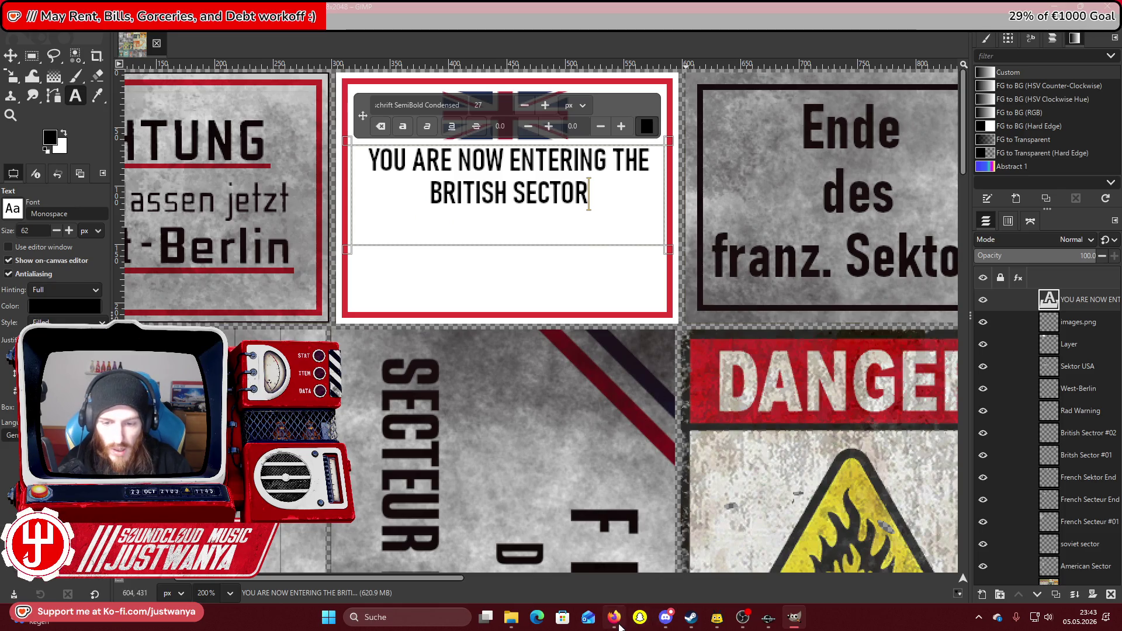
click(666, 621)
click(668, 625)
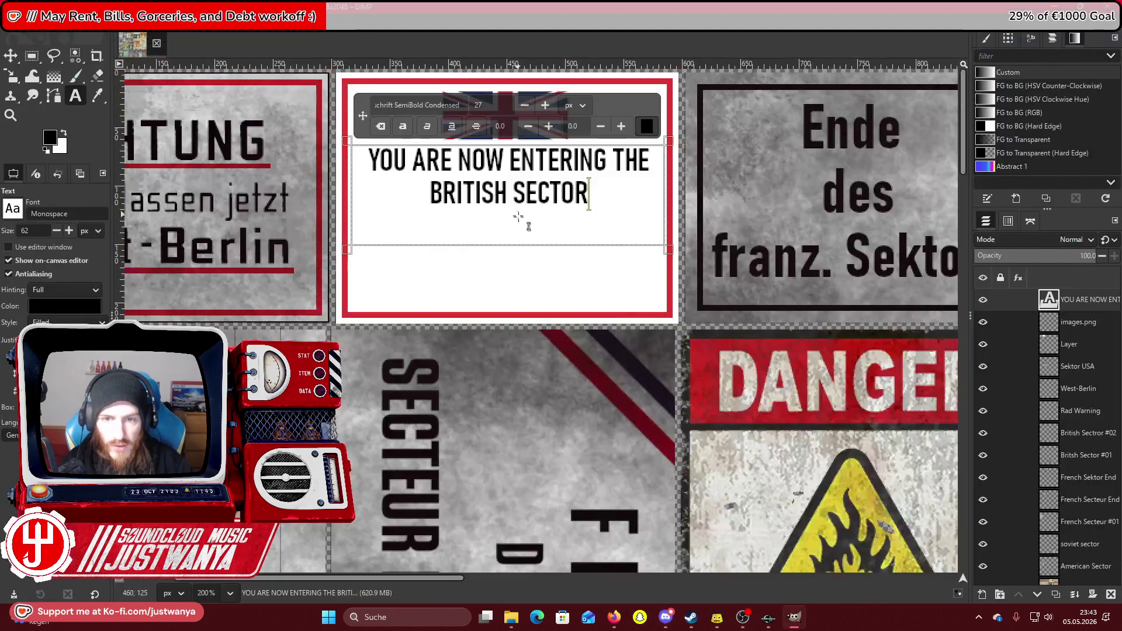
Break the line before THE, nudge the text layer down and duplicate it.
click(608, 163)
key(Return)
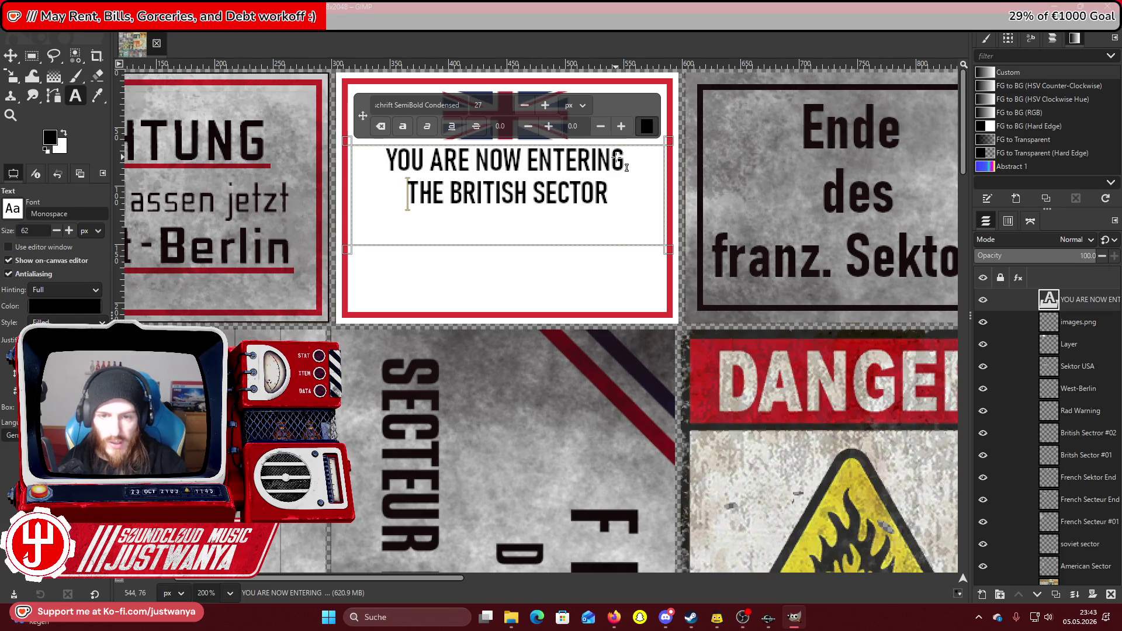
click(22, 55)
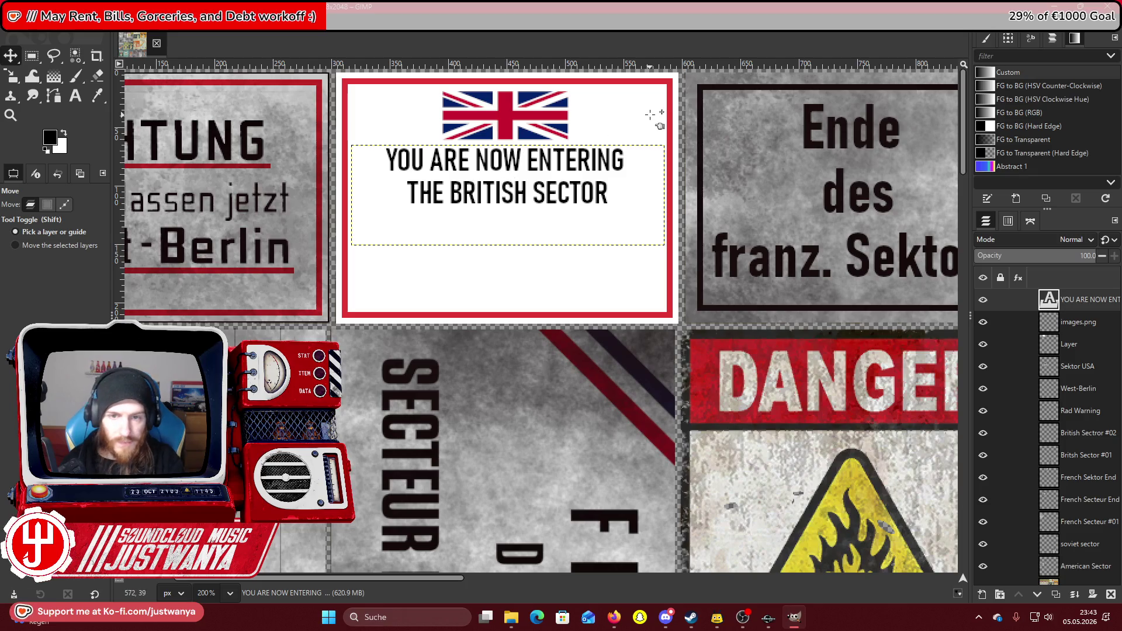
key(Down)
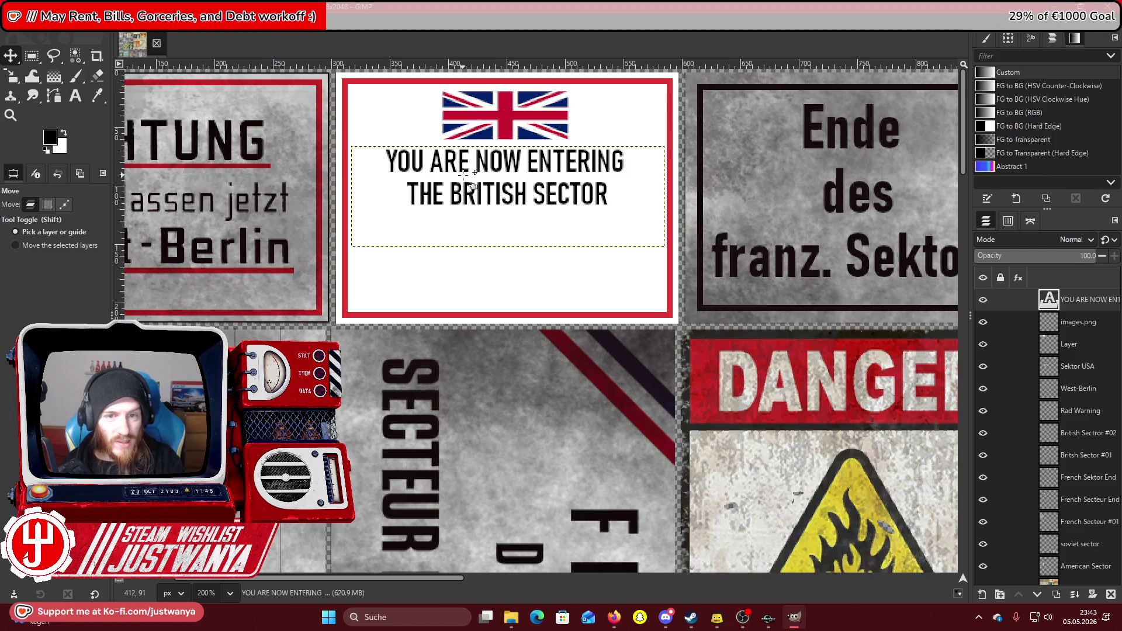
click(1055, 594)
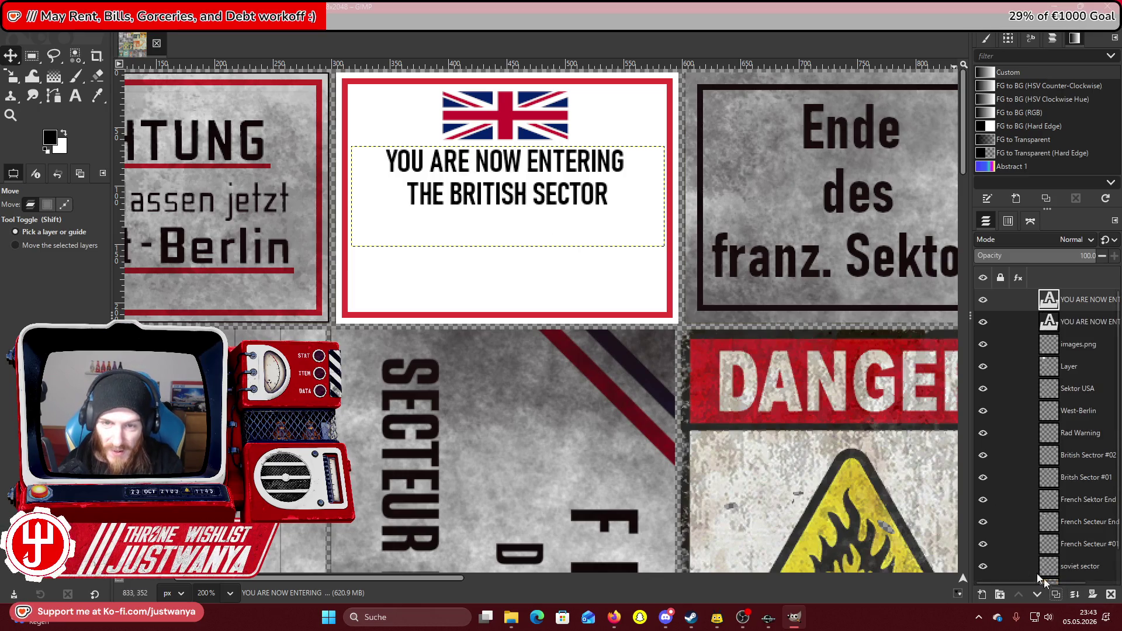
Move the duplicated text layer below the English lines.
key(Down)
key(Down)
key(Down)
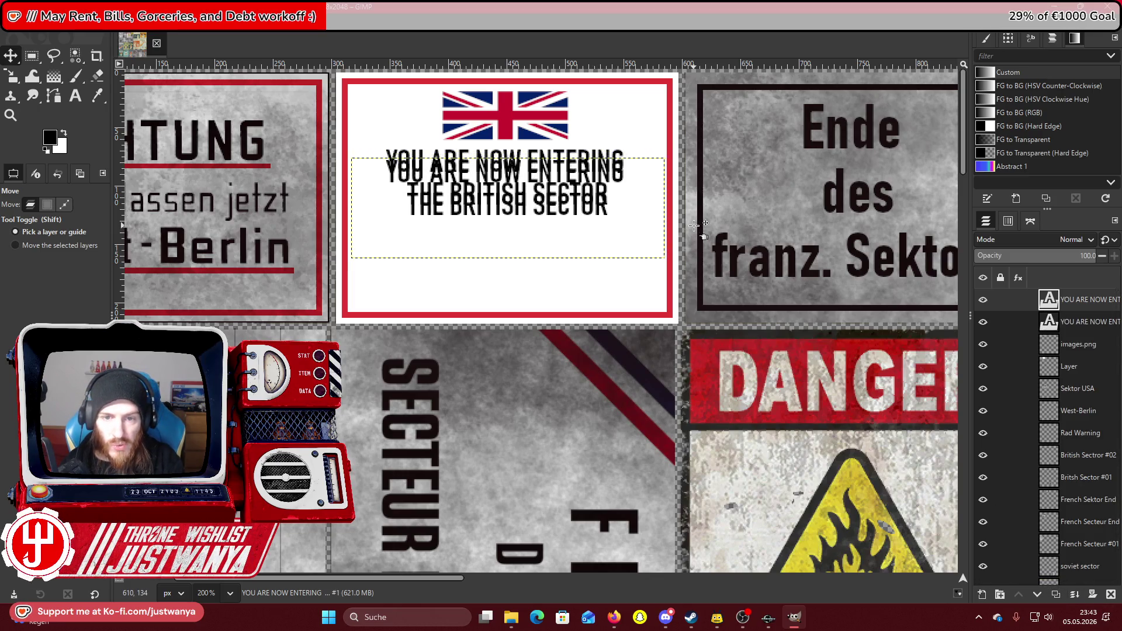
key(Down)
key(Down)
key(Down)
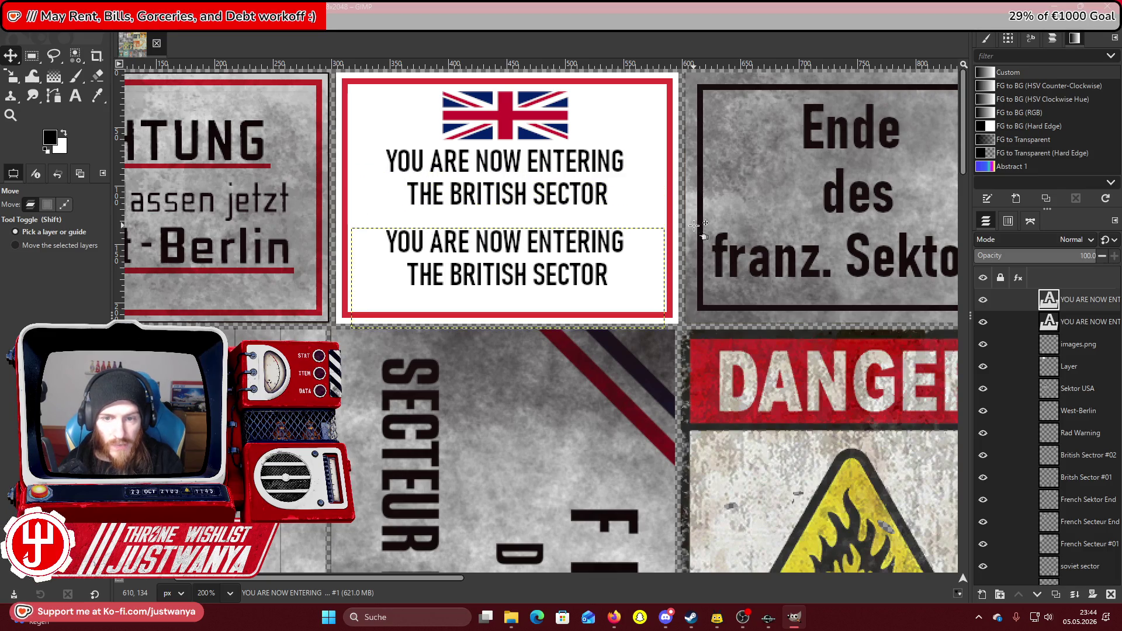
click(75, 96)
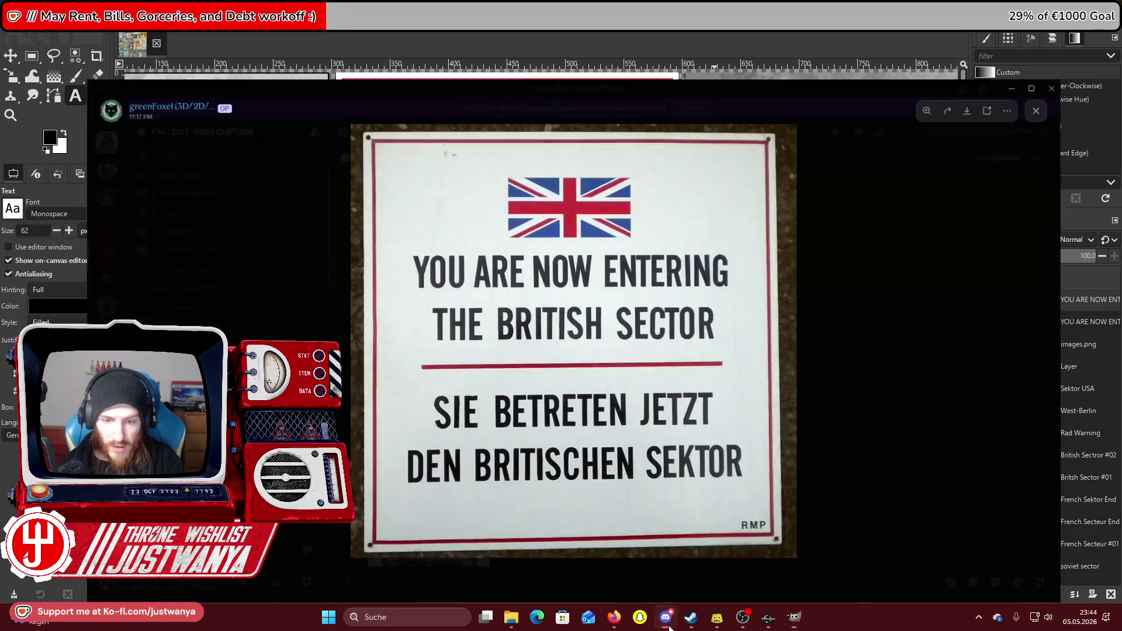
click(666, 618)
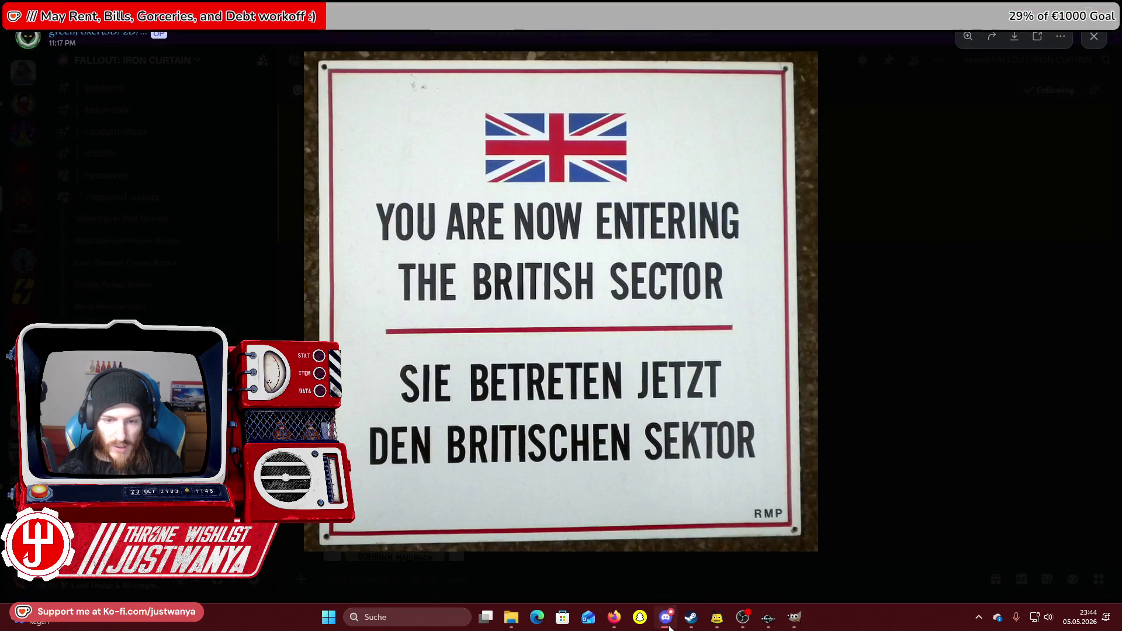
click(669, 628)
Replace the copied text with the German SIE BETRETEN DEN BRITISCHEN SEKTOR.
click(437, 252)
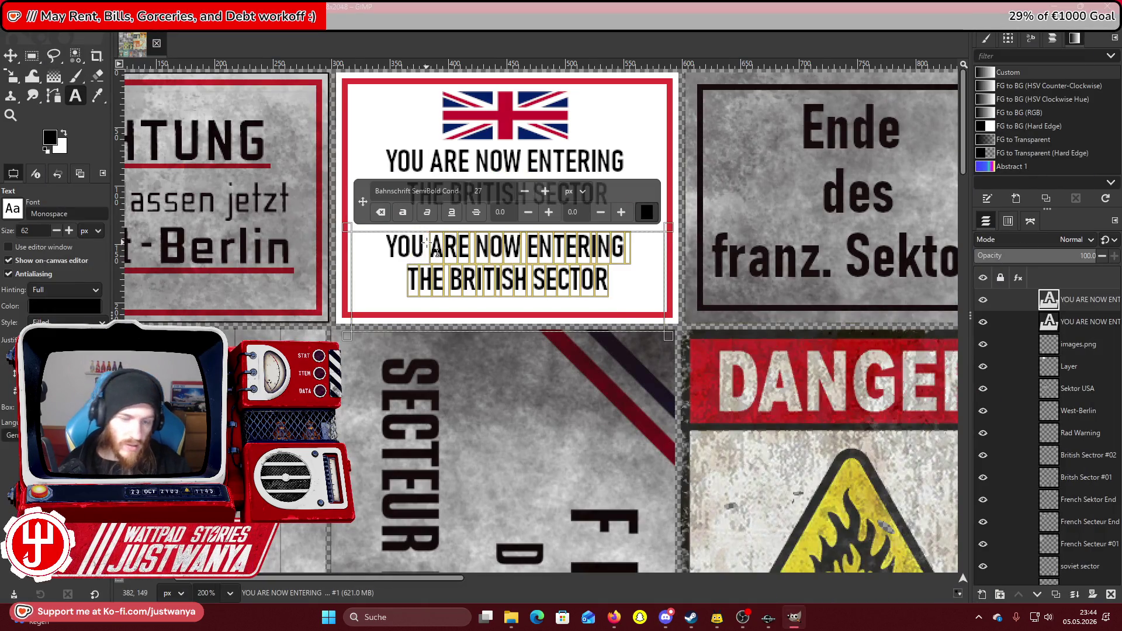
text(S)
key(Left)
key(BackSpace)
key(BackSpace)
key(BackSpace)
key(End)
text(IU)
key(BackSpace)
text(E BETE)
key(BackSpace)
text(RETEN DEN)
key(Return)
text(BRITISCHEN SEKTOR)
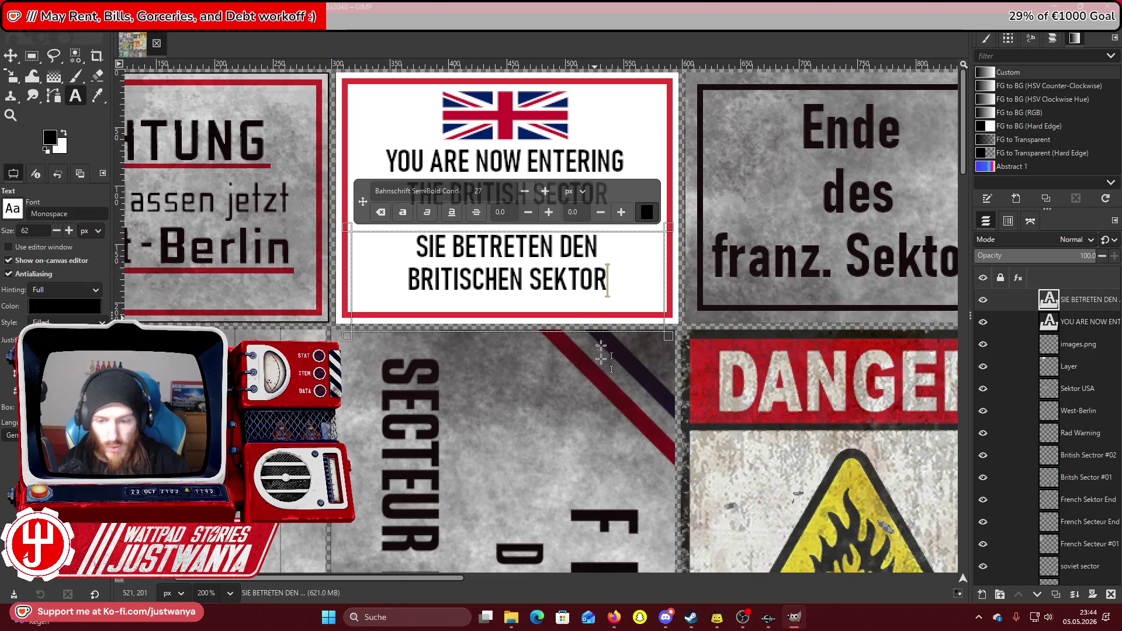
Rearrange the German lines as SIE BETRETEN / DEN BRITISCHEN SEKTOR.
click(667, 625)
click(667, 626)
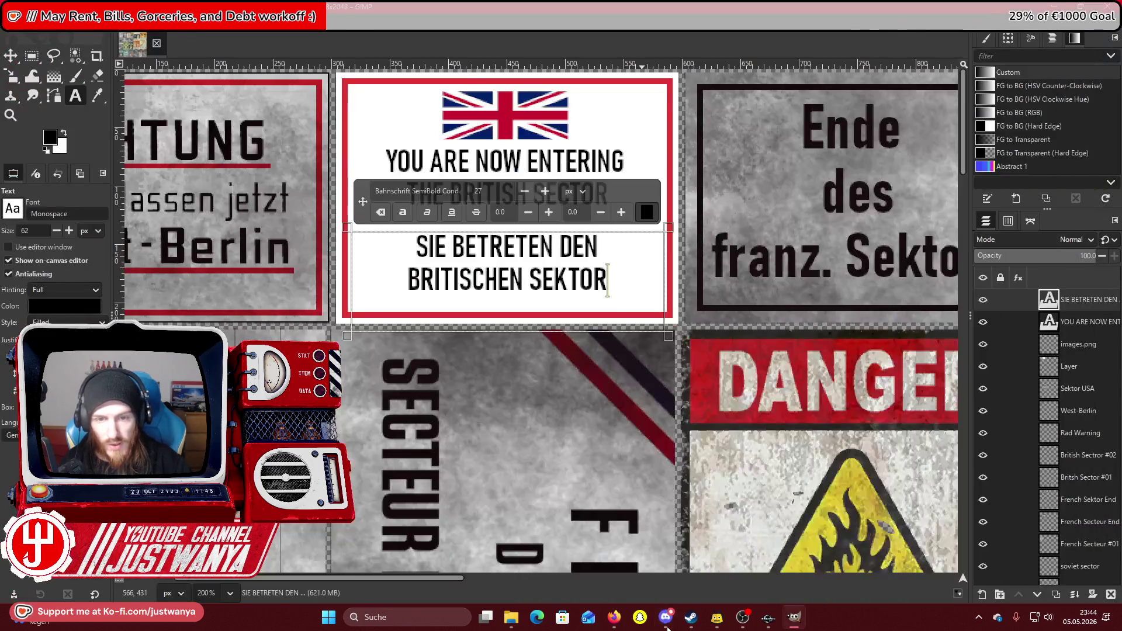
click(560, 245)
key(Return)
click(395, 305)
key(BackSpace)
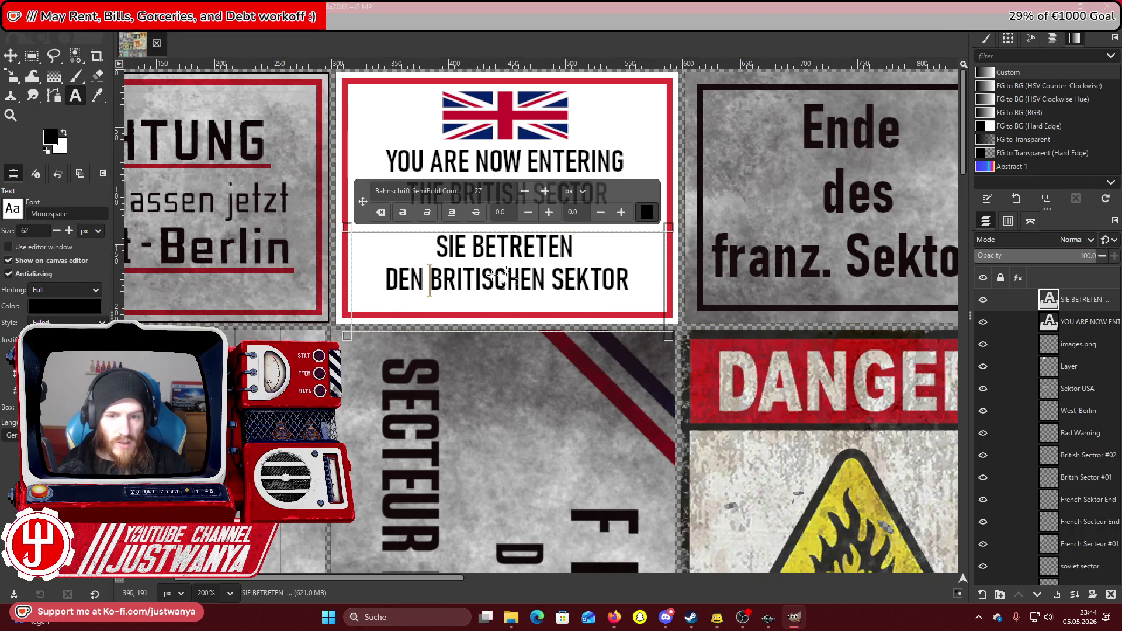
click(14, 55)
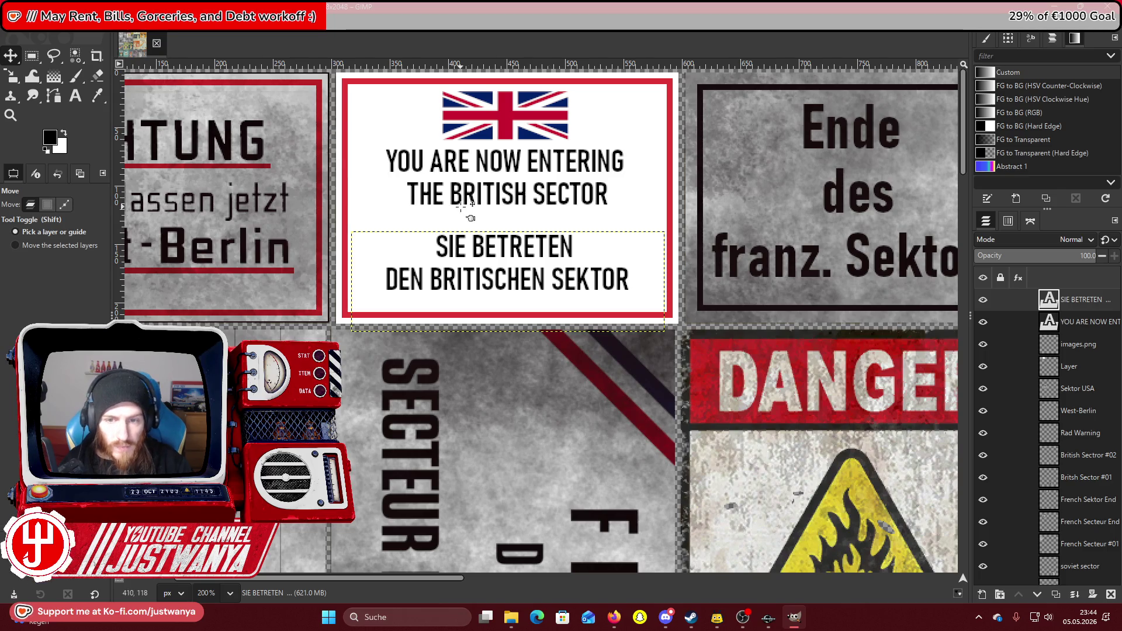
Zoom in on the sign to 300% and pick red df3535 as the foreground colour.
click(11, 115)
click(487, 149)
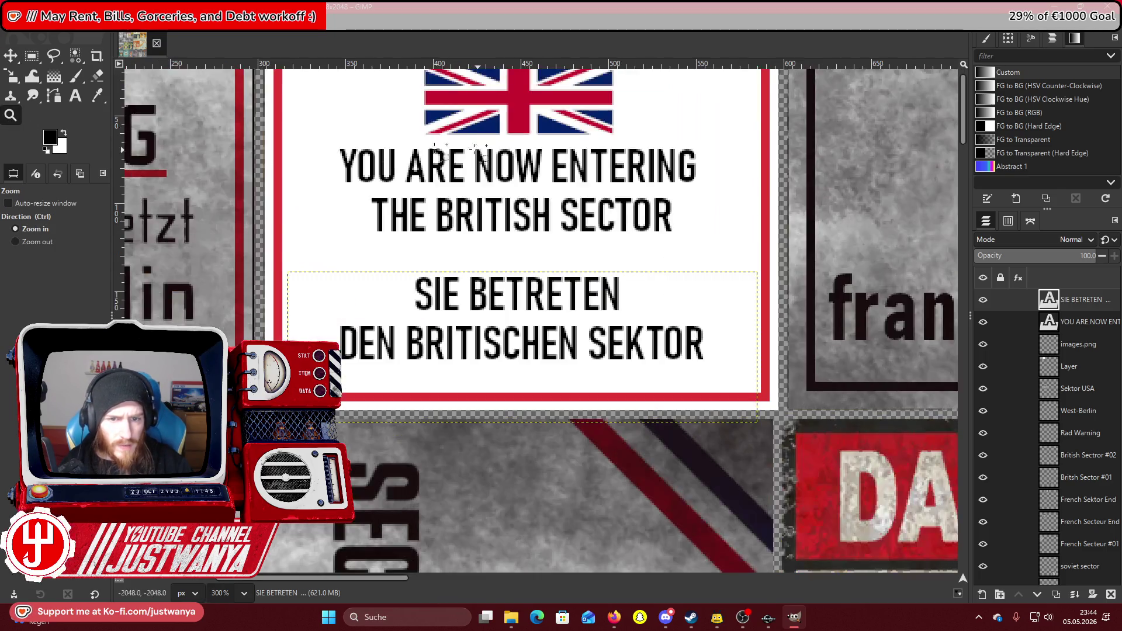
click(50, 138)
click(601, 391)
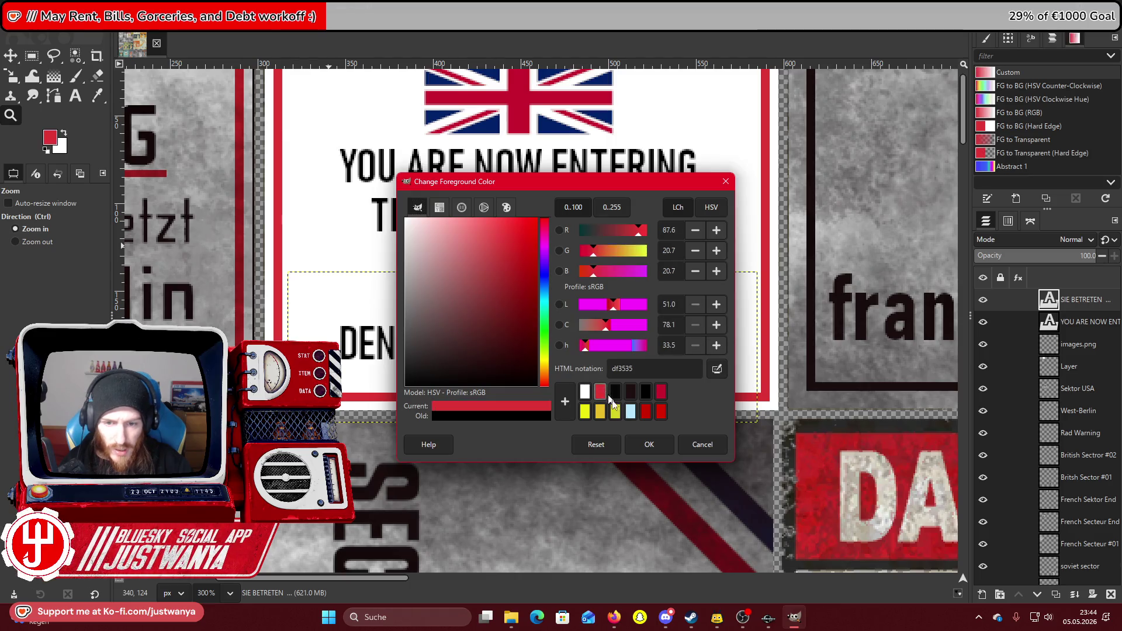
With red as the foreground colour, select a thin strip between the English and German text.
click(649, 444)
click(32, 56)
drag(294, 246, 750, 284)
drag(653, 253, 654, 254)
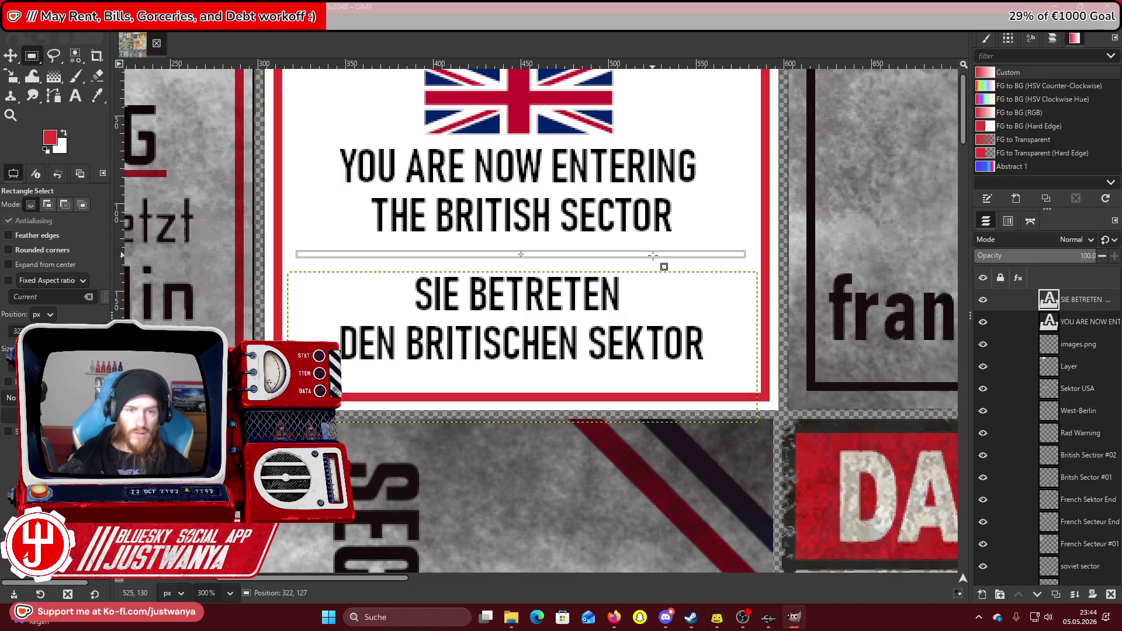
Fill the strip with red on a new transparent layer, then zoom out.
key(shift+ctrl+n)
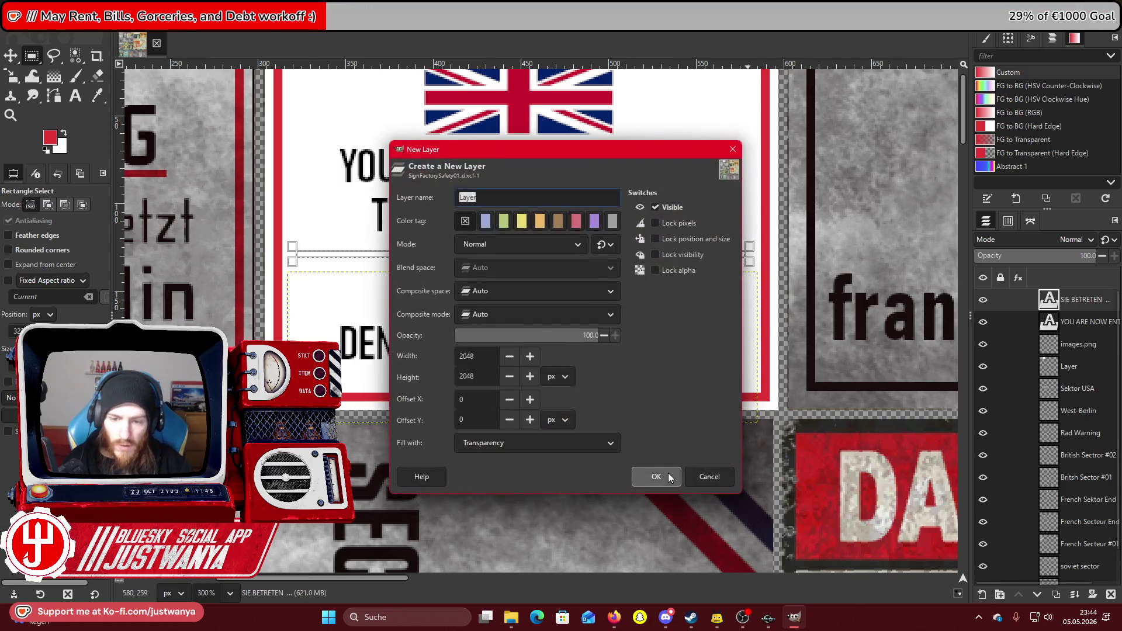
key(Return)
click(45, 9)
click(44, 199)
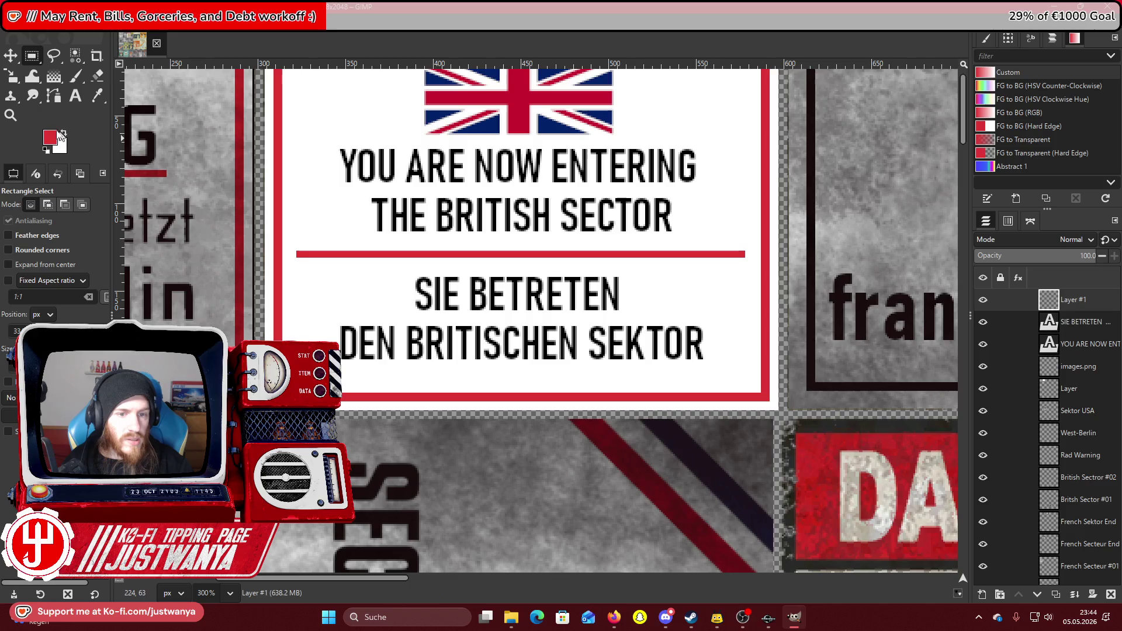
click(11, 115)
click(48, 241)
click(415, 234)
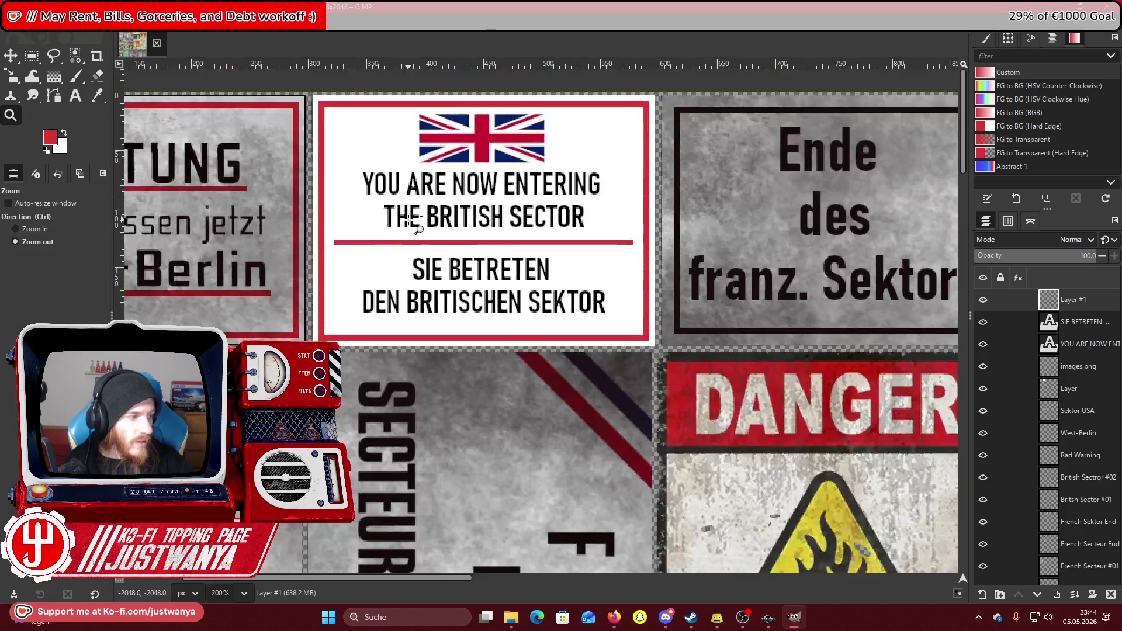
Zoom out, then back in to inspect the finished British sector sign.
click(415, 234)
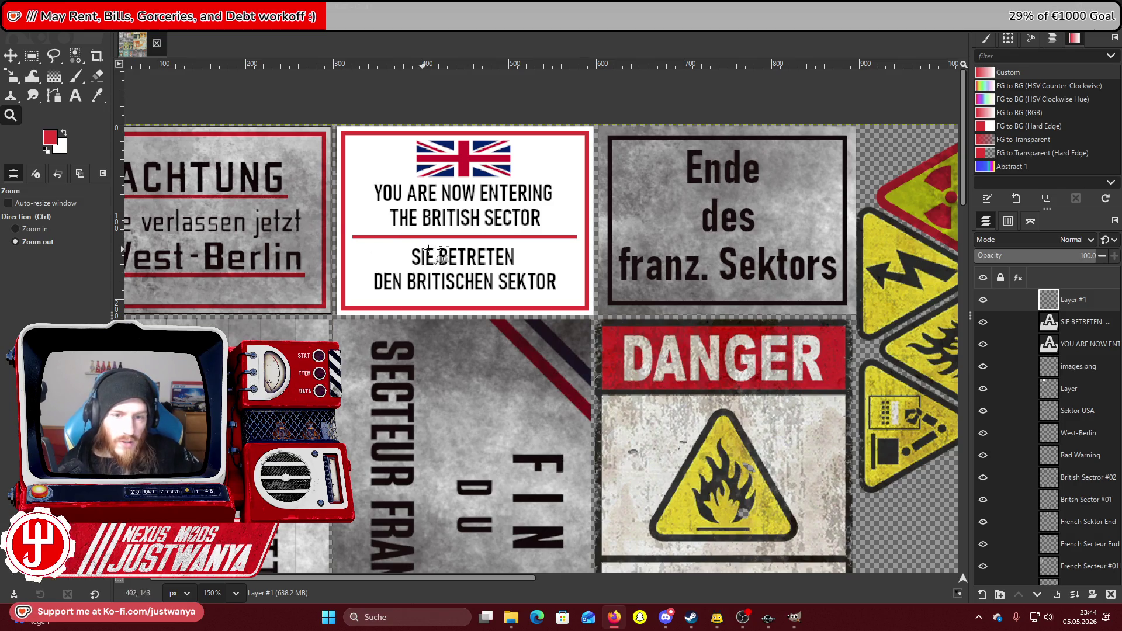
scroll(346, 429, down, 2)
click(40, 228)
click(349, 232)
scroll(349, 232, up, 1)
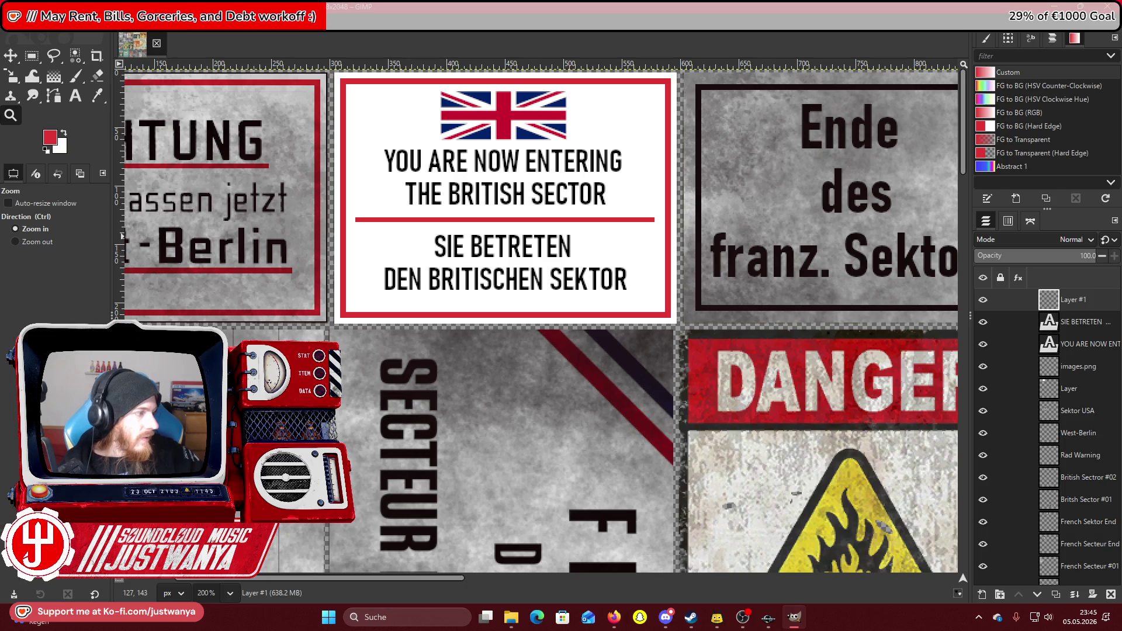
Zoom out to 33.3% to view the whole texture sheet, then bring up Discord's reference photo.
key(alt+Tab)
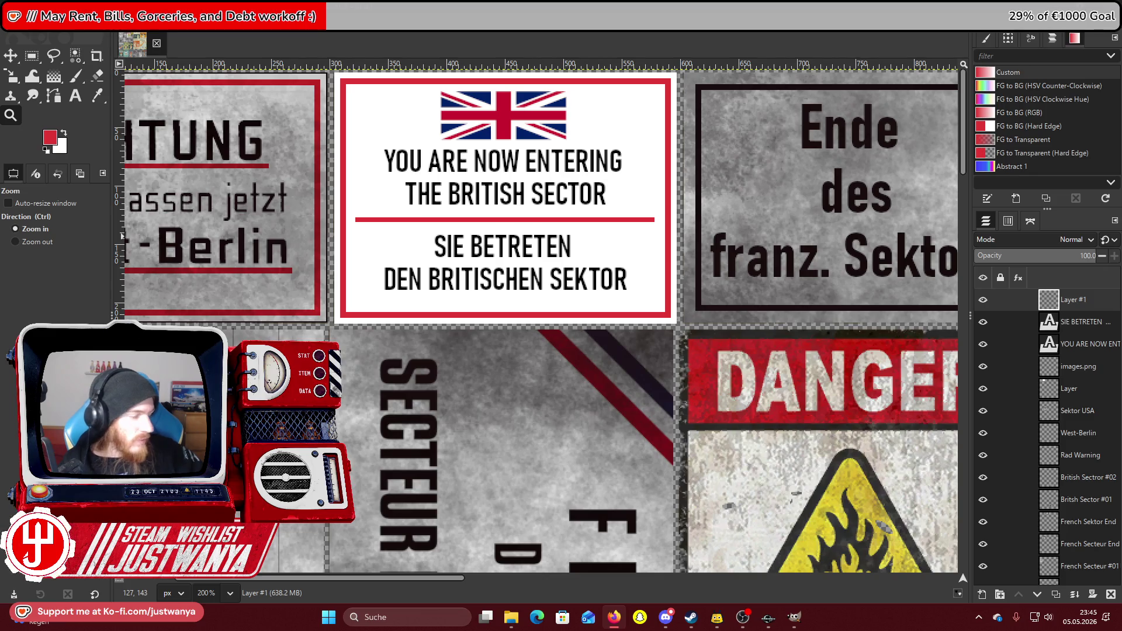
click(37, 241)
click(430, 144)
click(430, 144)
click(430, 144)
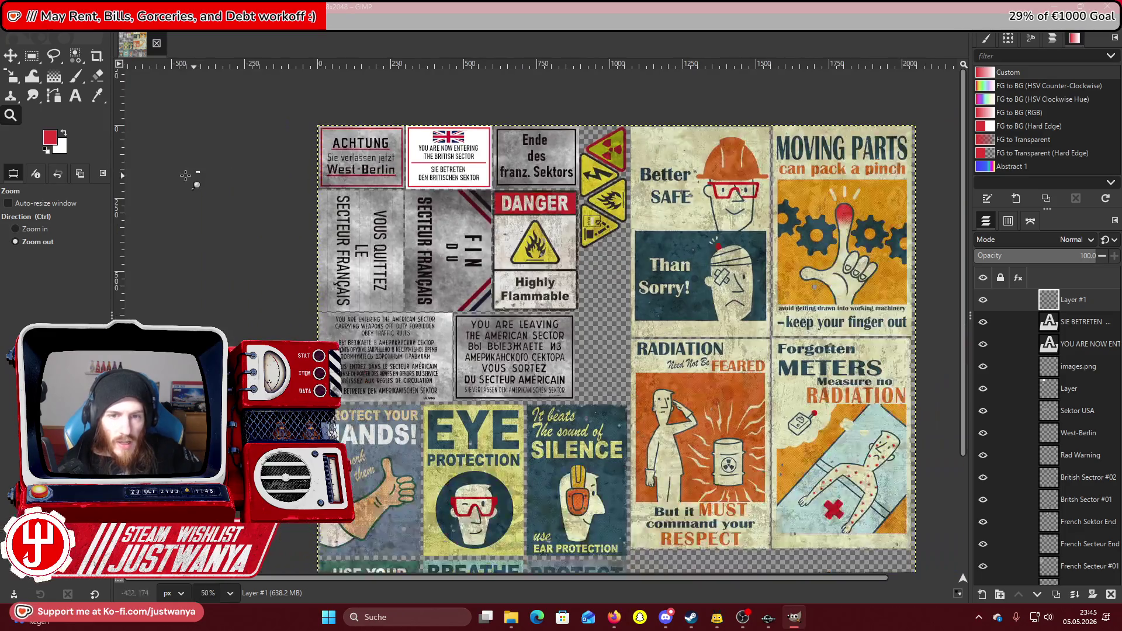
scroll(186, 176, down, 2)
click(186, 176)
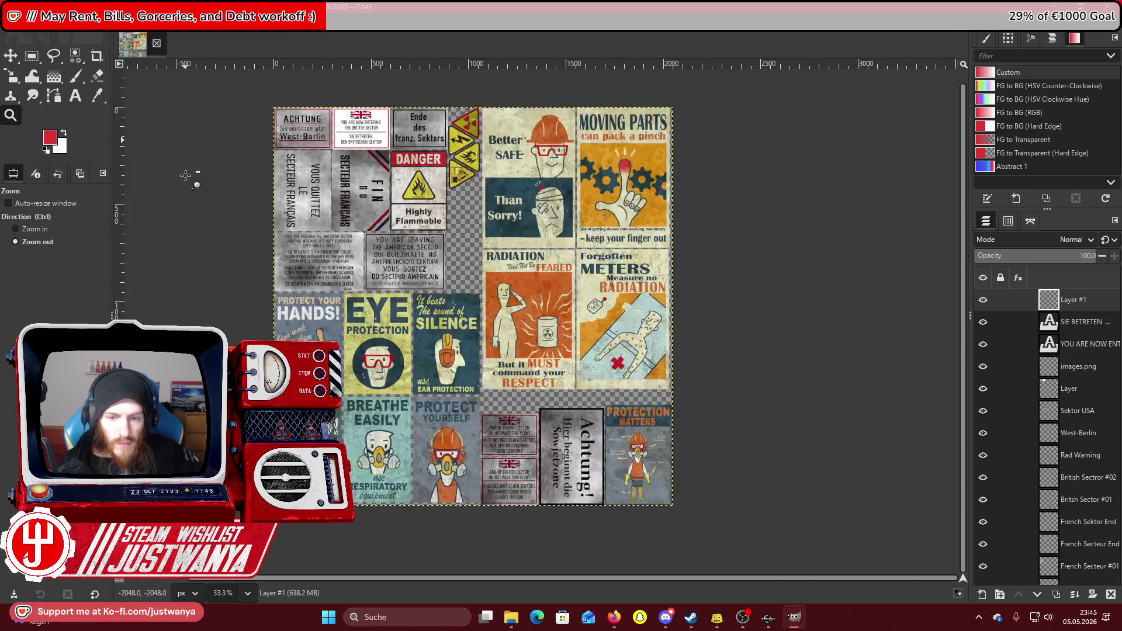
click(666, 617)
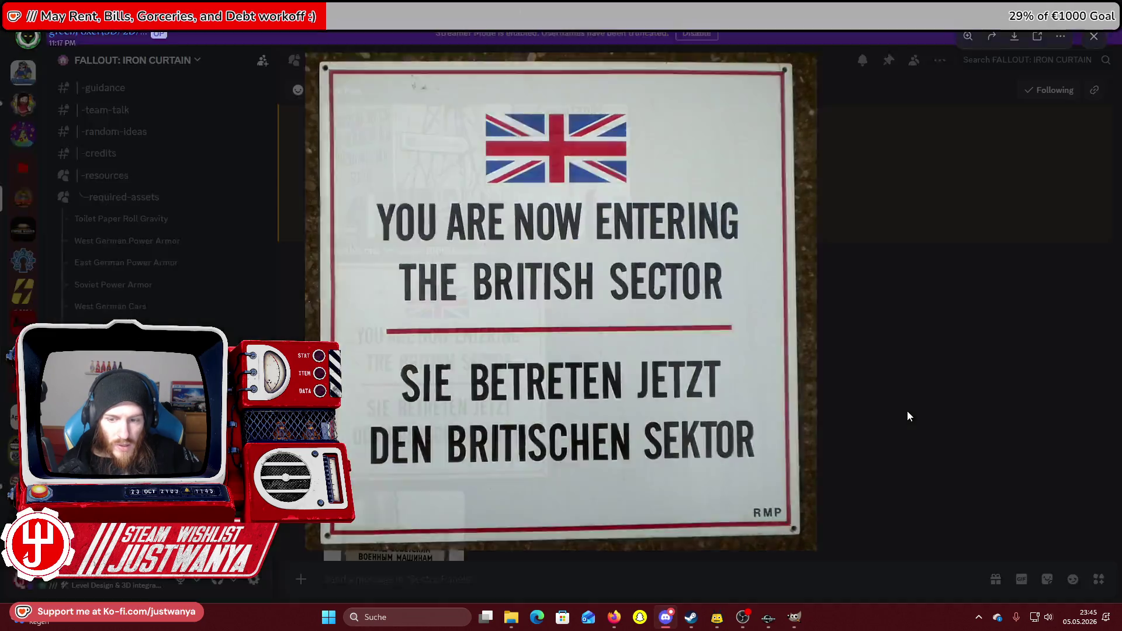
Swap the British sign photo for the enlarged Soviet passage sign photo, then return to Creation Kit.
click(847, 388)
scroll(464, 380, down, 2)
click(453, 384)
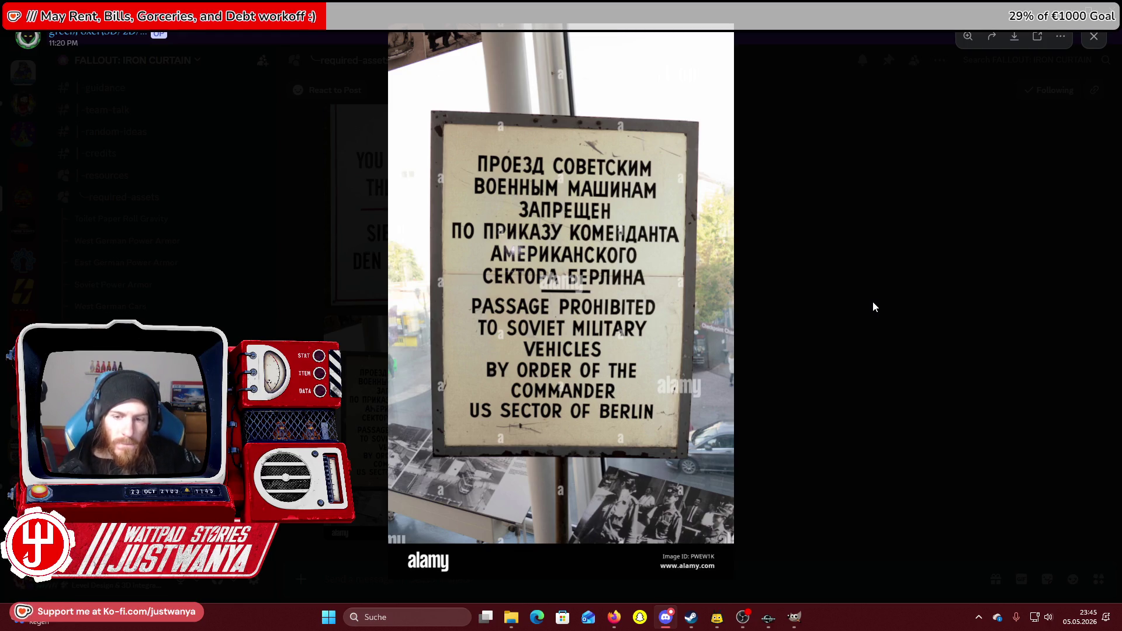
click(860, 338)
key(alt+Tab)
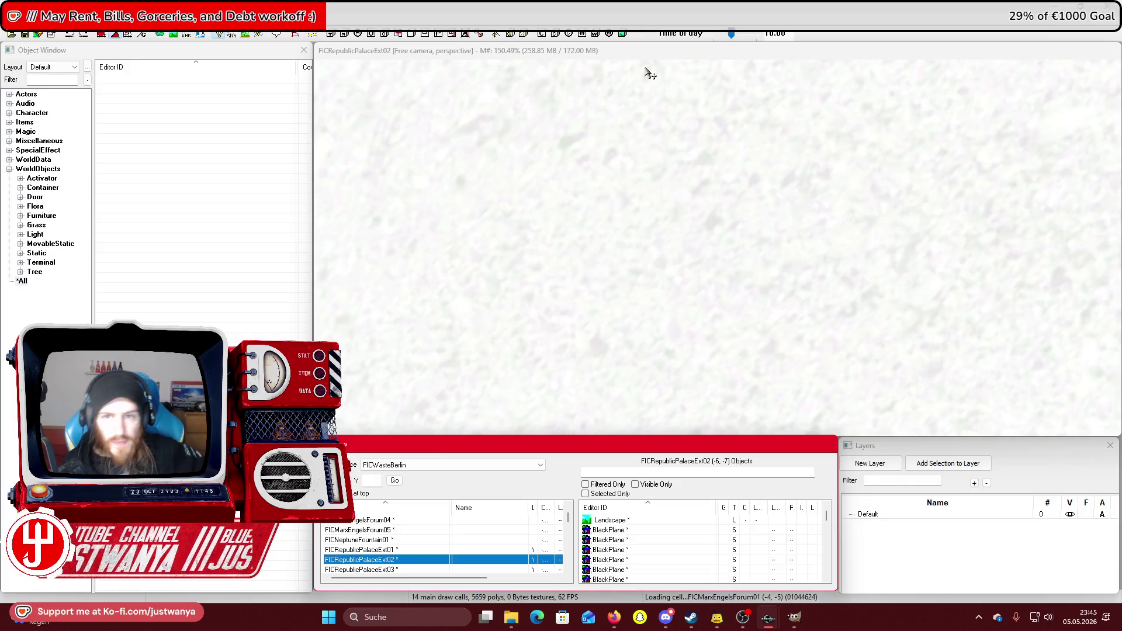
Load the FICWasteBerlin cell into the render window and turn to face the palace facade.
click(647, 64)
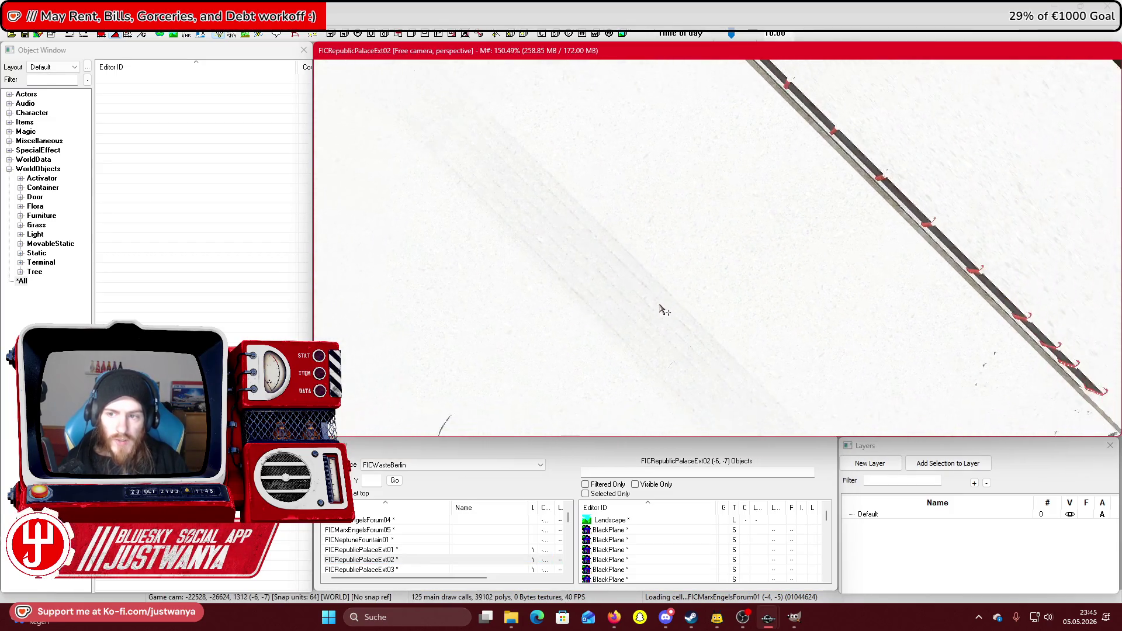
scroll(663, 310, down, 10)
scroll(650, 221, up, 5)
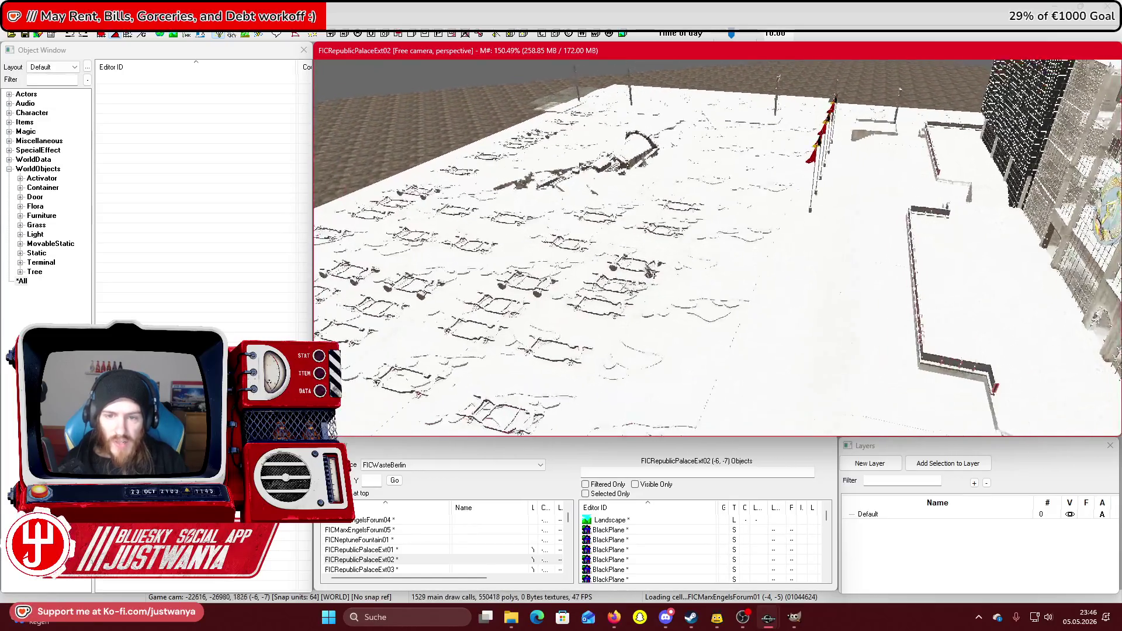
scroll(650, 271, up, 6)
mouse_move(585, 281)
mouse_down()
mouse_move(928, 260)
mouse_move(1099, 292)
mouse_up()
scroll(636, 343, down, 5)
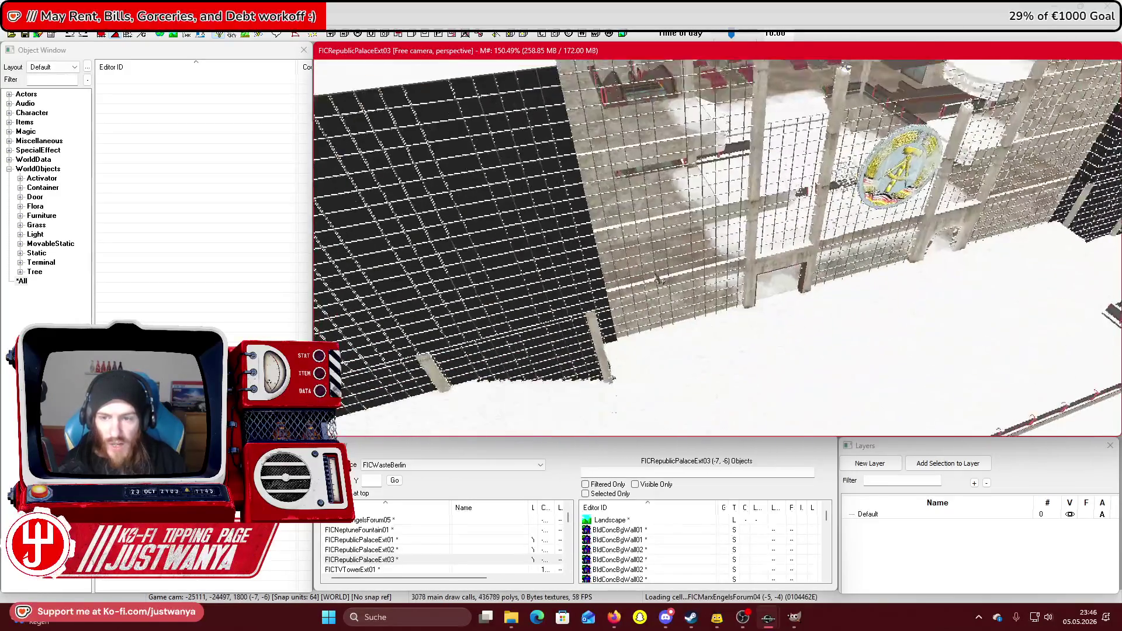
scroll(649, 275, up, 5)
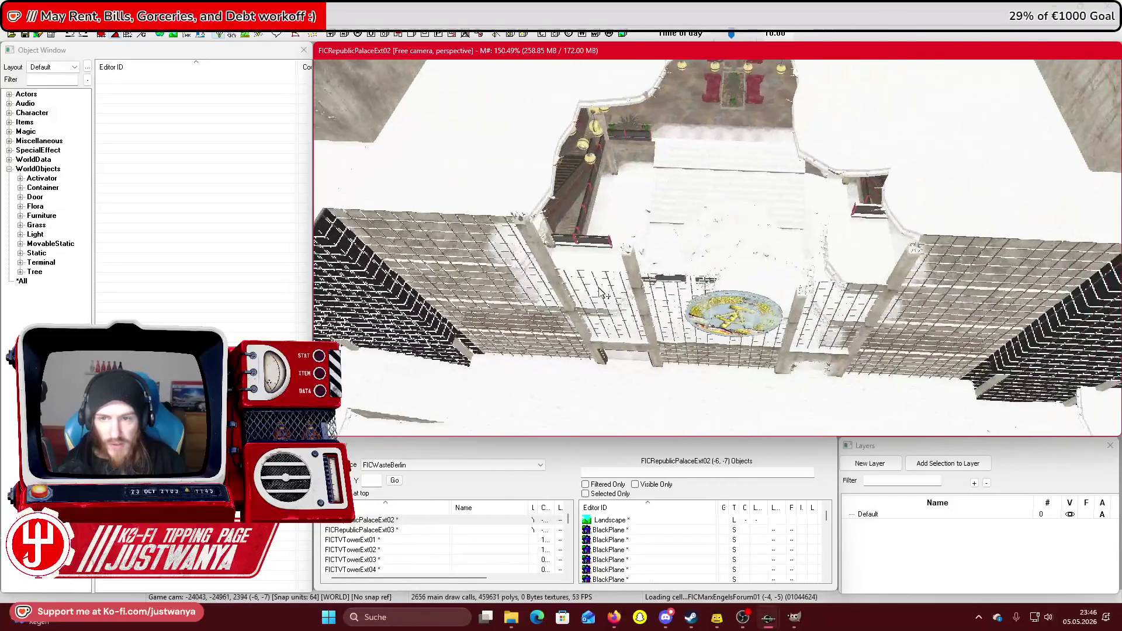
scroll(636, 263, down, 3)
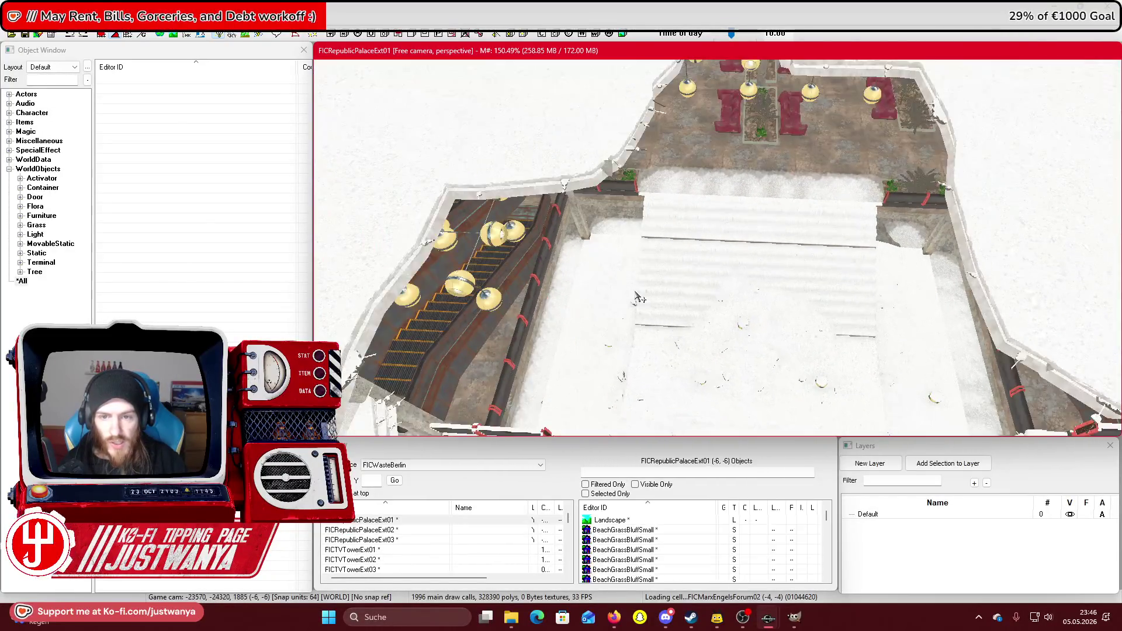
scroll(640, 275, up, 5)
scroll(667, 271, down, 3)
scroll(662, 251, up, 3)
scroll(650, 219, up, 2)
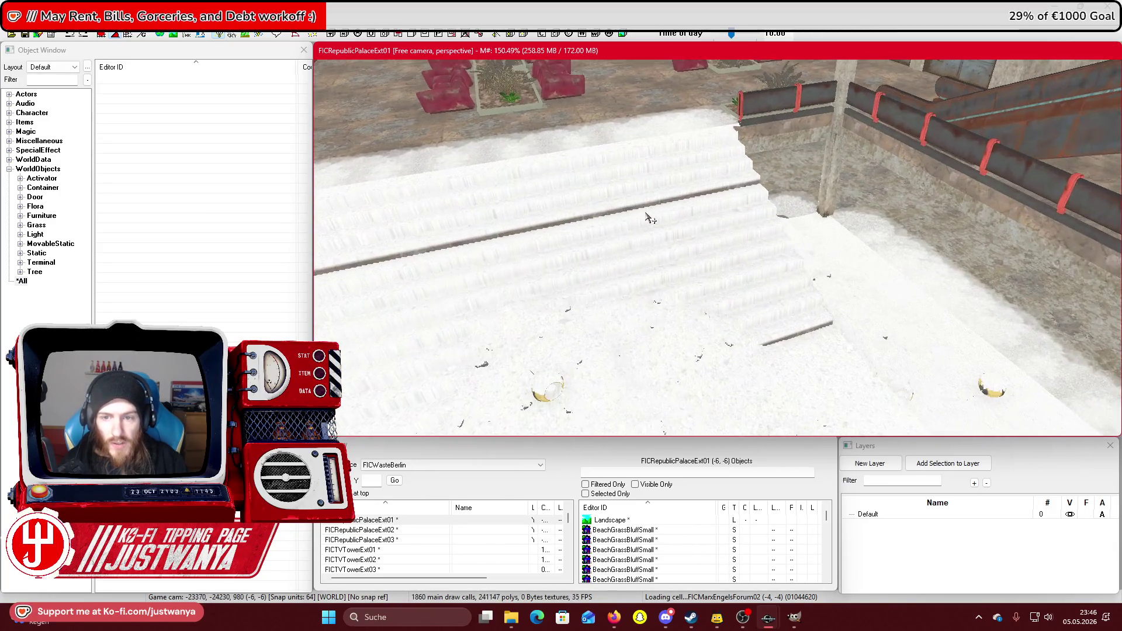
scroll(678, 219, down, 2)
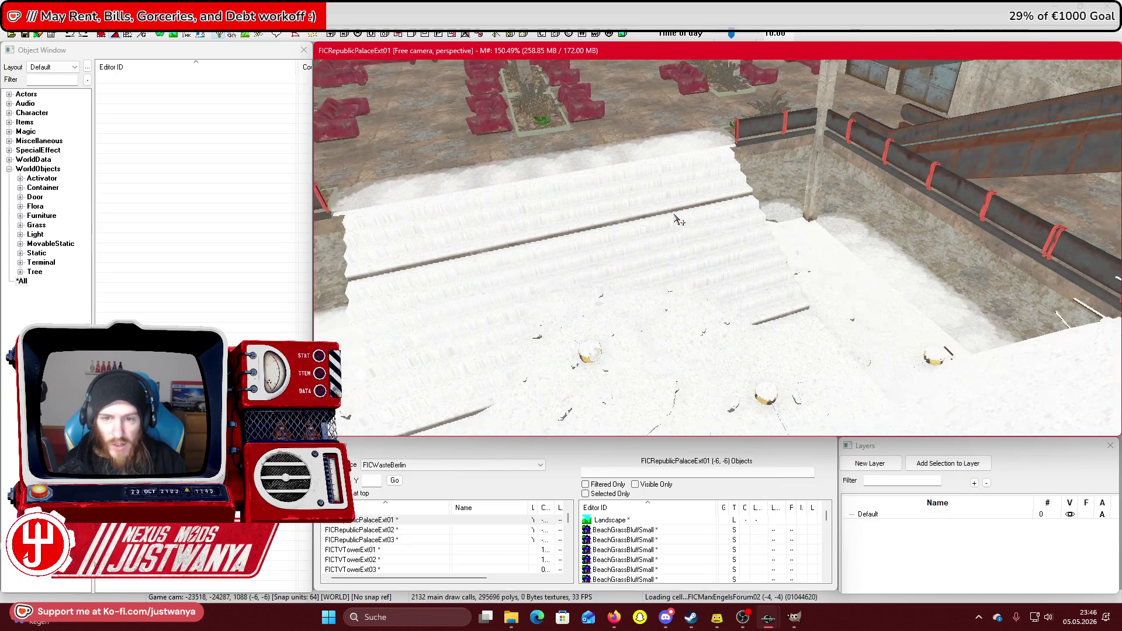
Select a stair piece on the palace steps and fly past the hall, pillar and emblem.
click(676, 219)
scroll(683, 266, up, 2)
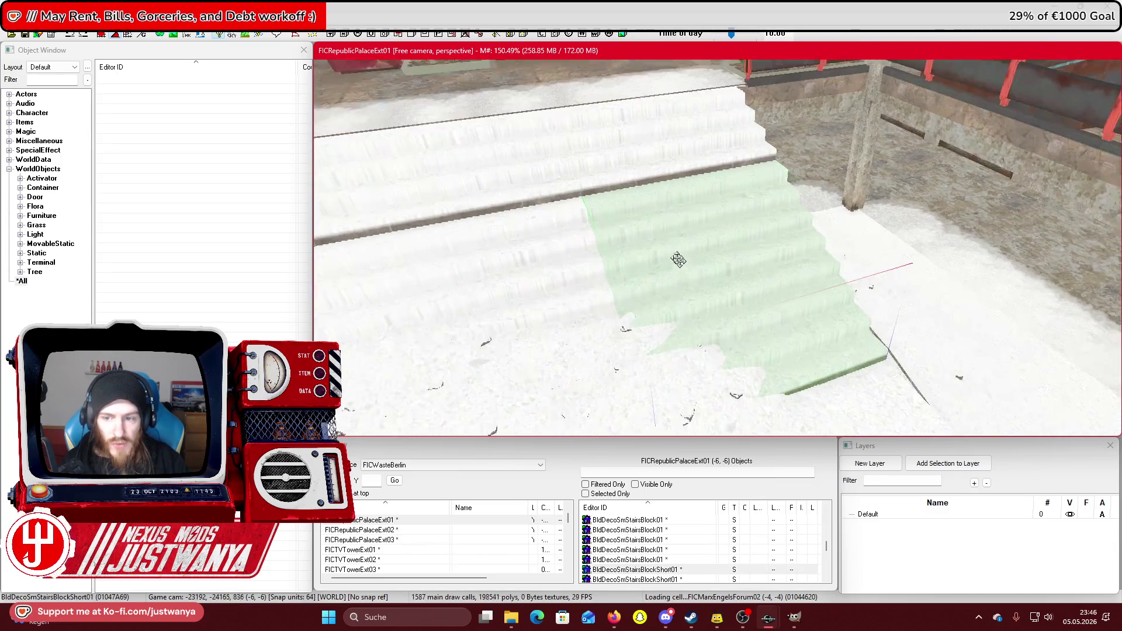
scroll(617, 242, up, 3)
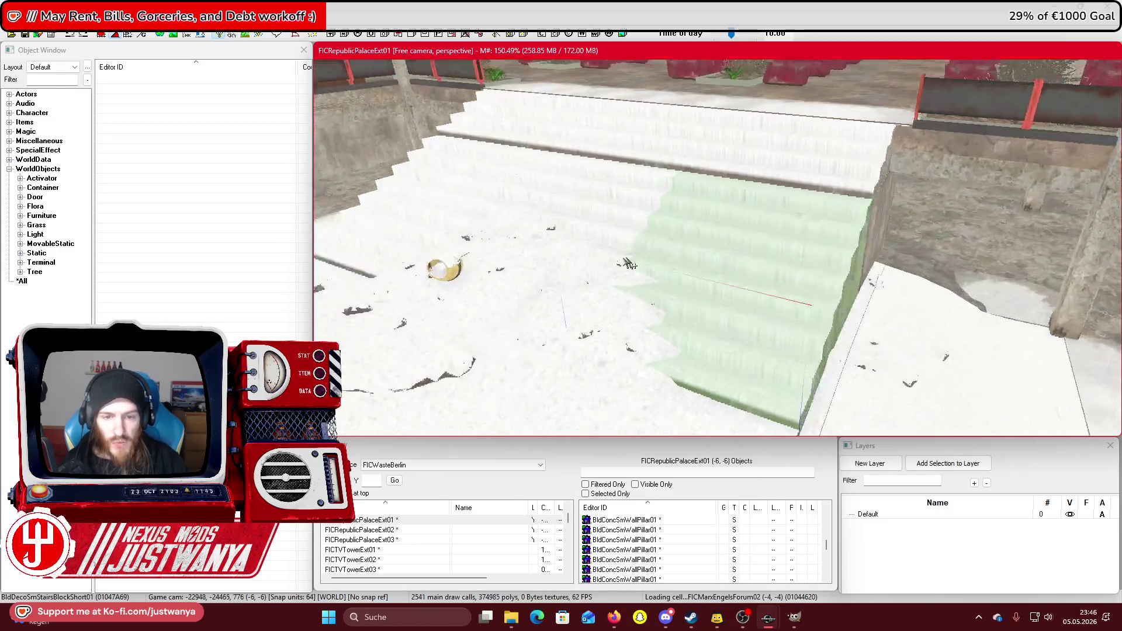
drag(628, 264, 556, 283)
mouse_move(608, 243)
mouse_down()
mouse_move(628, 262)
mouse_move(692, 263)
mouse_up()
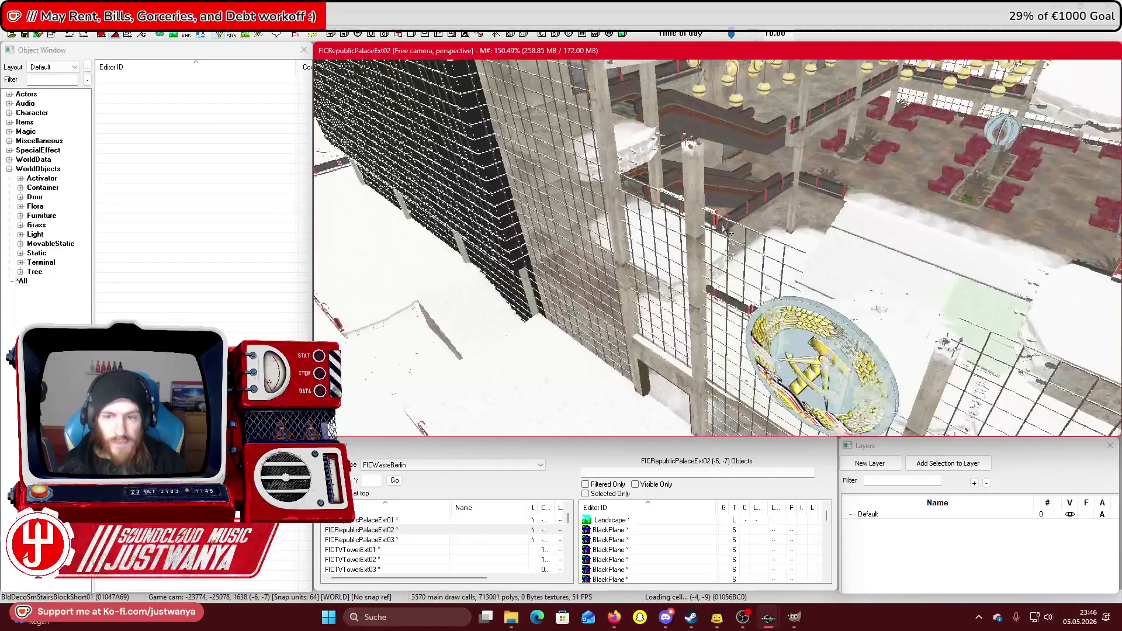
drag(720, 202, 616, 195)
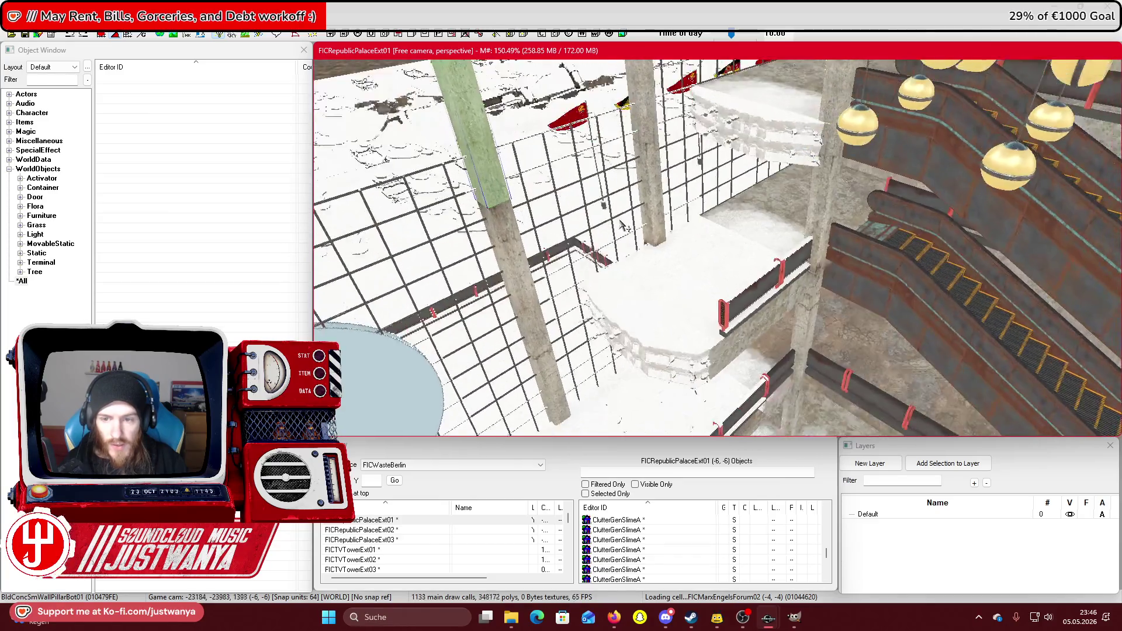
mouse_move(659, 207)
mouse_down()
mouse_move(574, 228)
mouse_move(624, 221)
mouse_move(625, 248)
mouse_move(667, 245)
mouse_move(655, 205)
mouse_up()
scroll(647, 276, down, 3)
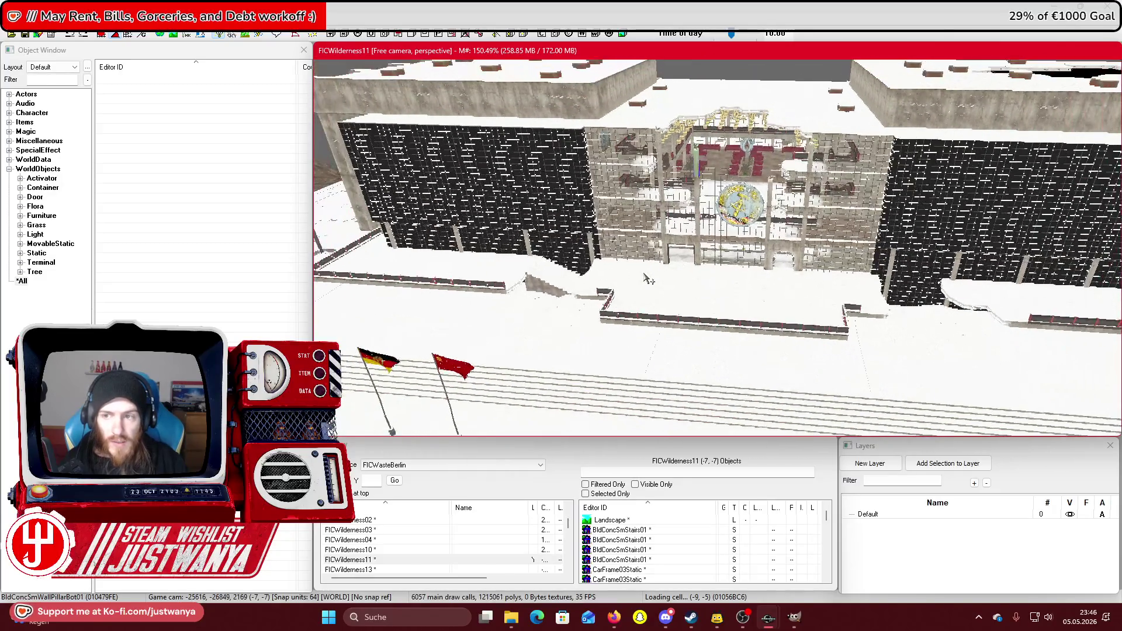
drag(592, 315, 781, 228)
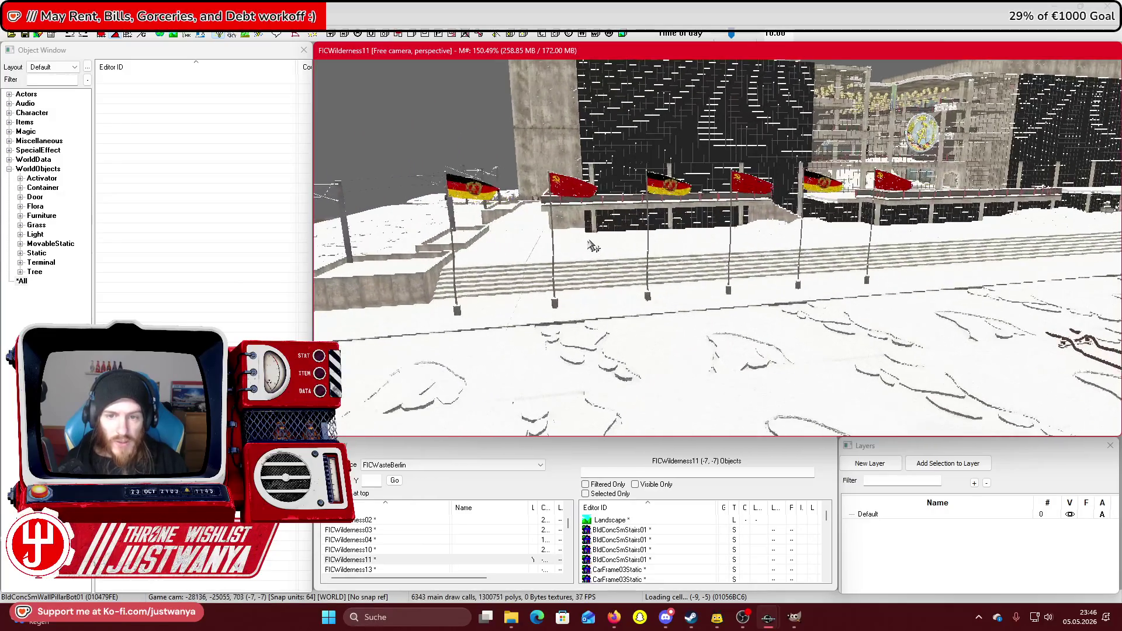
drag(608, 240, 694, 248)
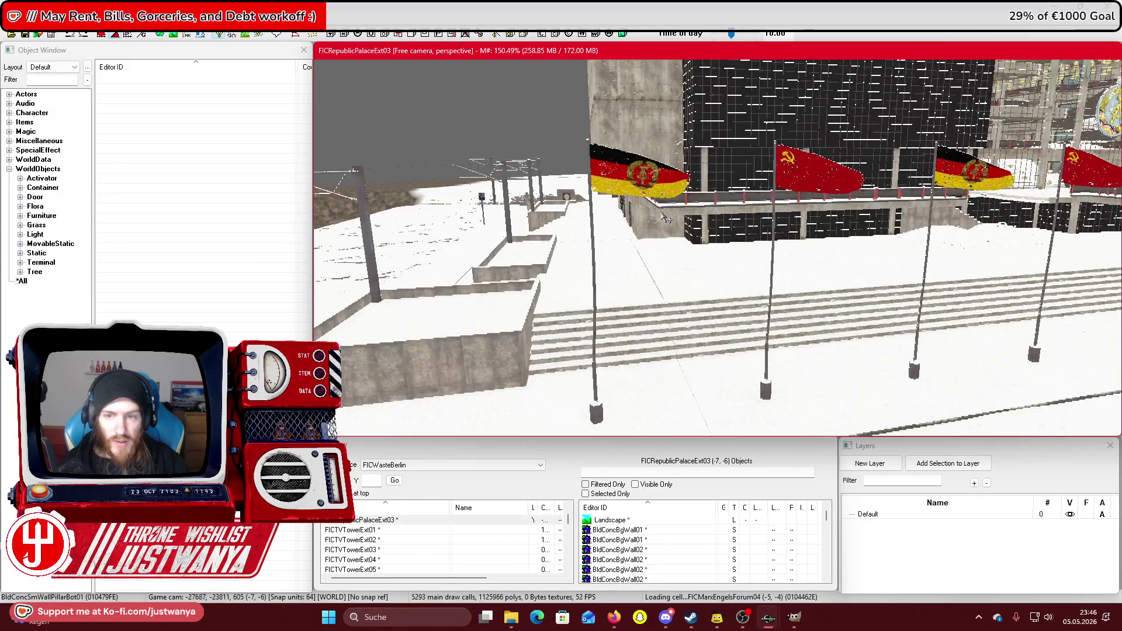
scroll(674, 241, up, 3)
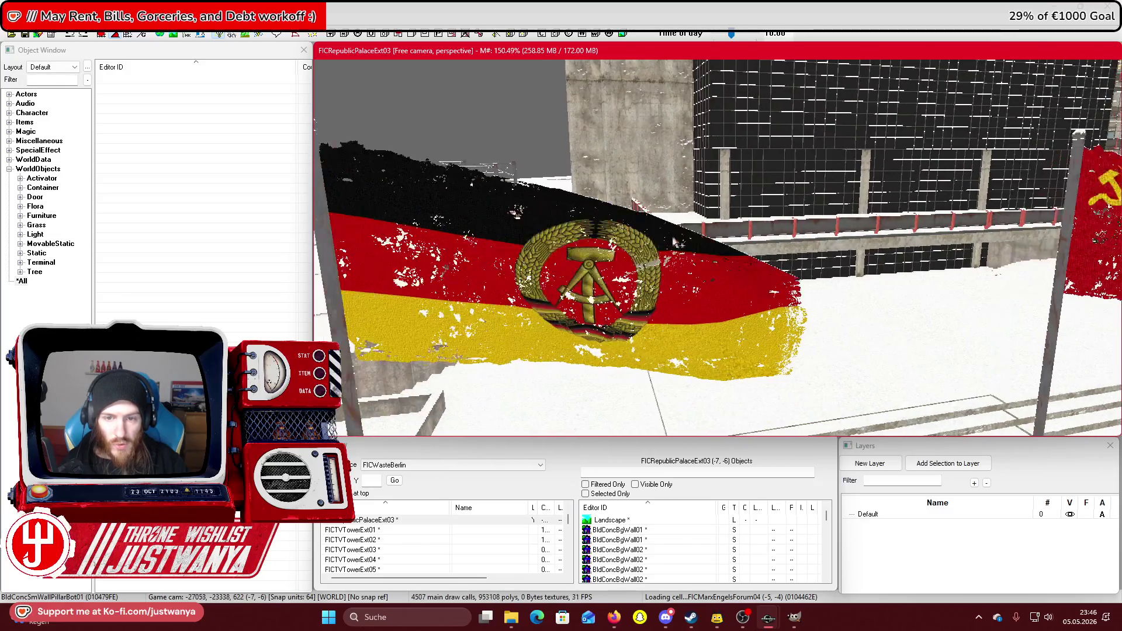
scroll(675, 240, up, 2)
drag(675, 240, 729, 235)
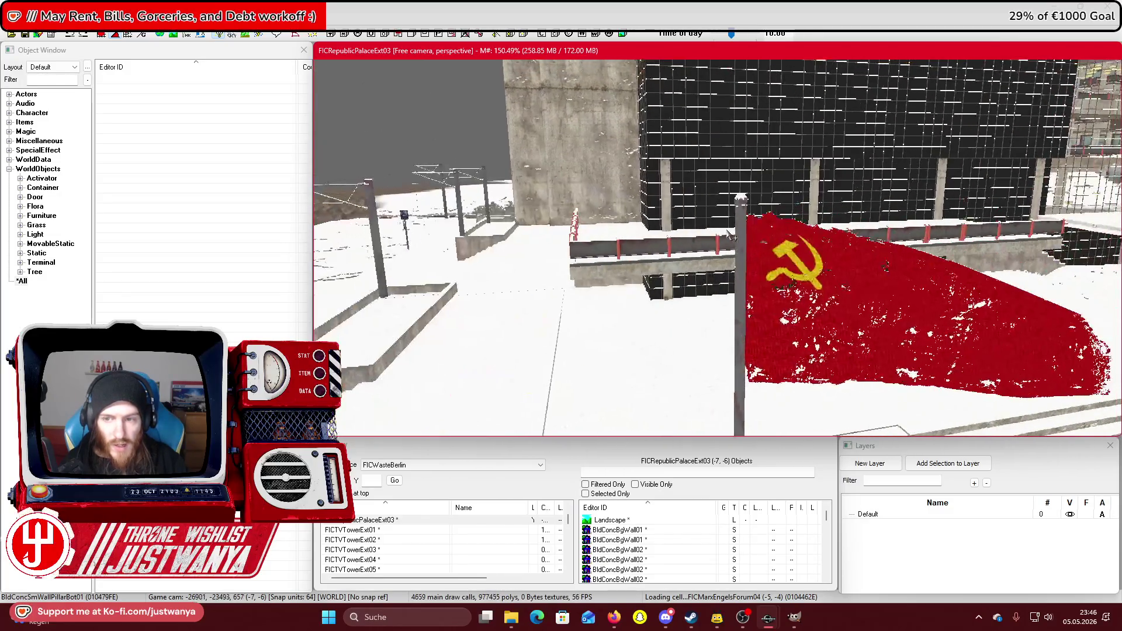
scroll(722, 233, down, 2)
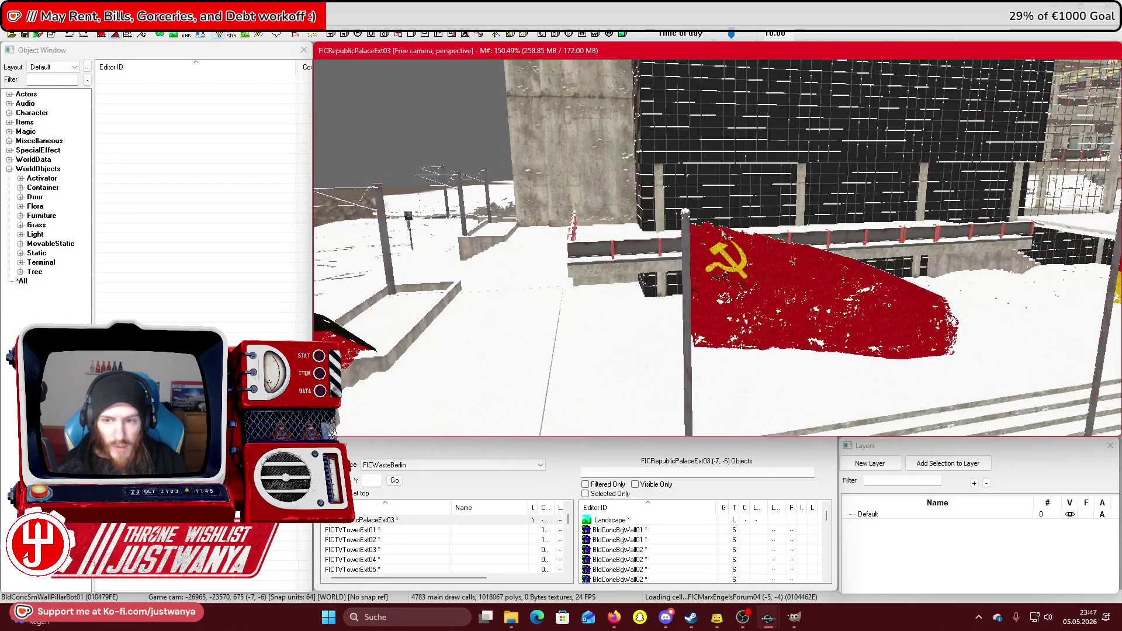
scroll(605, 272, up, 3)
scroll(607, 272, down, 3)
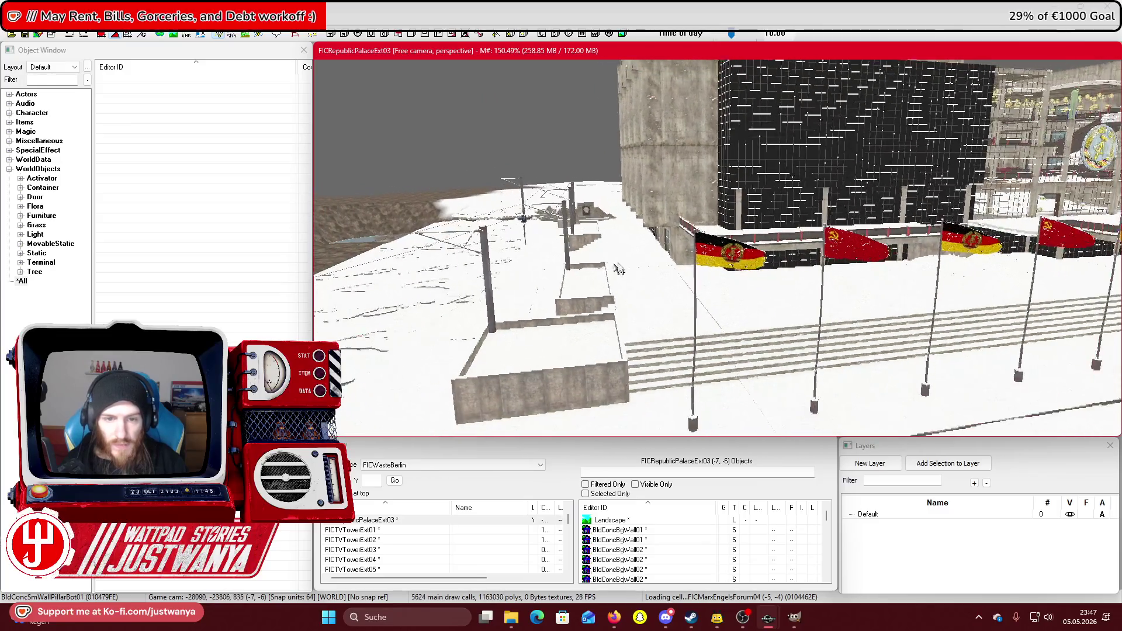
scroll(704, 246, down, 3)
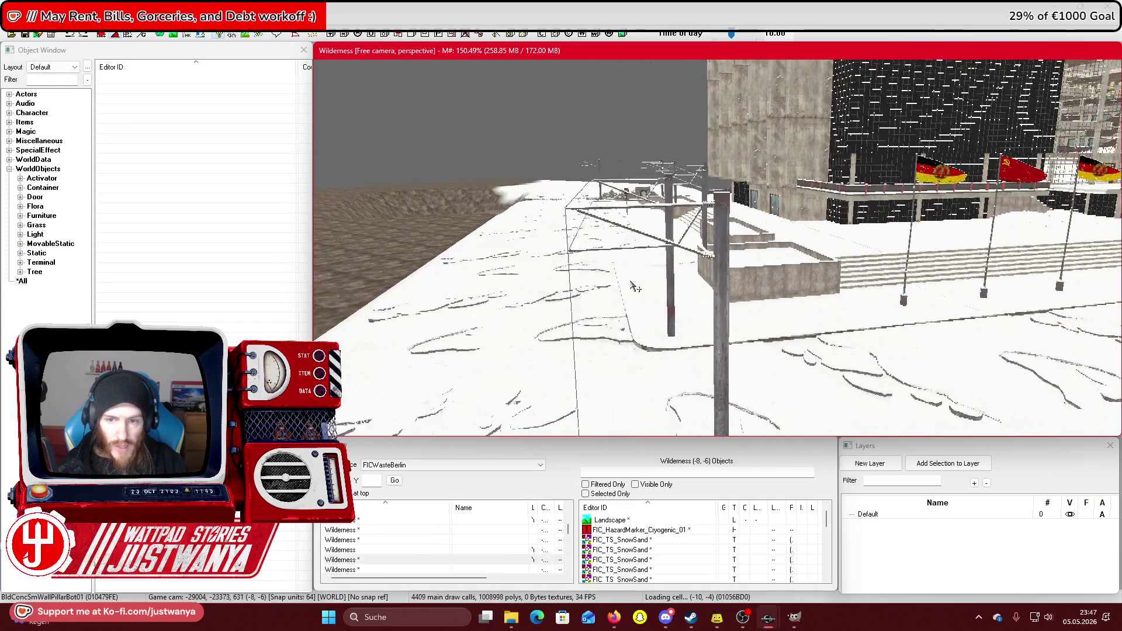
scroll(631, 286, down, 3)
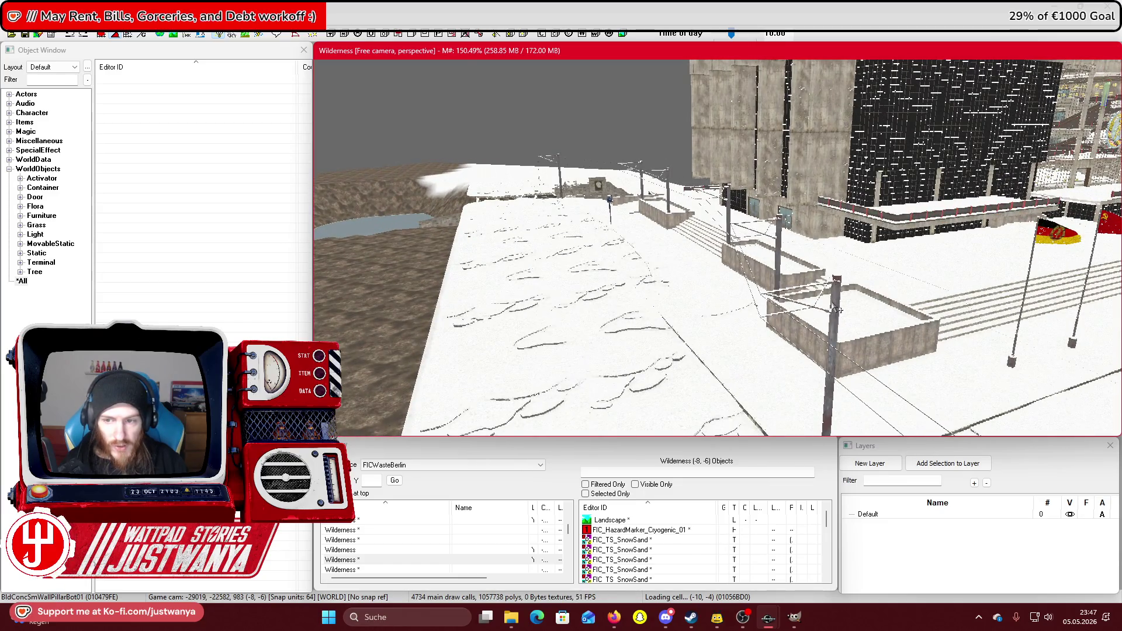
scroll(837, 310, down, 3)
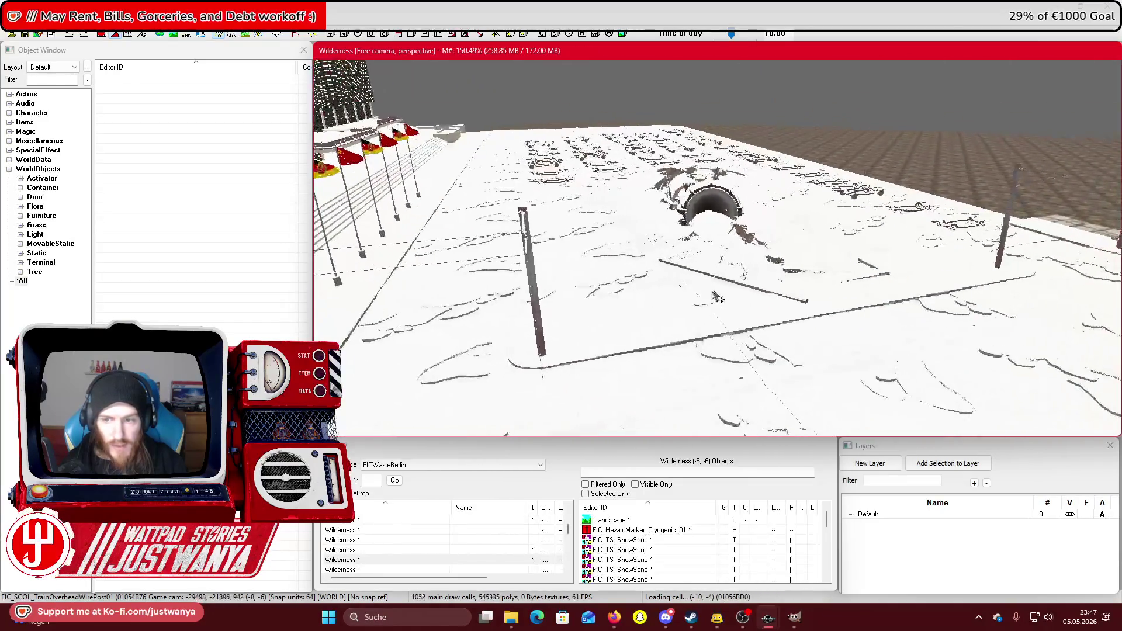
scroll(718, 298, up, 3)
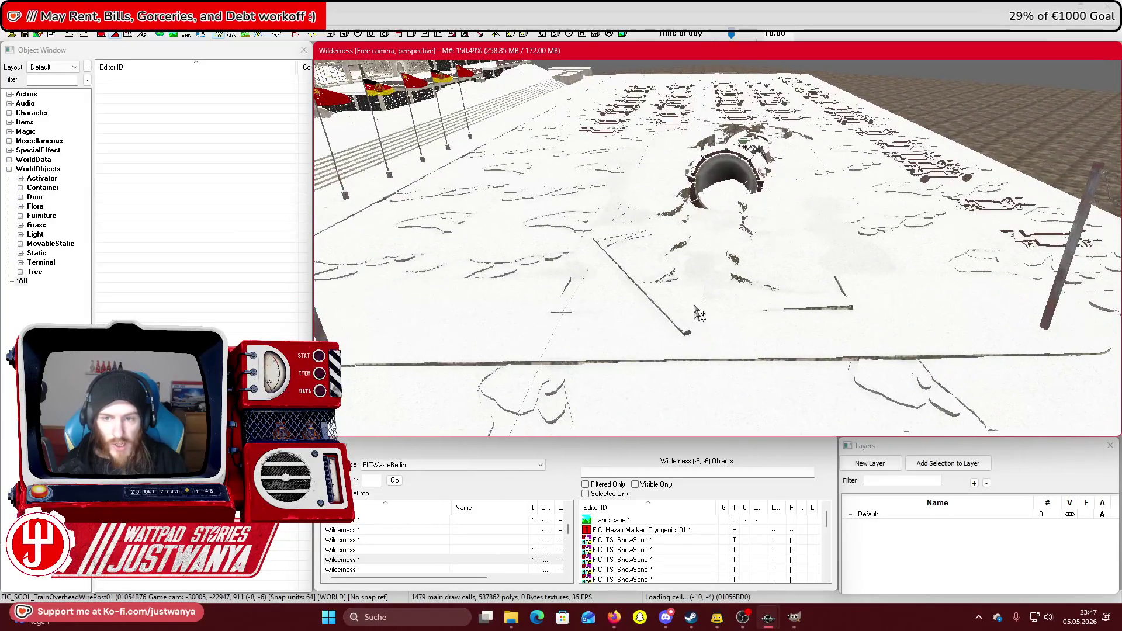
mouse_move(699, 314)
mouse_down()
mouse_move(548, 315)
mouse_move(638, 352)
mouse_move(792, 353)
mouse_up()
scroll(565, 307, down, 3)
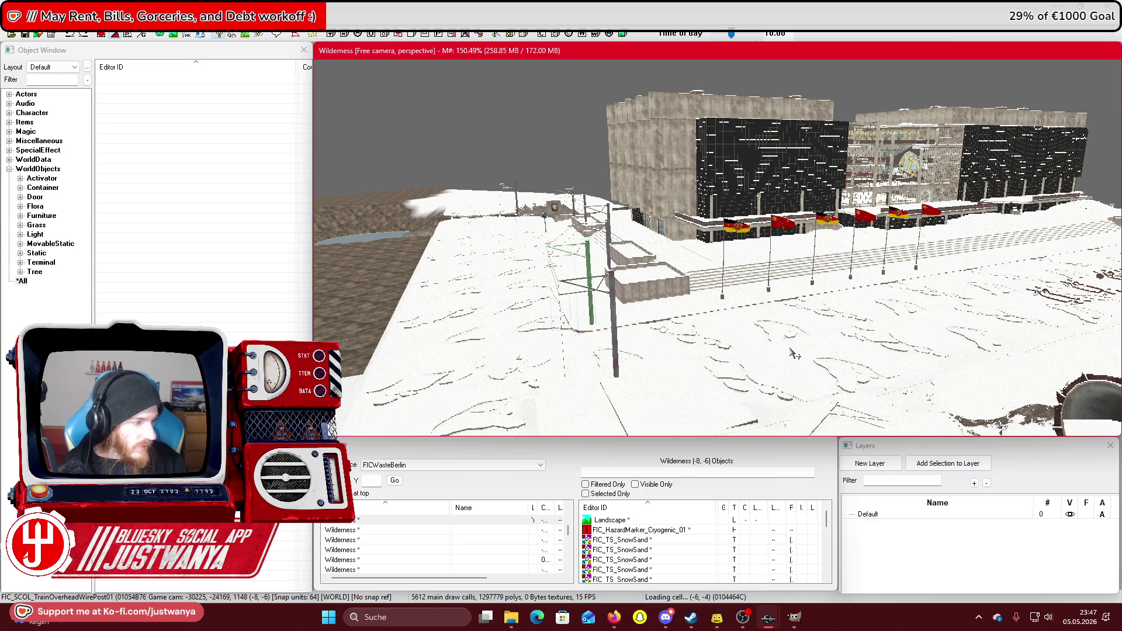
scroll(542, 223, up, 5)
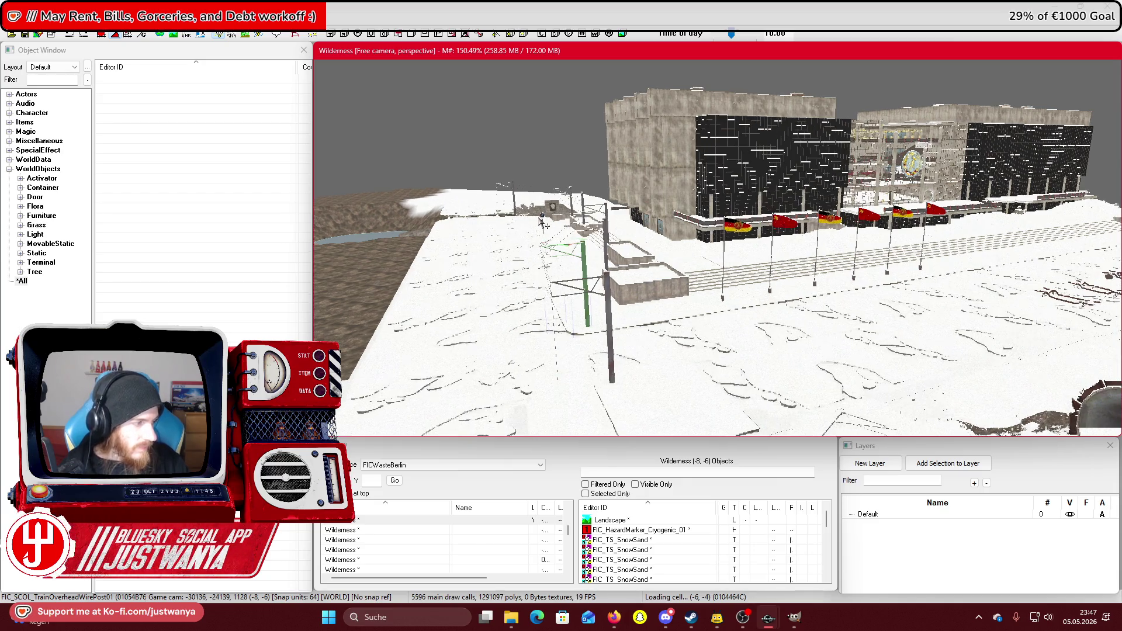
scroll(672, 268, up, 10)
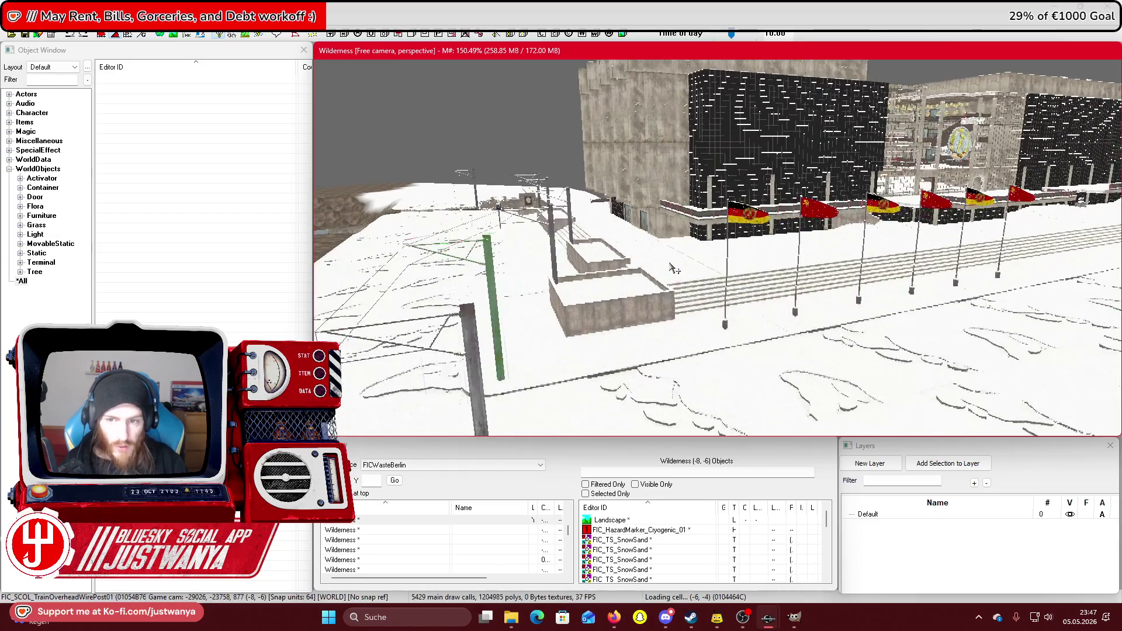
scroll(672, 267, up, 10)
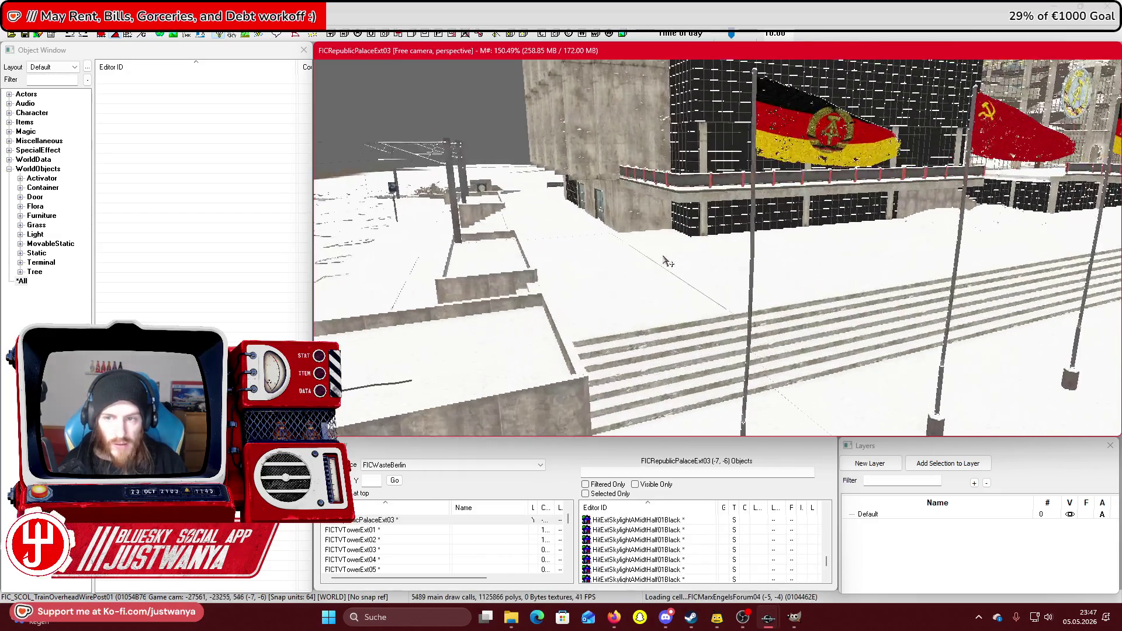
scroll(645, 261, up, 10)
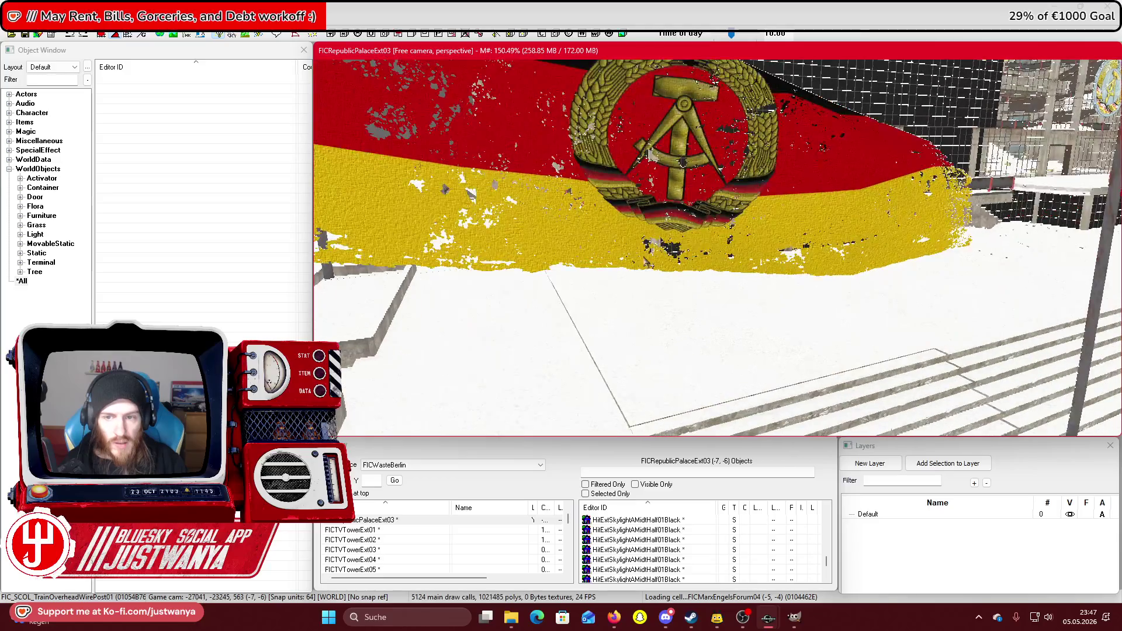
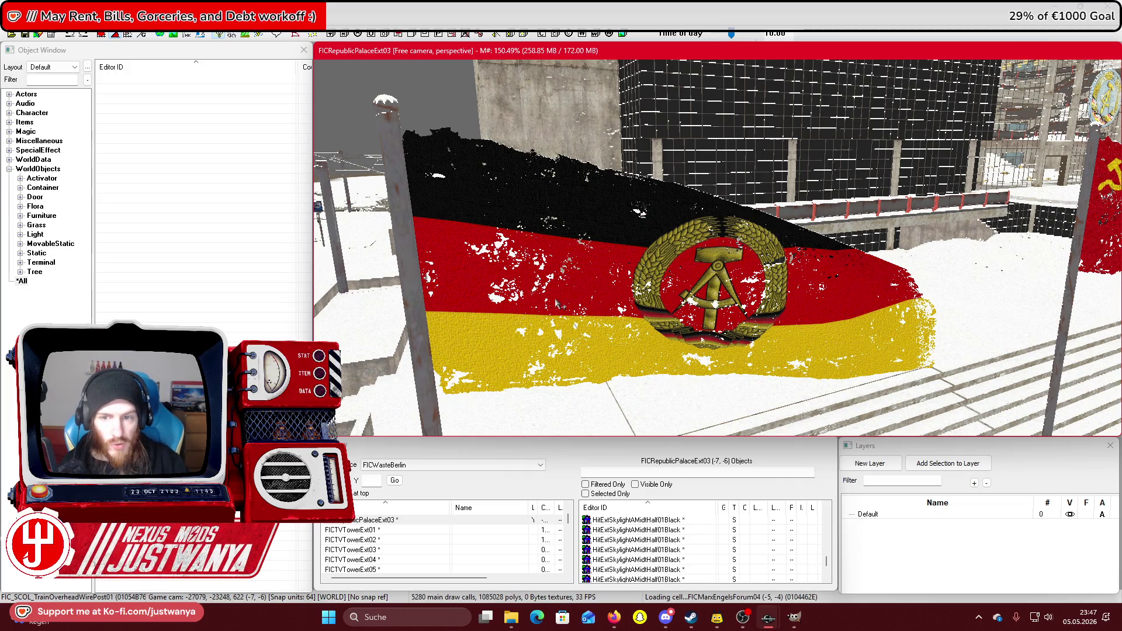
Bring up the GIMP sign texture sheet and magnify the British-sector sign.
scroll(556, 304, down, 5)
scroll(555, 303, up, 5)
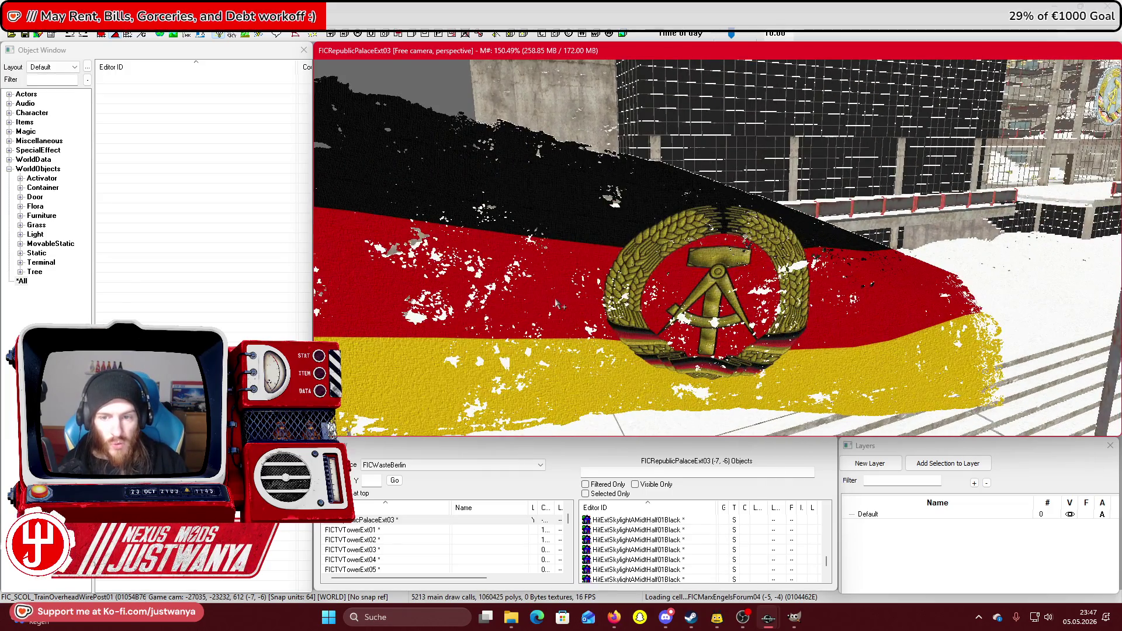
scroll(556, 303, down, 5)
scroll(556, 303, up, 5)
scroll(555, 304, down, 3)
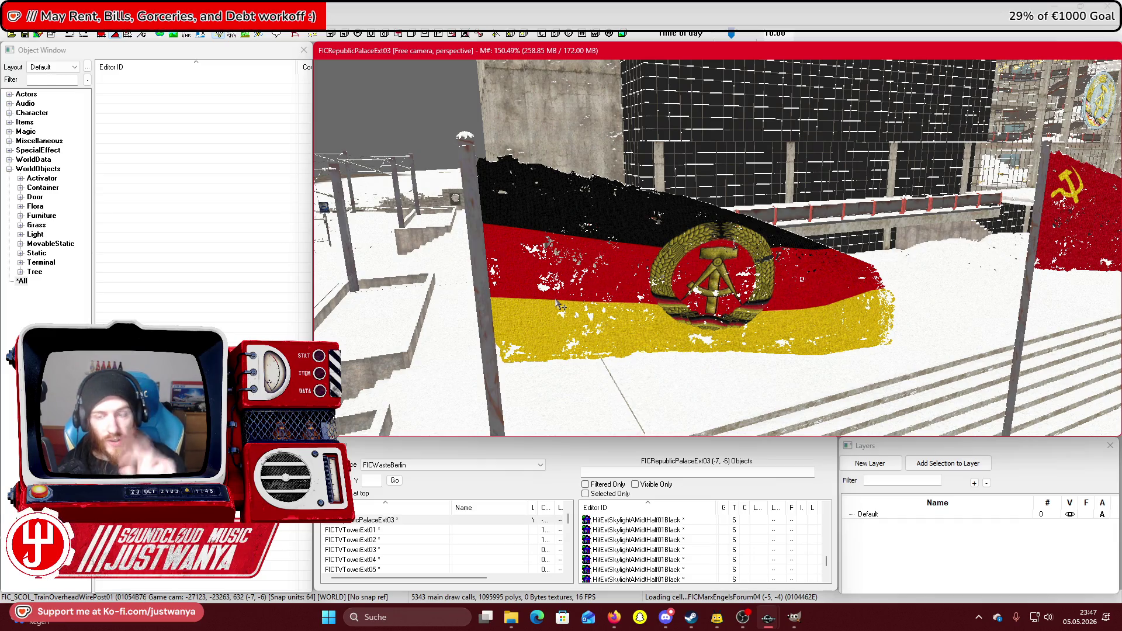
scroll(556, 303, down, 5)
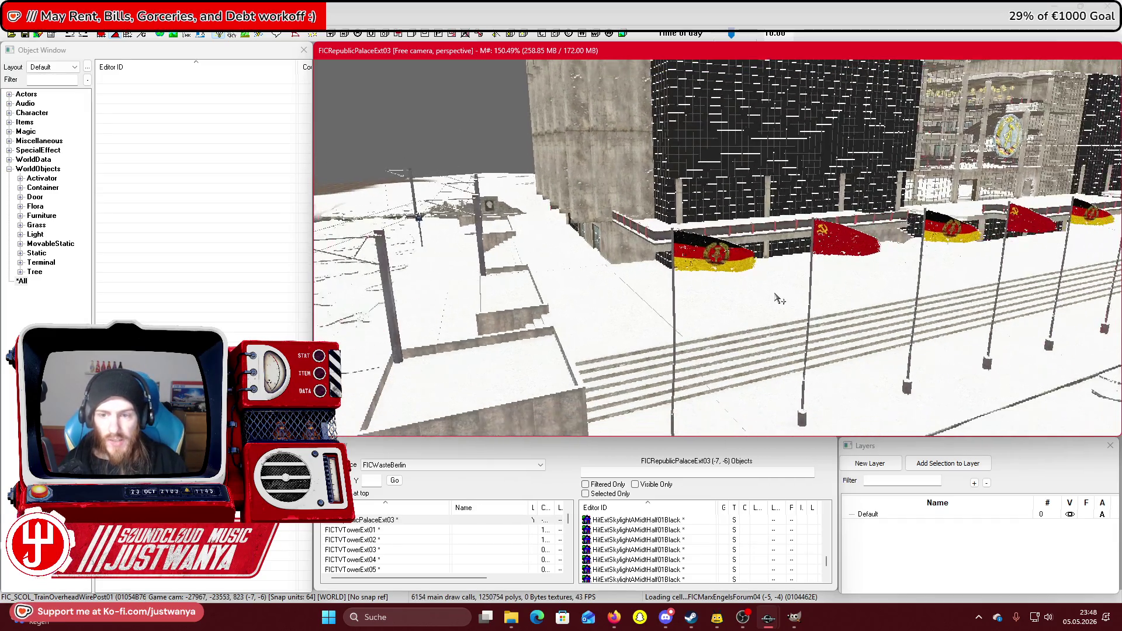
scroll(771, 301, up, 3)
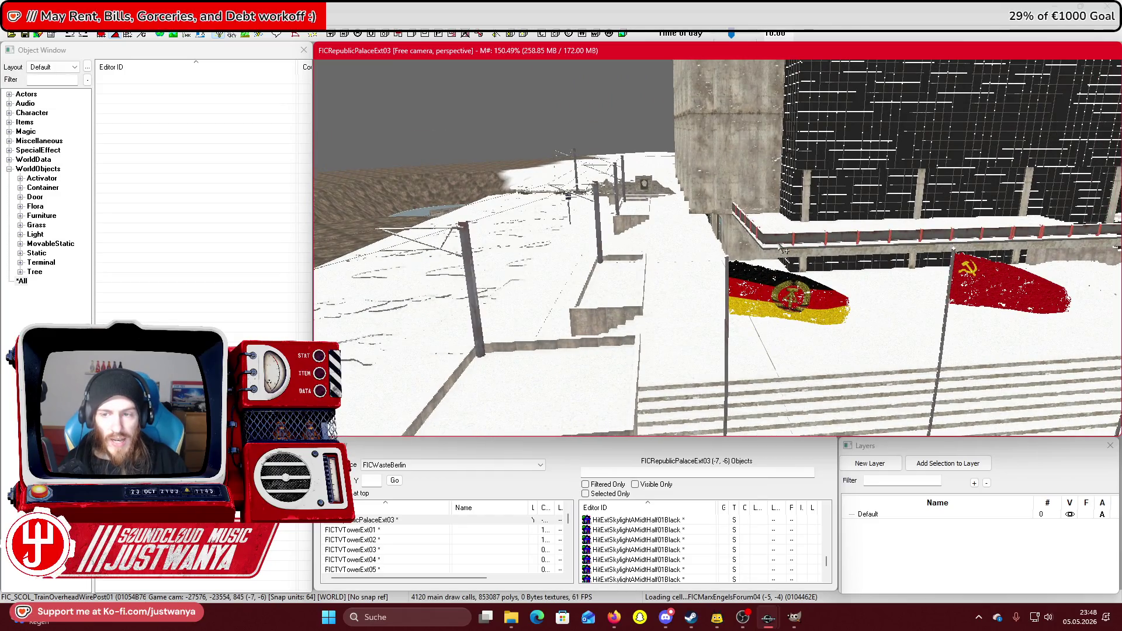
scroll(783, 250, down, 3)
scroll(480, 380, up, 3)
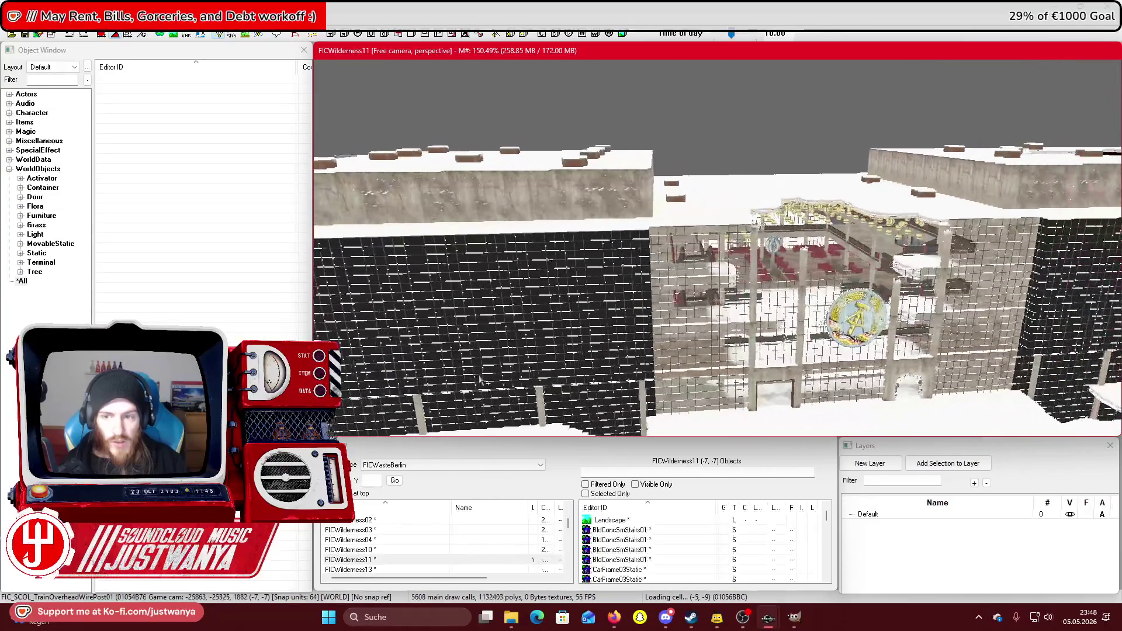
scroll(481, 380, up, 2)
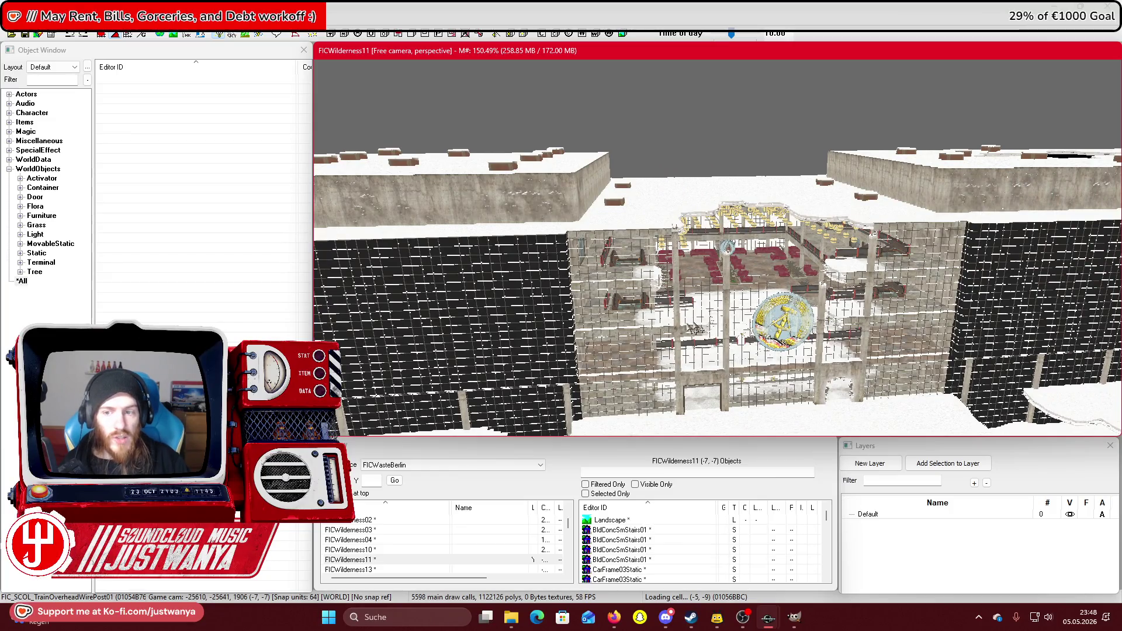
scroll(459, 301, up, 3)
scroll(459, 301, up, 5)
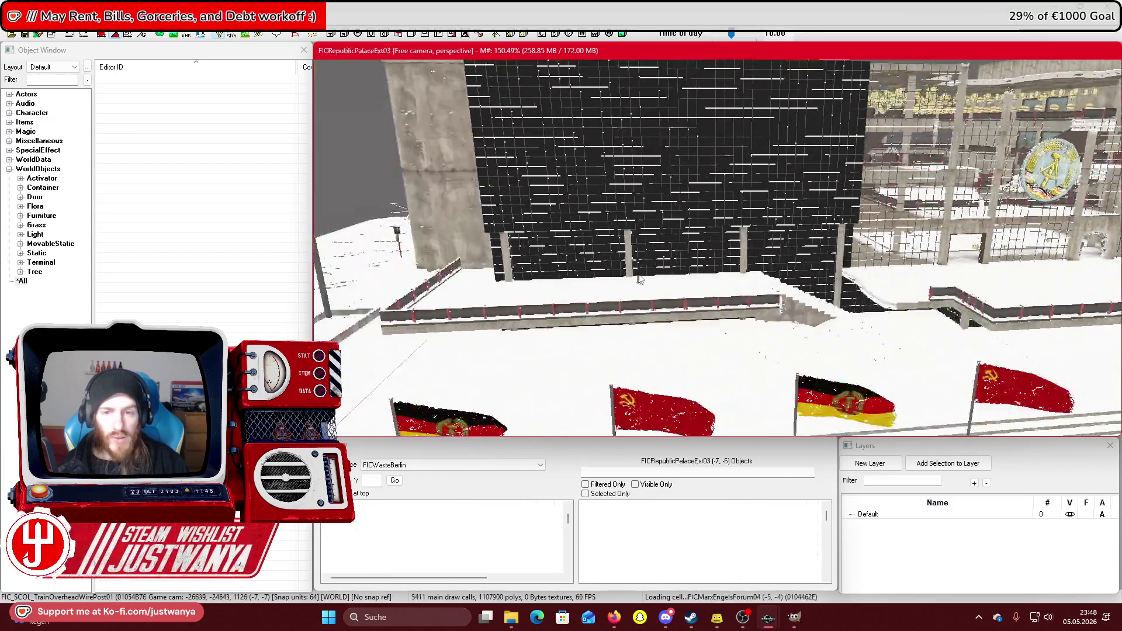
scroll(565, 320, down, 5)
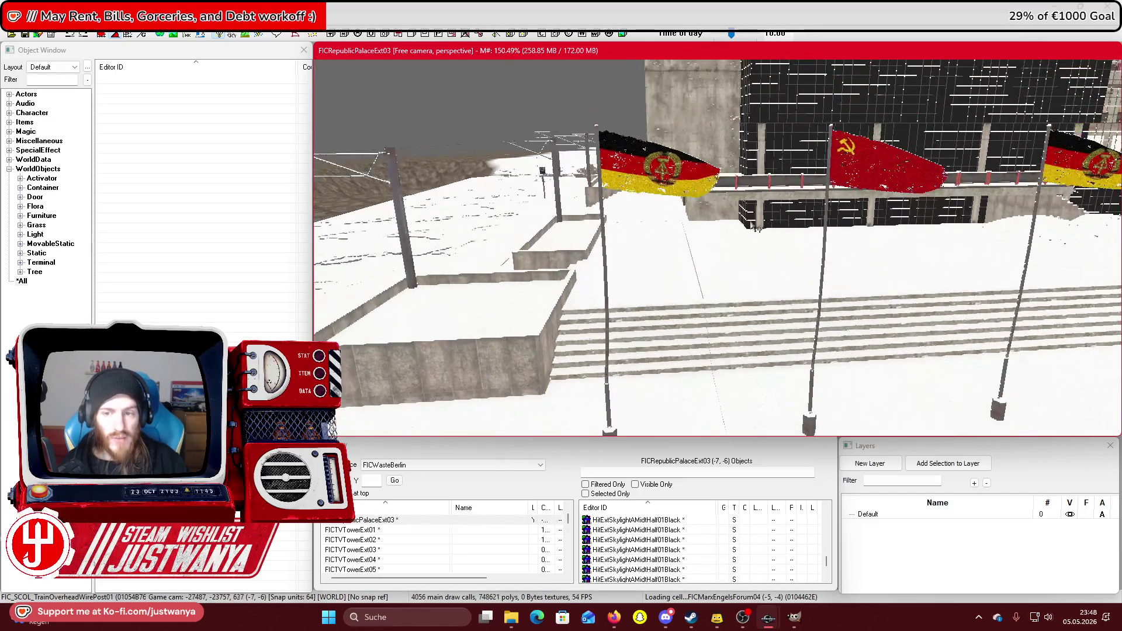
scroll(565, 321, down, 2)
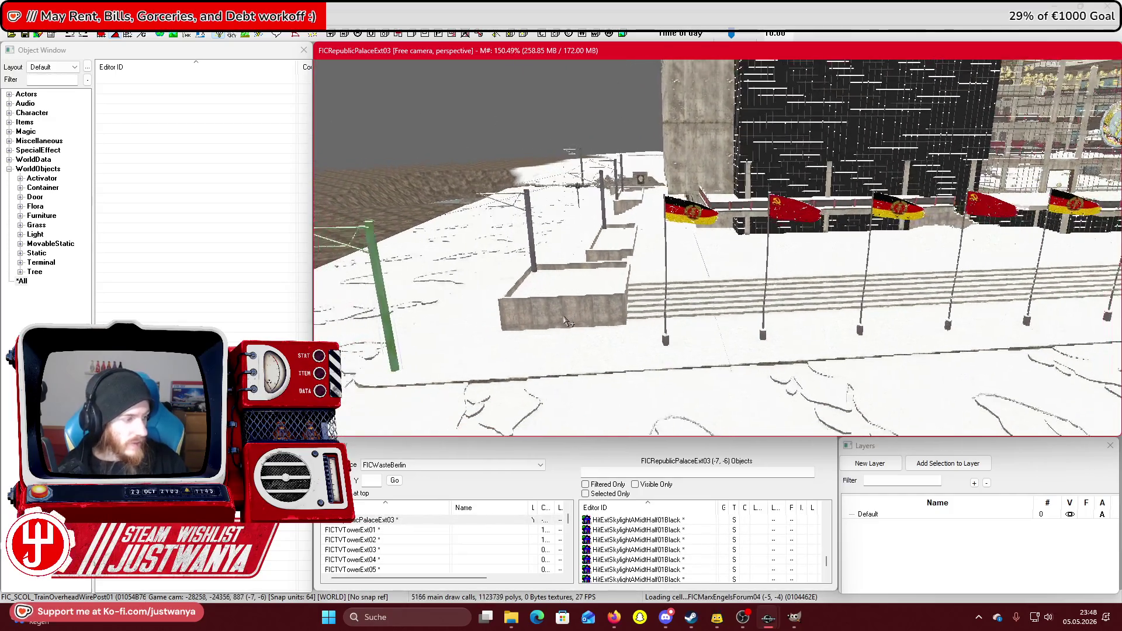
scroll(565, 321, down, 3)
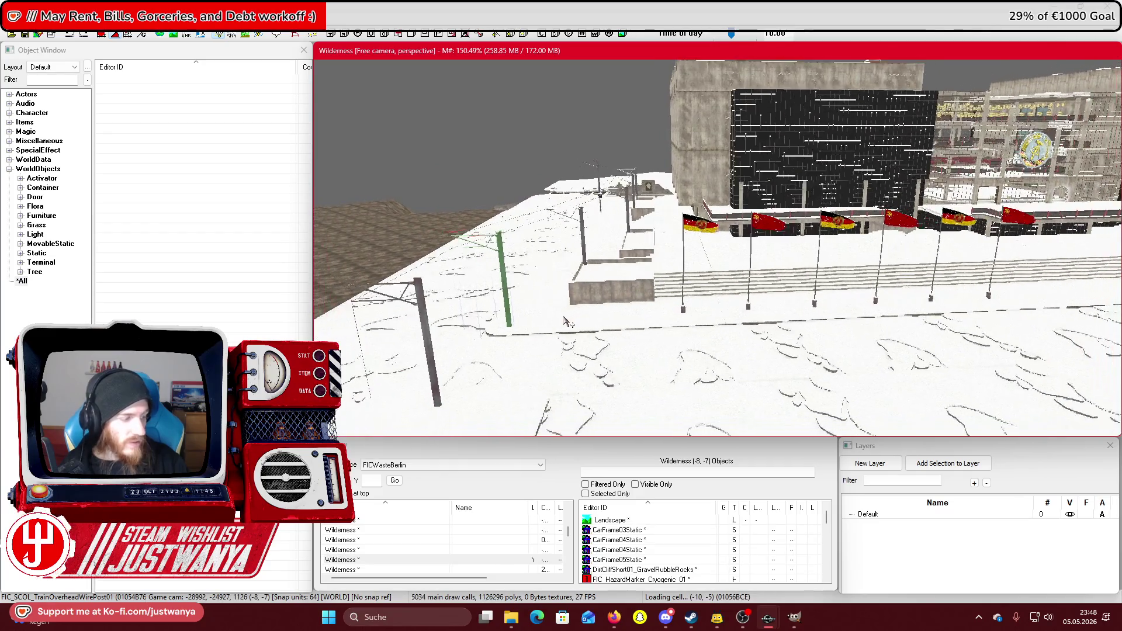
scroll(586, 294, up, 5)
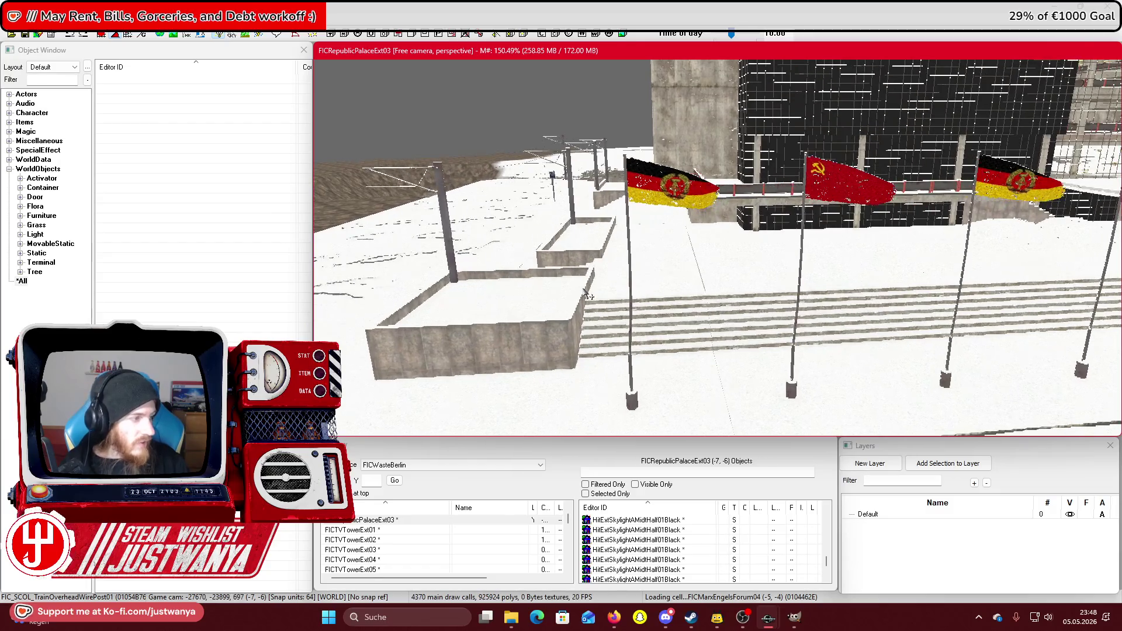
scroll(585, 294, up, 2)
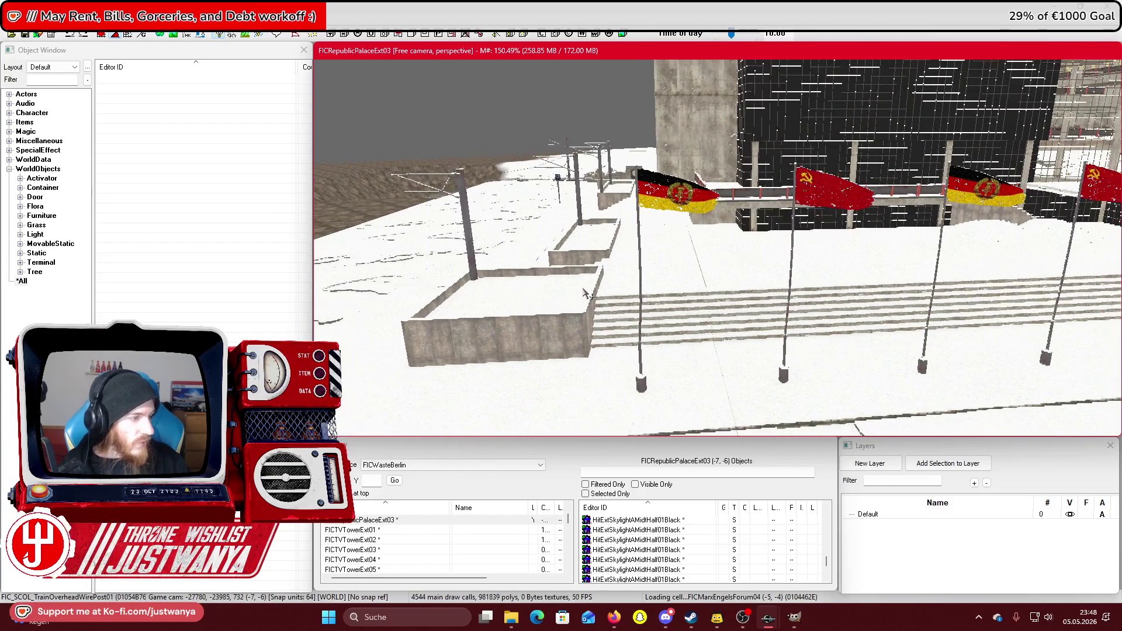
scroll(586, 295, down, 4)
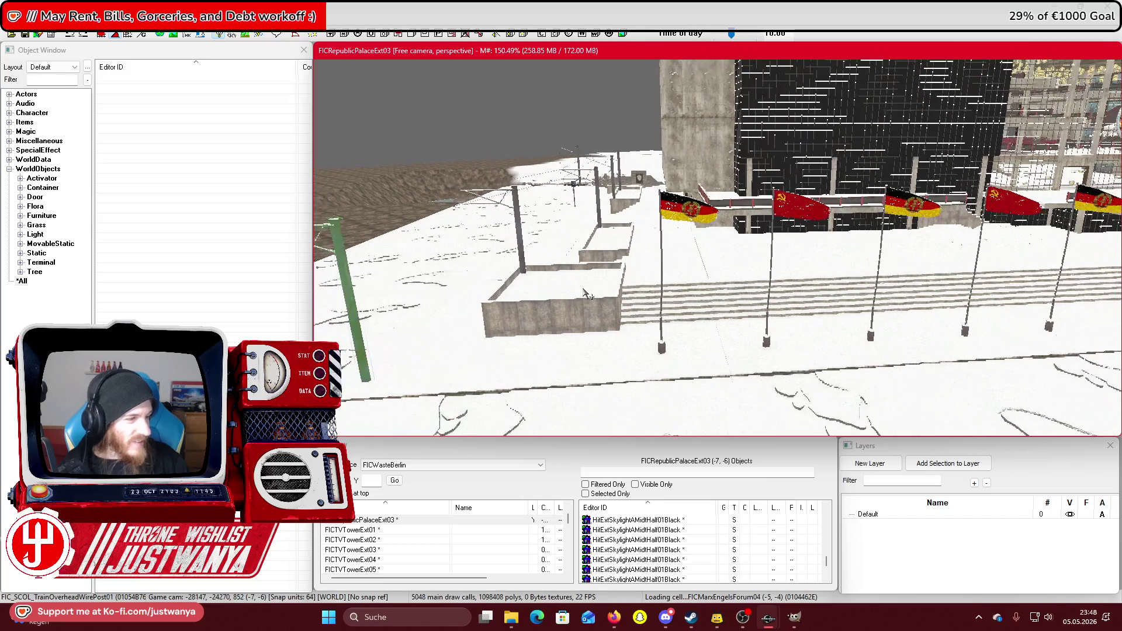
scroll(586, 295, down, 4)
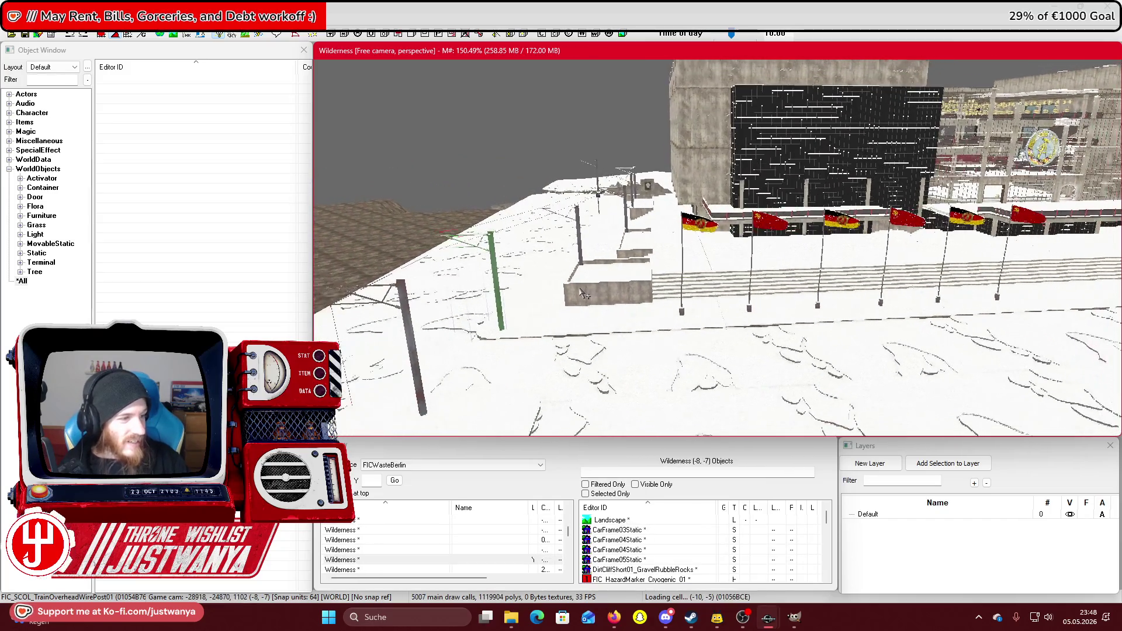
scroll(584, 289, down, 4)
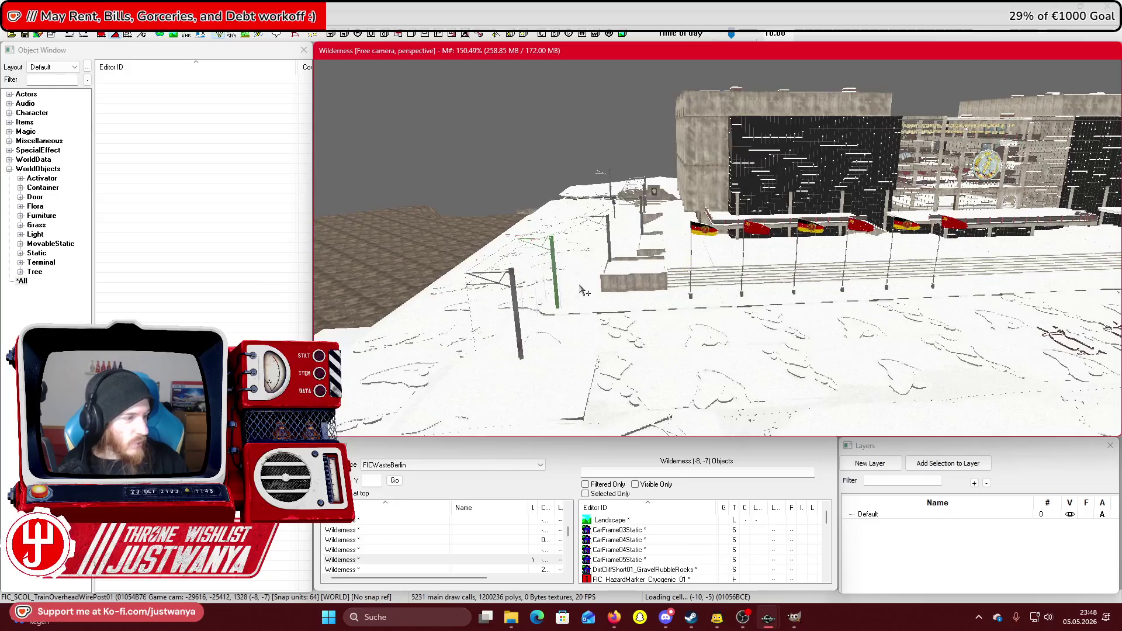
scroll(585, 290, down, 1)
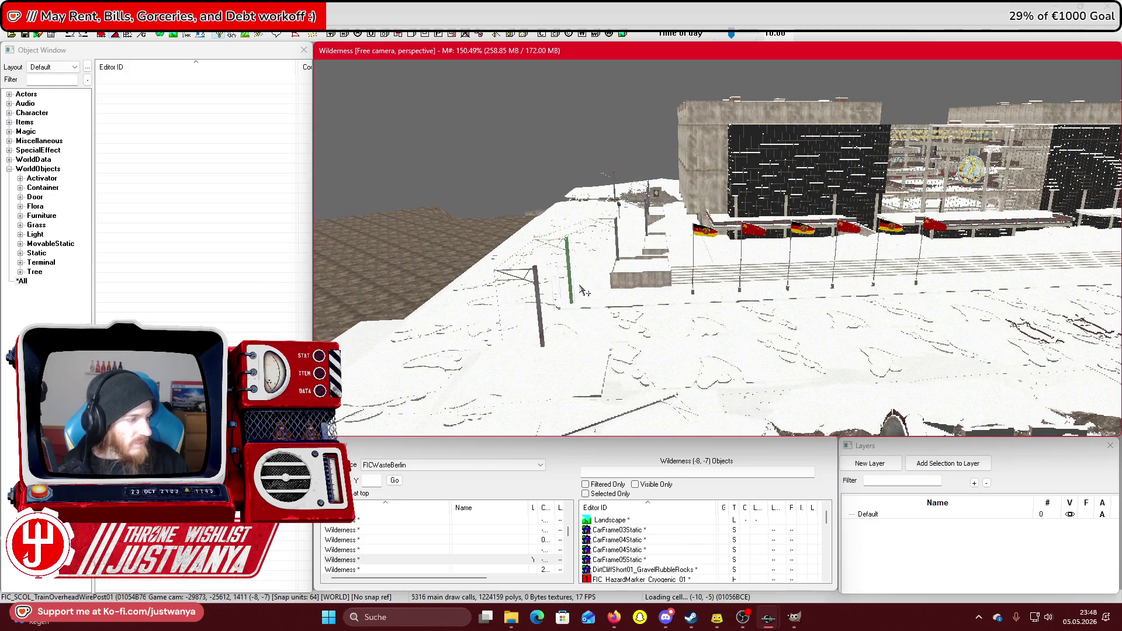
scroll(584, 290, up, 6)
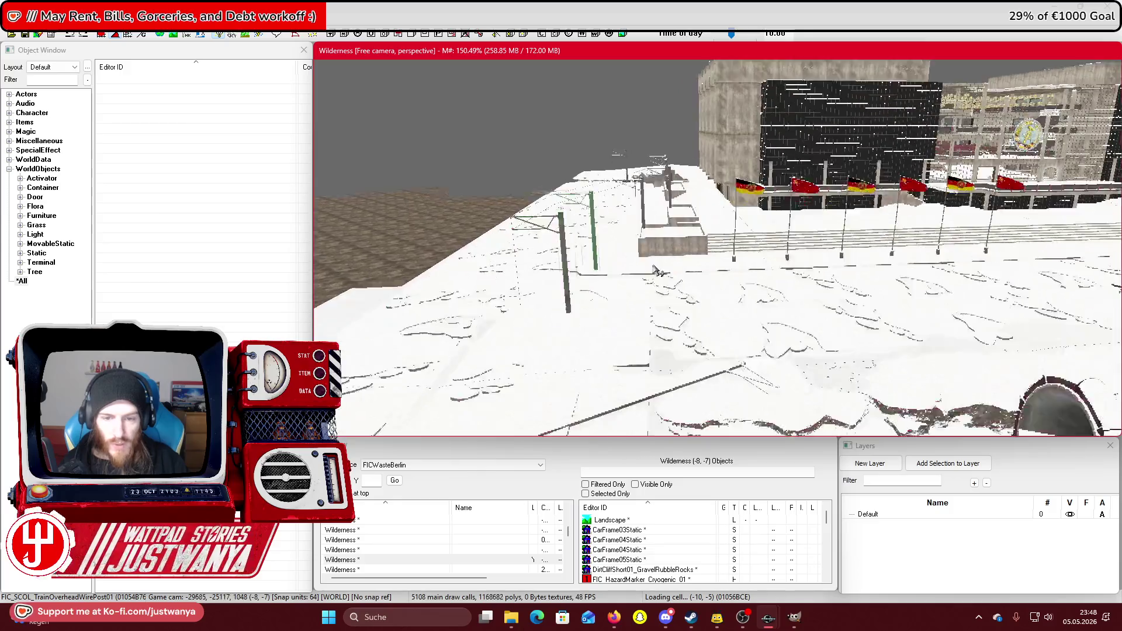
scroll(658, 270, up, 6)
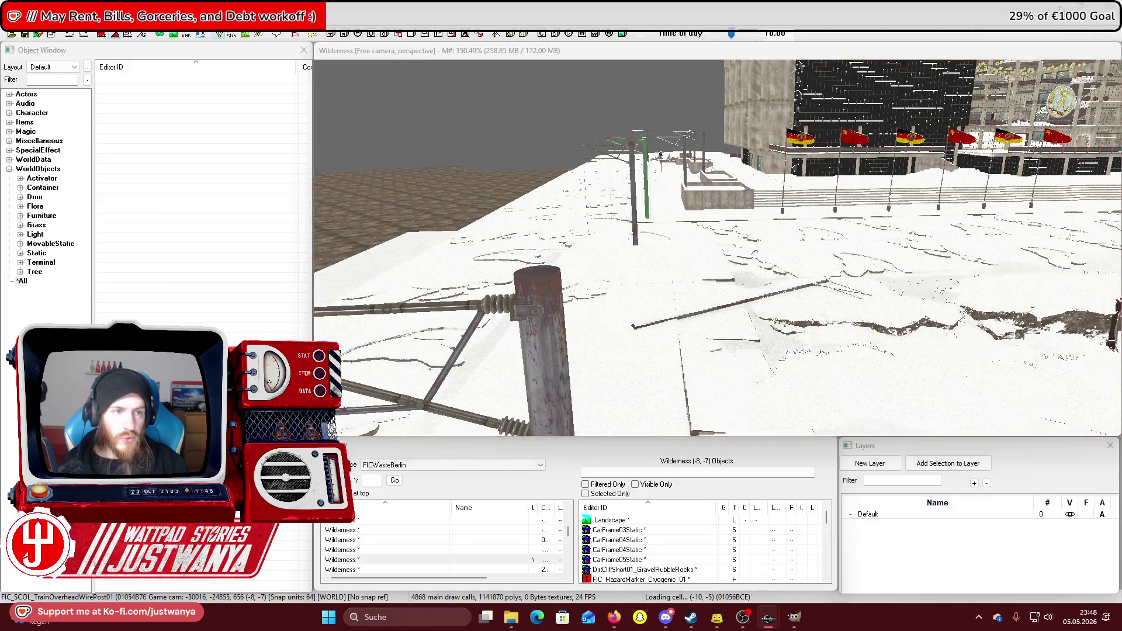
key(alt+Tab)
click(796, 617)
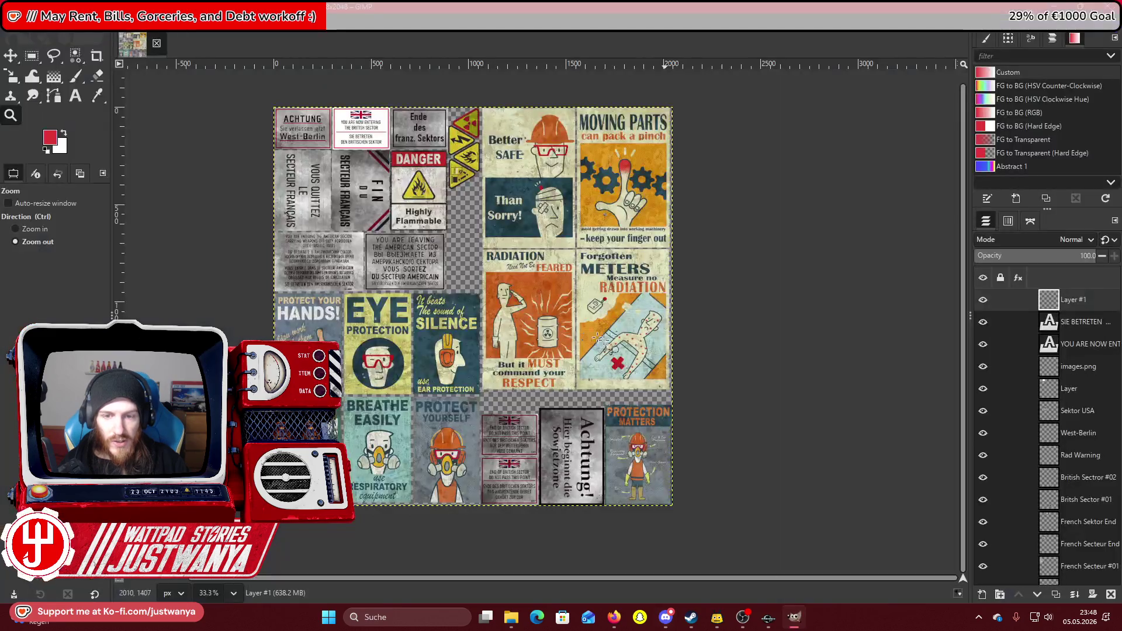
click(25, 230)
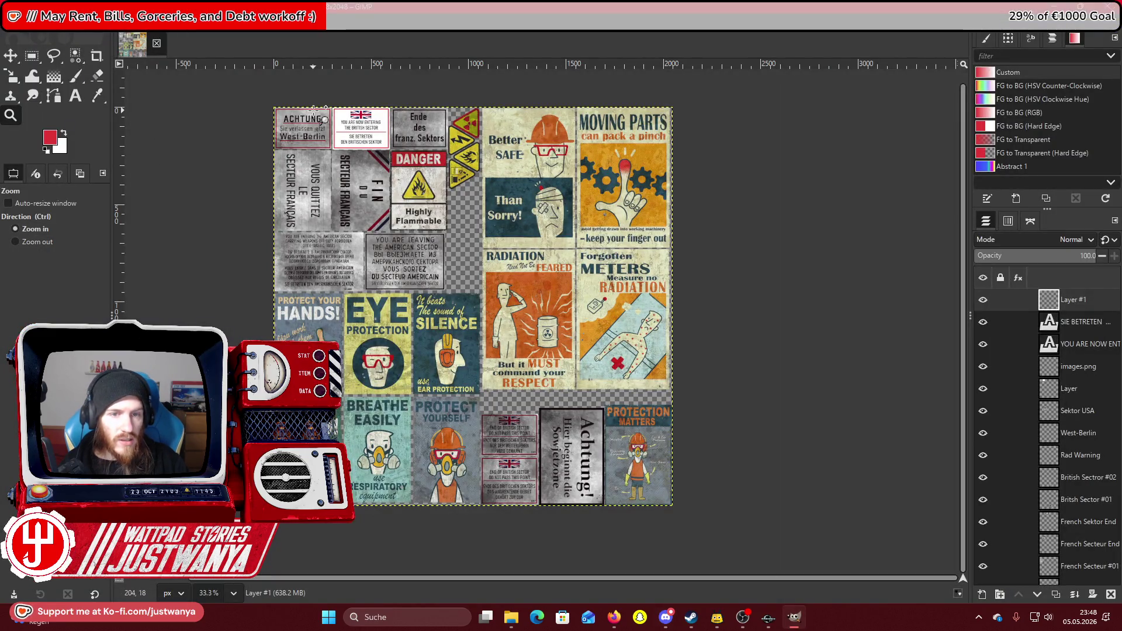
click(478, 140)
click(479, 140)
click(479, 140)
Open the SIE BETRETEN text layer with the Text tool, caret right after SIE.
click(479, 140)
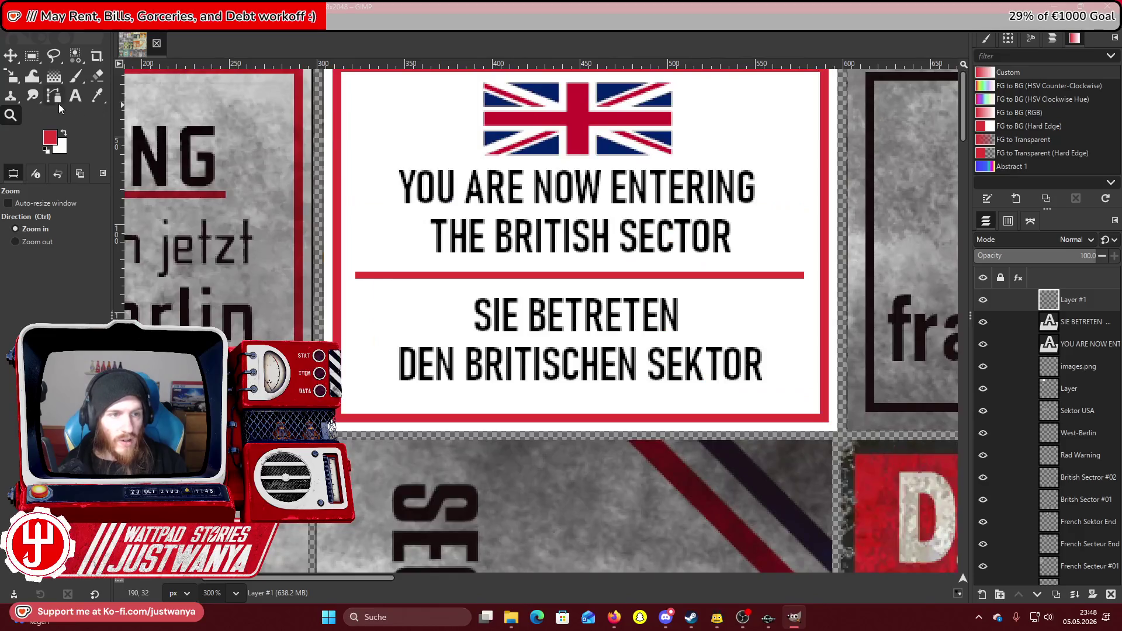
key(t)
click(639, 367)
click(518, 319)
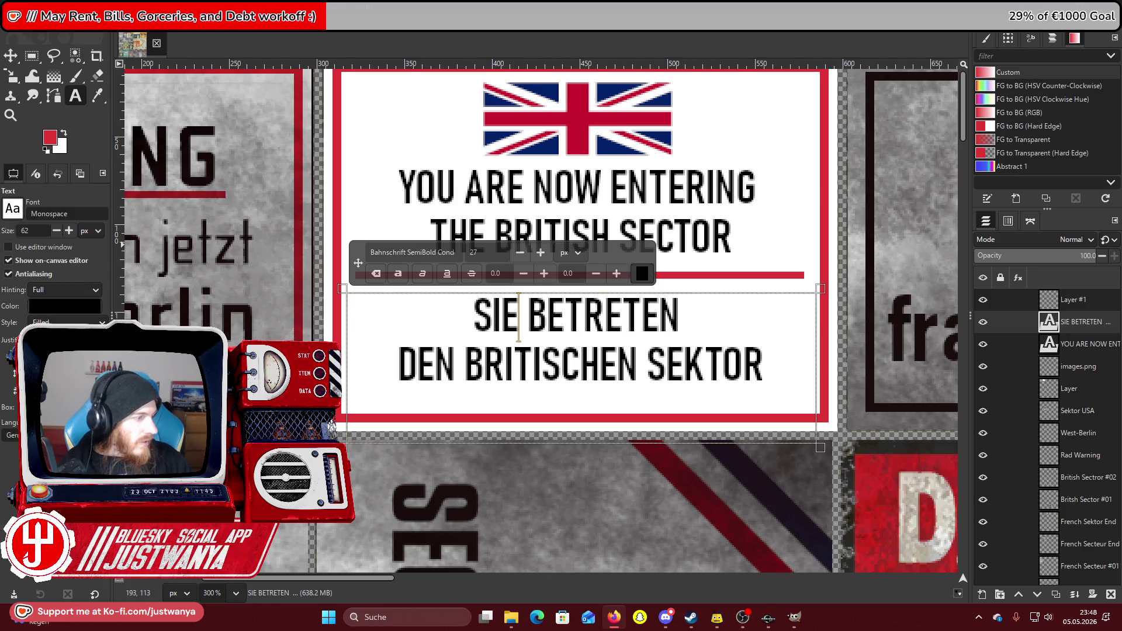
Start the Cyrillic line with С and delete the remaining German sign text.
click(502, 325)
text(C)
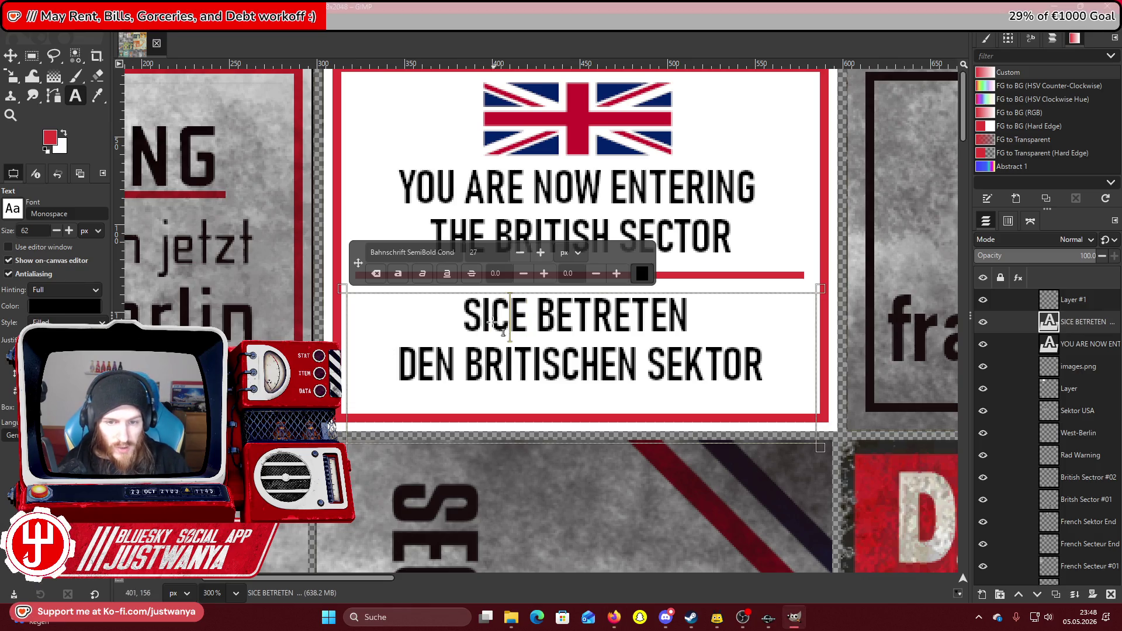
key(BackSpace)
key(BackSpace)
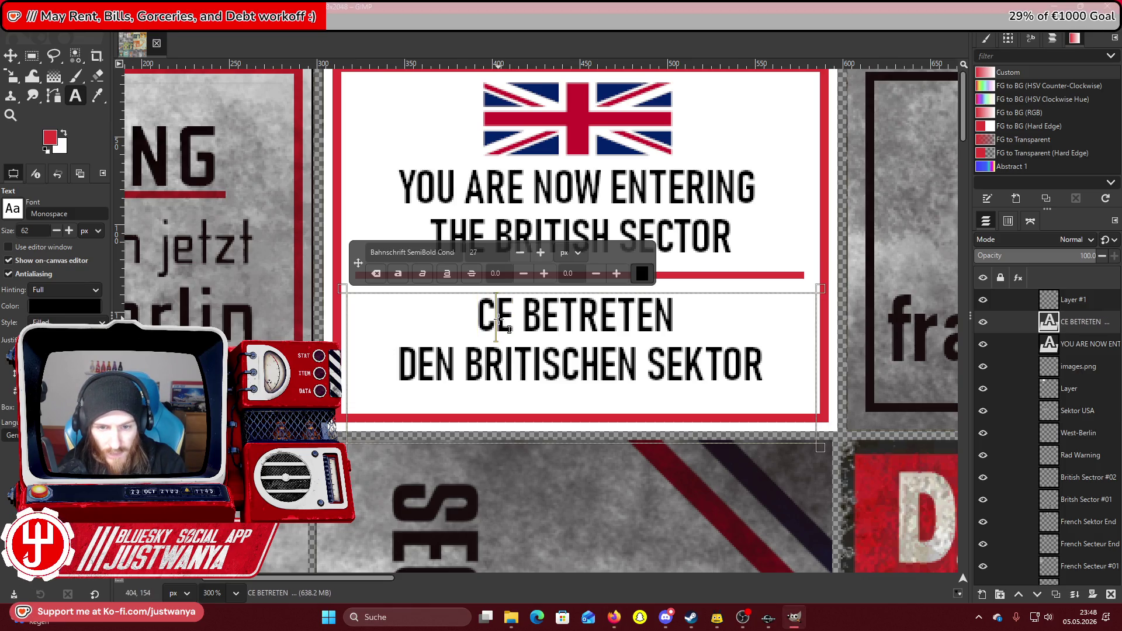
drag(527, 316, 764, 374)
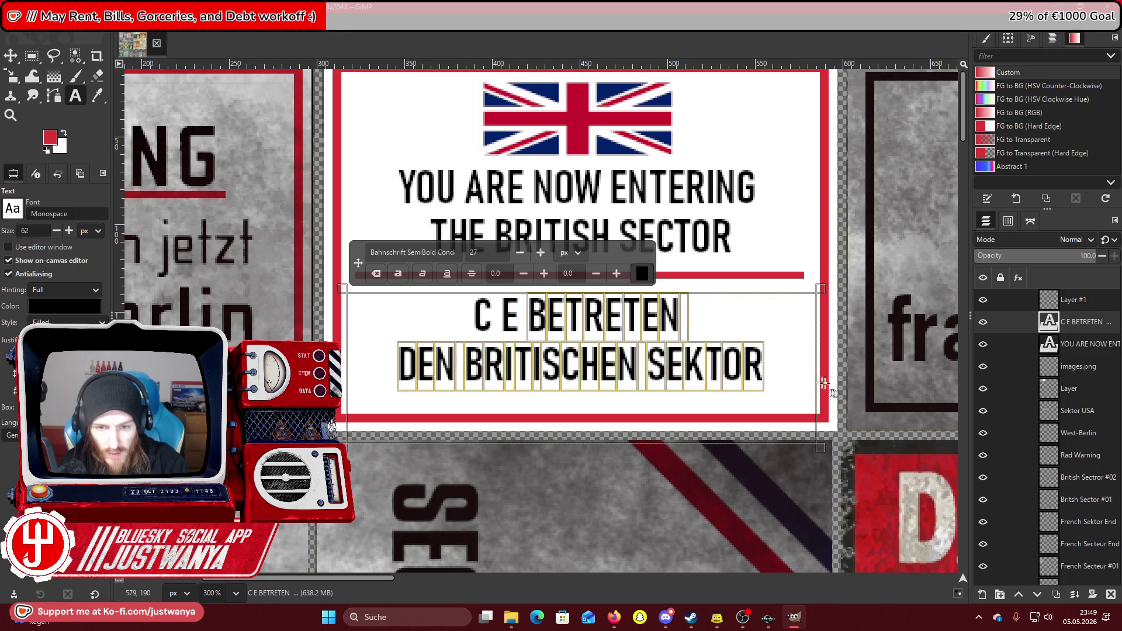
key(BackSpace)
Type И, Й and Б so the line reads СИЙ Б Е, checking the reference photo.
click(570, 314)
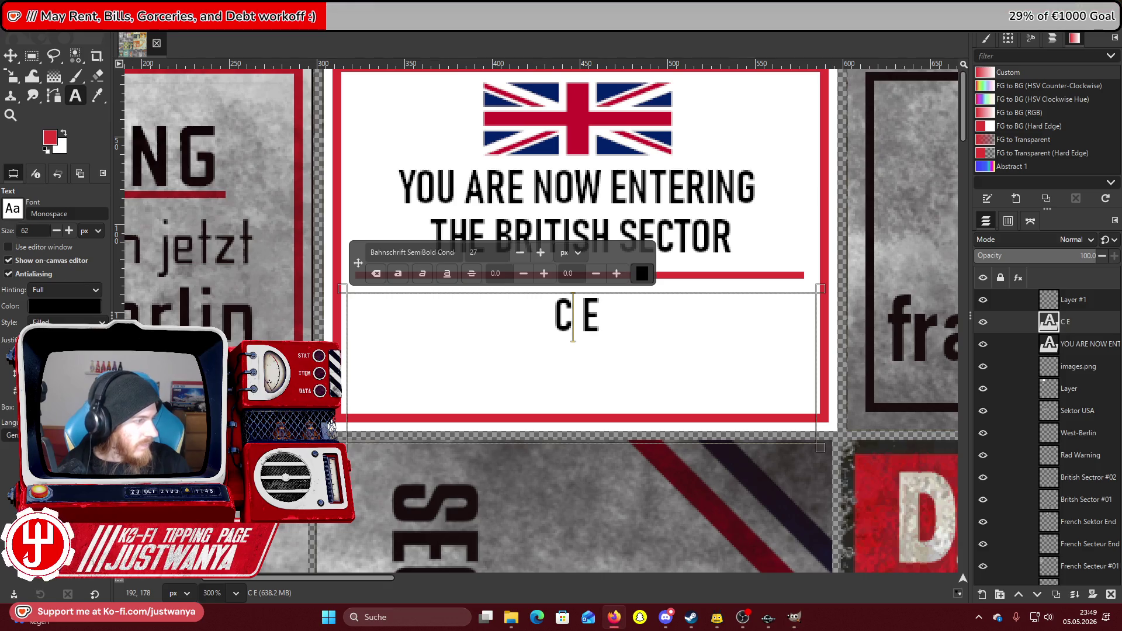
text(И)
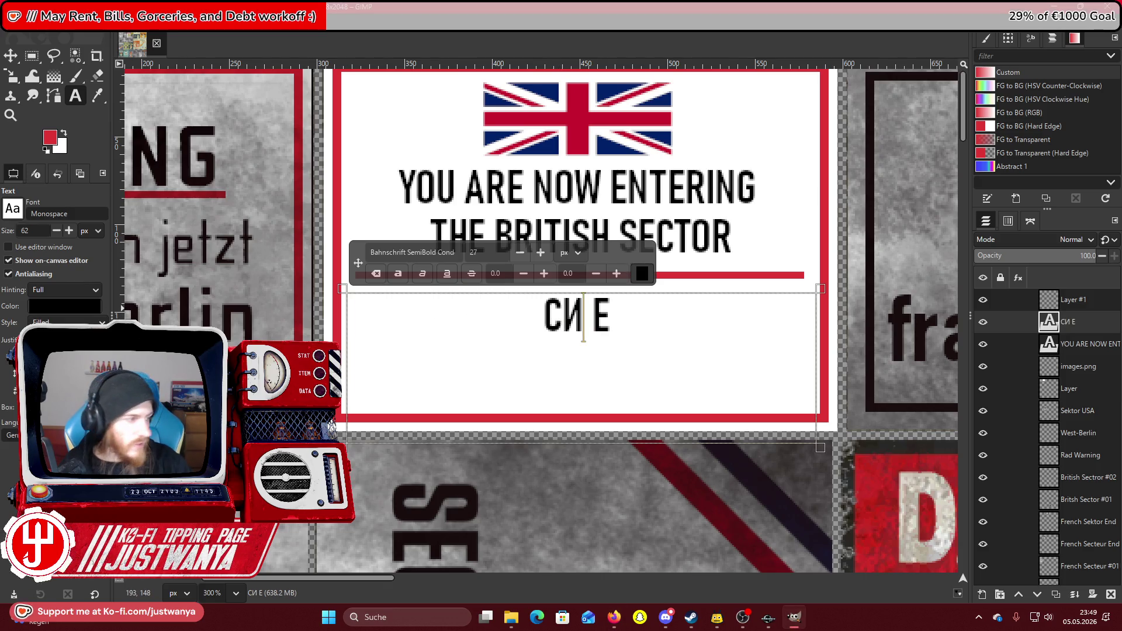
key(alt+Tab)
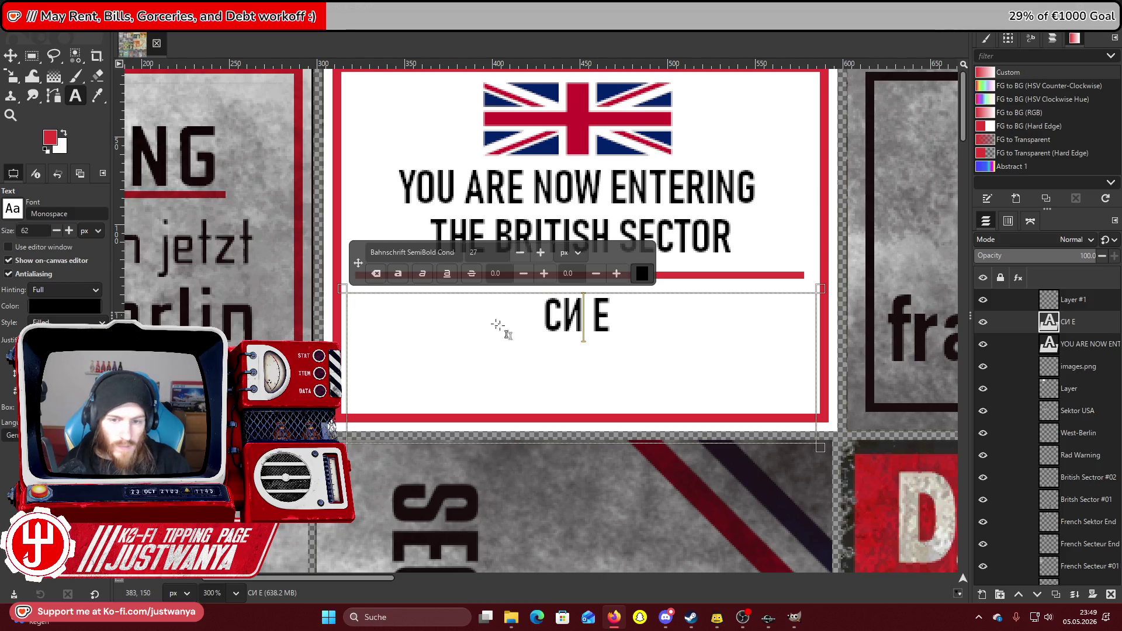
click(583, 332)
text(Й)
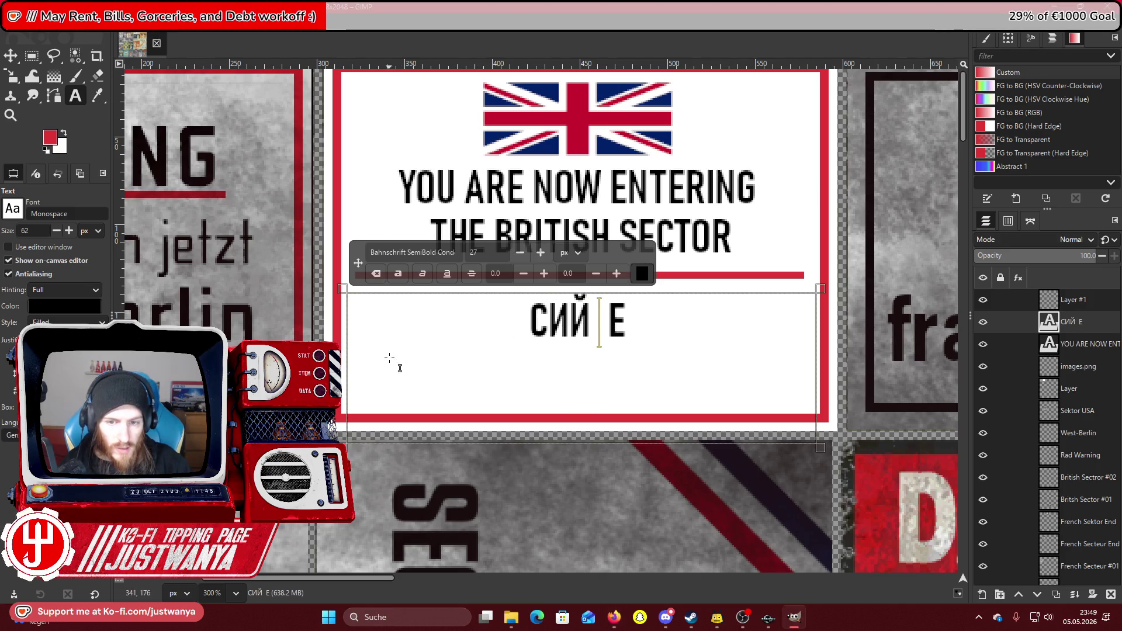
key(alt+Tab)
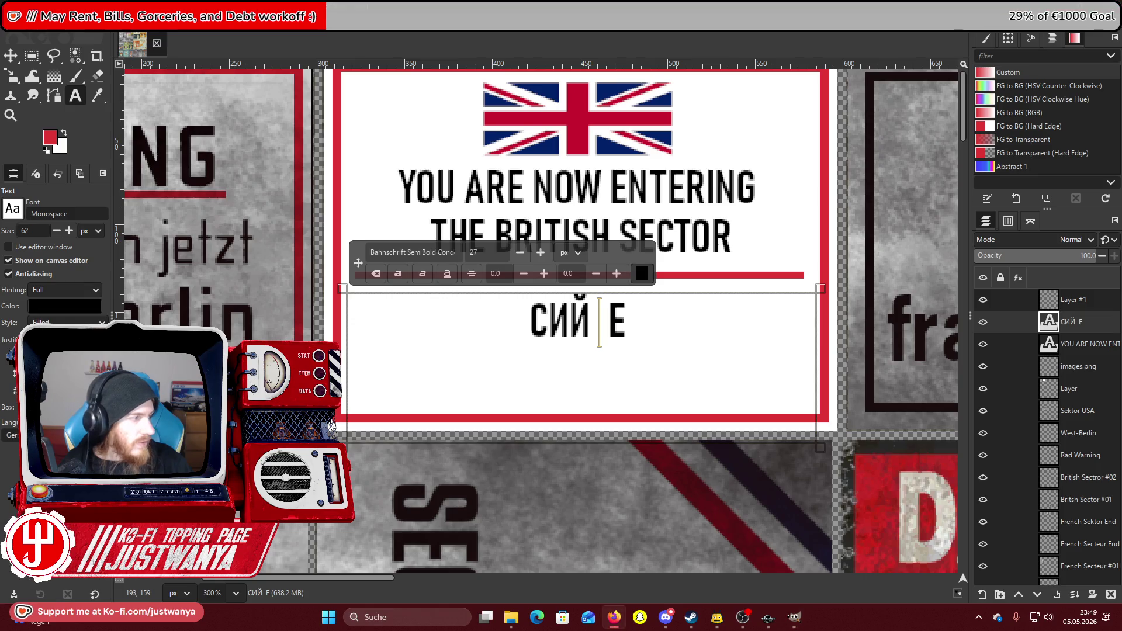
key(alt+Tab)
text(Б)
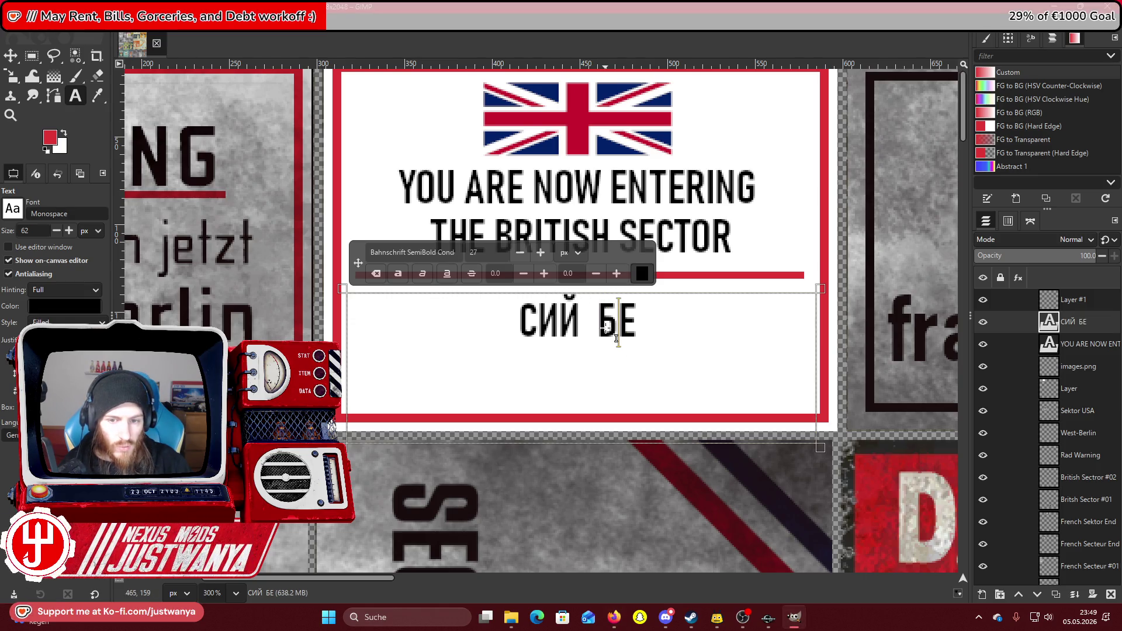
key(BackSpace)
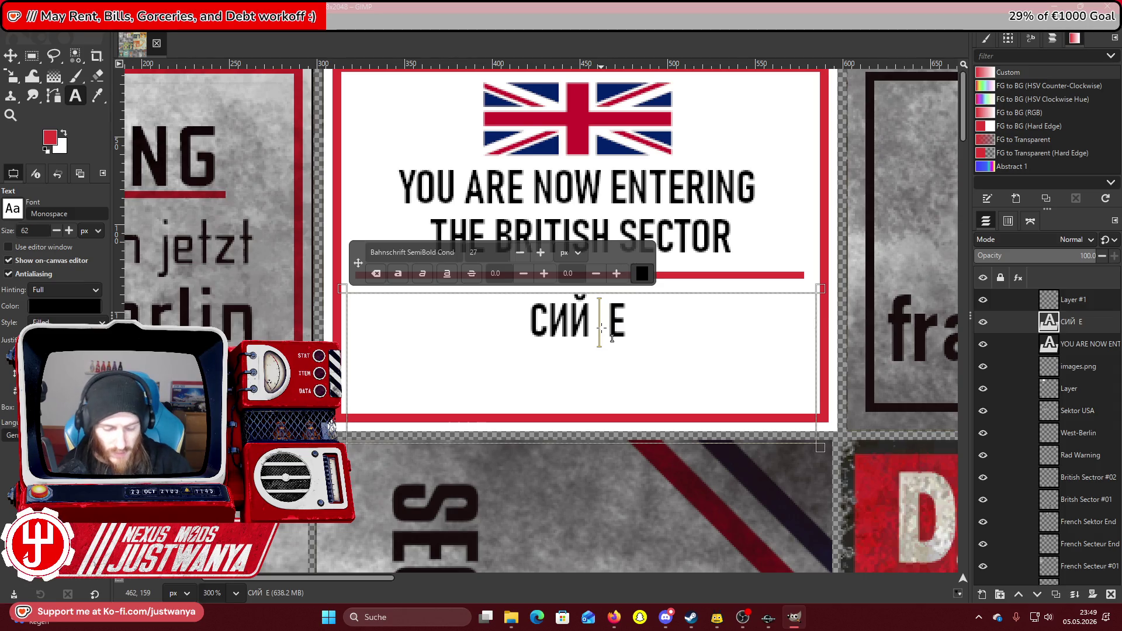
text(Б)
click(665, 617)
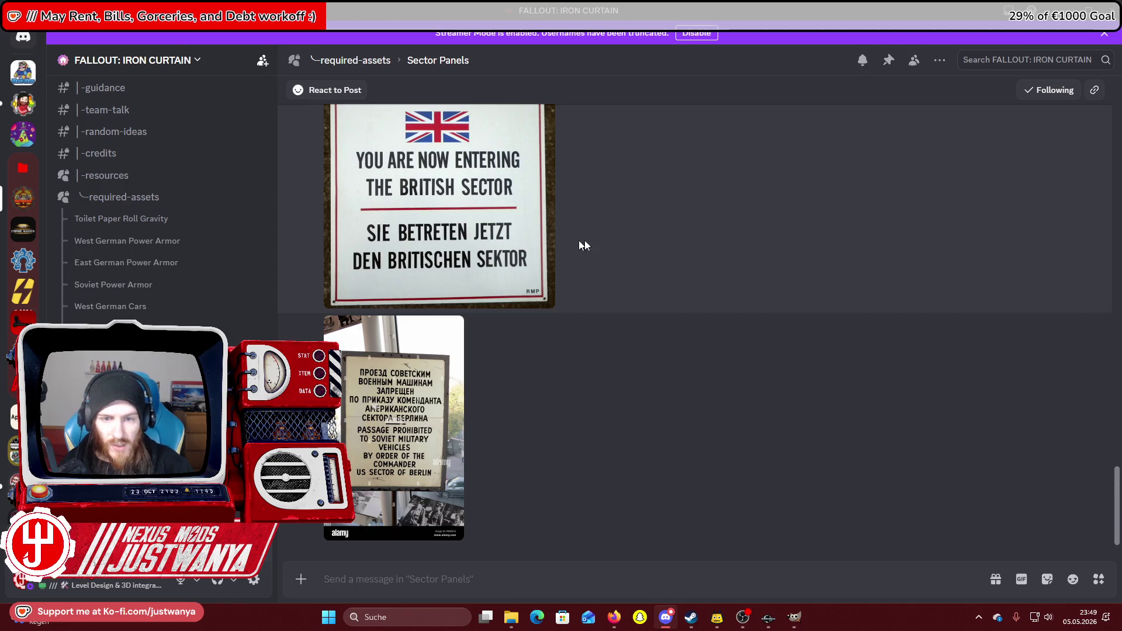
click(1068, 11)
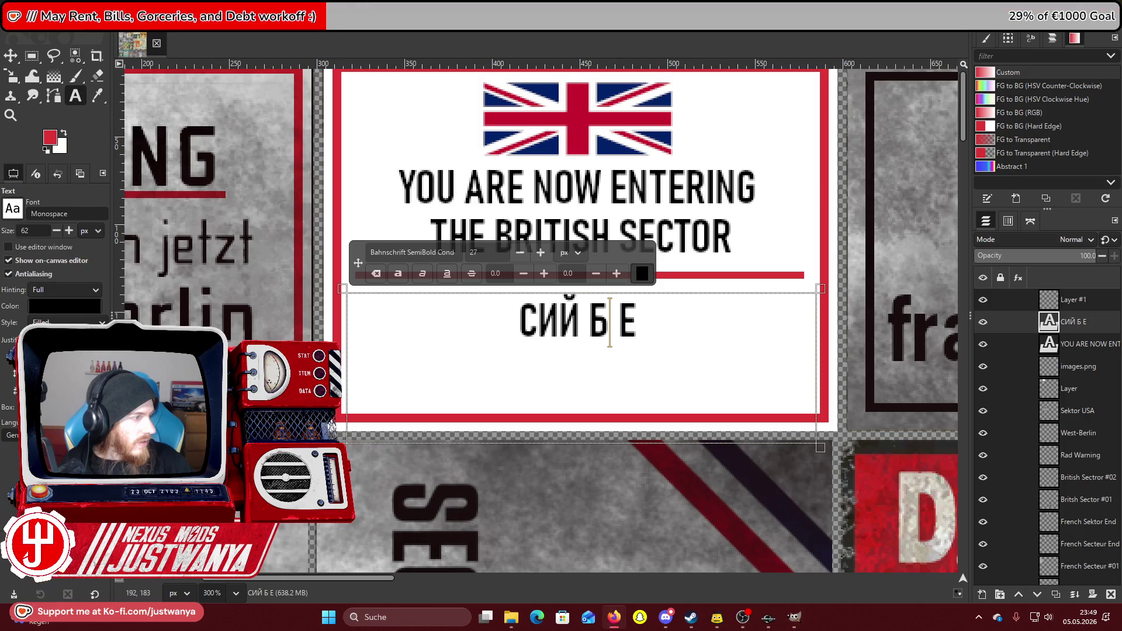
Complete the first line as СИЙ БЕТРЕТЕН ЭЦТ and start a new line.
click(619, 338)
text(Е)
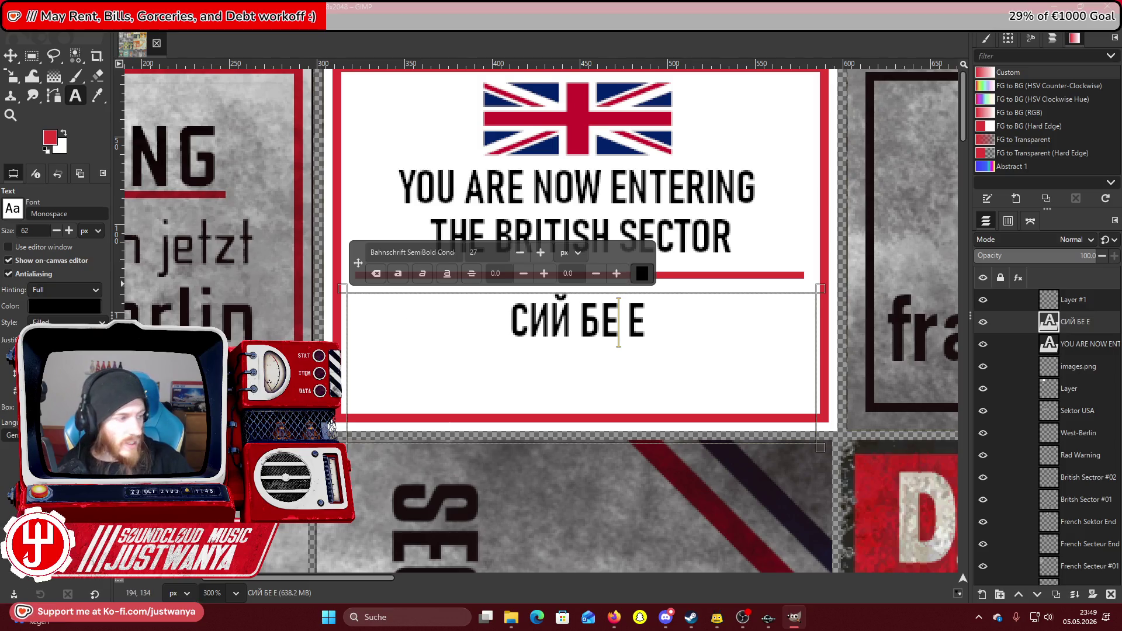
text(Т)
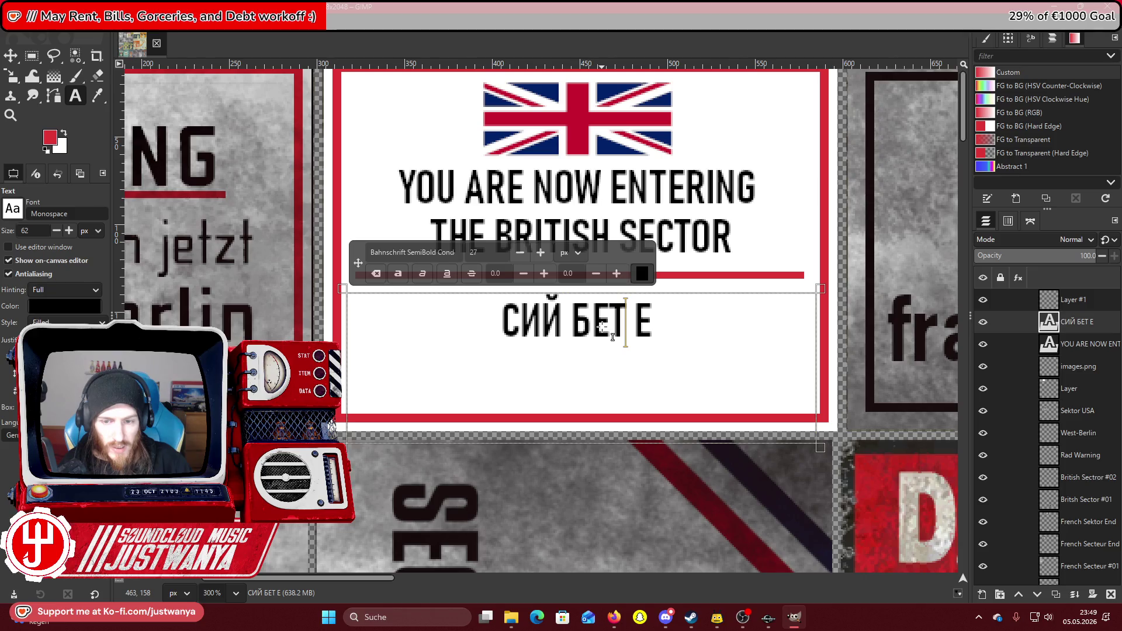
text(РЕТЕ)
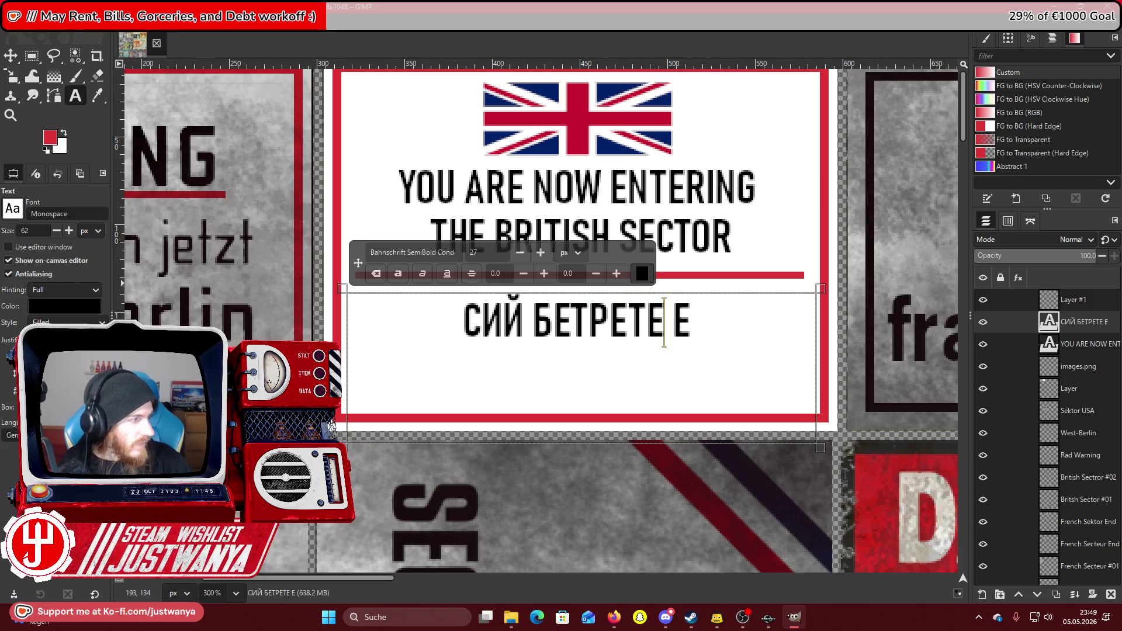
text(Н)
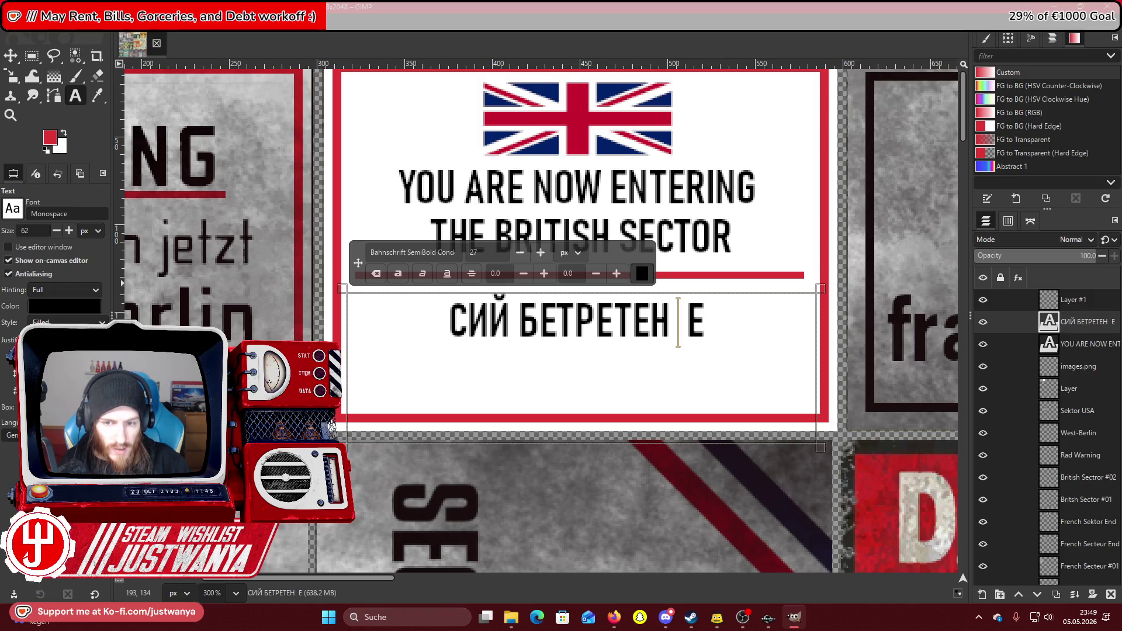
key(alt+Tab)
key(alt+Tab)
text(Э)
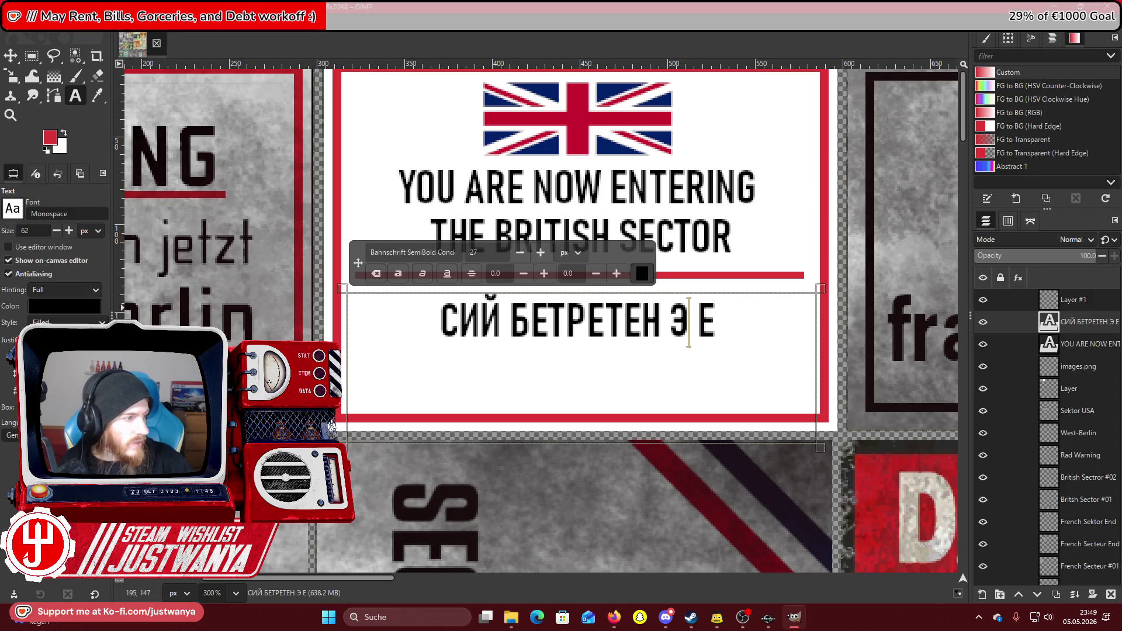
key(alt+Tab)
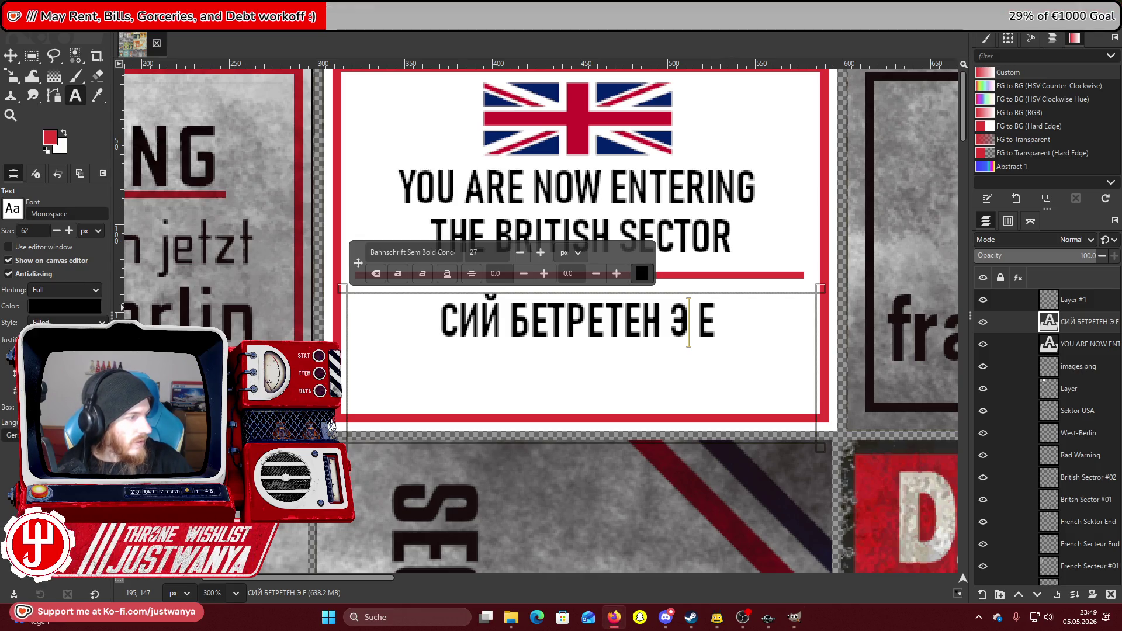
click(690, 328)
text(Ц)
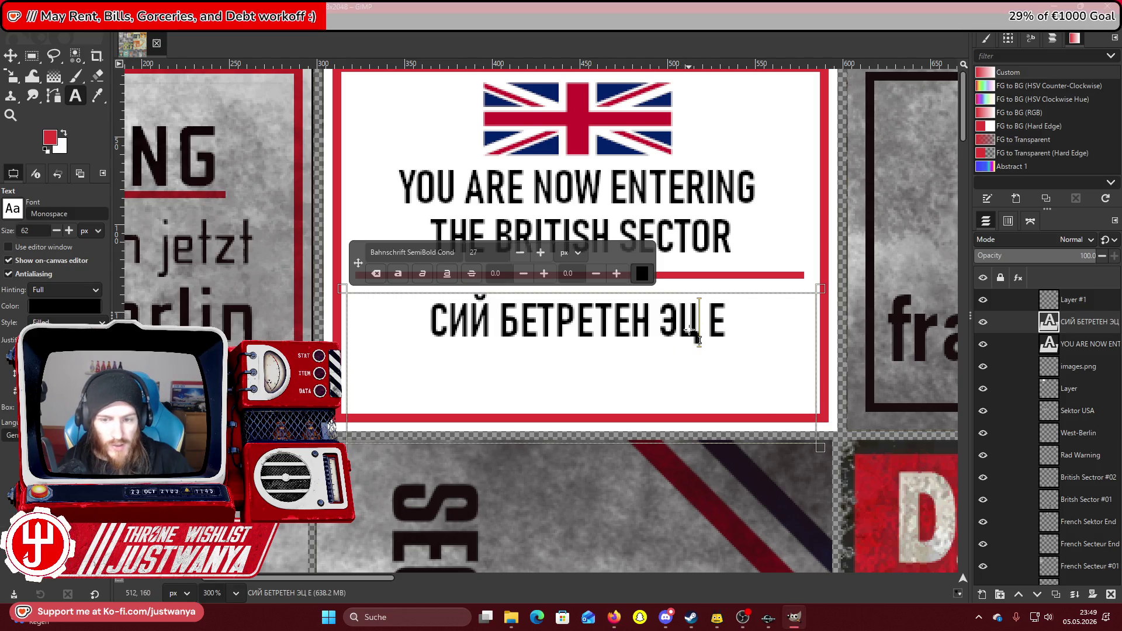
text(Т)
key(Return)
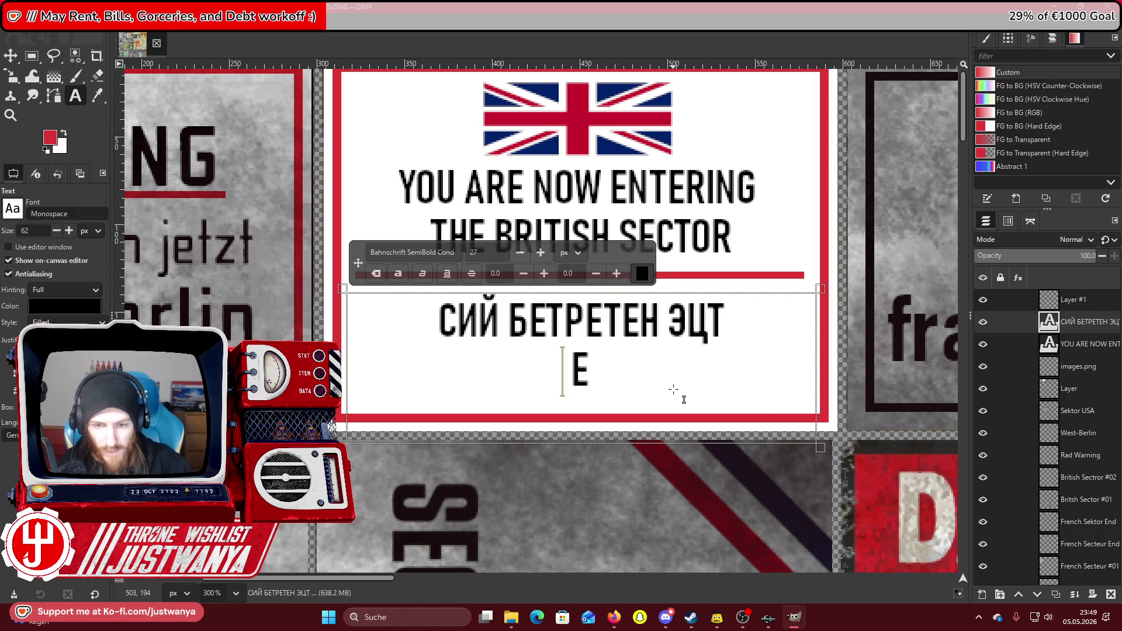
Type ДЕН БРИЙТИ on the second line, copying И and Й from the first line.
key(alt+Tab)
key(alt+Tab)
text(ДЕН)
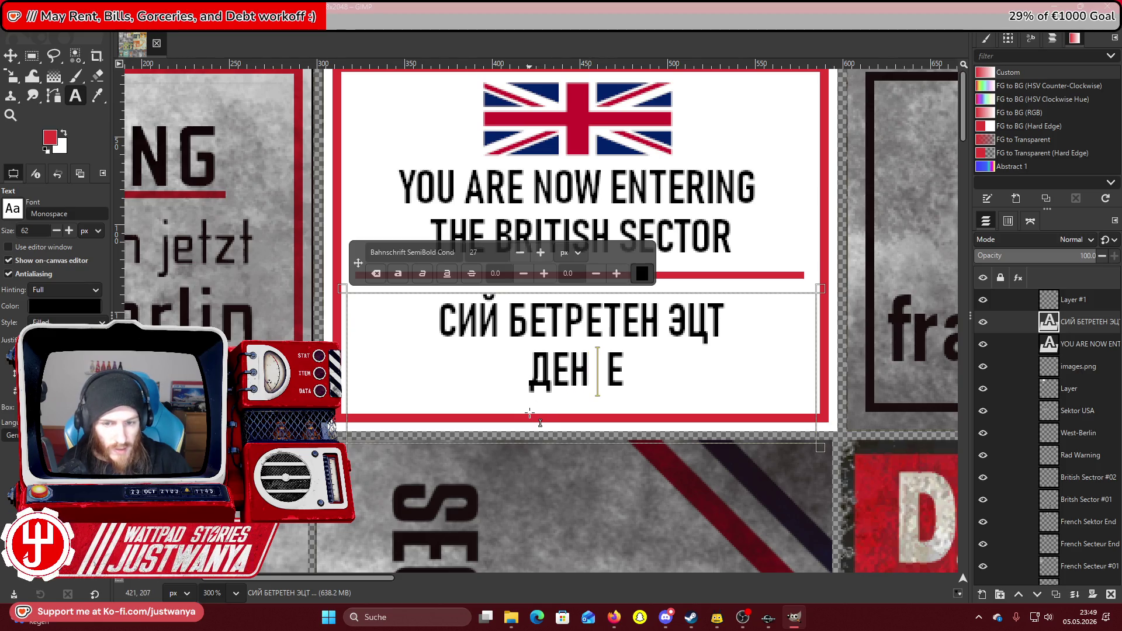
click(526, 325)
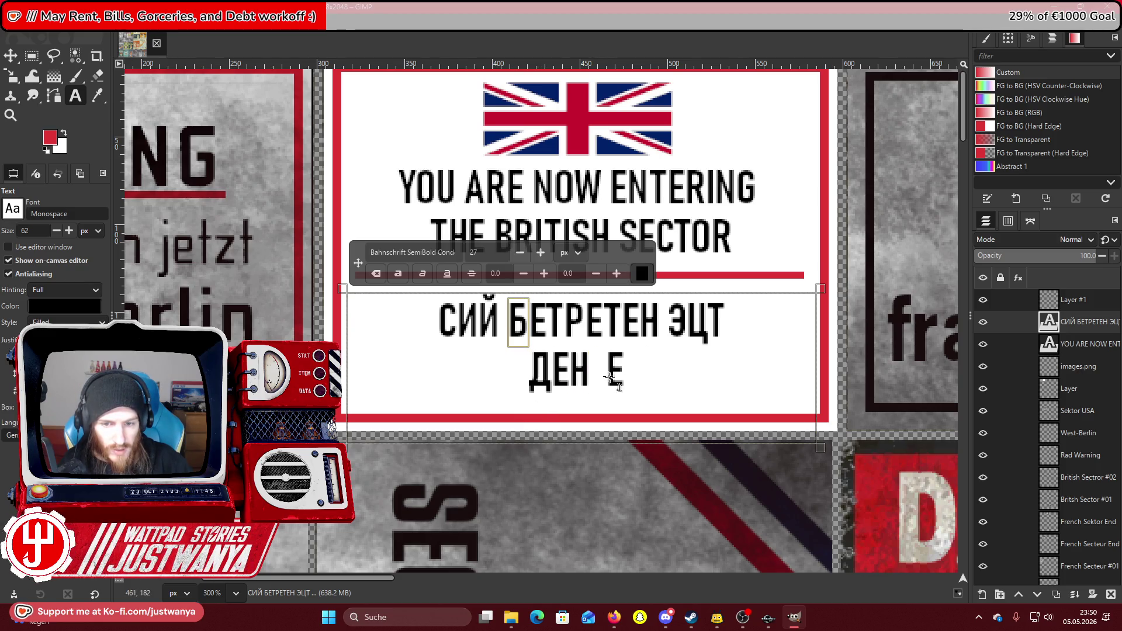
click(600, 374)
text(БР)
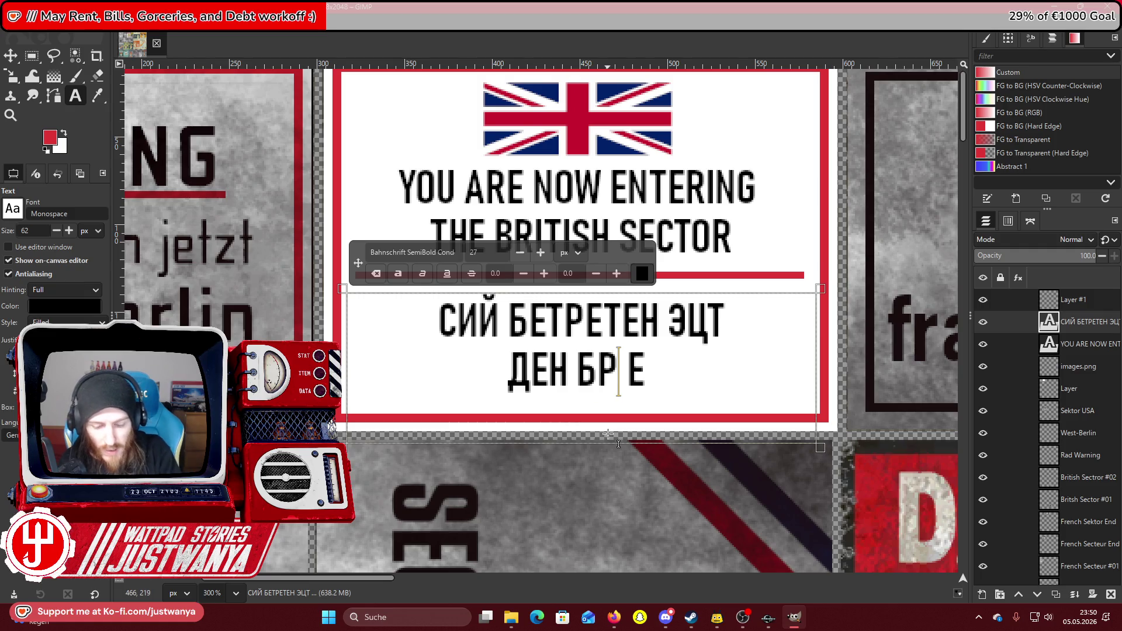
drag(458, 326, 499, 329)
key(ctrl+c)
click(603, 374)
key(ctrl+v)
text(Т)
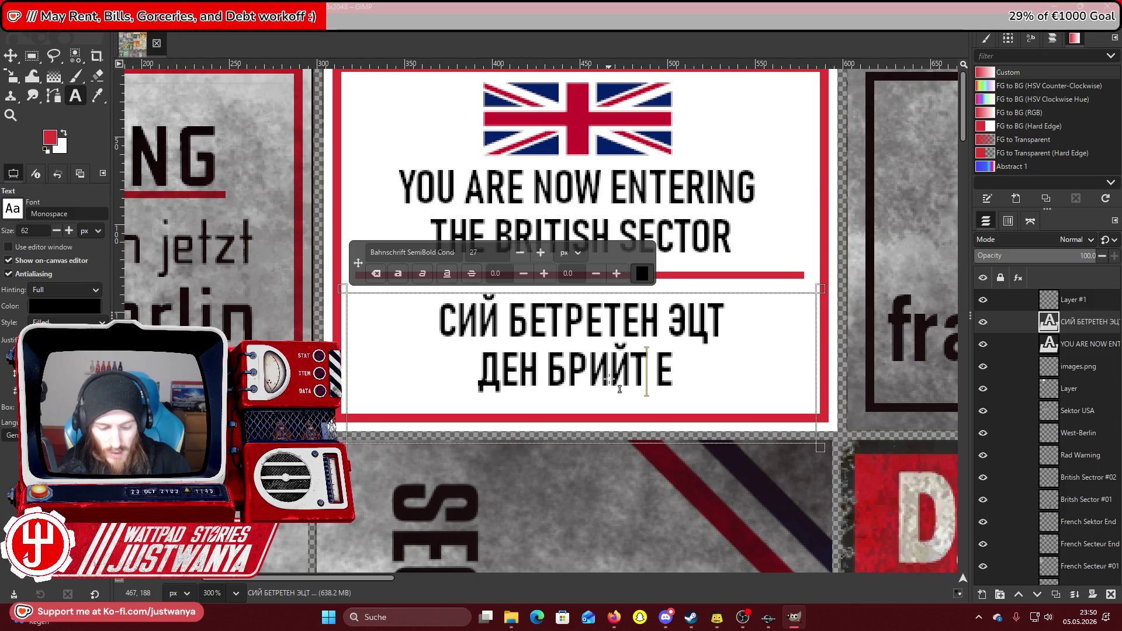
drag(482, 331, 458, 327)
key(ctrl+c)
click(645, 383)
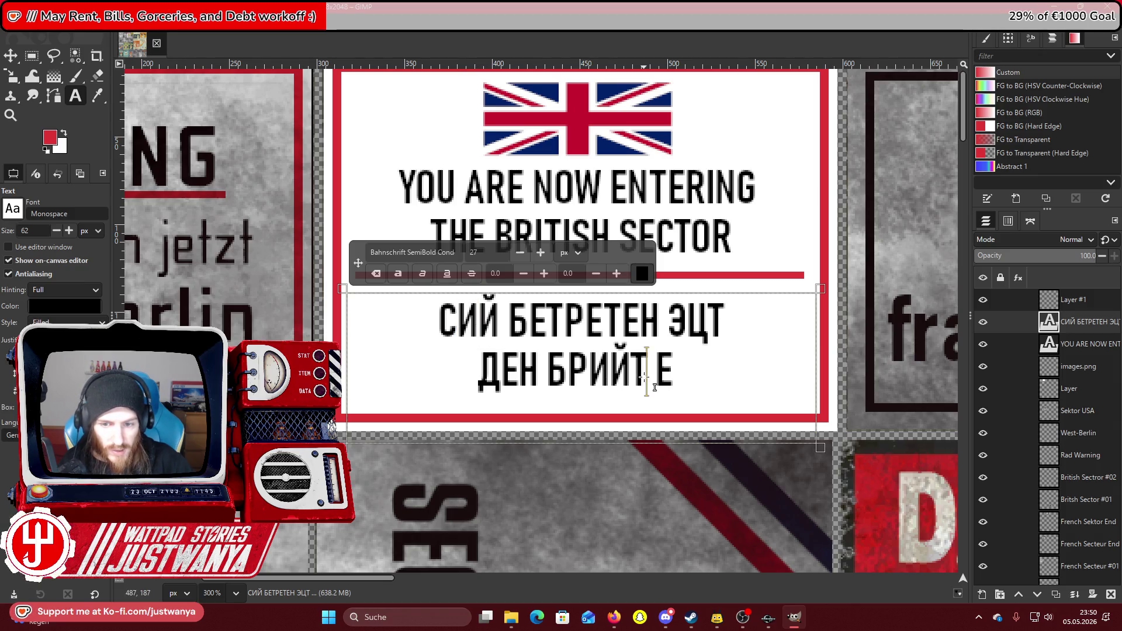
key(ctrl+v)
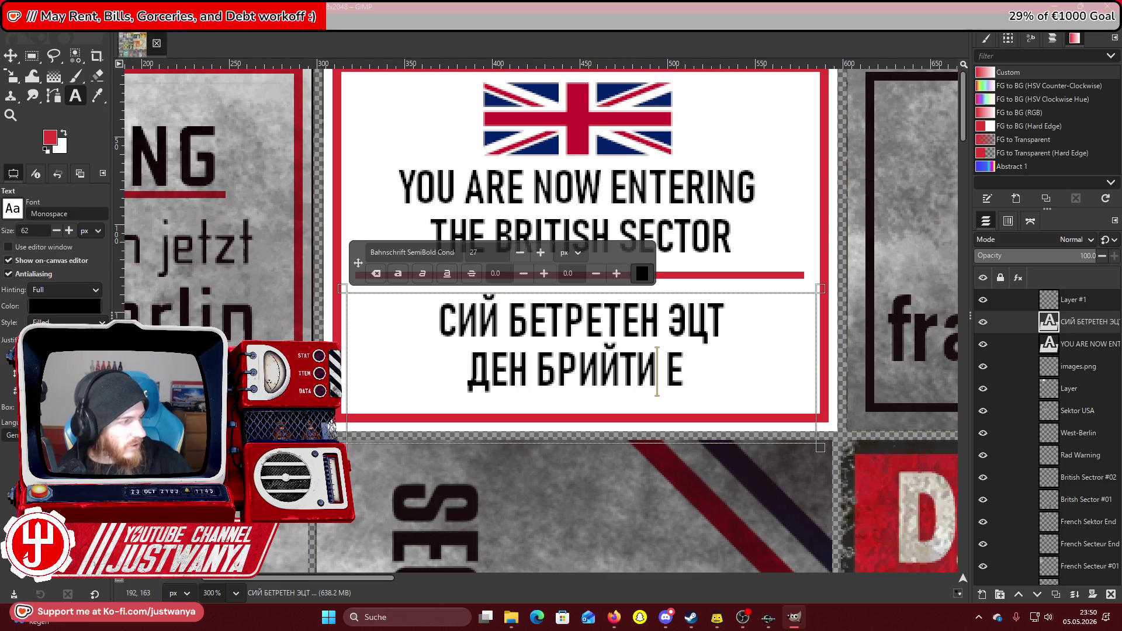
Finish the second line with ШЕН СЕКТОР, remove the trailing Е, and exit text editing.
key(alt+Tab)
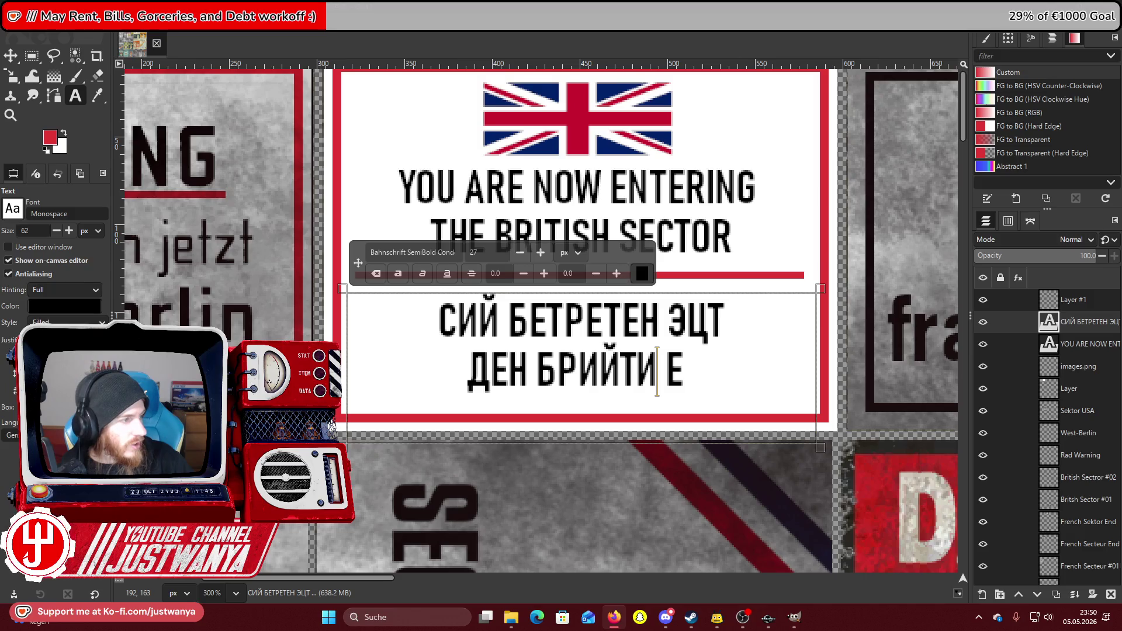
key(alt+Tab)
text(ШЕН)
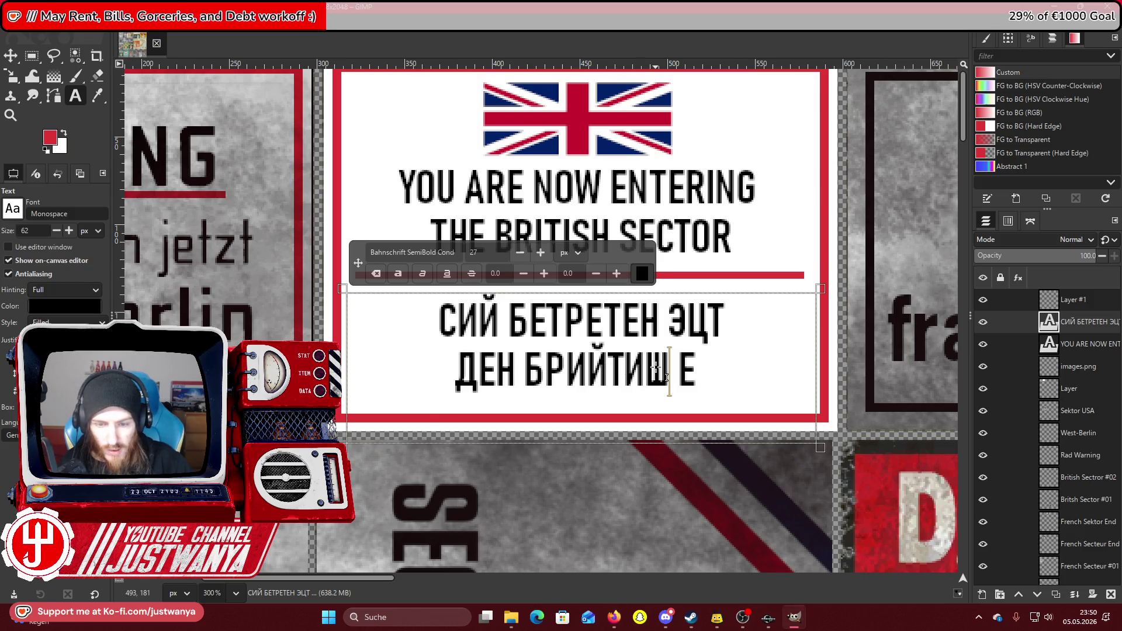
text( СЕК)
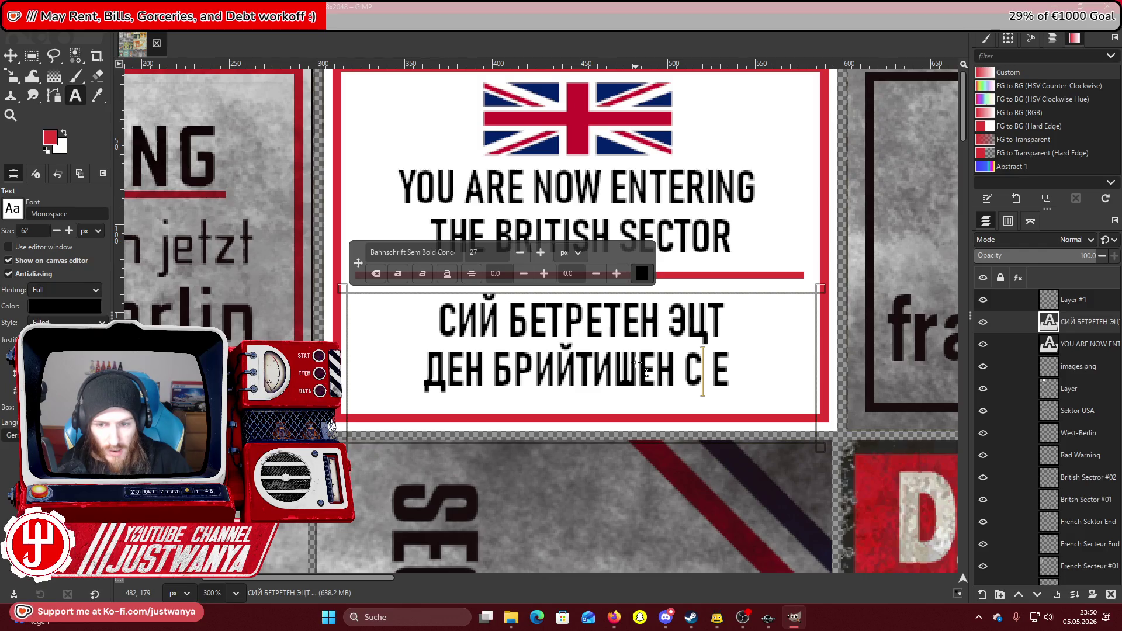
text(ТОР)
click(796, 383)
key(BackSpace)
key(BackSpace)
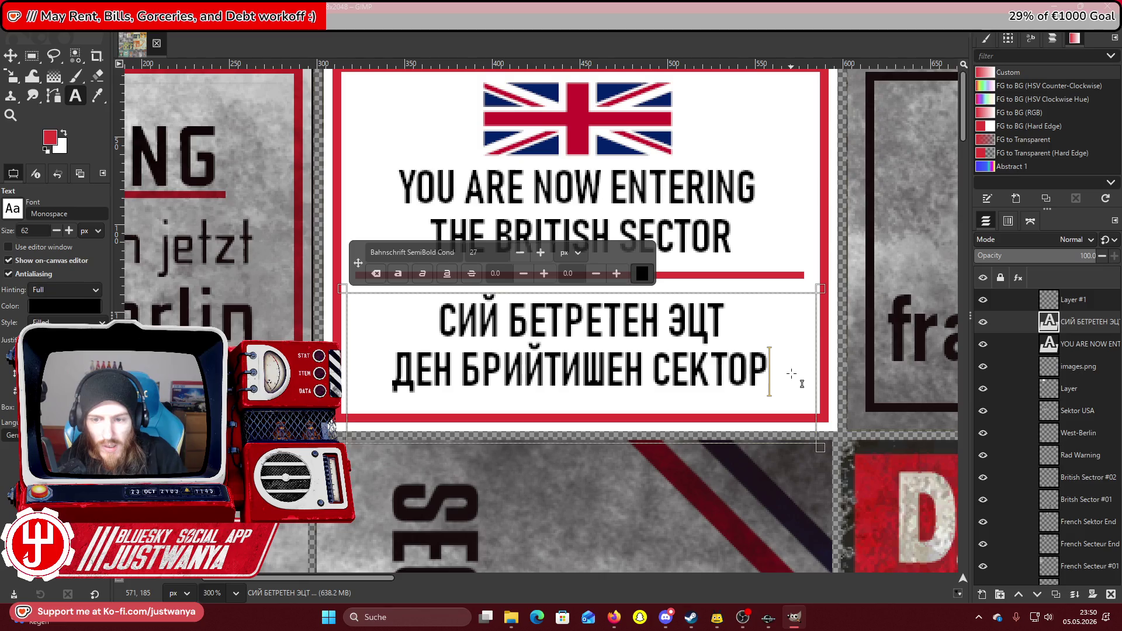
click(11, 65)
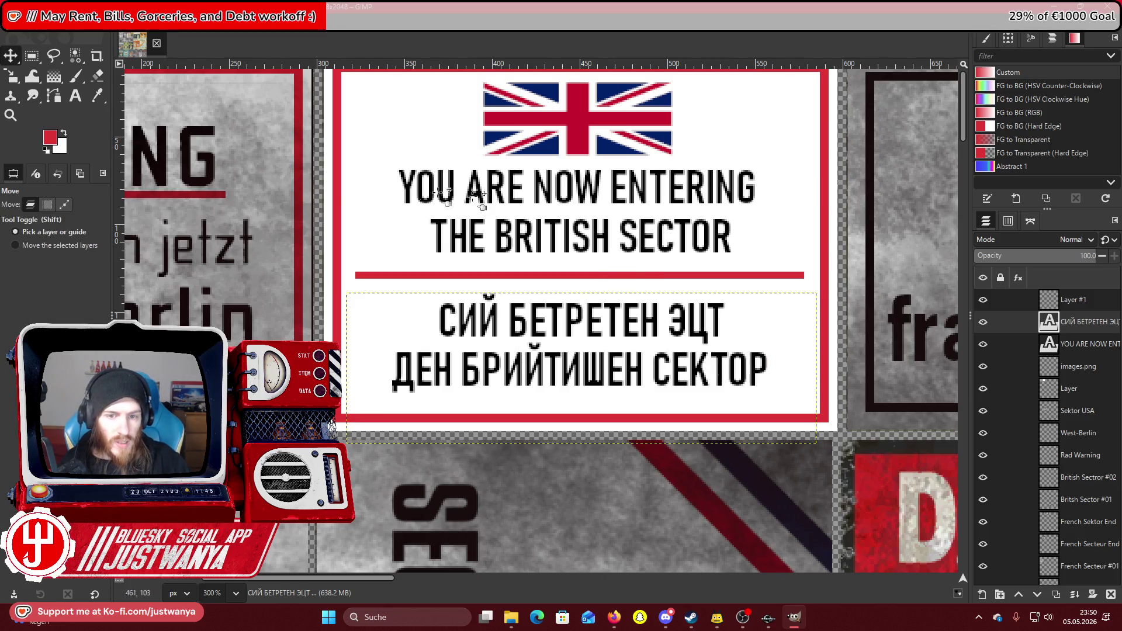
Zoom out with the Zoom tool to see the whole sign sheet.
key(alt+Tab)
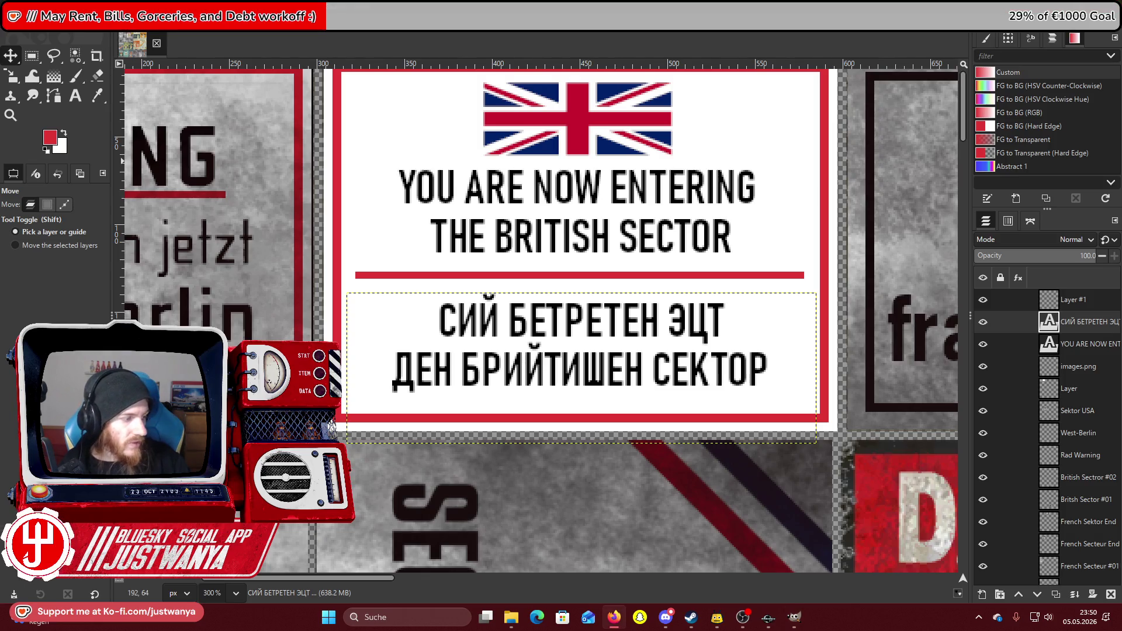
click(11, 120)
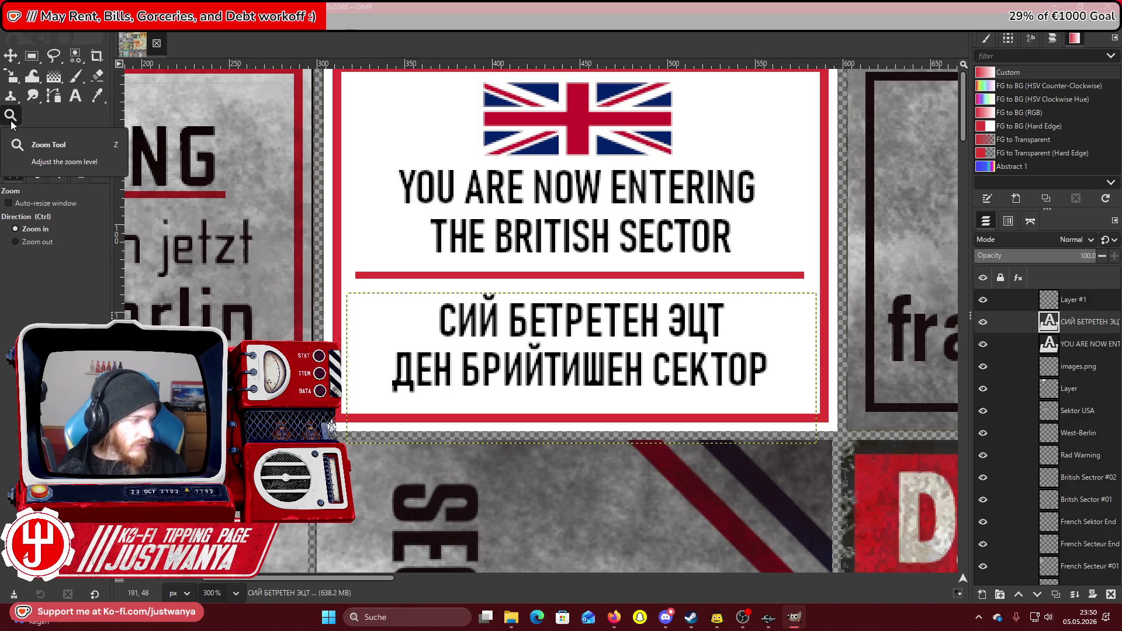
click(35, 241)
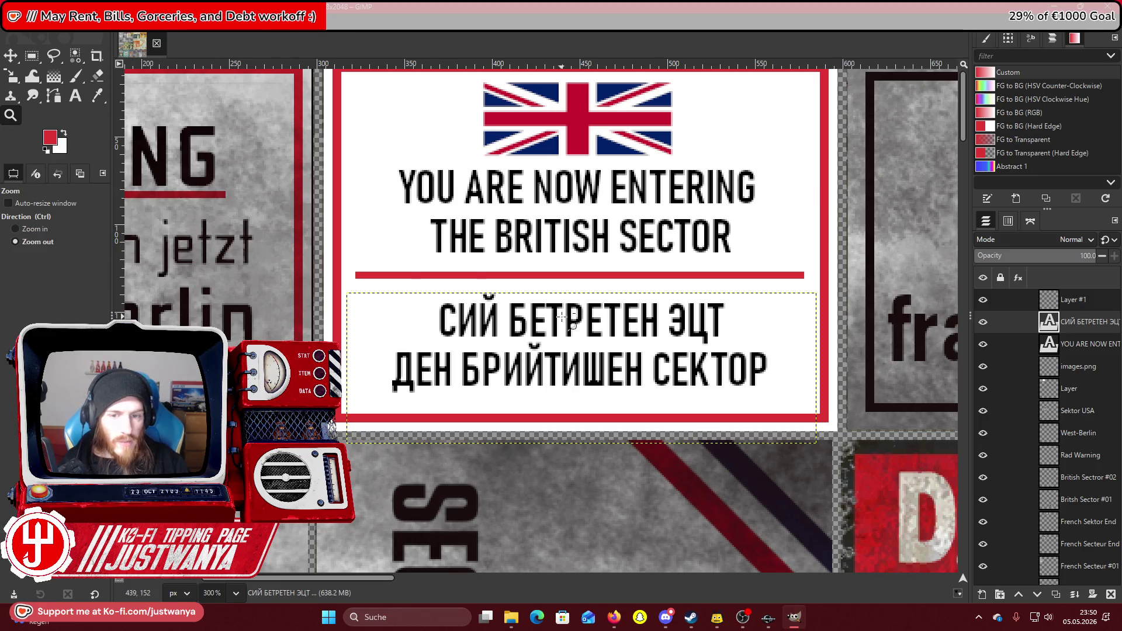
click(562, 319)
click(563, 318)
click(563, 319)
click(402, 297)
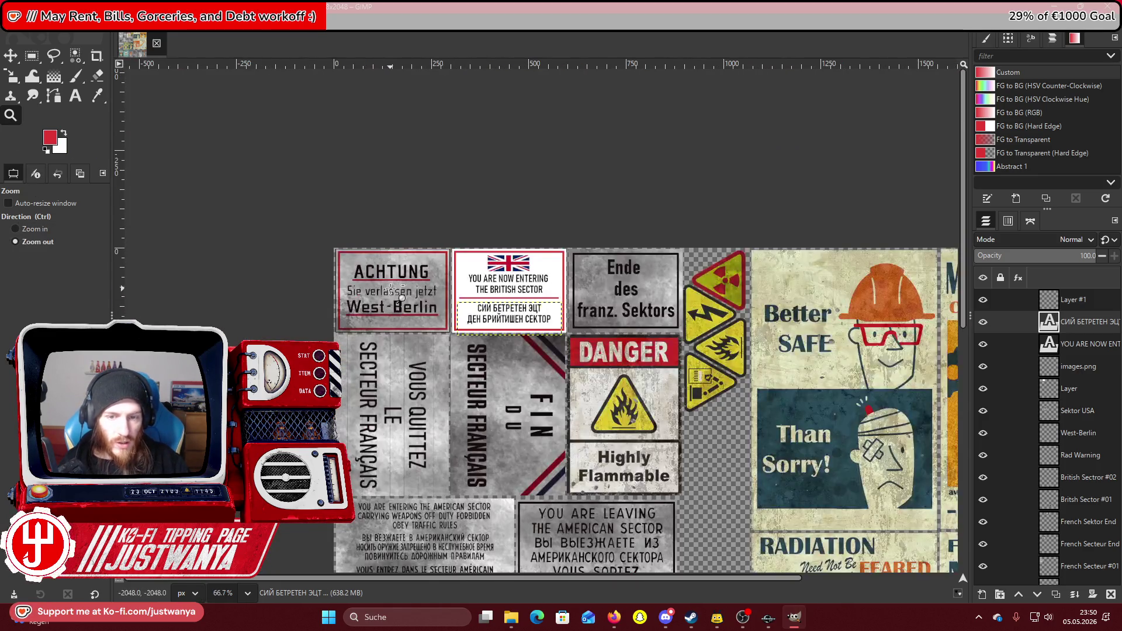
scroll(391, 287, down, 2)
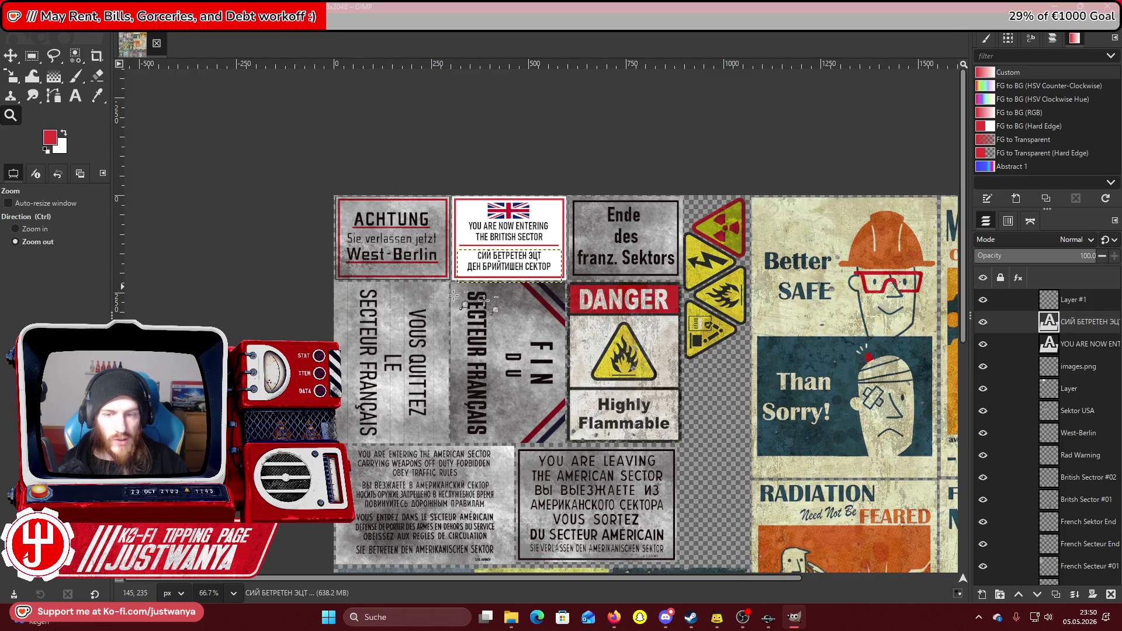
Hide the French, American, British Sector #02 and SignFactorySafety layers, keeping the British sign.
click(983, 389)
click(983, 388)
drag(981, 412, 983, 483)
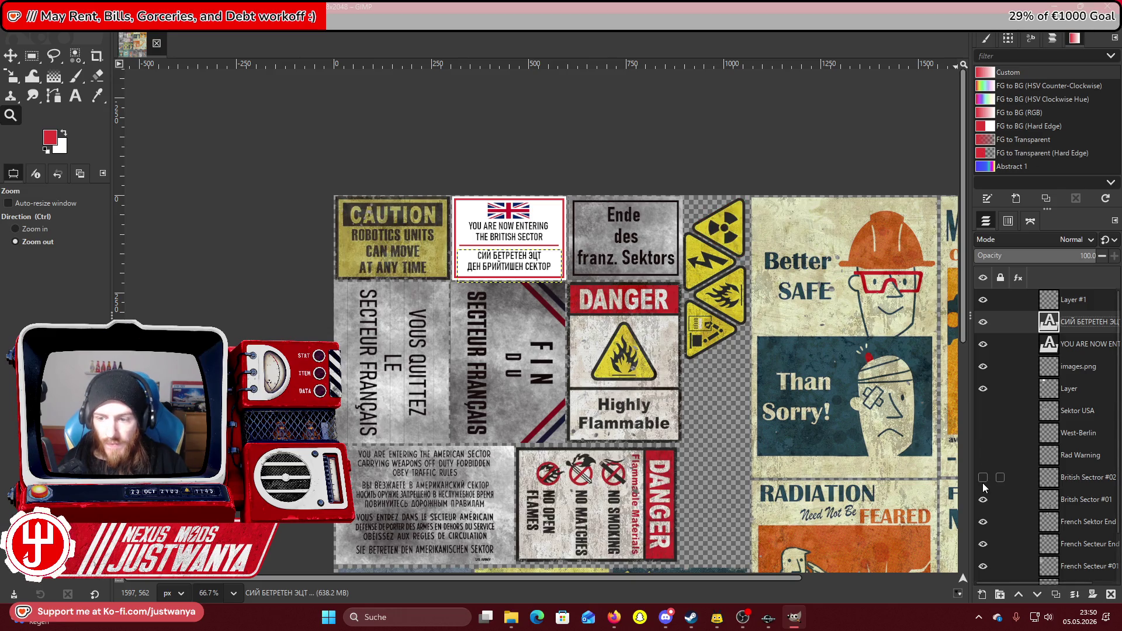
drag(983, 526, 986, 576)
scroll(987, 576, down, 2)
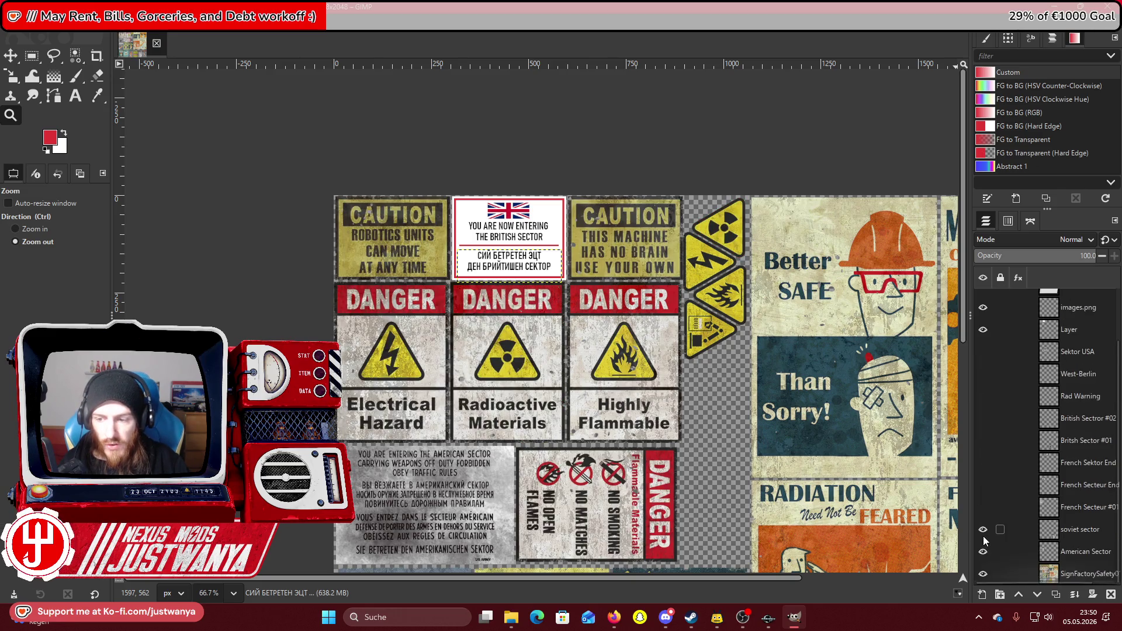
drag(986, 538, 984, 571)
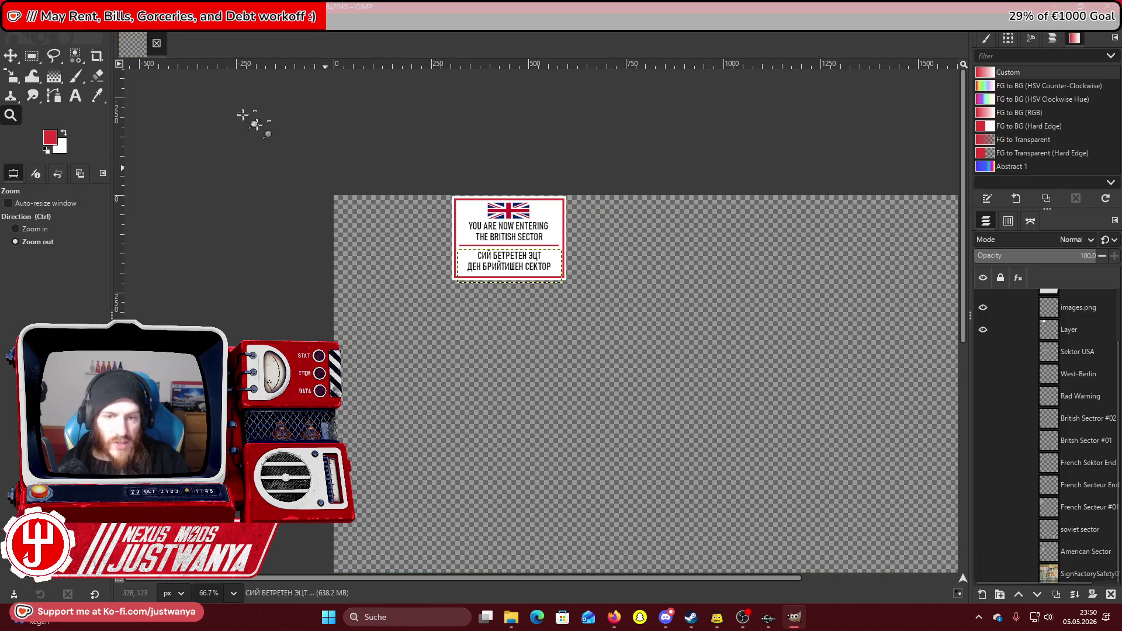
Merge the visible layers into one and set a dark foreground colour.
click(99, 29)
click(158, 250)
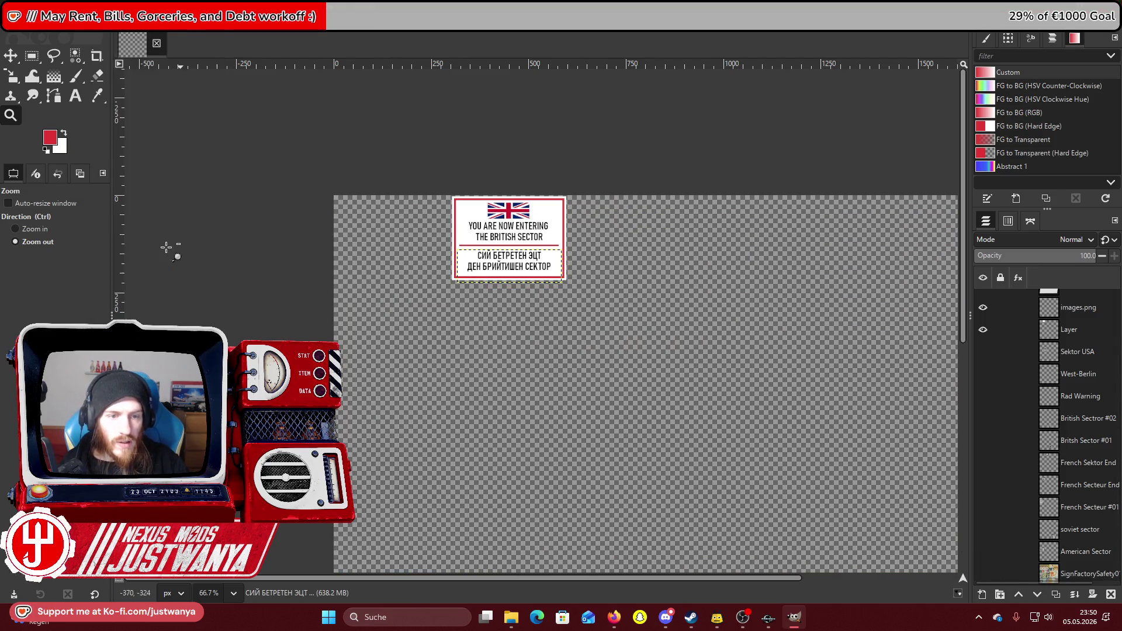
click(584, 397)
click(51, 140)
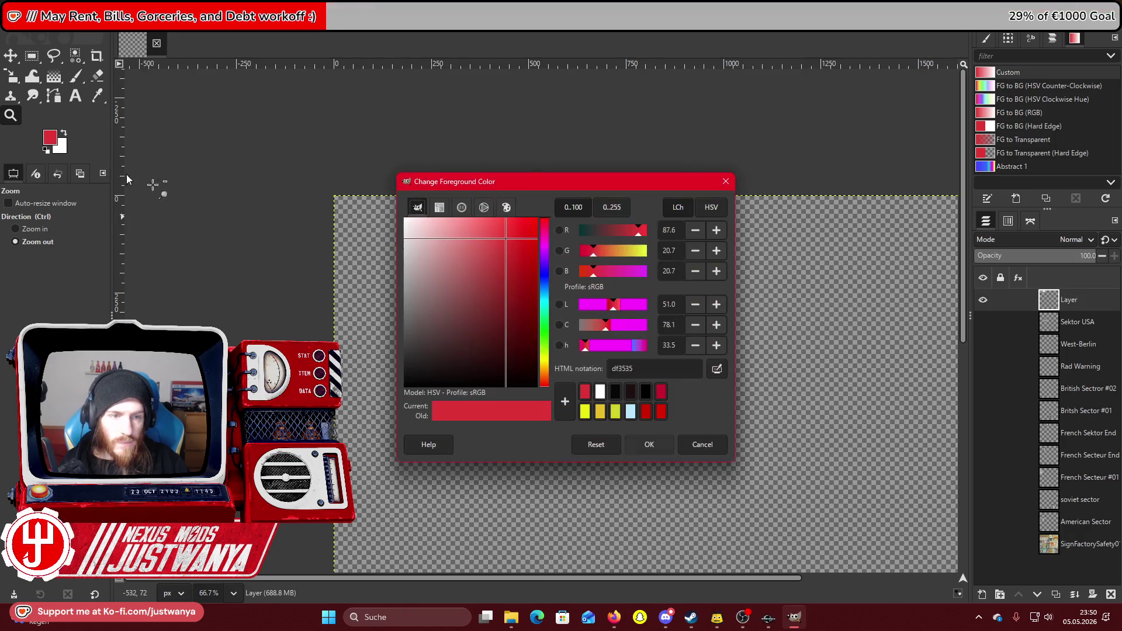
click(630, 391)
click(649, 444)
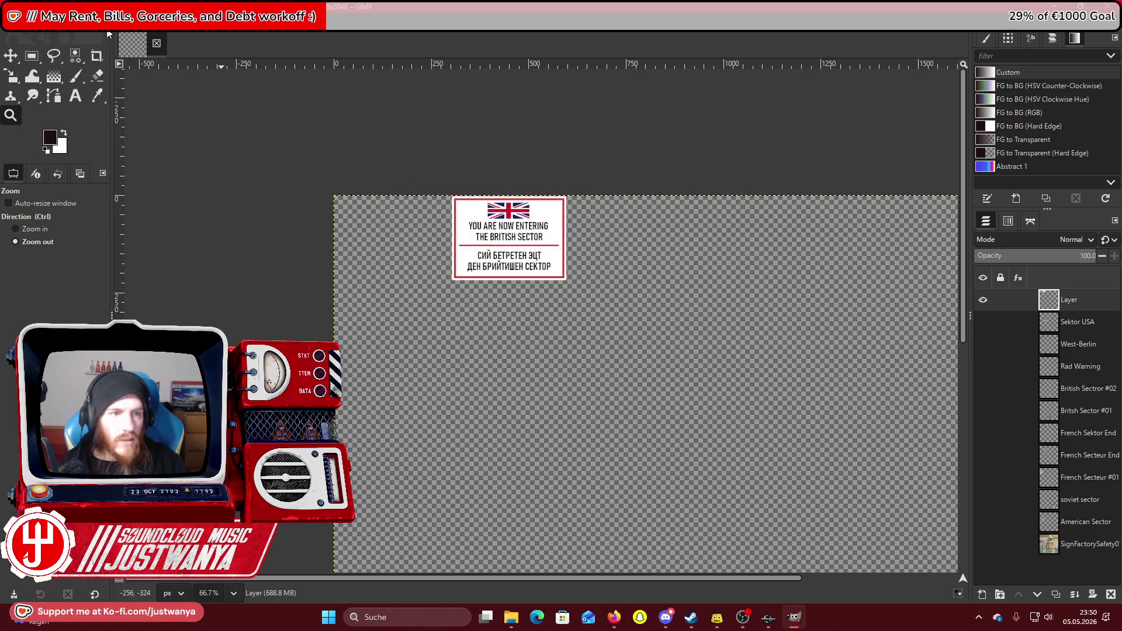
Crop the layer to its content and magnify the British sign to 300%.
click(136, 27)
click(169, 241)
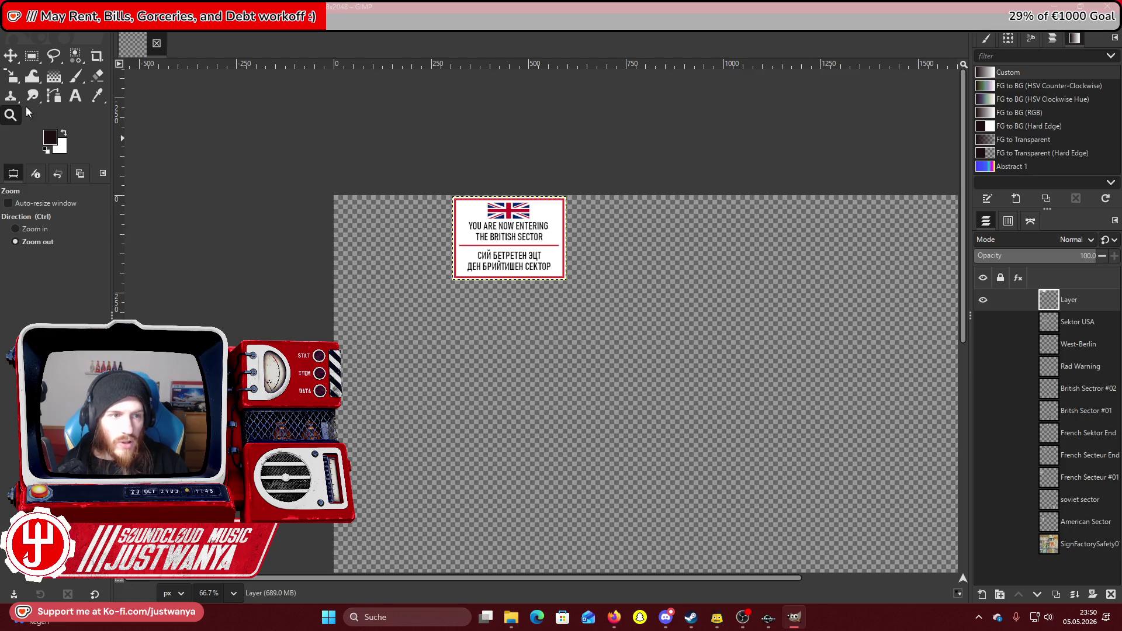
click(13, 95)
click(10, 115)
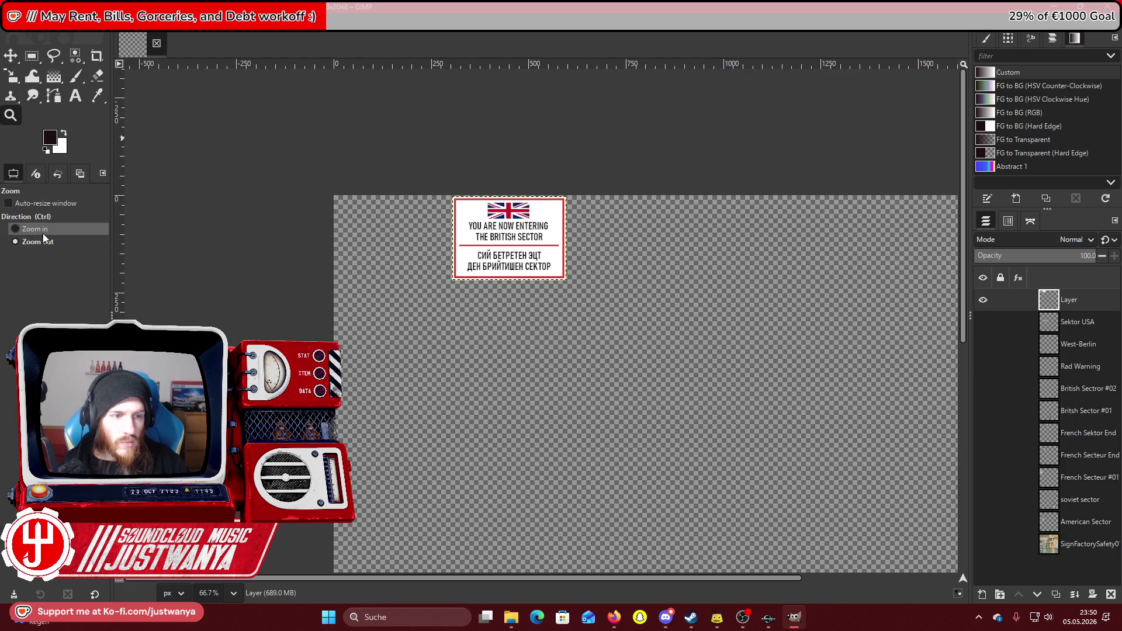
click(506, 225)
click(502, 224)
click(502, 224)
click(503, 224)
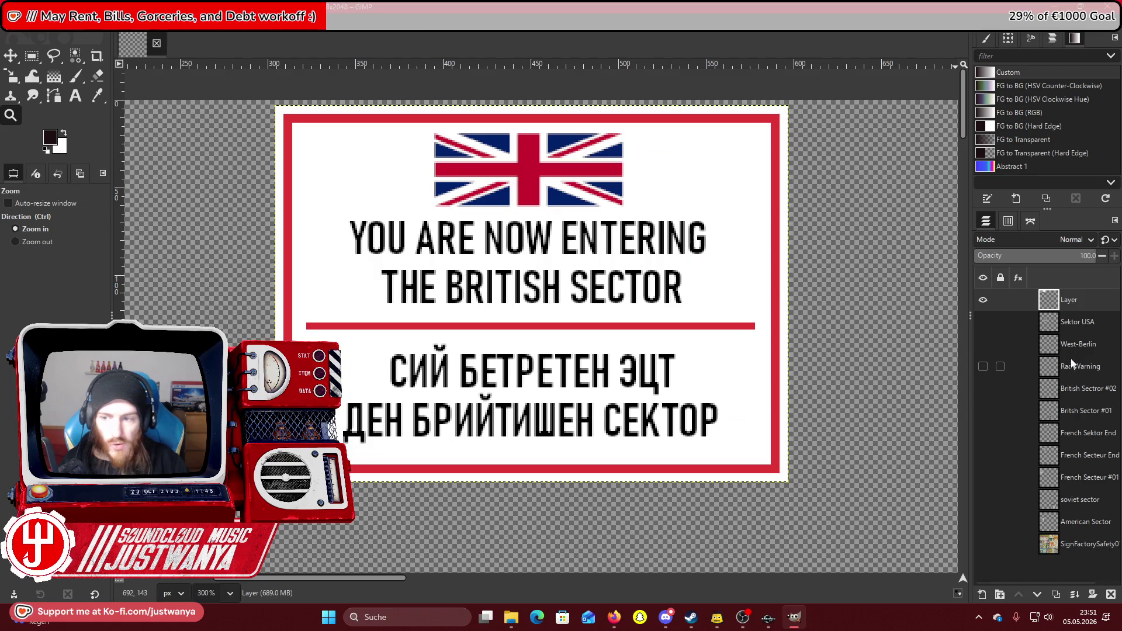
Select the sign's opaque area and airbrush grey grunge over it with Acrylic 05 #2.
right_click(1071, 307)
click(969, 563)
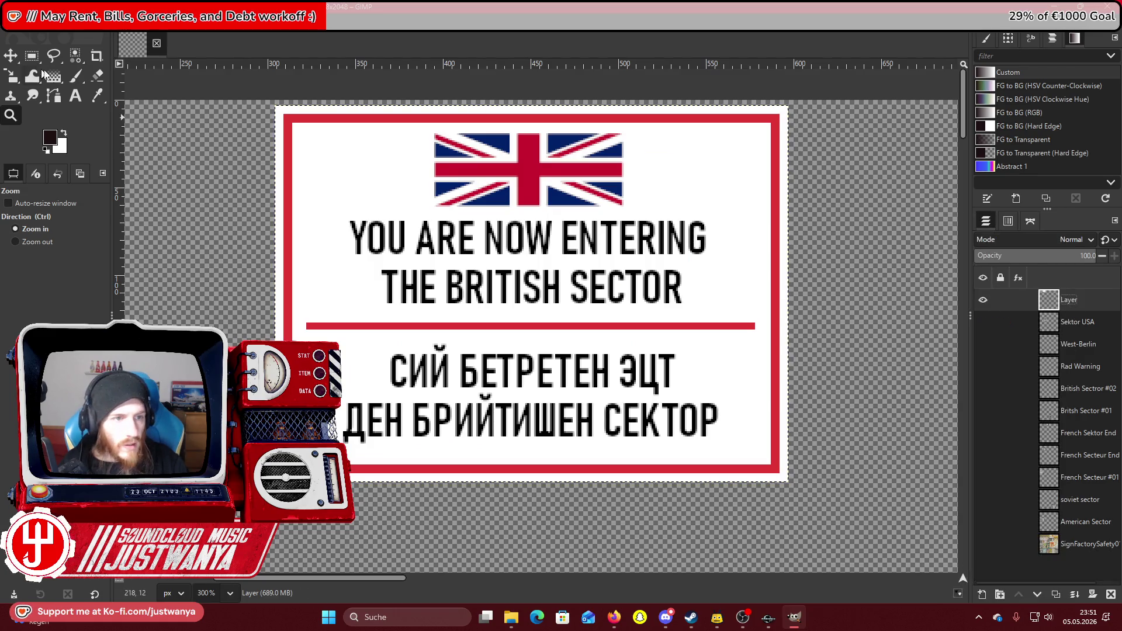
click(76, 77)
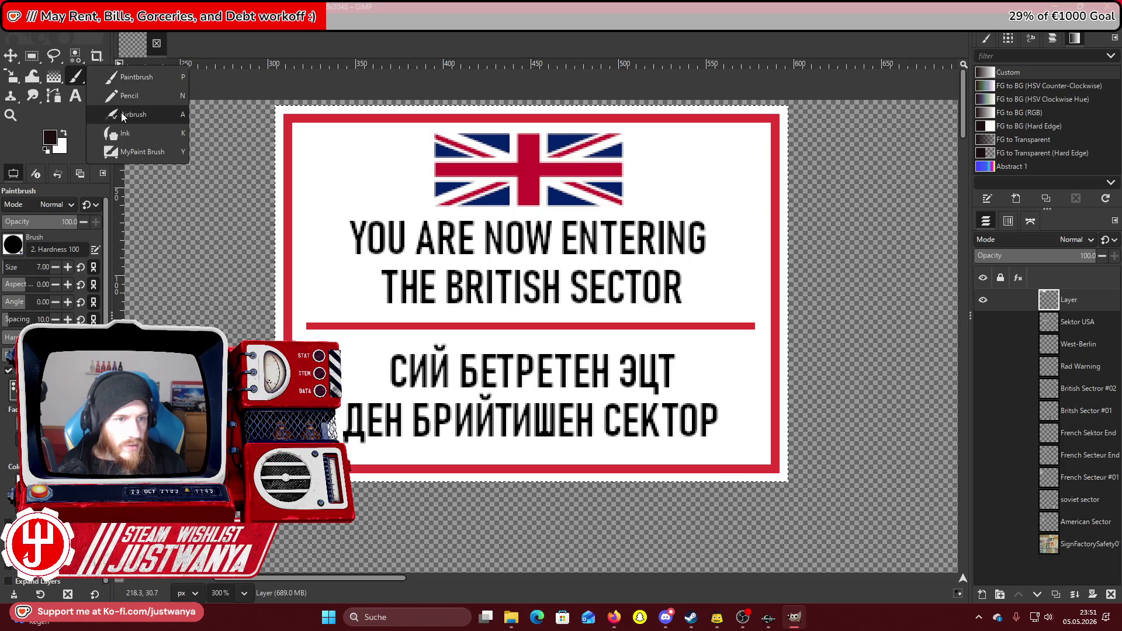
click(135, 115)
click(18, 248)
click(115, 287)
mouse_move(374, 147)
mouse_down()
mouse_move(362, 245)
mouse_move(327, 205)
mouse_move(409, 175)
mouse_move(534, 225)
mouse_move(327, 175)
mouse_move(456, 187)
mouse_move(485, 526)
mouse_move(530, 455)
mouse_move(730, 322)
mouse_move(632, 146)
mouse_move(848, 117)
mouse_move(798, 175)
mouse_up()
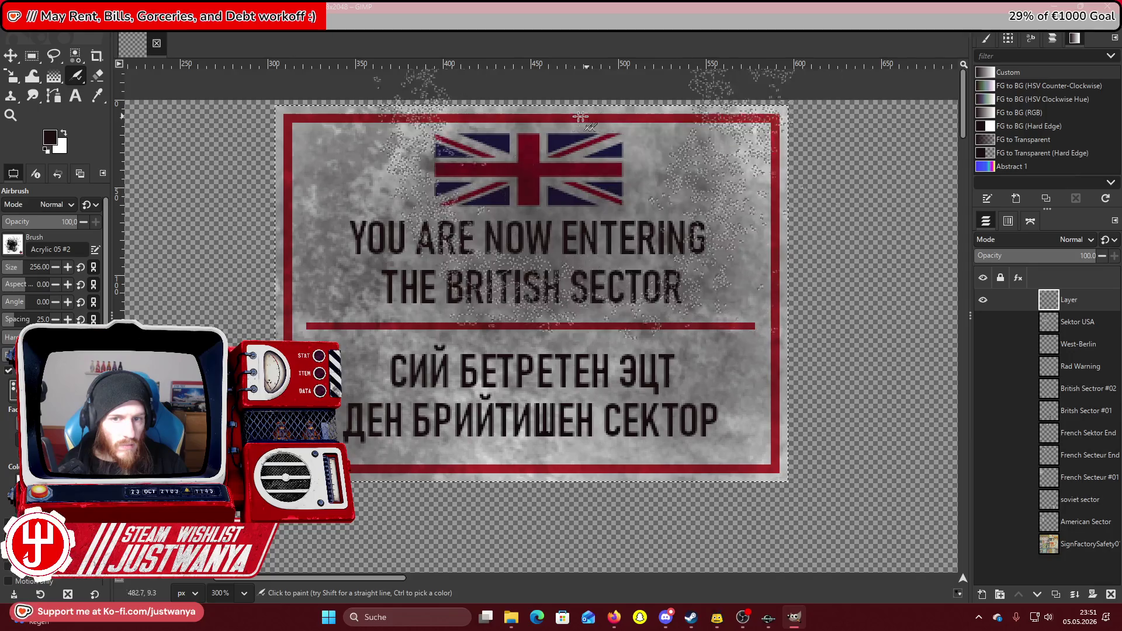
click(32, 56)
click(11, 115)
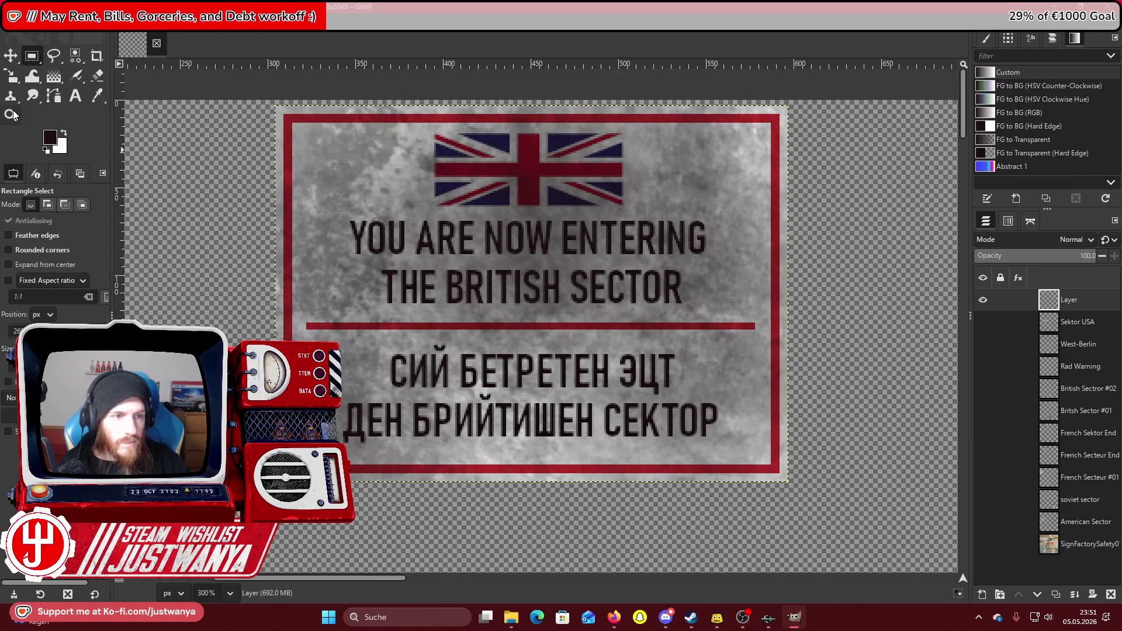
click(15, 242)
click(481, 258)
click(480, 258)
click(480, 258)
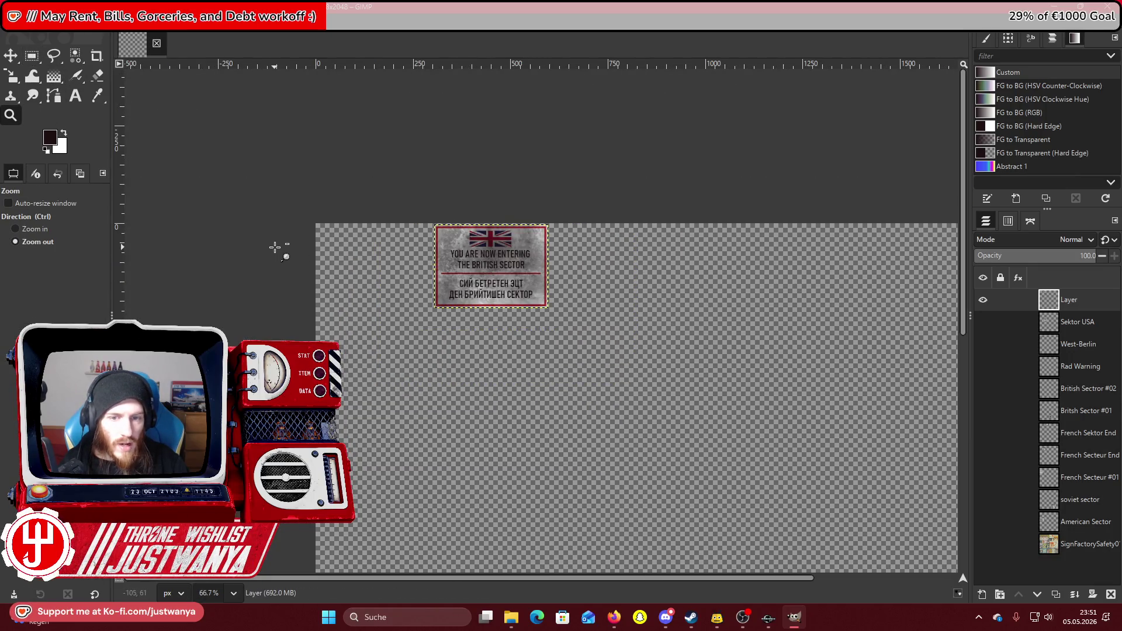
Show the other sign layers again and save the sheet as SignFactorySafety01_d.xcf.
click(276, 248)
drag(984, 322, 987, 549)
click(10, 17)
click(22, 125)
Zoom in on the upper-left signs, then return to Creation Kit.
click(18, 230)
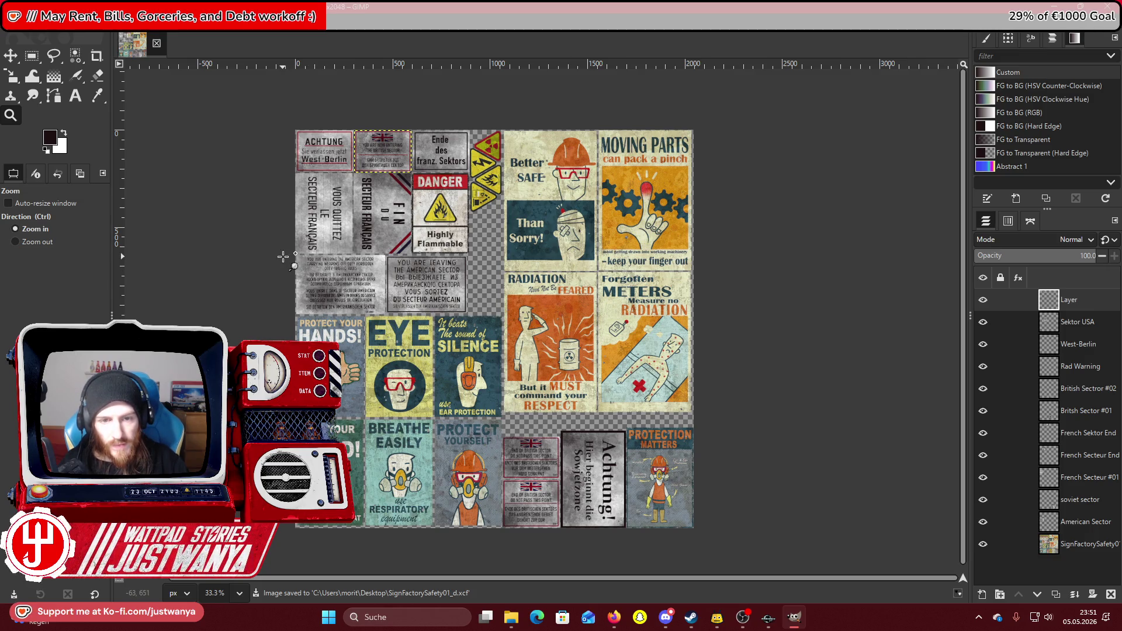
click(348, 191)
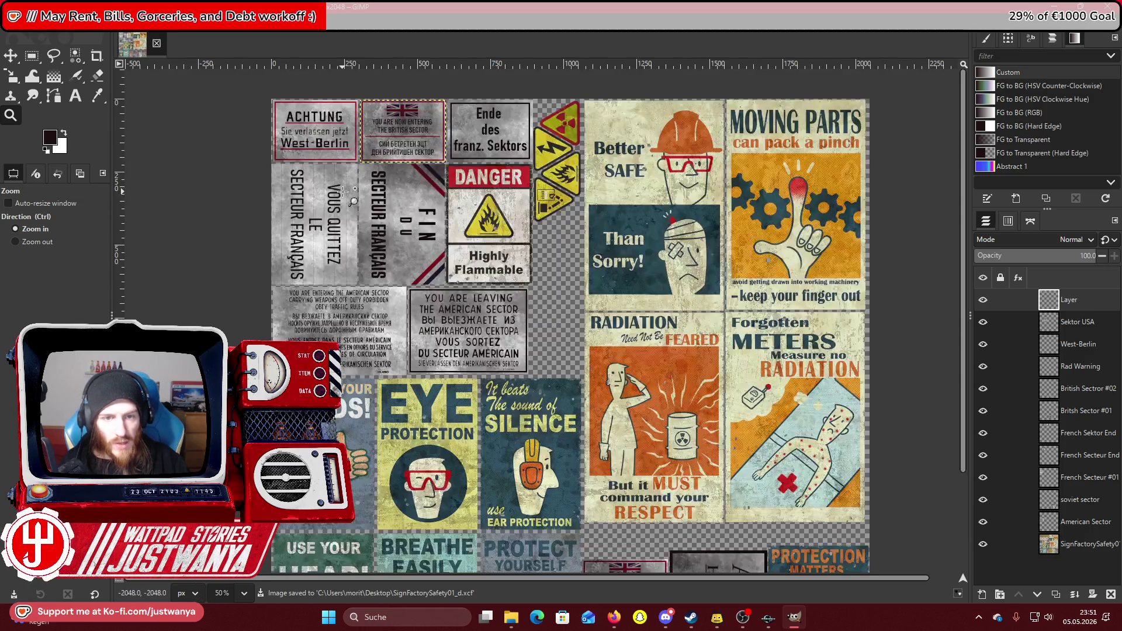
click(333, 184)
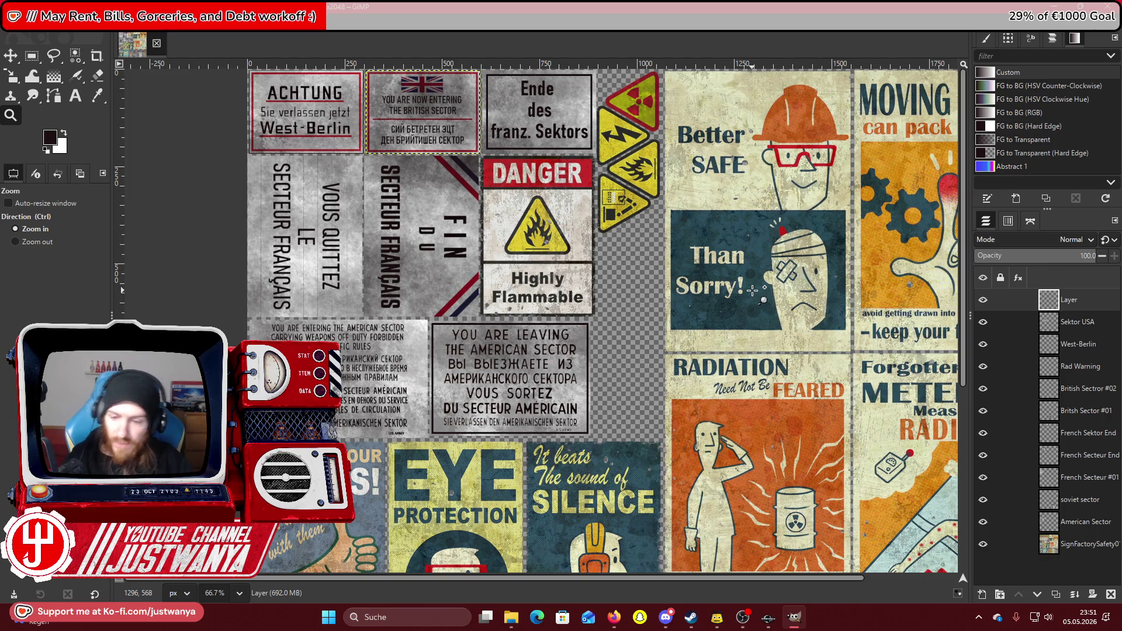
mouse_move(768, 617)
click(717, 531)
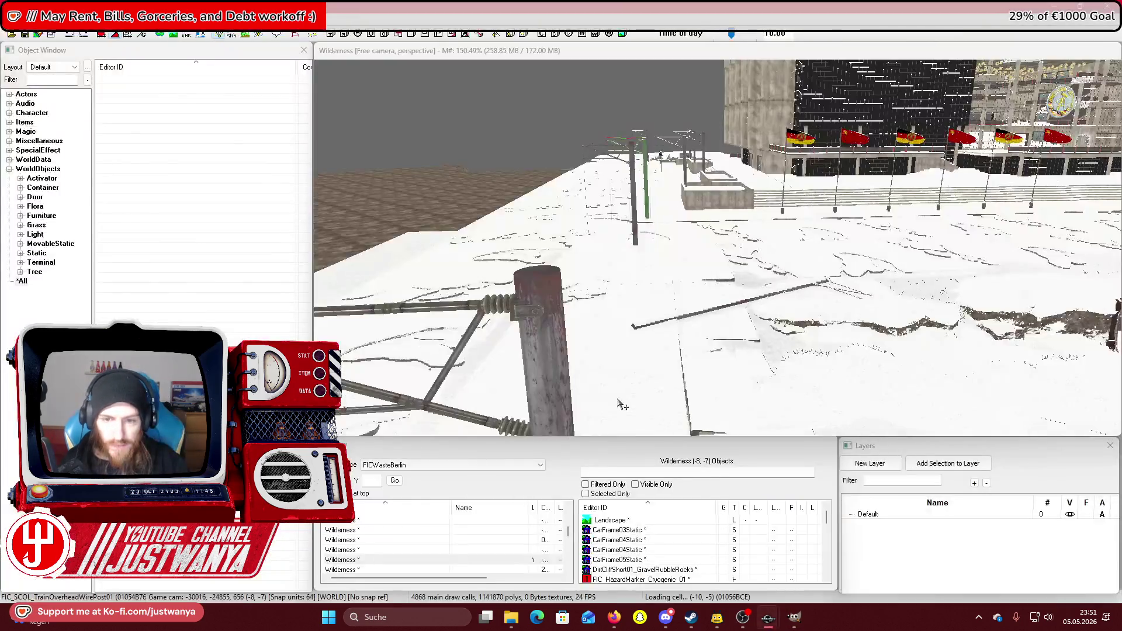
Centre on the overhead wire post, then raise a plaza snow slab along its own axes.
click(536, 308)
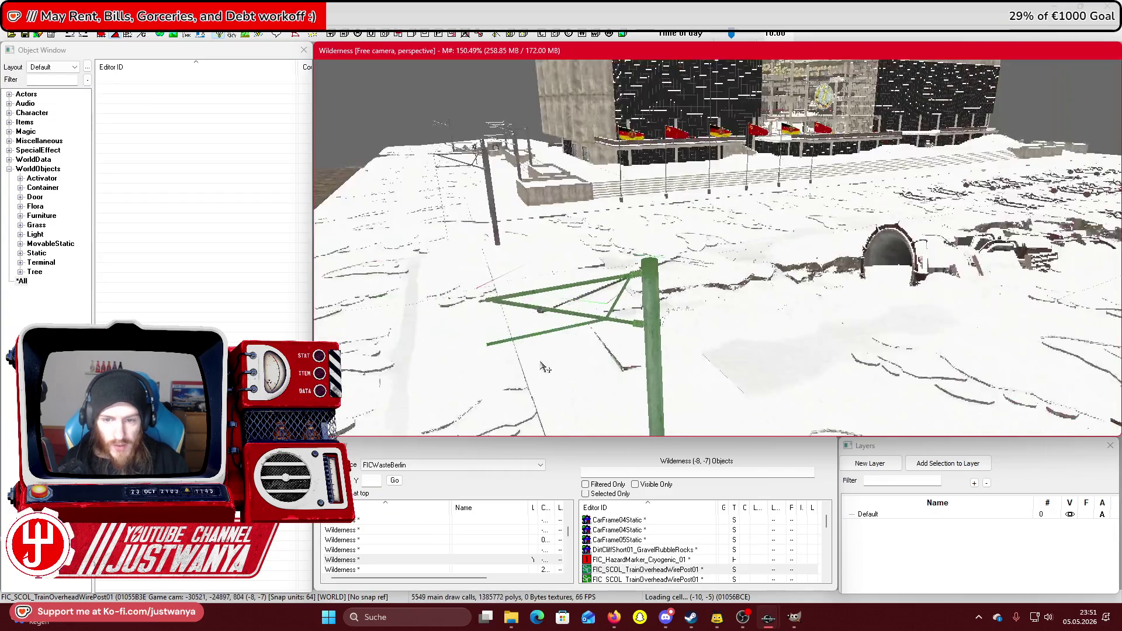
key(F4)
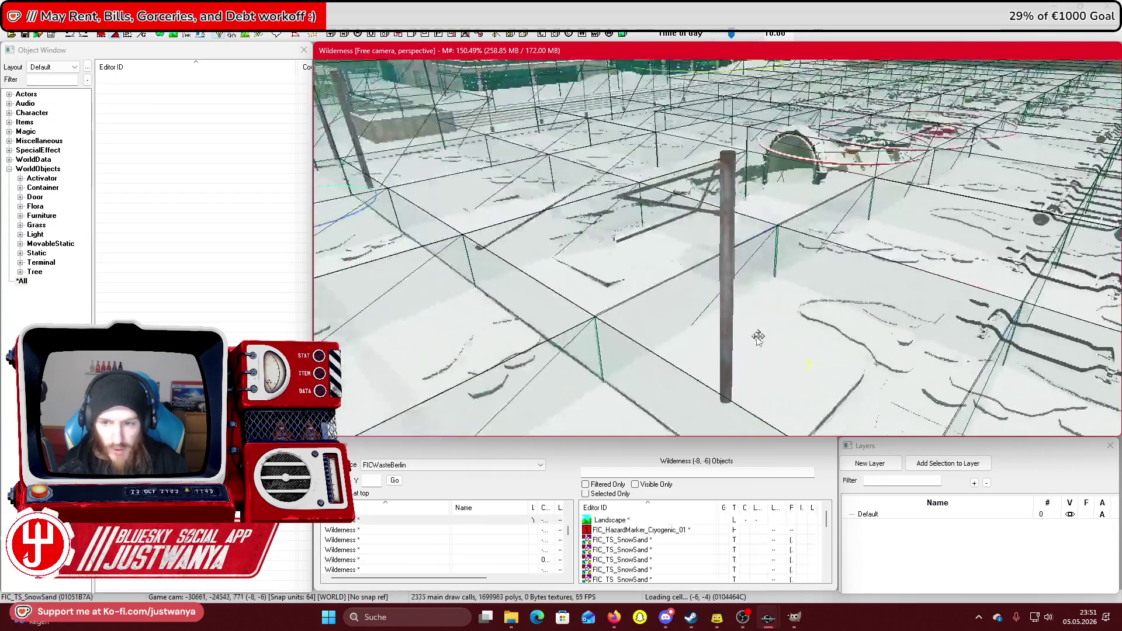
click(778, 316)
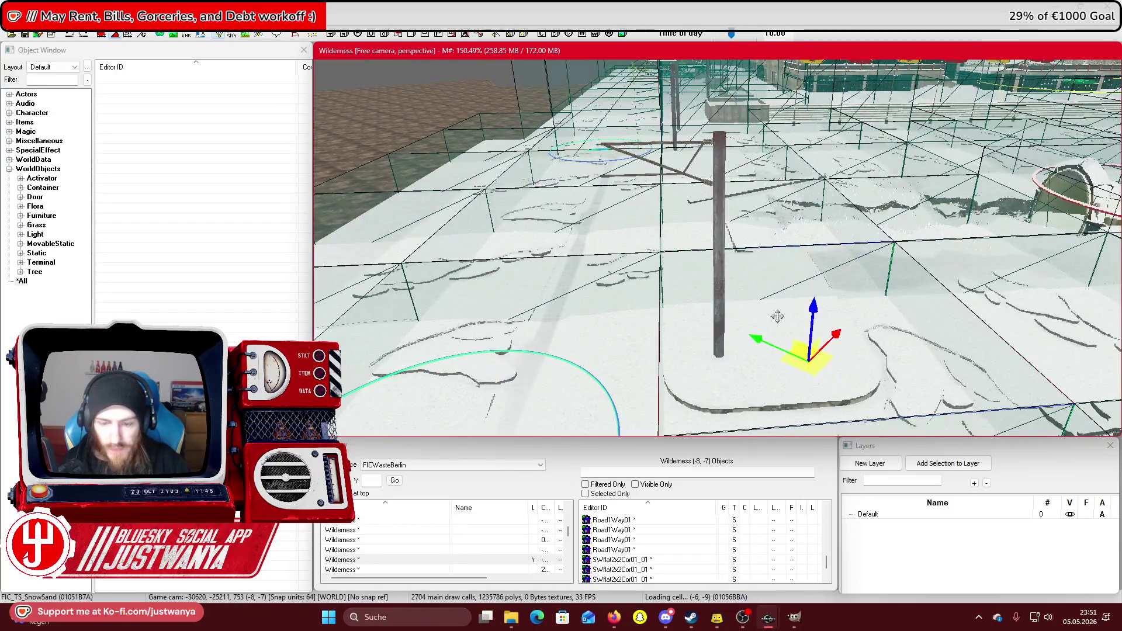
key(o)
drag(817, 321, 821, 239)
key(shift)
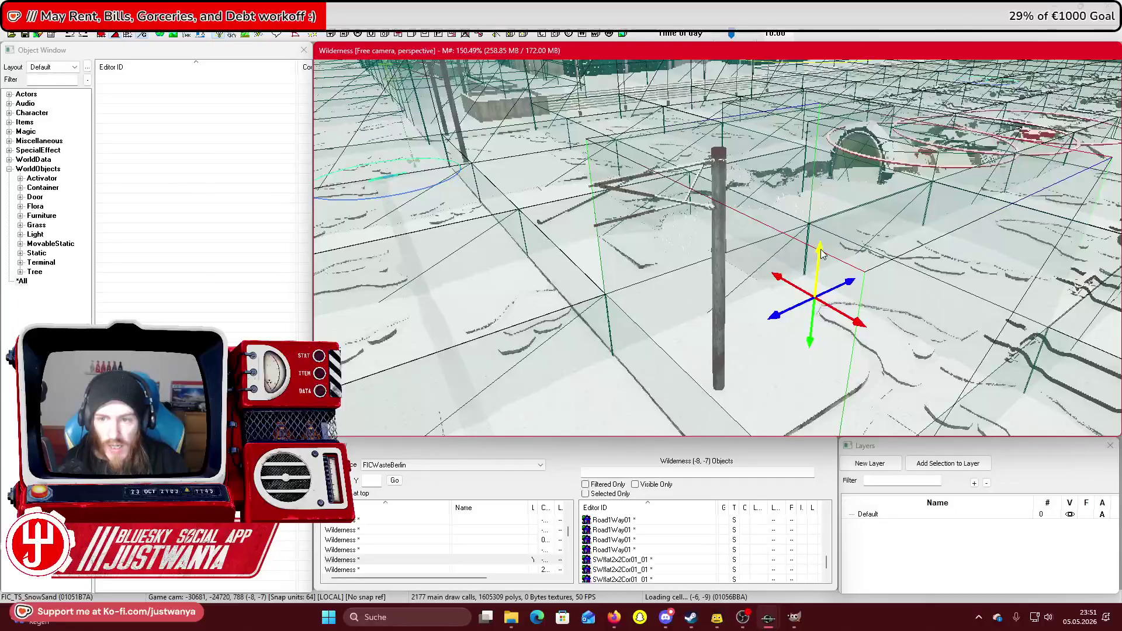
Select another snow slab and survey the snowy plaza around it.
click(734, 273)
key(shift)
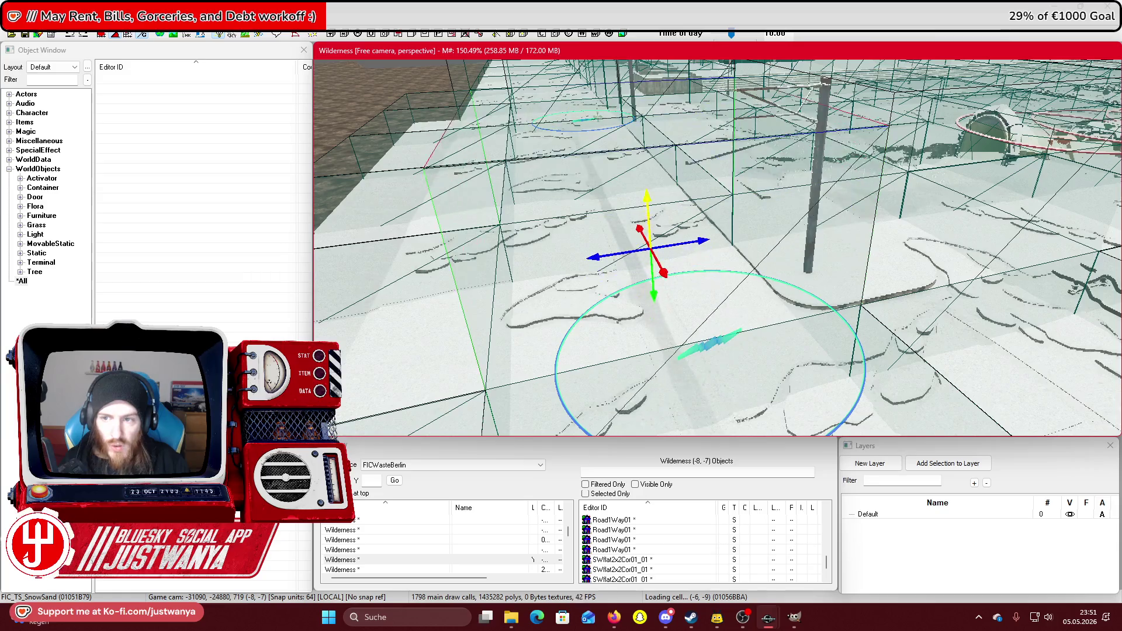
key(shift)
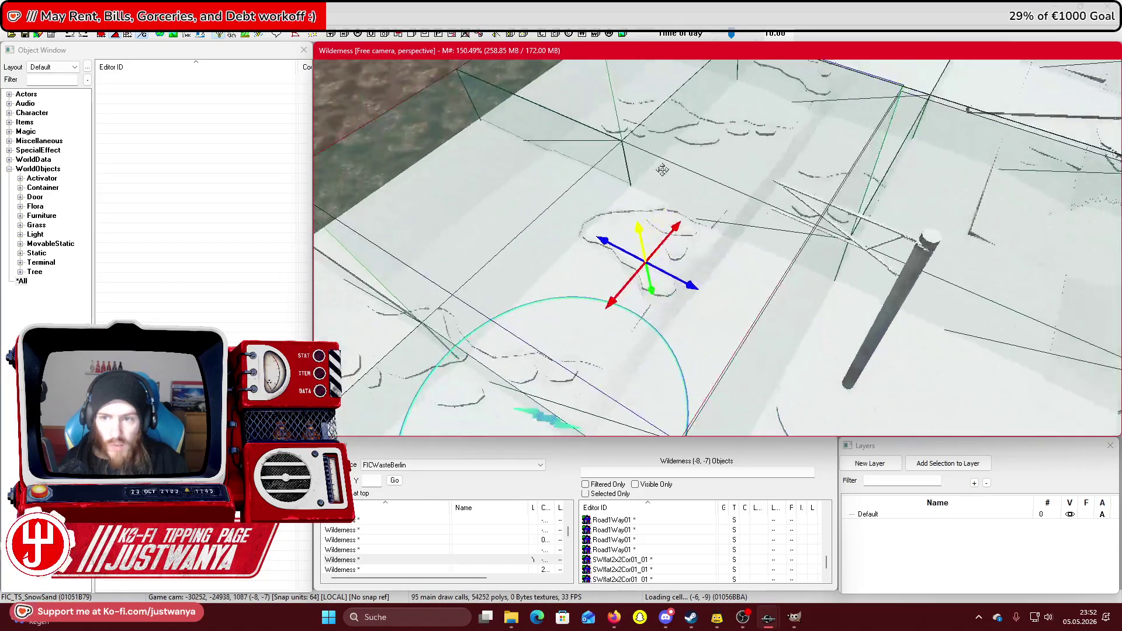
mouse_move(662, 170)
mouse_down()
mouse_move(801, 266)
mouse_move(730, 256)
mouse_up()
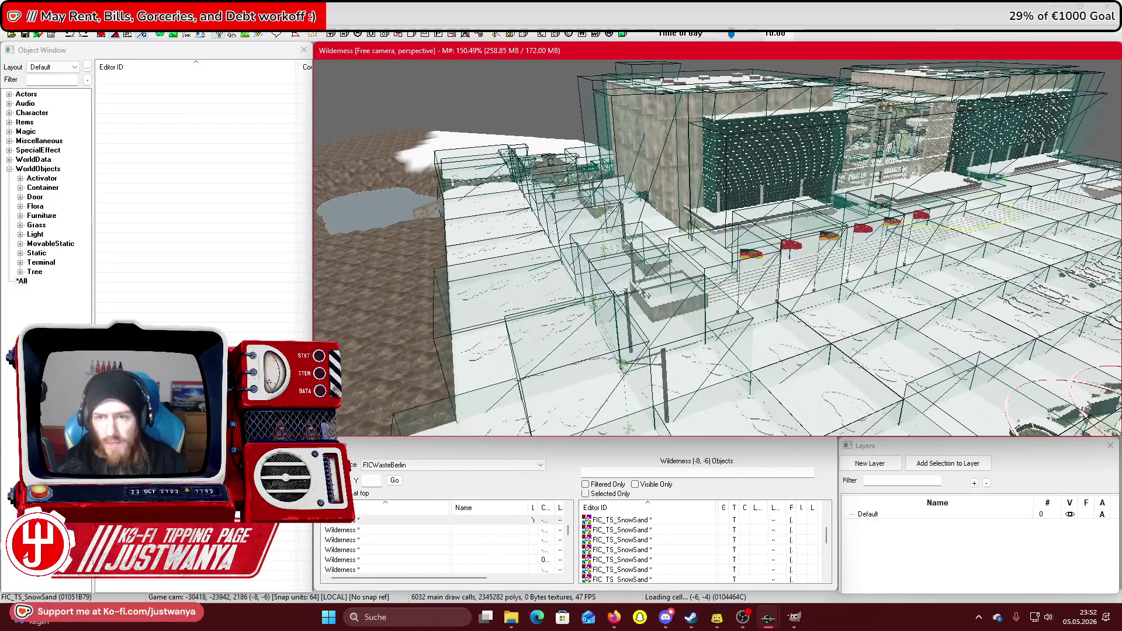
mouse_move(637, 292)
mouse_down()
mouse_move(762, 318)
mouse_move(588, 345)
mouse_move(824, 386)
mouse_up()
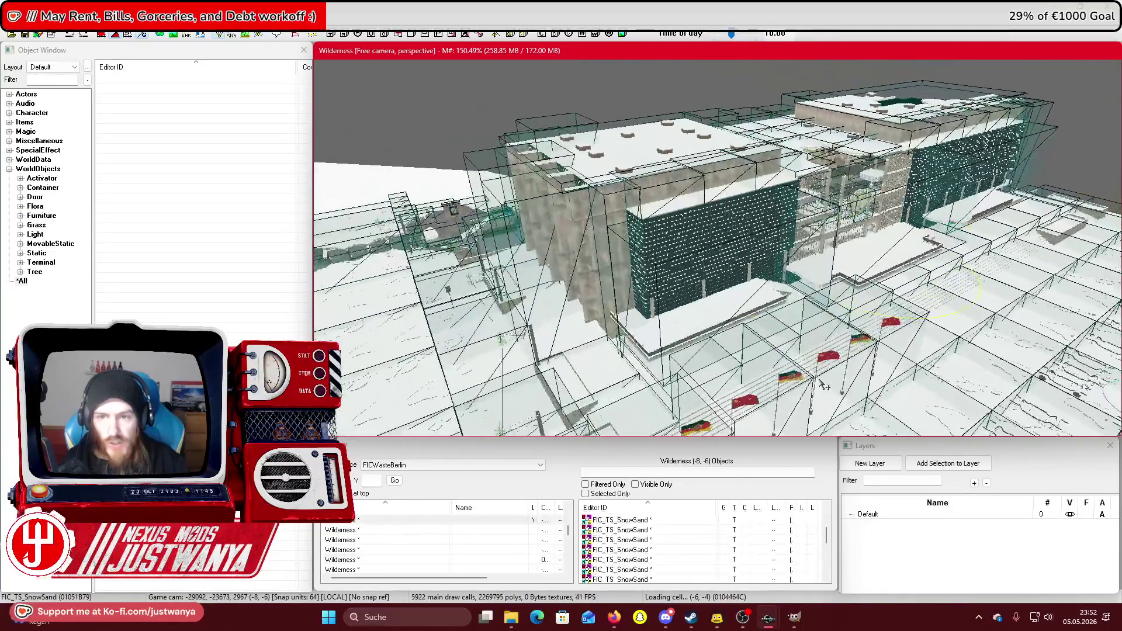
scroll(824, 386, up, 2)
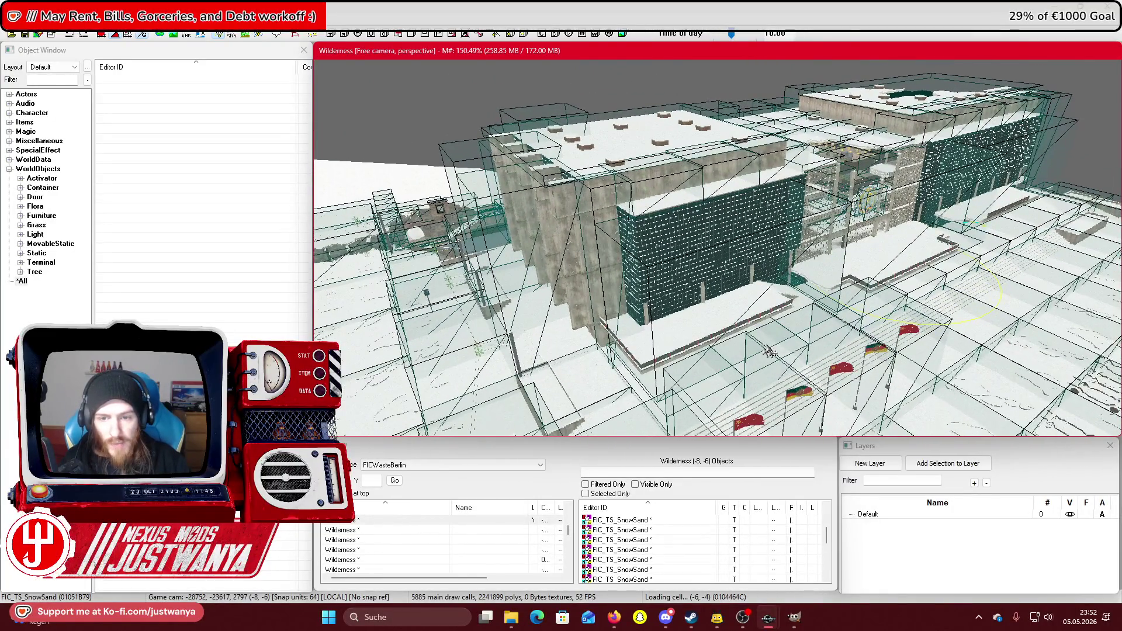
scroll(771, 352, up, 2)
scroll(675, 244, up, 3)
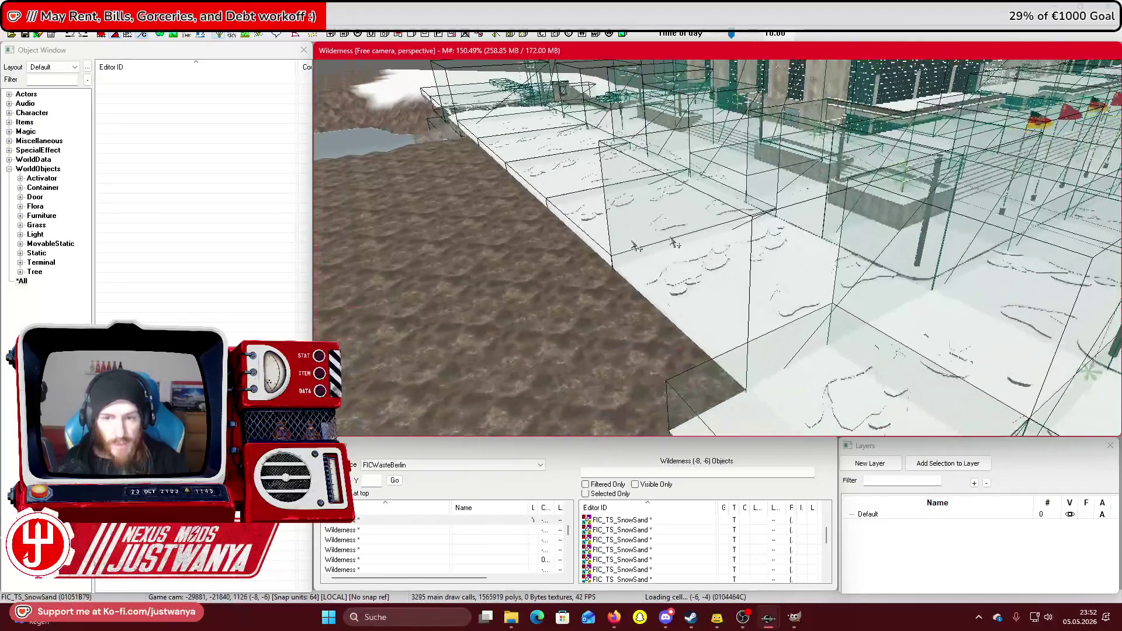
Delete the two snow slabs beside the bare ground.
click(592, 237)
scroll(760, 257, up, 3)
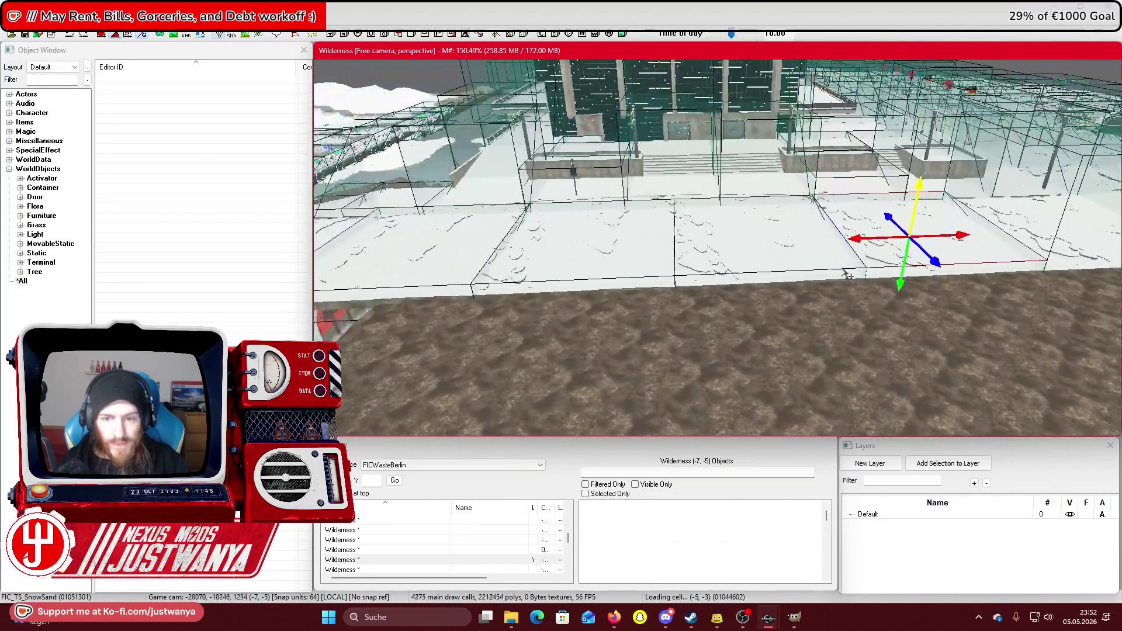
click(724, 272)
scroll(715, 287, up, 3)
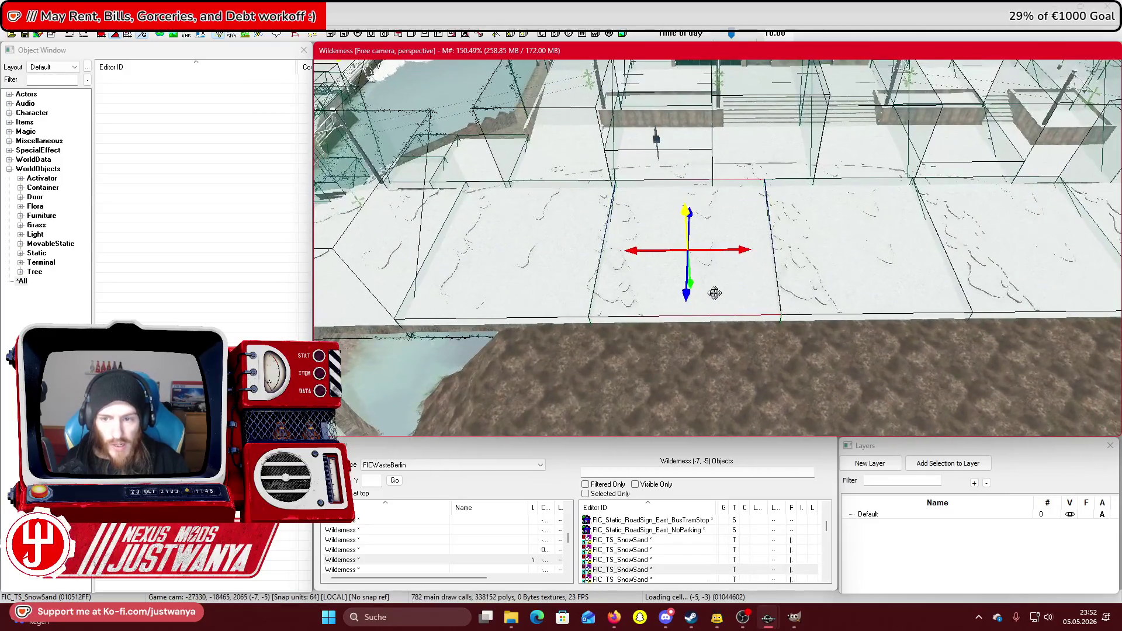
ctrl+click(760, 276)
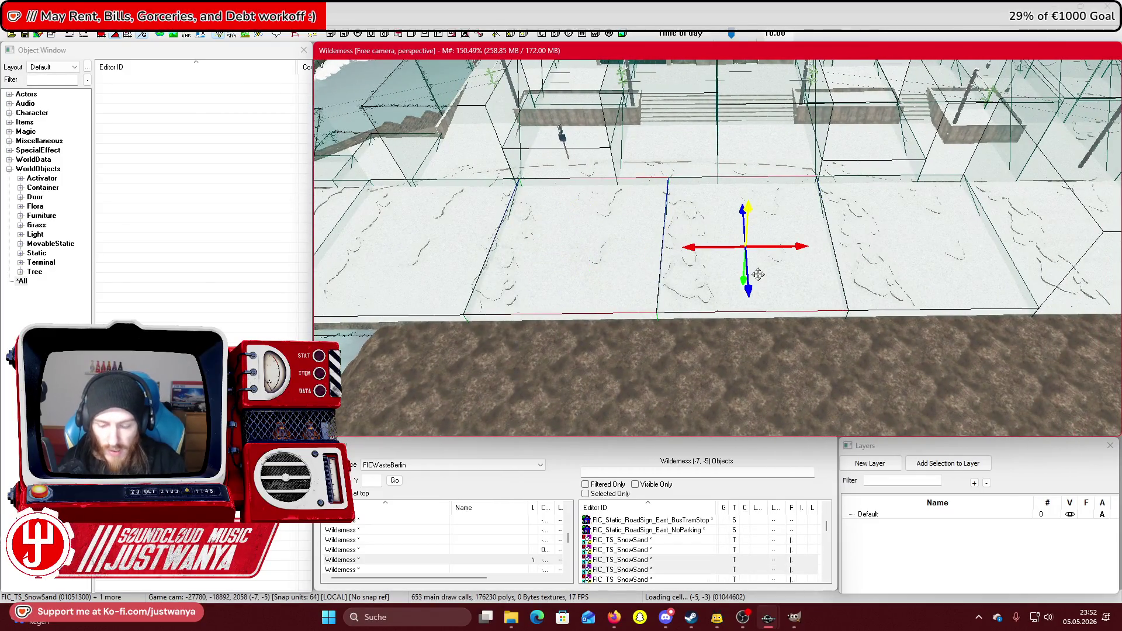
key(Delete)
Slide three neighbouring snow slabs along X to close the seams between them.
click(879, 251)
drag(824, 238, 800, 238)
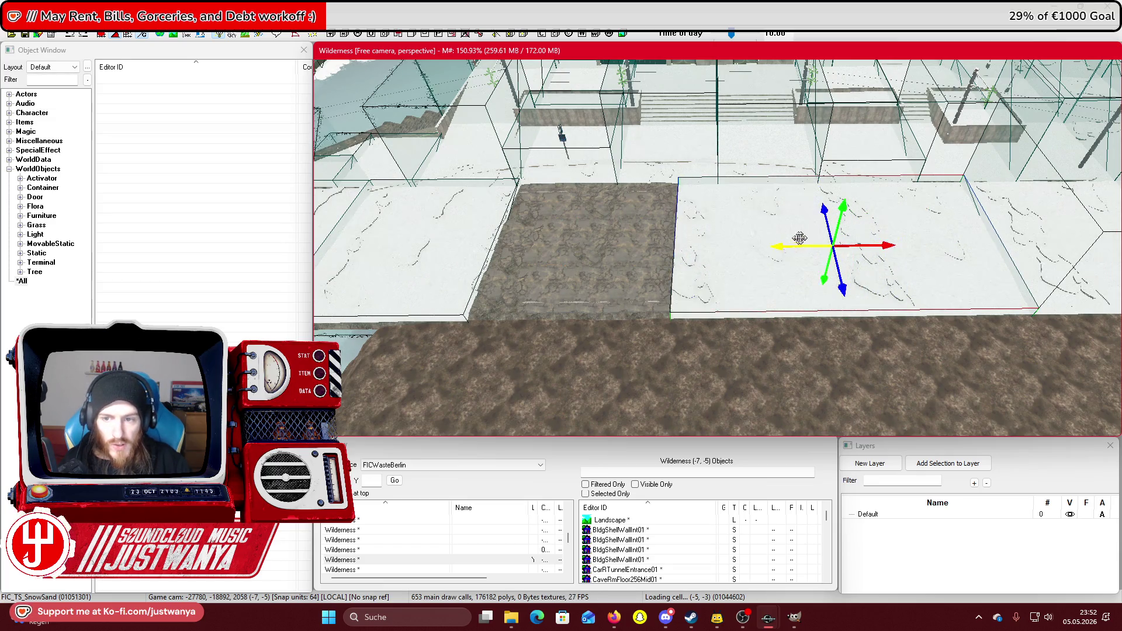
click(553, 263)
drag(617, 243, 708, 246)
click(912, 254)
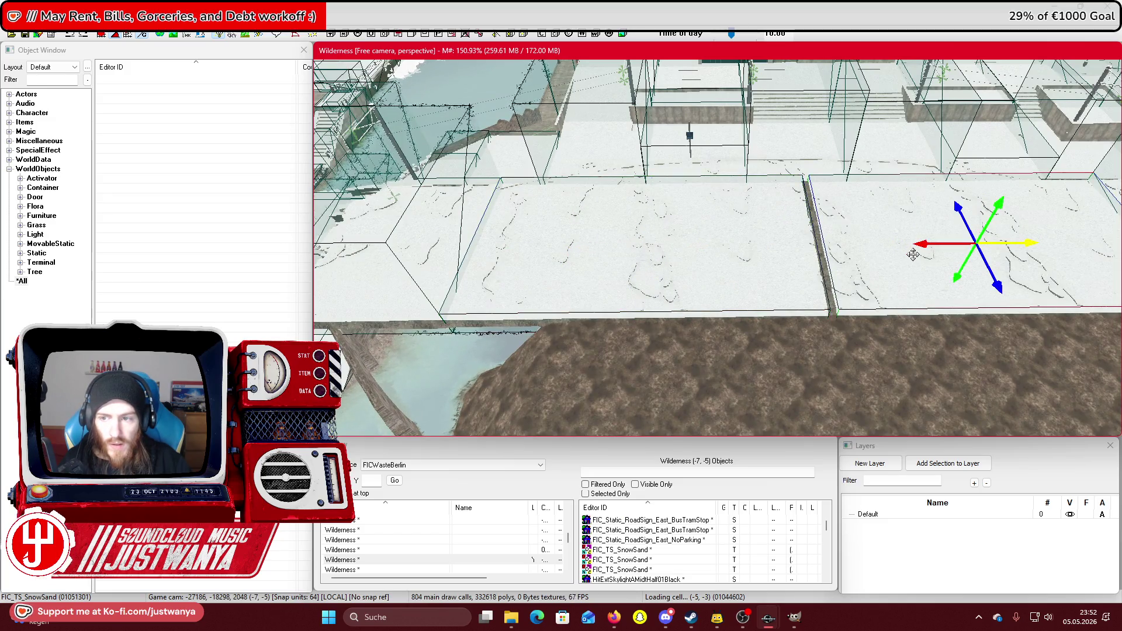
mouse_move(926, 250)
mouse_down()
mouse_move(922, 239)
mouse_move(834, 245)
mouse_up()
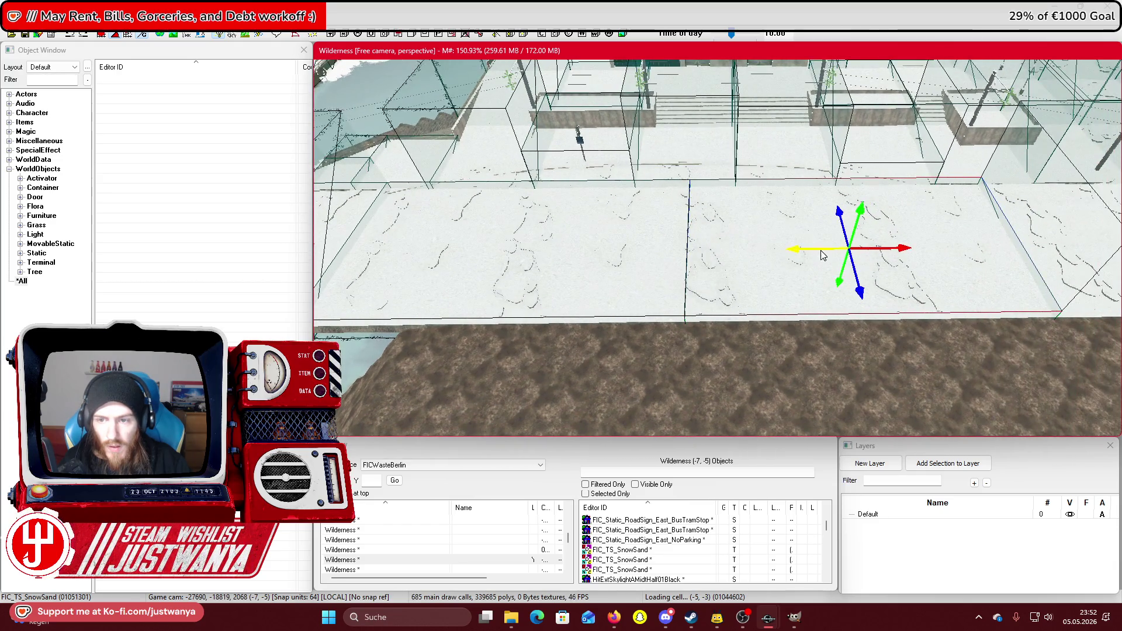
Swing over the slab field and select another floor slab to inspect.
drag(755, 266, 514, 301)
scroll(514, 301, down, 3)
scroll(656, 211, down, 3)
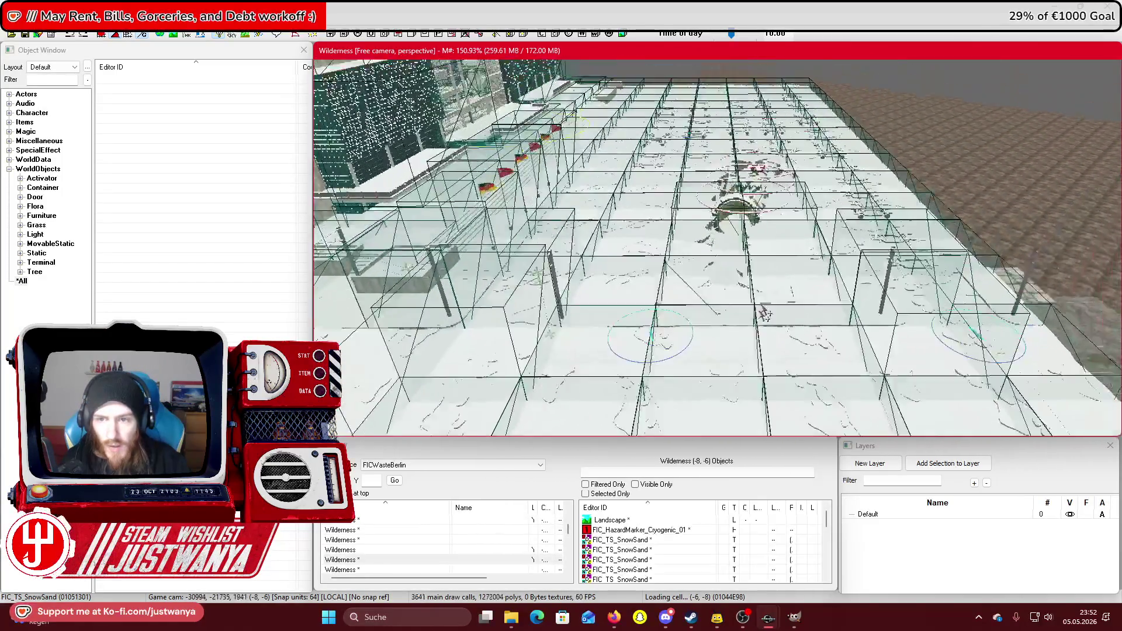
click(643, 228)
scroll(643, 228, up, 5)
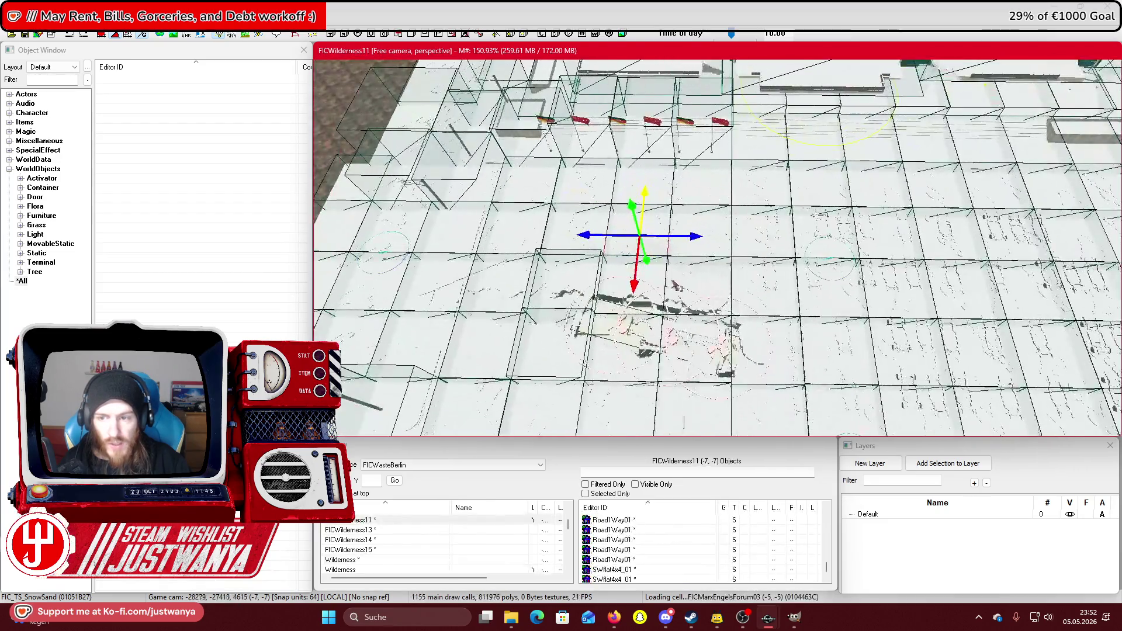
scroll(678, 287, up, 5)
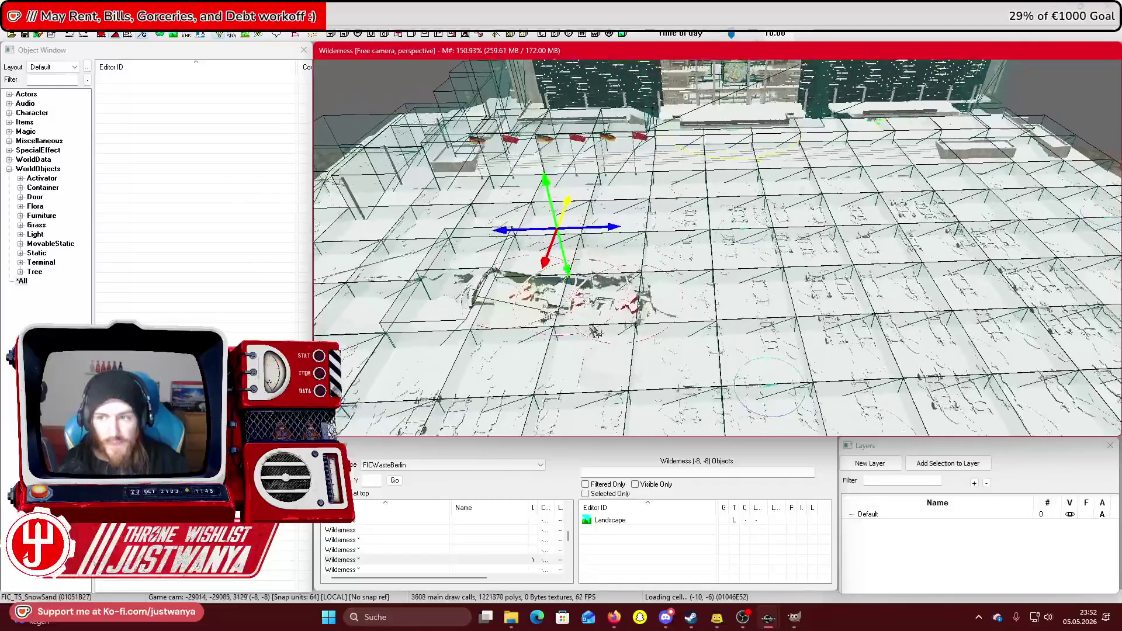
scroll(572, 349, down, 2)
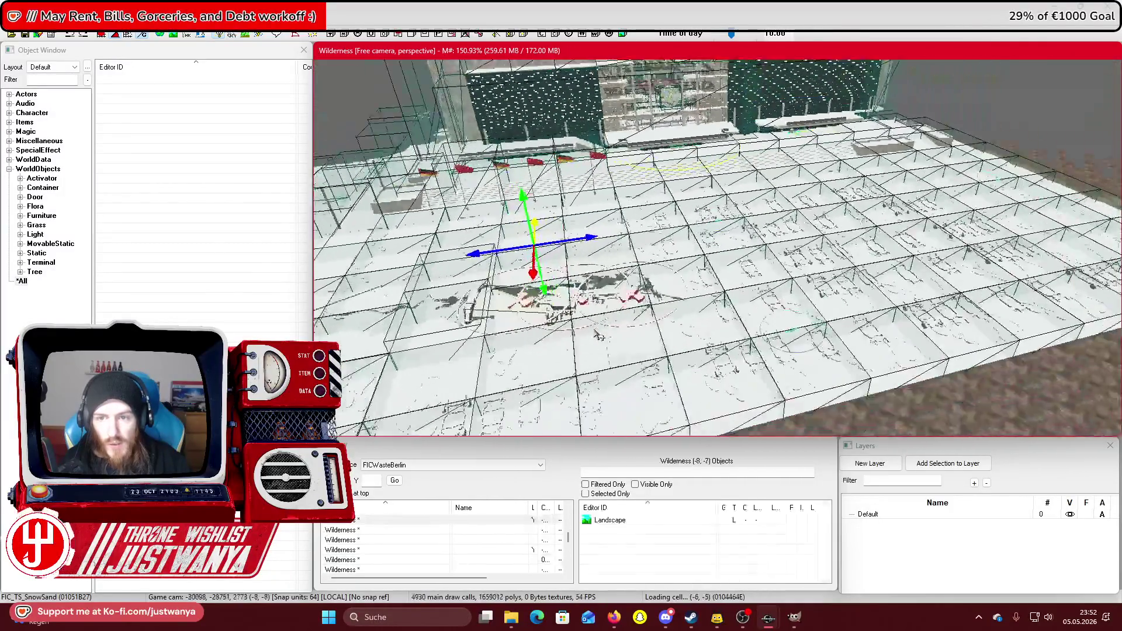
scroll(570, 349, down, 2)
Fly the camera over the plaza and buildings to check the closed seams.
key(w)
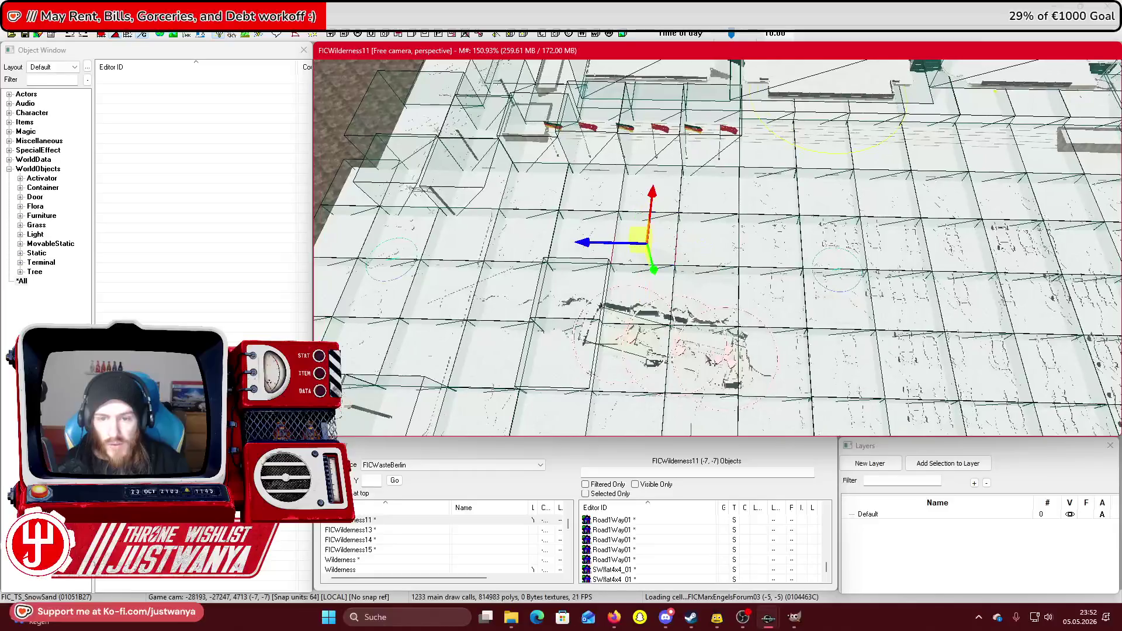
key(w)
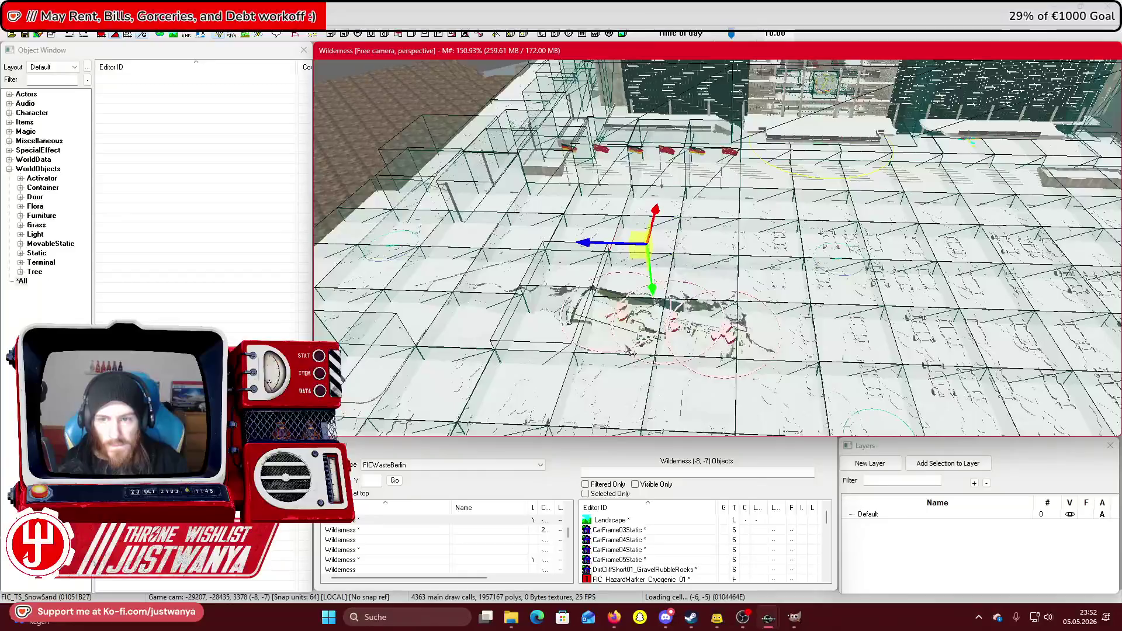
key(w)
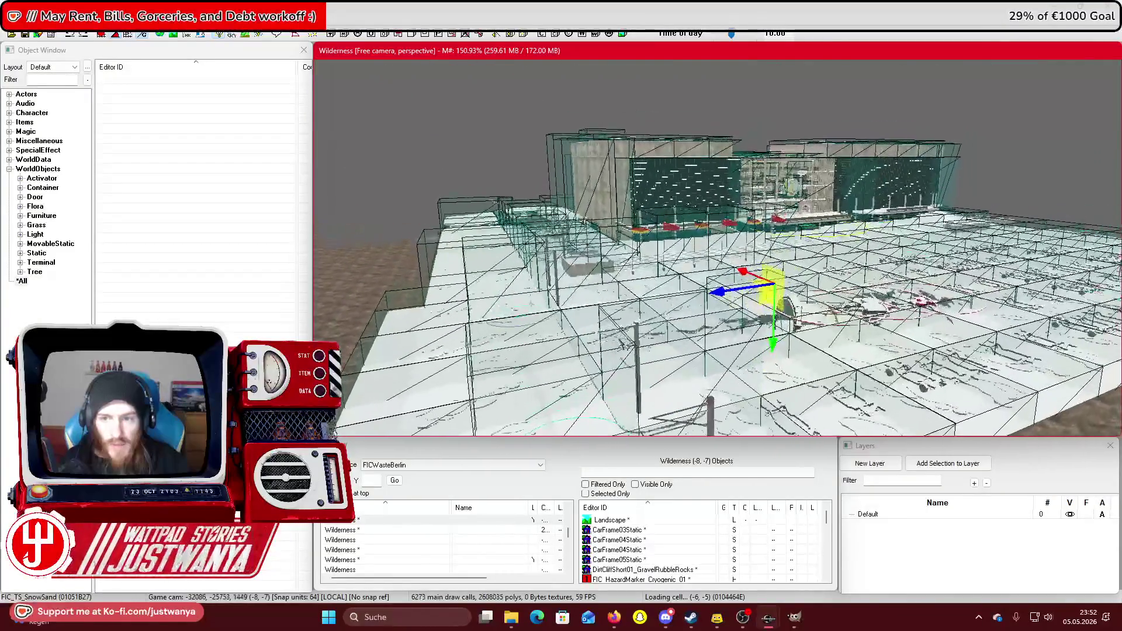
key(w)
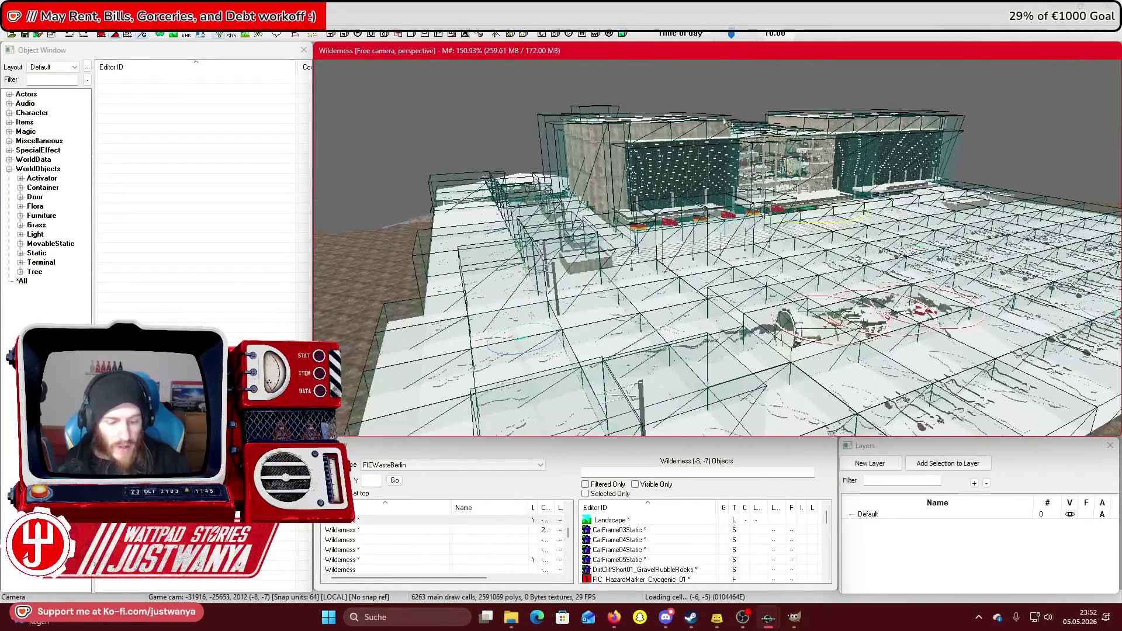
key(w)
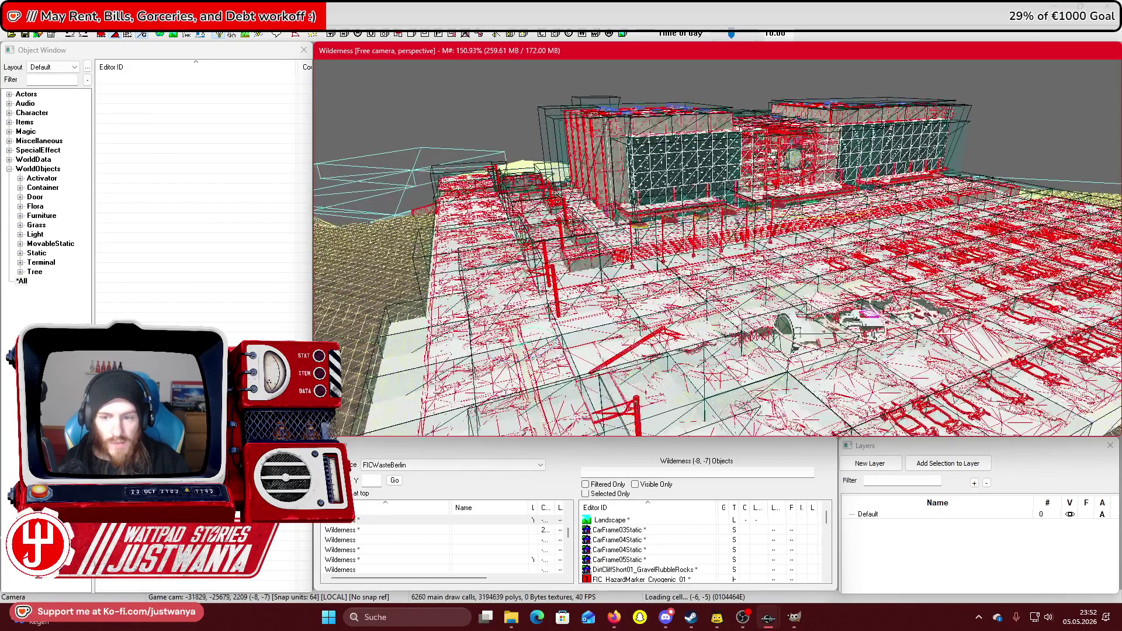
key(s)
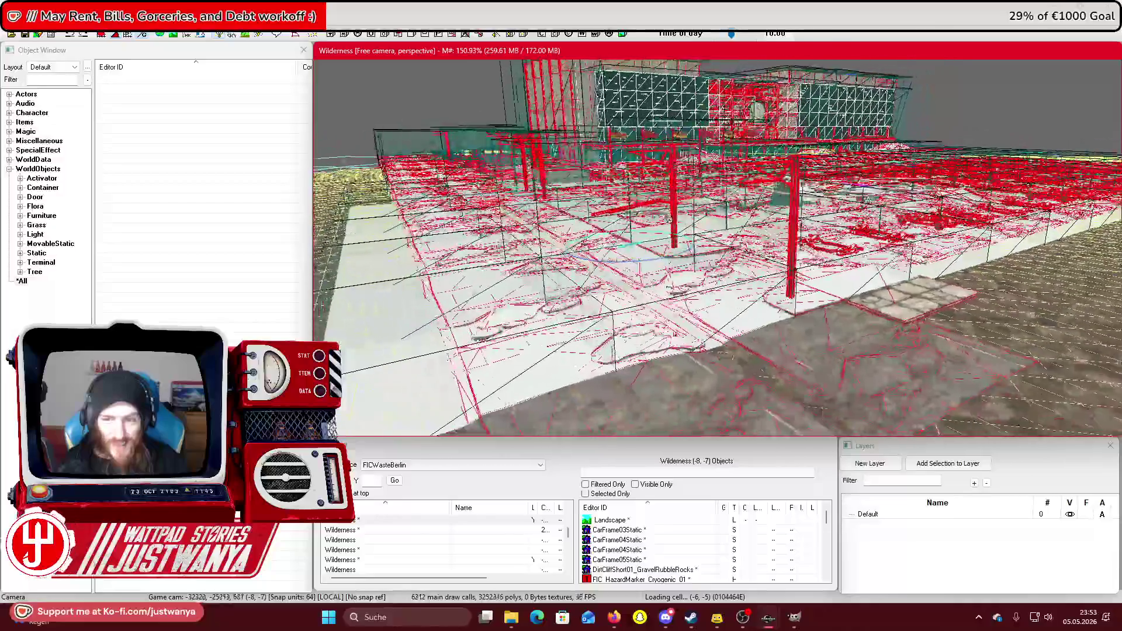
key(w)
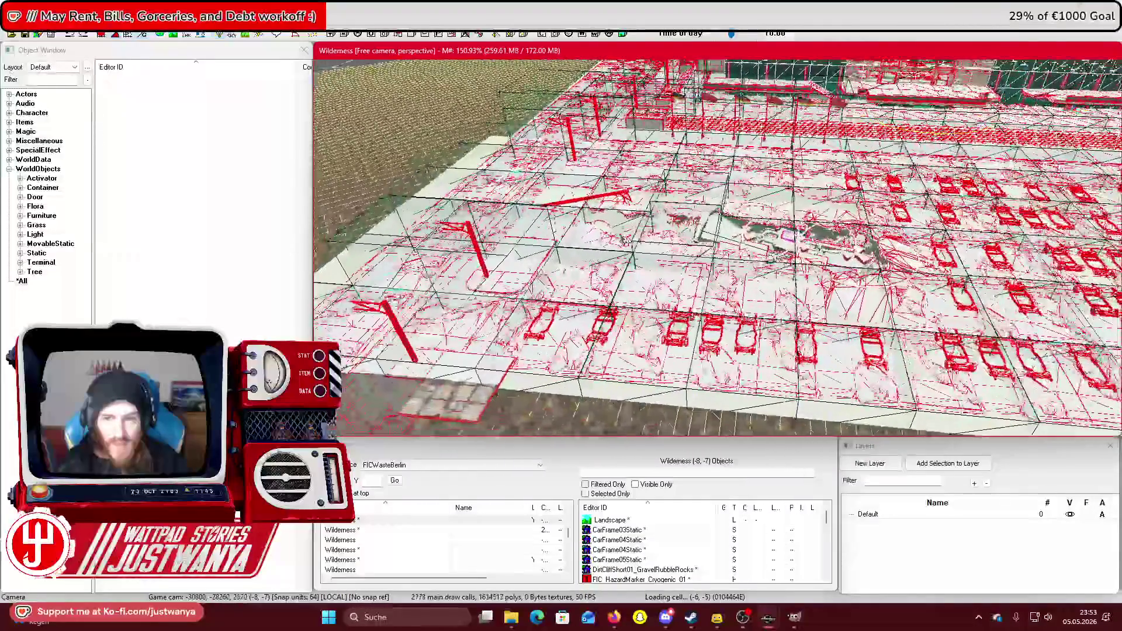
key(w)
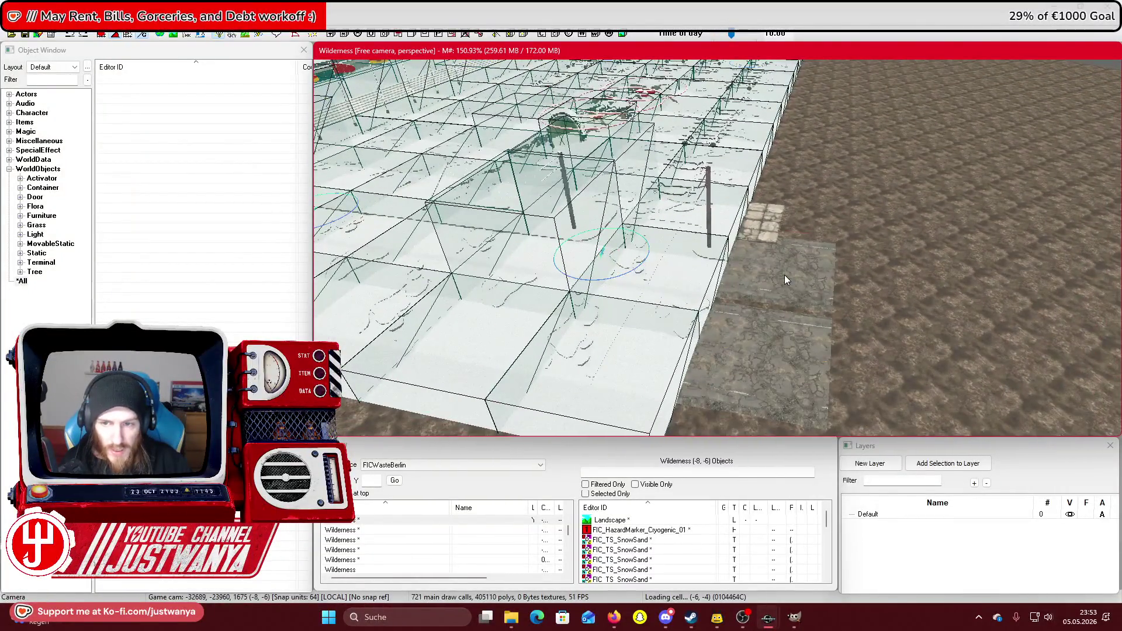
Fly in close and select the larger SWflat4x4_01 sidewalk tile beside the corner.
click(716, 275)
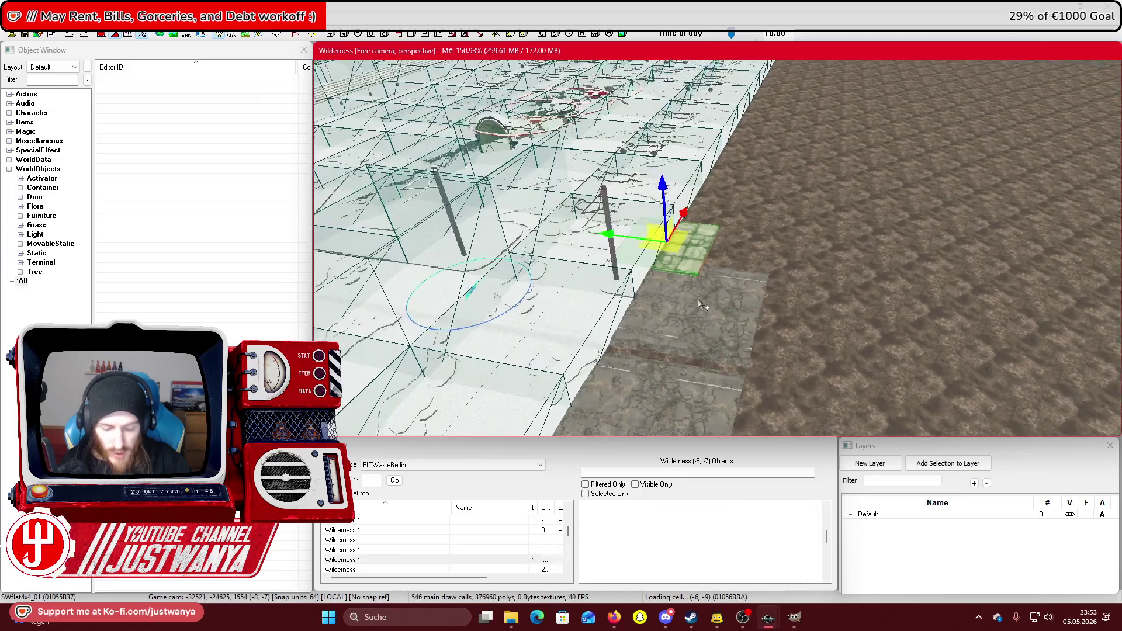
key(w)
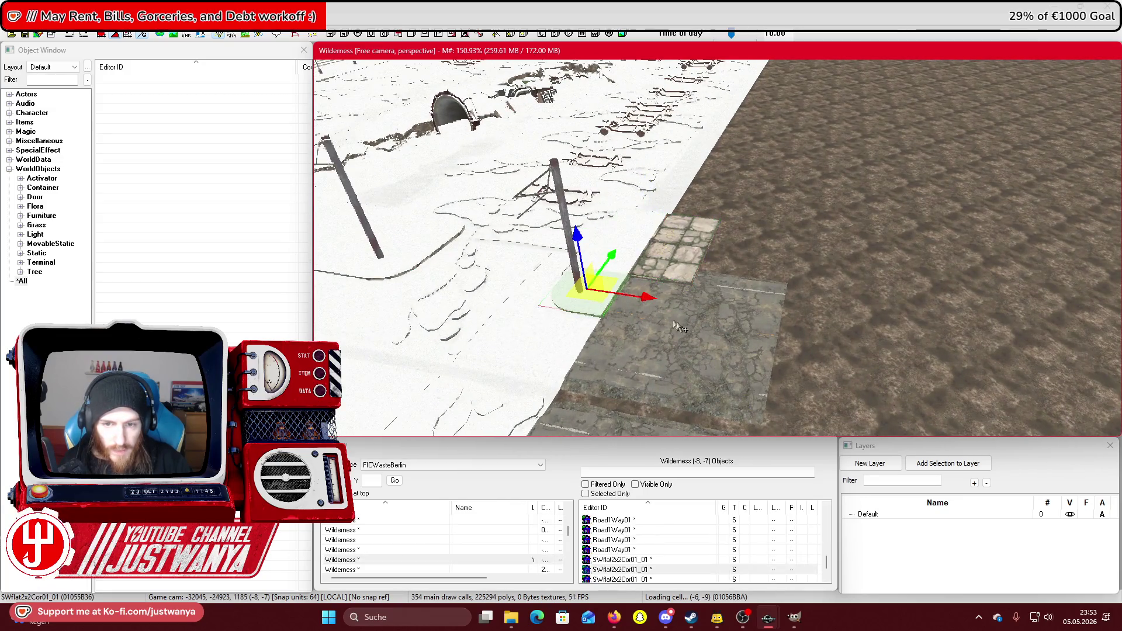
key(w)
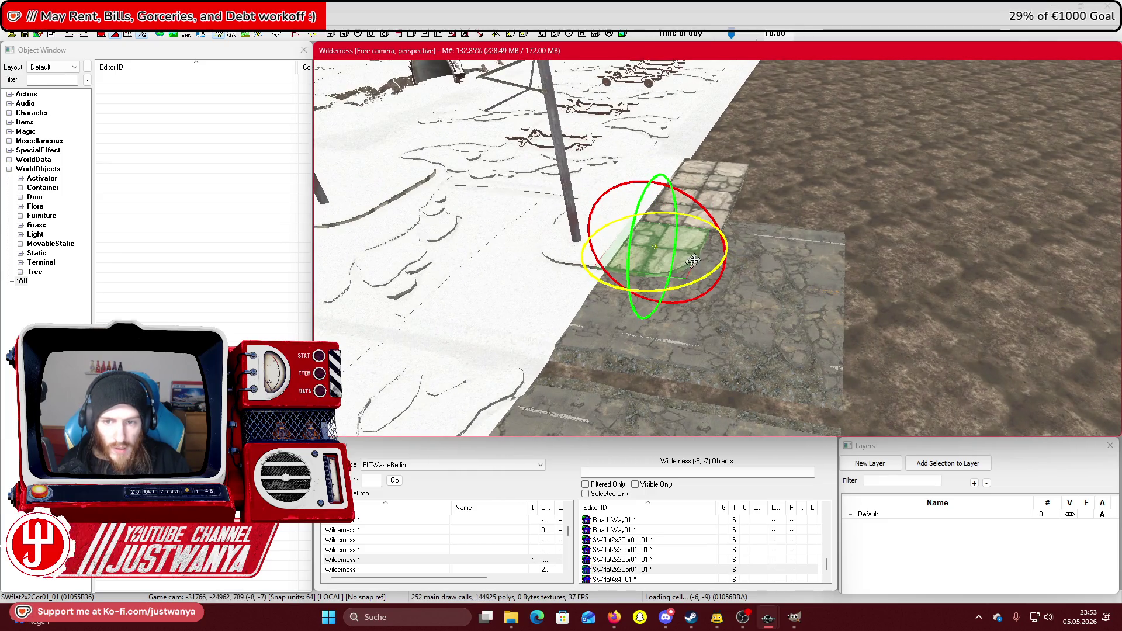
key(w)
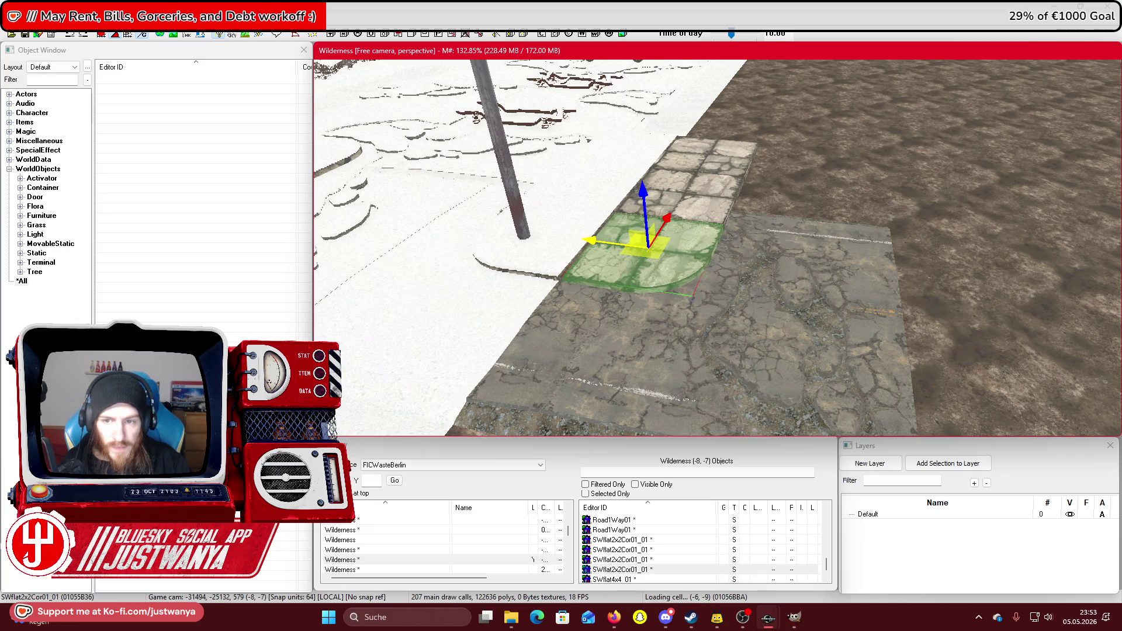
key(shift)
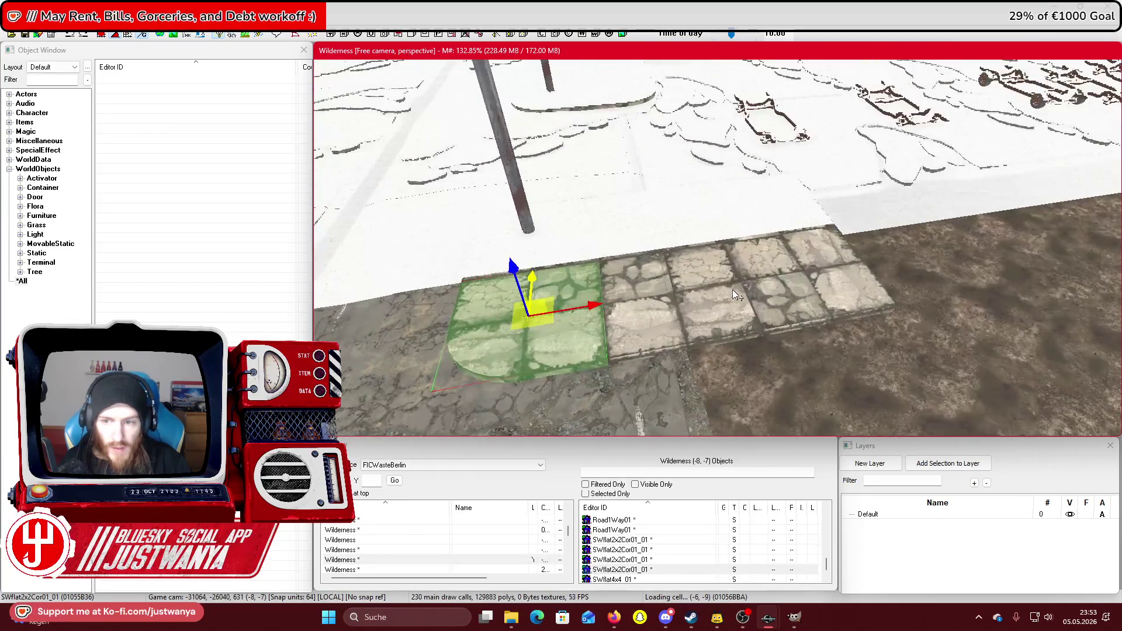
click(734, 294)
key(shift)
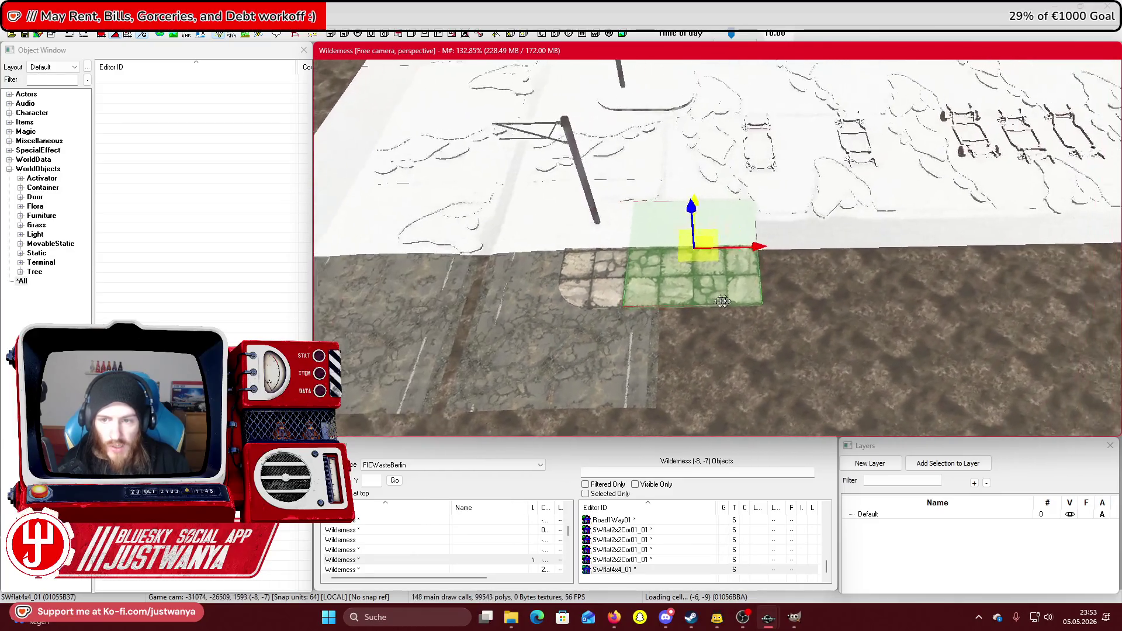
key(shift)
Step the sidewalk tile one tile width at a time into a row beside the stone tiles.
drag(585, 269, 708, 269)
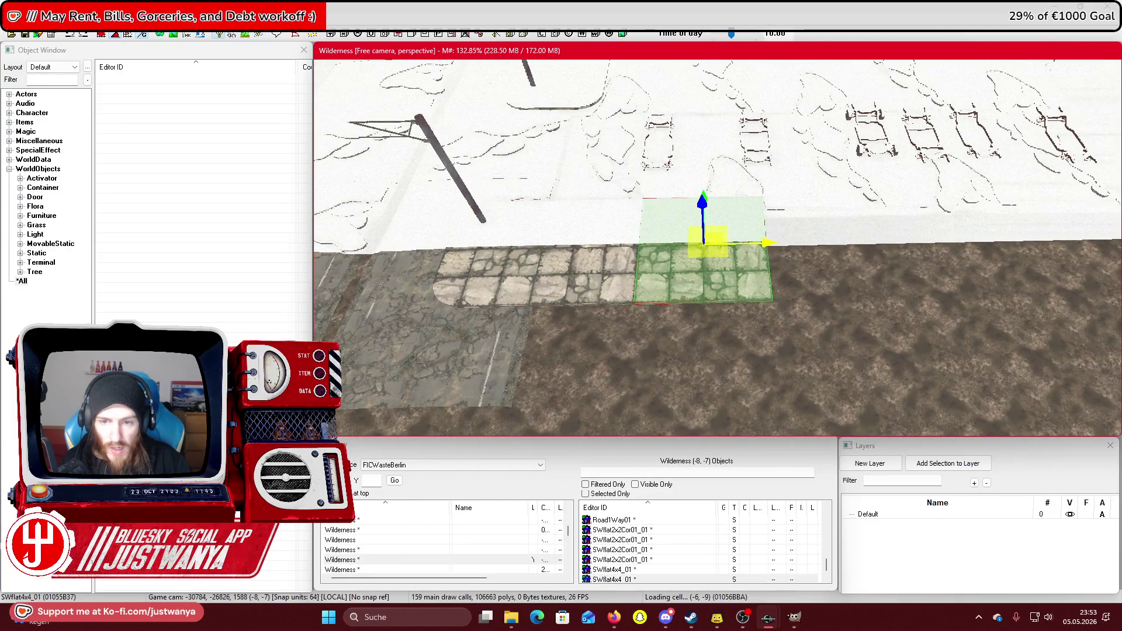
scroll(651, 297, up, 5)
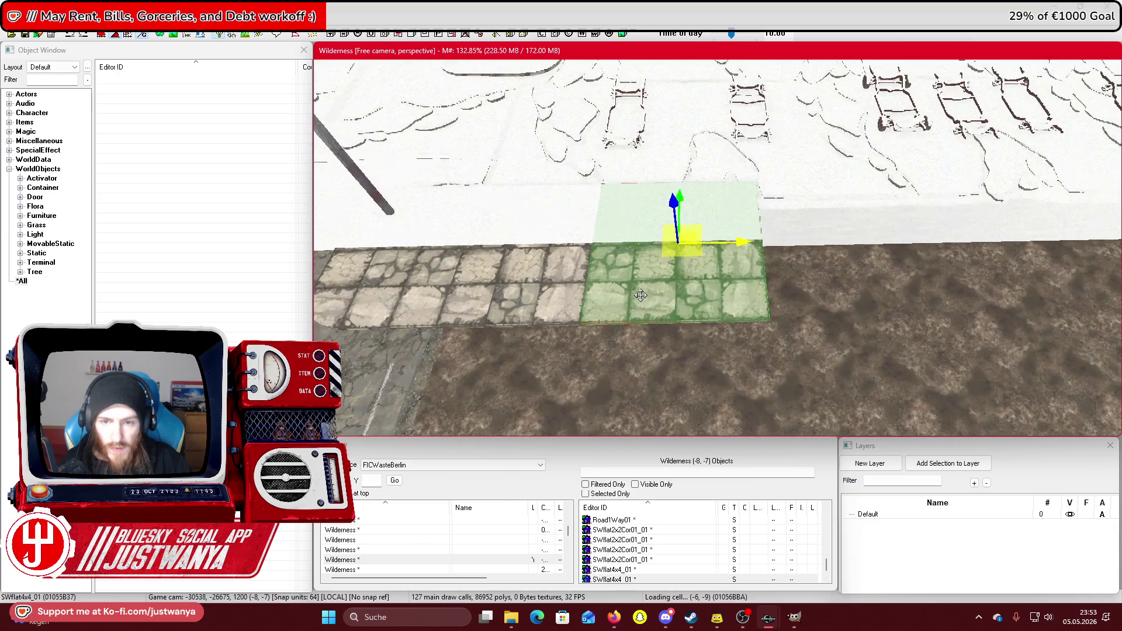
mouse_move(716, 244)
mouse_down()
mouse_move(958, 232)
mouse_move(870, 248)
mouse_up()
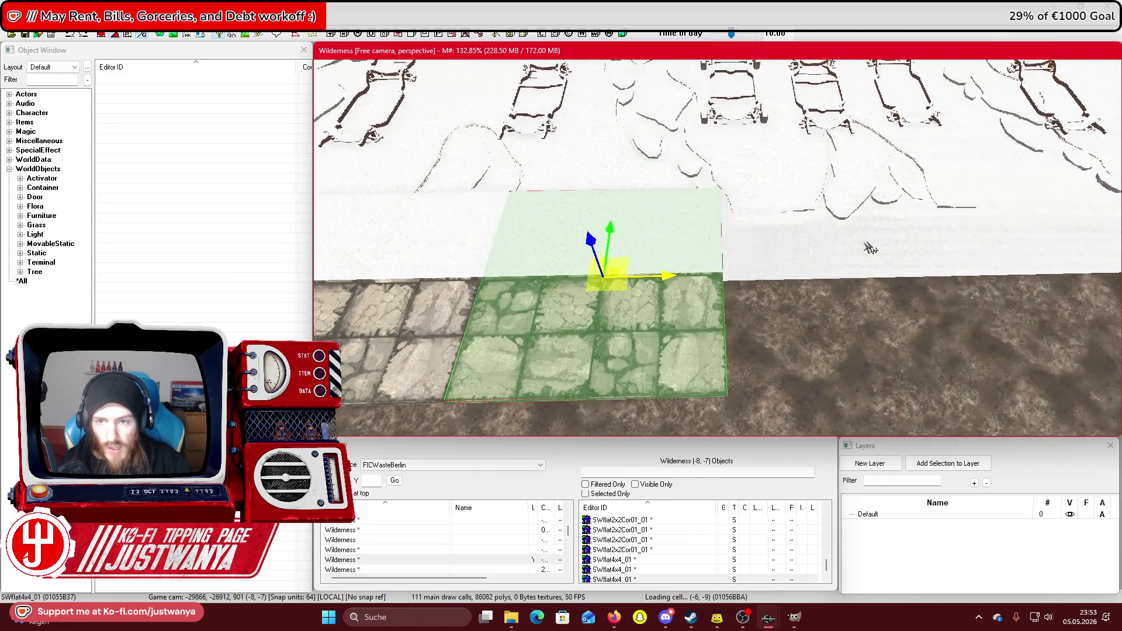
mouse_move(659, 281)
mouse_down()
mouse_move(902, 278)
mouse_move(802, 274)
mouse_up()
mouse_move(560, 271)
mouse_down()
mouse_move(1045, 257)
mouse_move(569, 233)
mouse_up()
drag(501, 220, 1041, 229)
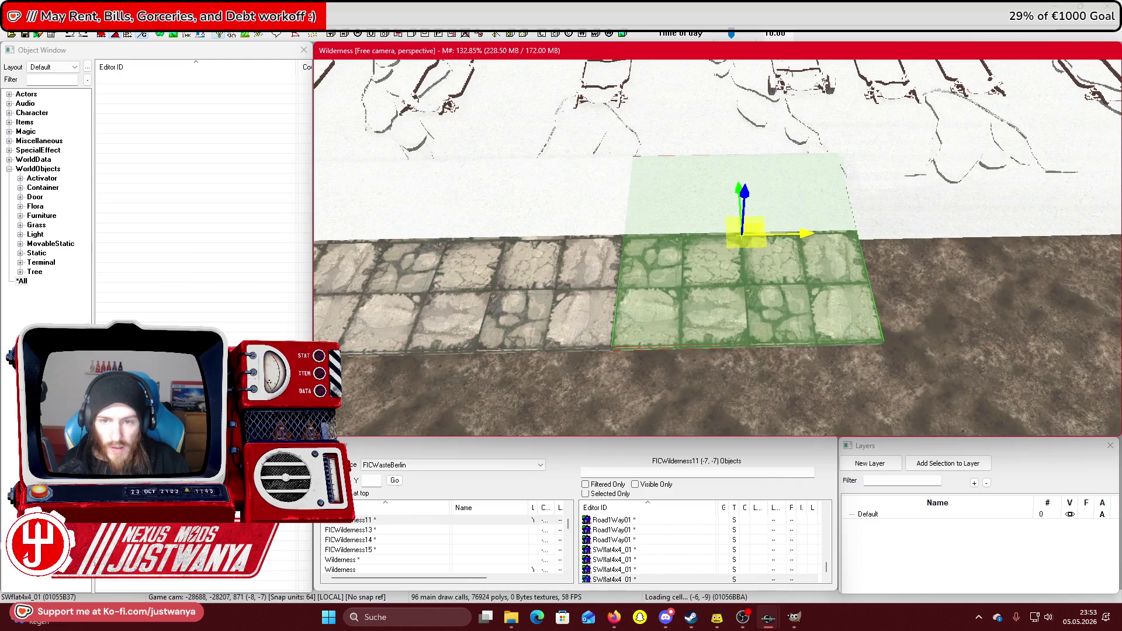
Tilt the view over the field, then switch to the Palace of the Republic image search.
scroll(914, 232, down, 5)
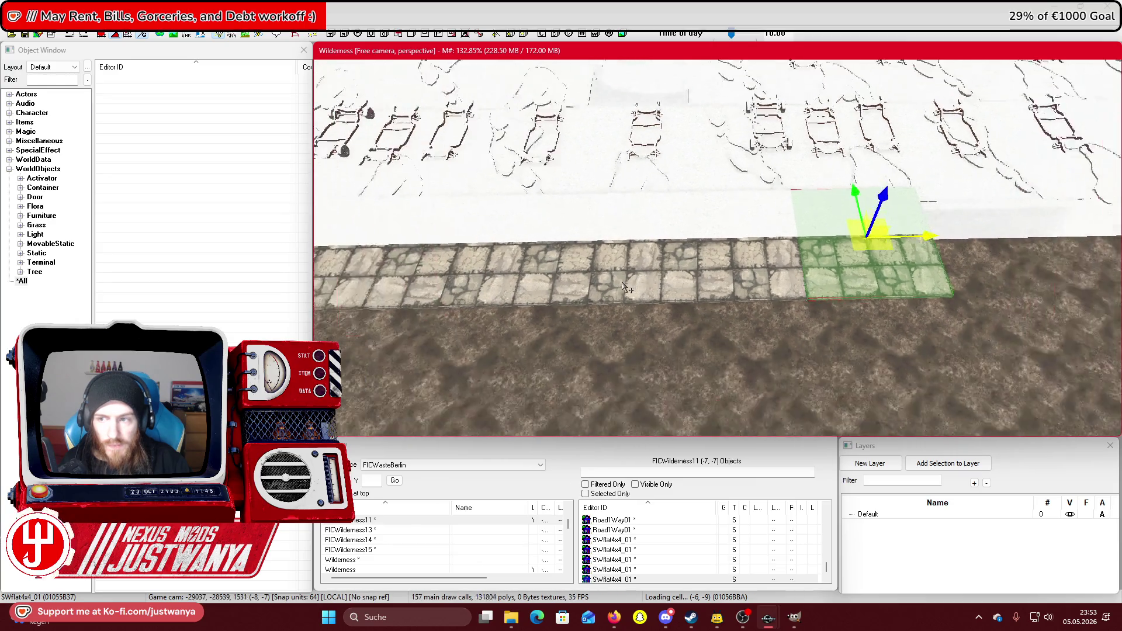
mouse_move(664, 286)
mouse_down()
mouse_move(483, 303)
mouse_move(534, 371)
mouse_move(578, 393)
mouse_move(596, 433)
mouse_up()
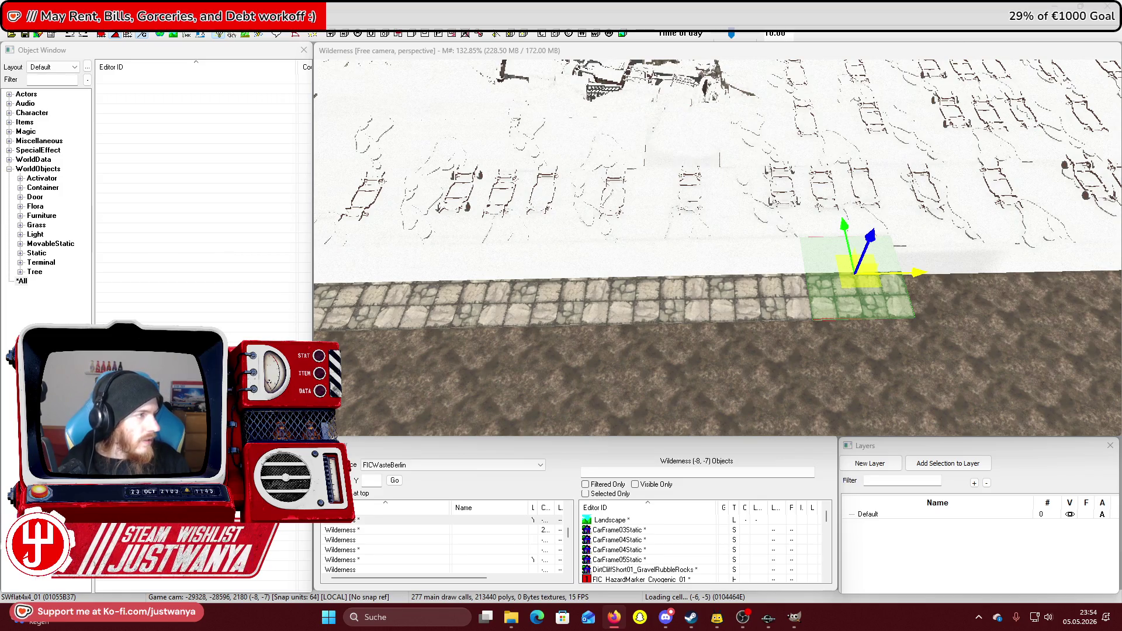
key(alt+Tab)
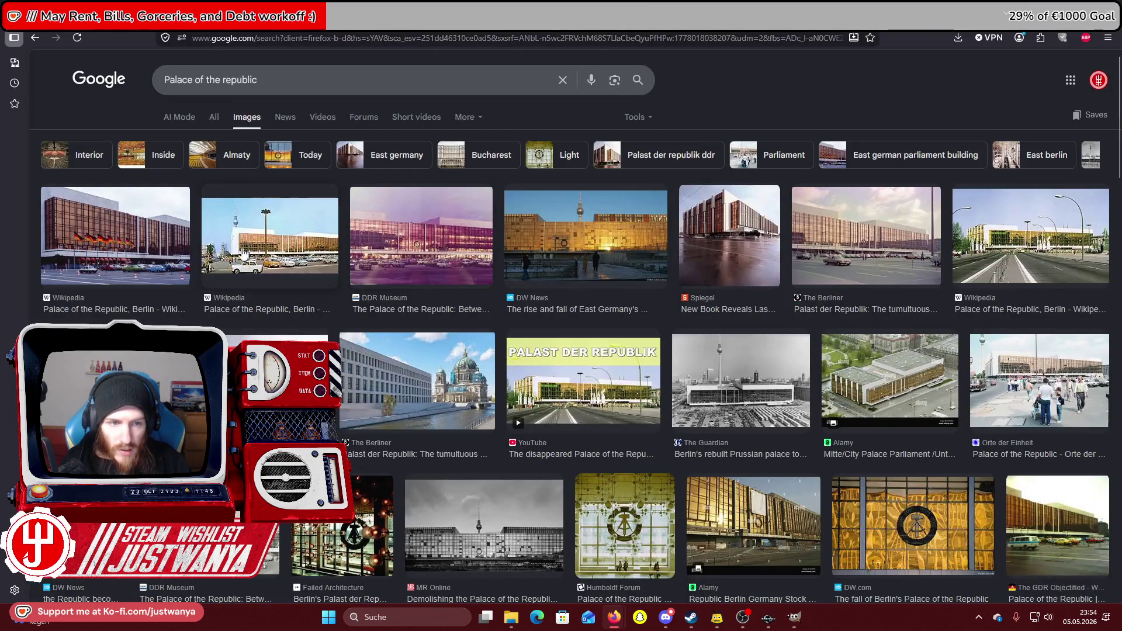
Preview the Wikipedia, DW, DDR Museum, Spiegel, ICON and Berliner palace photos.
click(111, 258)
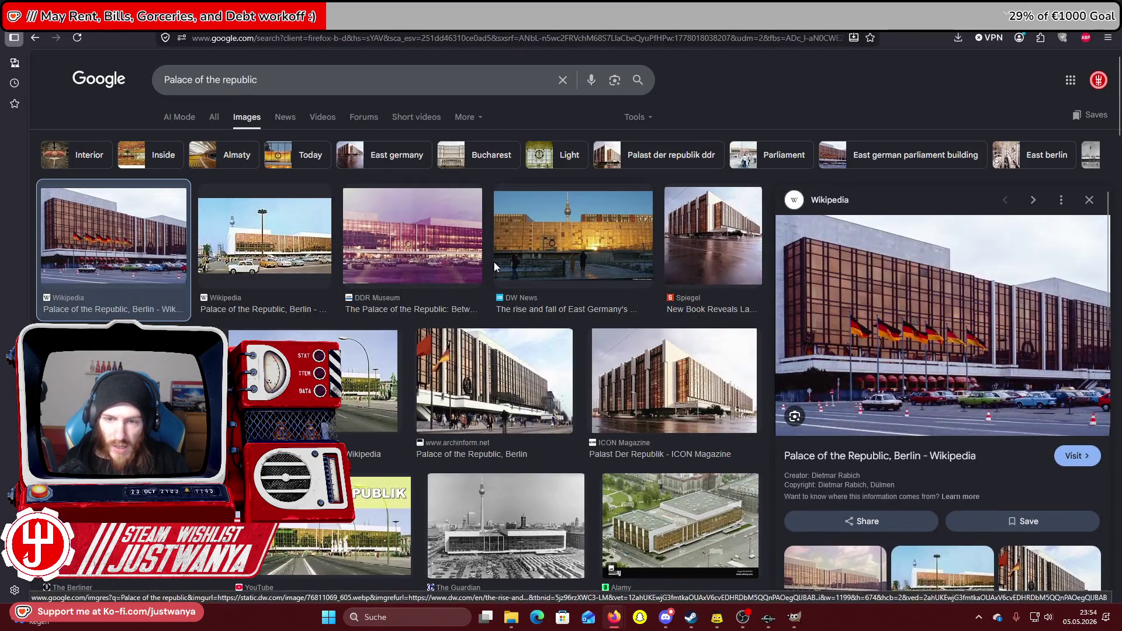
click(606, 249)
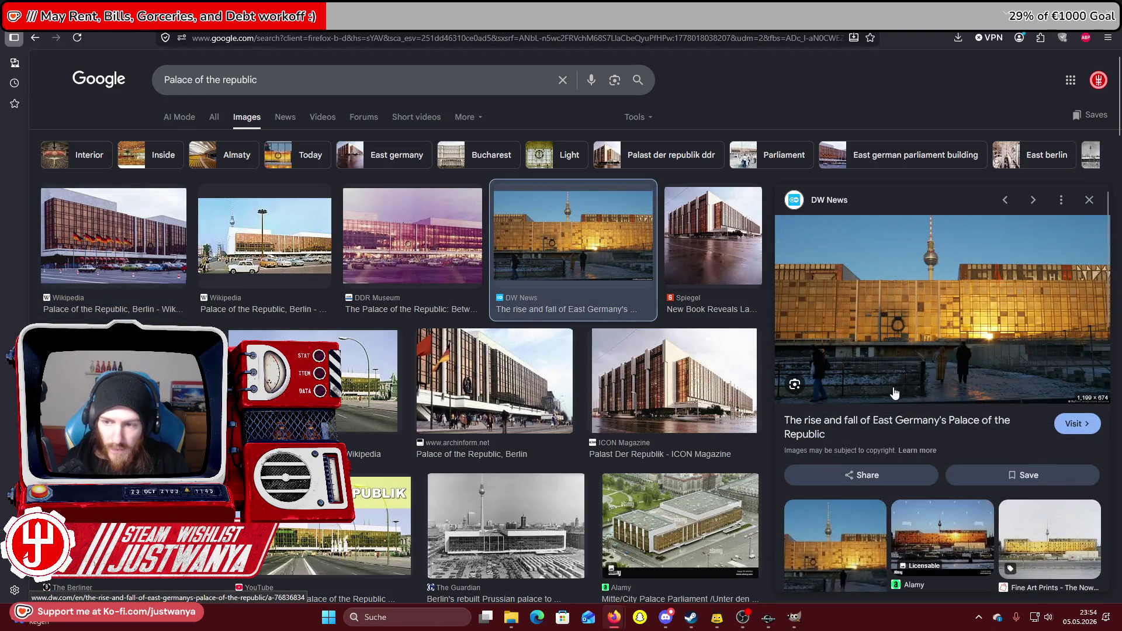
click(389, 237)
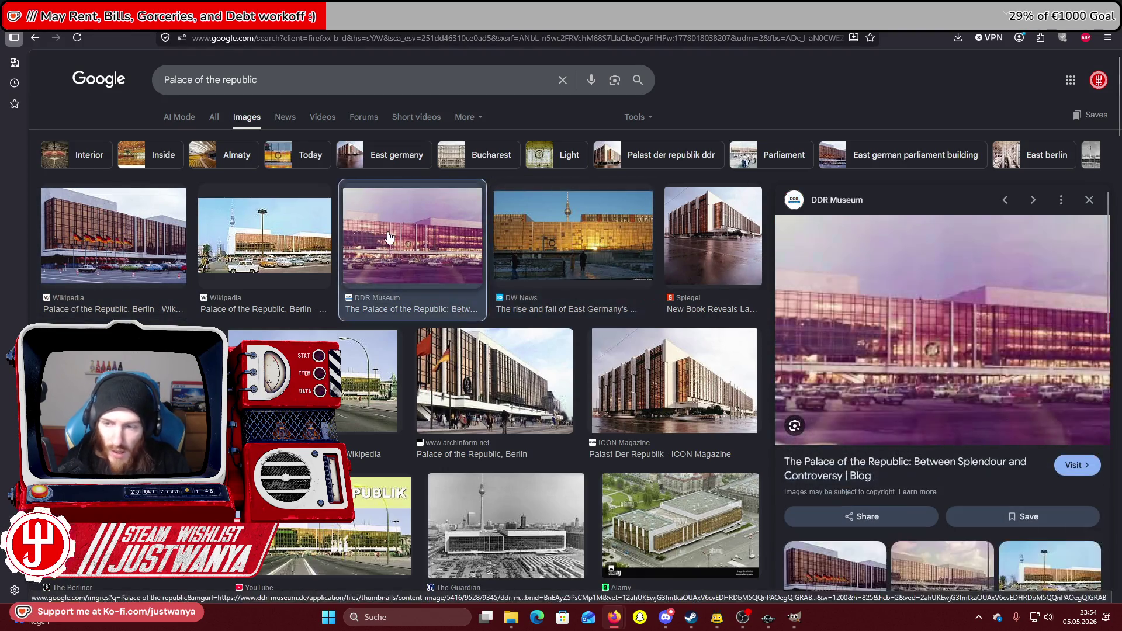
click(689, 259)
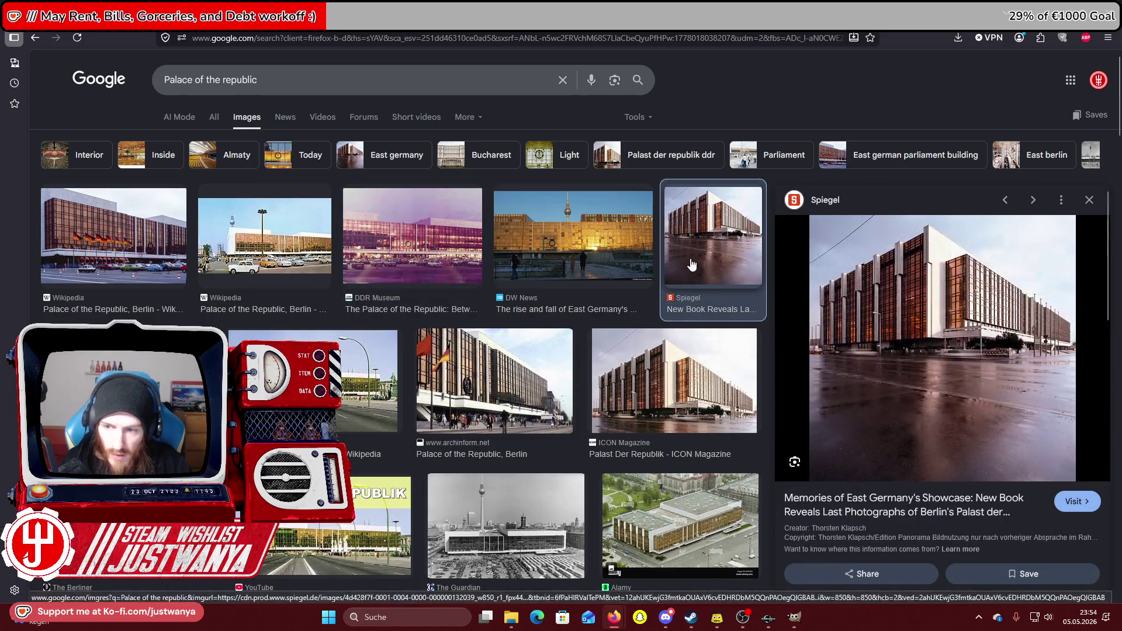
click(644, 395)
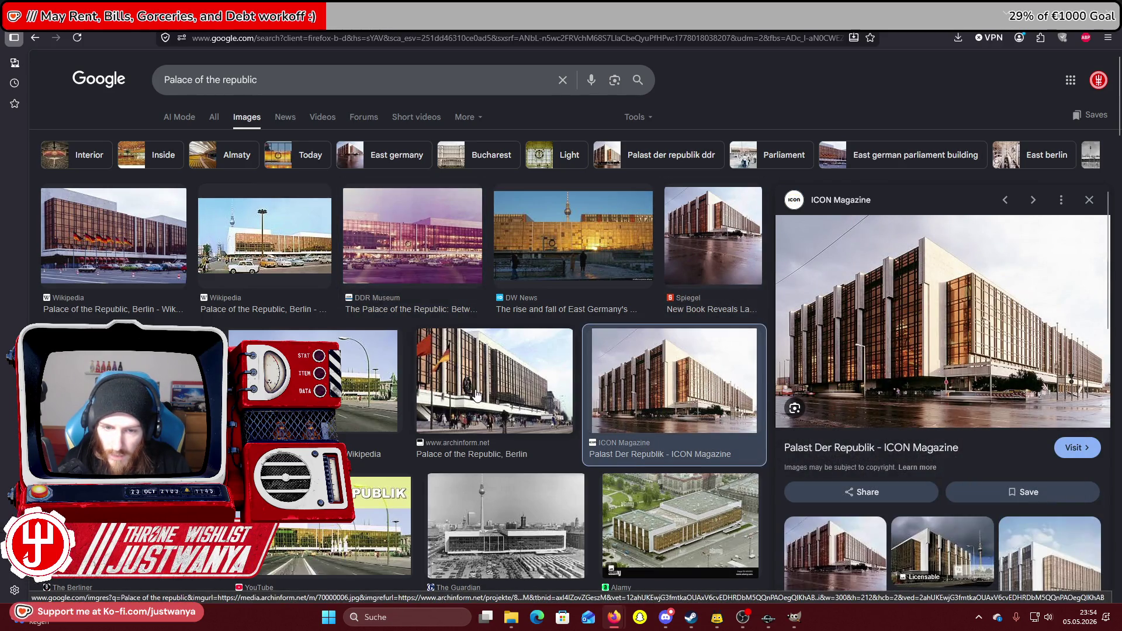
click(1032, 200)
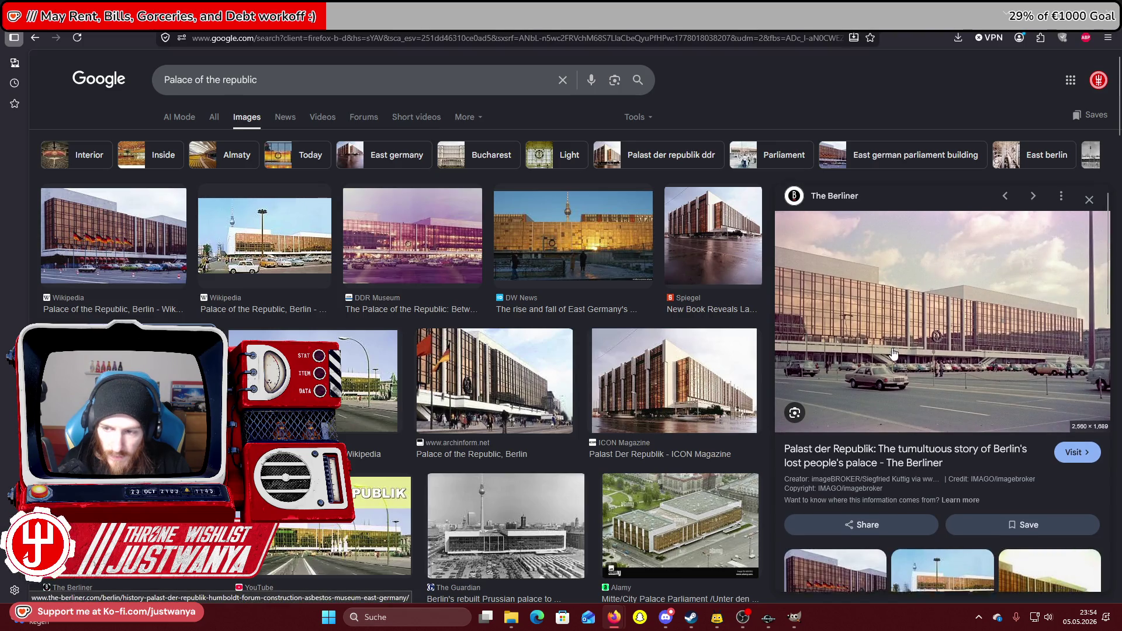
scroll(893, 353, down, 1)
scroll(847, 292, down, 2)
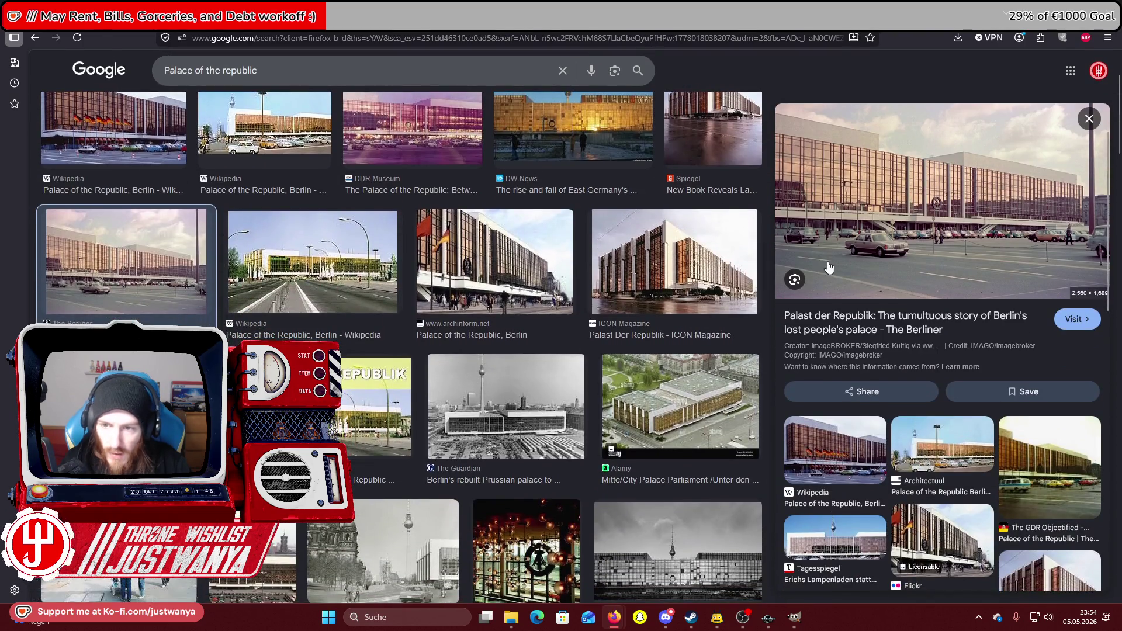
scroll(381, 315, down, 1)
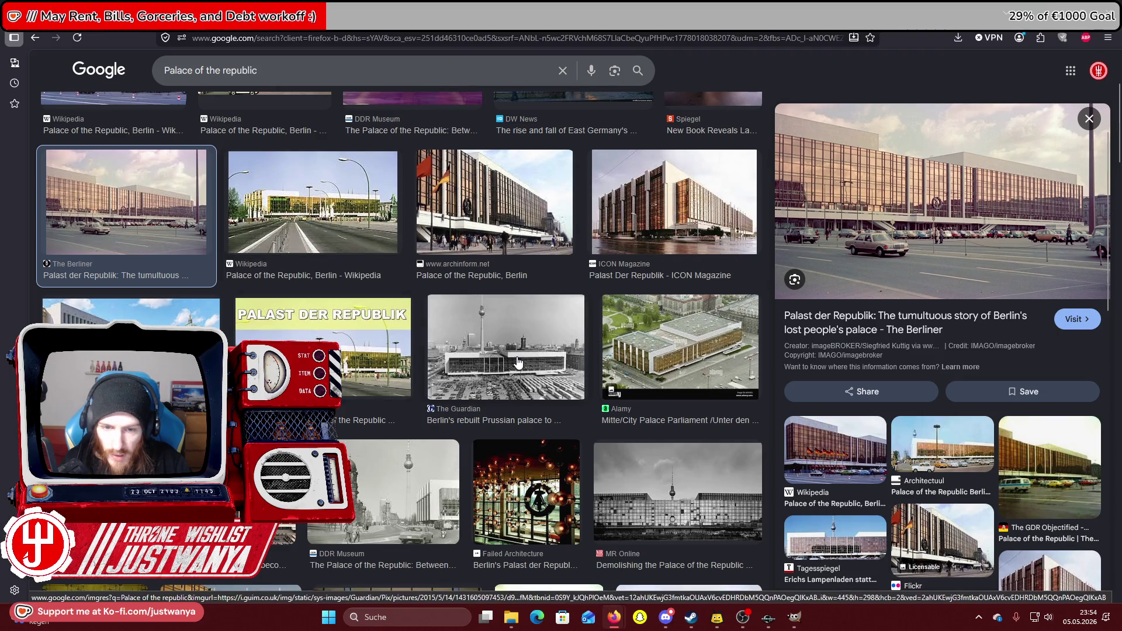
Preview the Guardian, Orte der Einheit and assembly hall interior palace images.
click(517, 363)
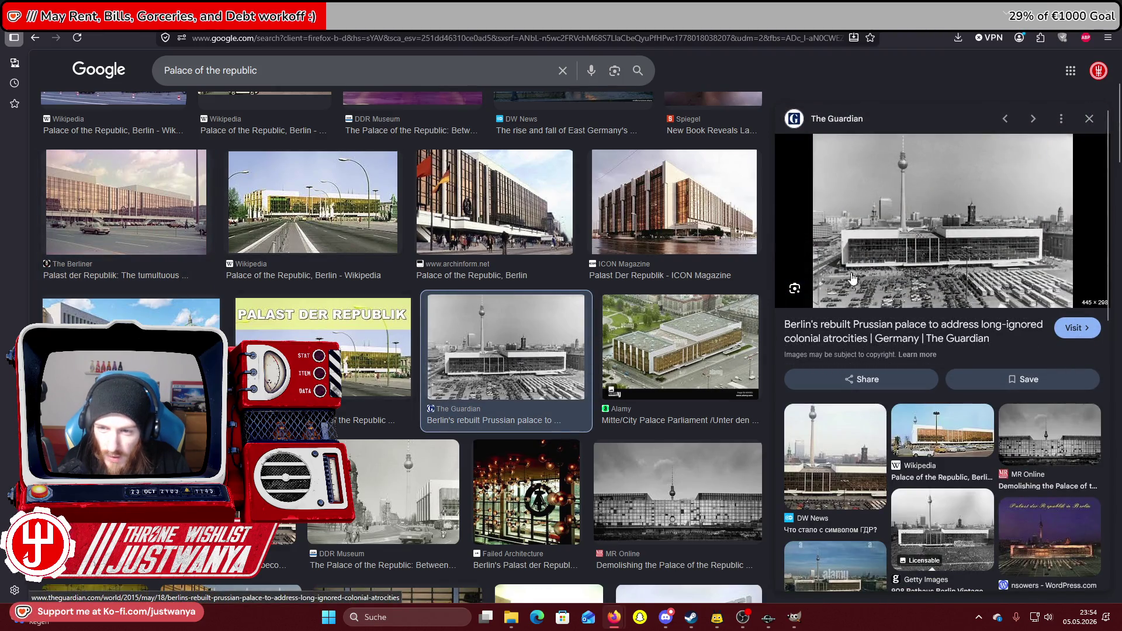
scroll(392, 336, down, 3)
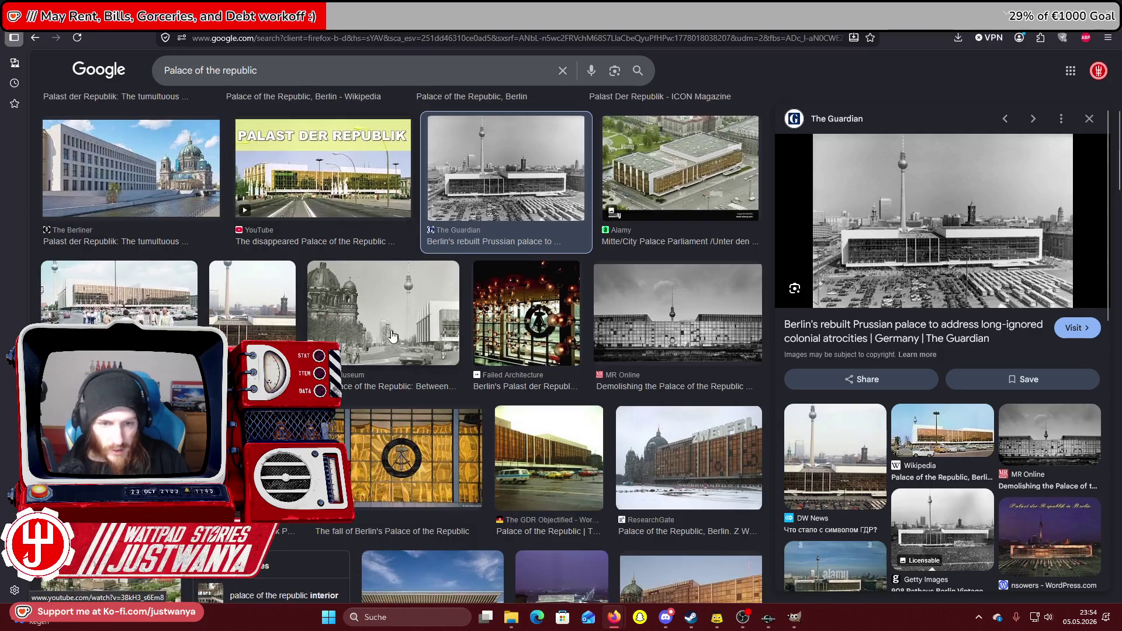
click(175, 292)
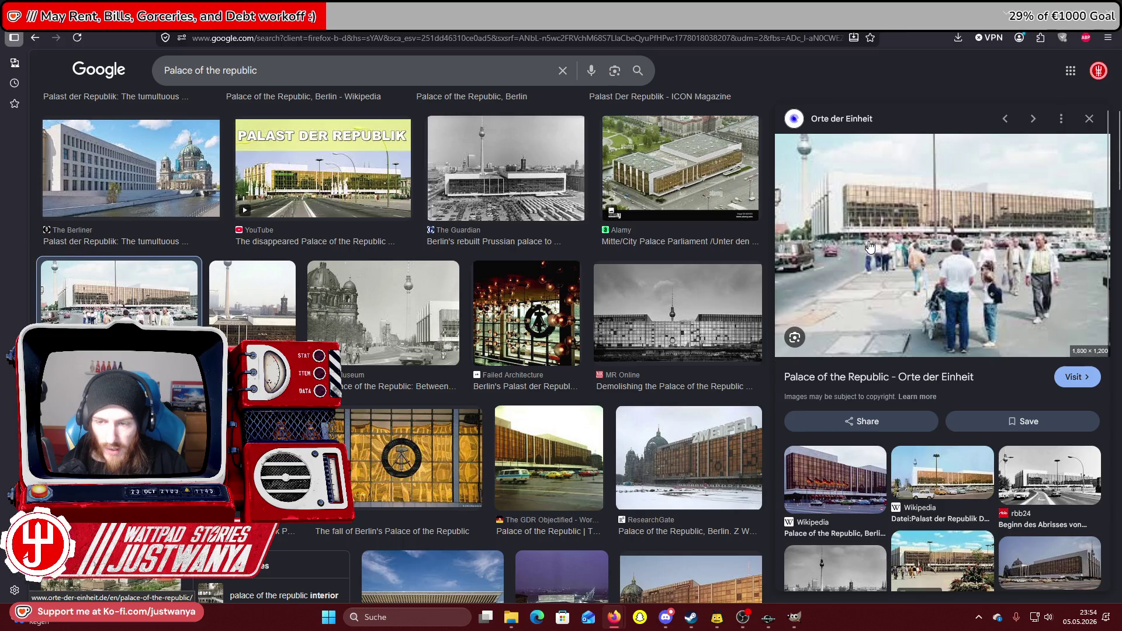
scroll(454, 308, down, 3)
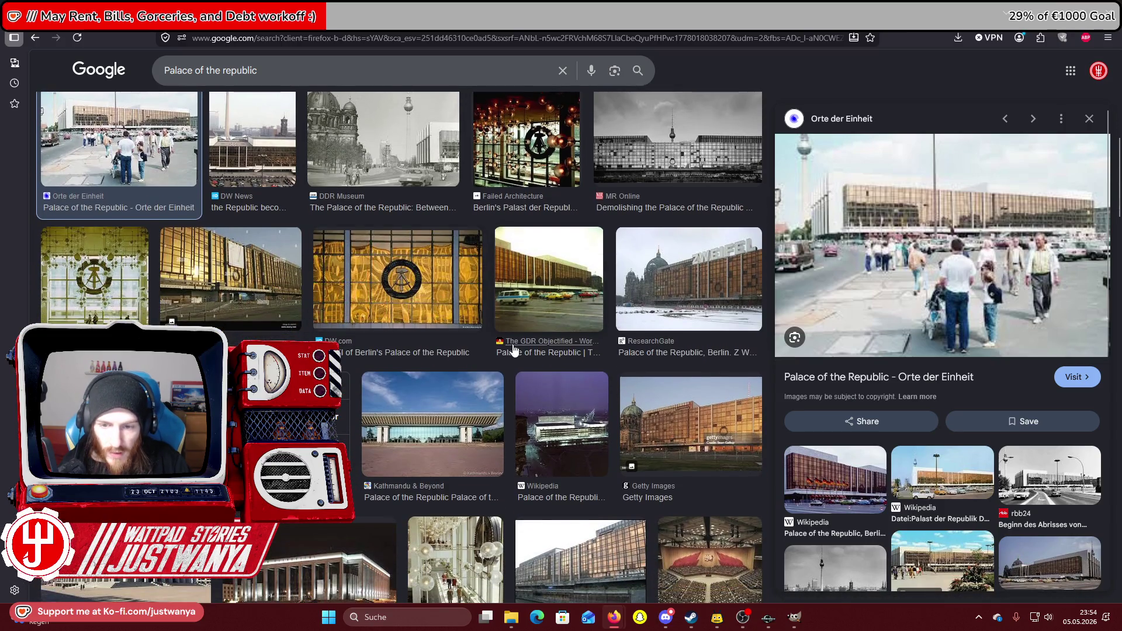
scroll(513, 350, down, 2)
scroll(514, 351, down, 2)
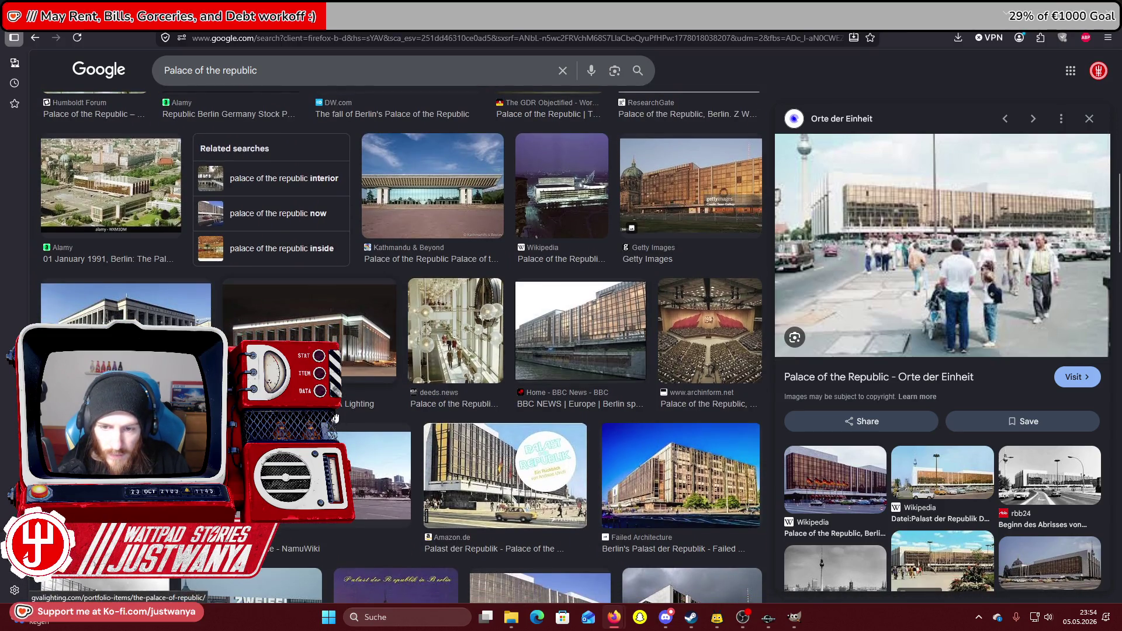
scroll(336, 418, down, 1)
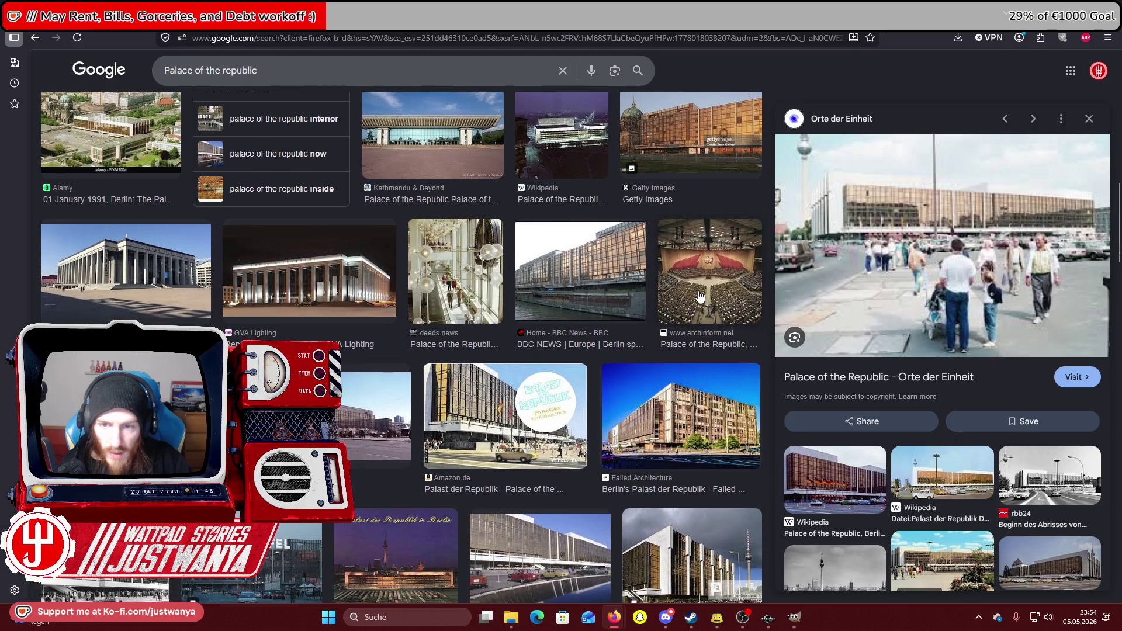
click(700, 297)
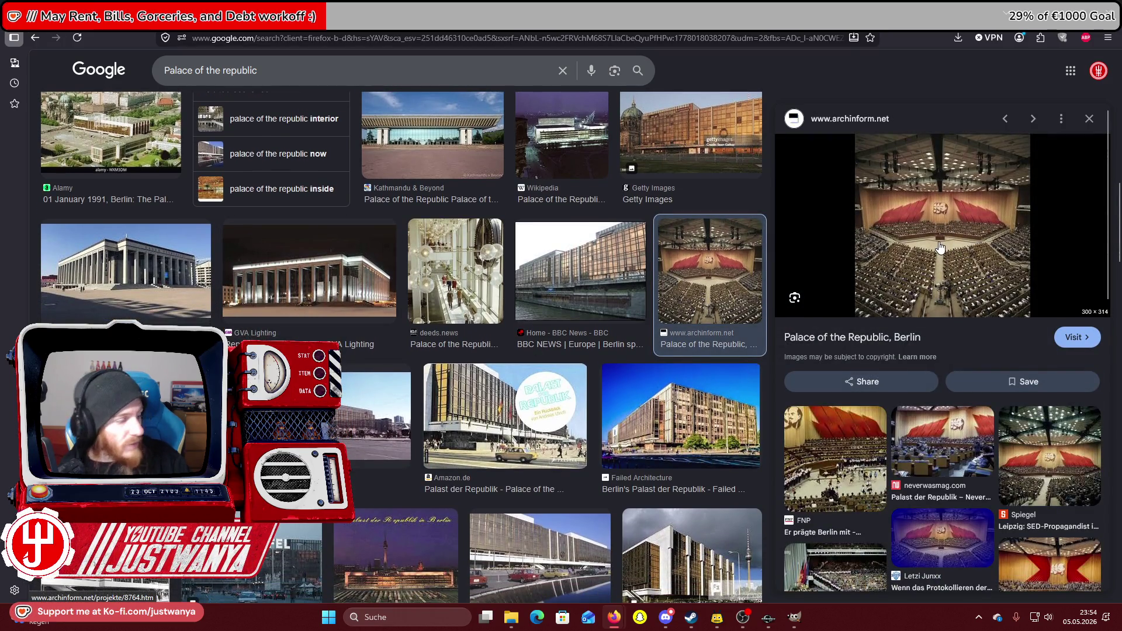
scroll(366, 396, down, 3)
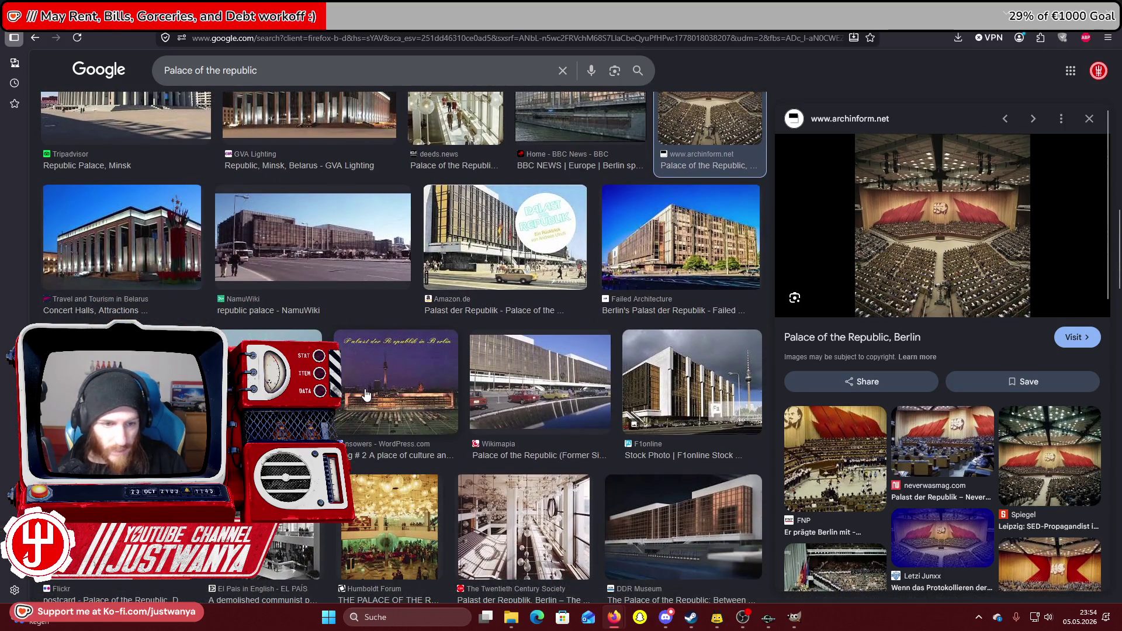
scroll(276, 317, down, 1)
scroll(215, 315, down, 2)
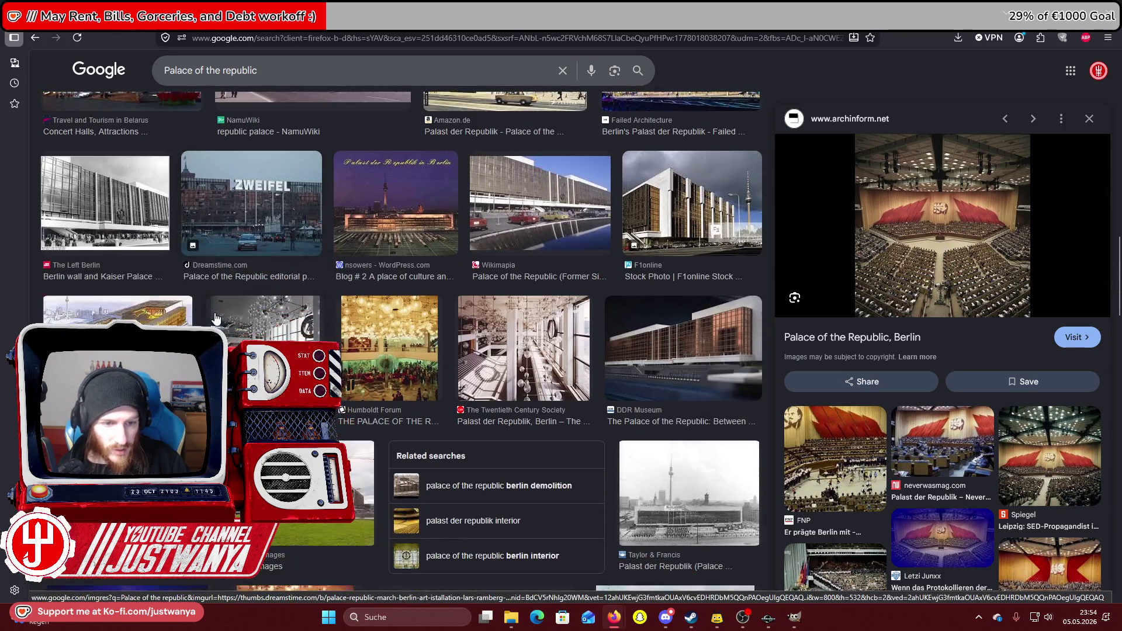
scroll(215, 316, down, 4)
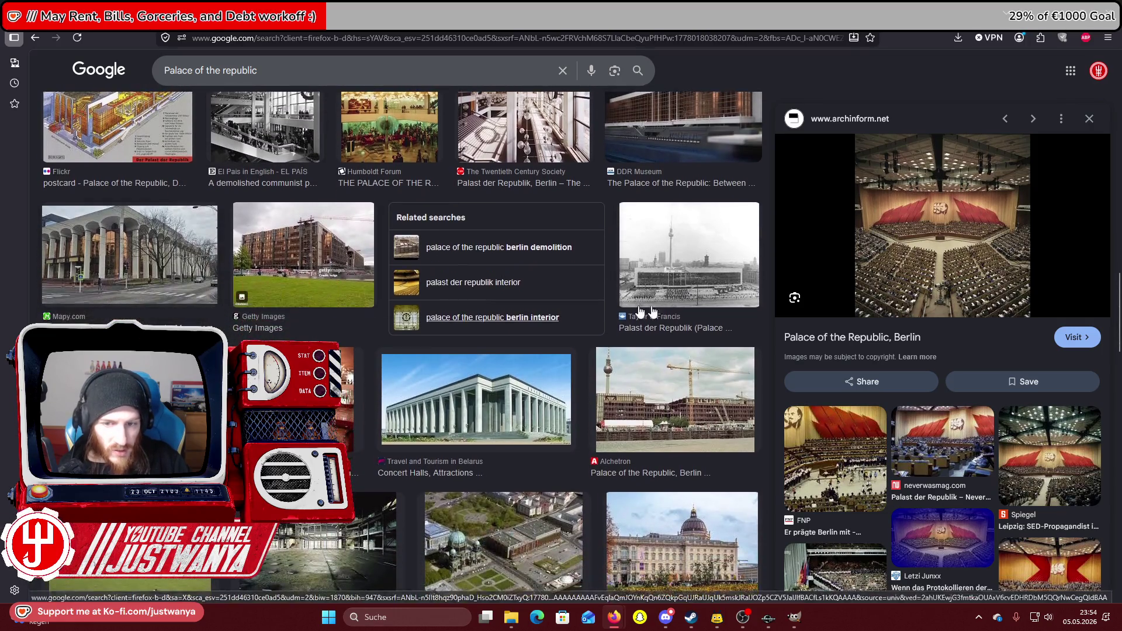
Open the Taylor & Francis black-and-white photo on its own, return, and start a new tab.
click(667, 259)
right_click(934, 290)
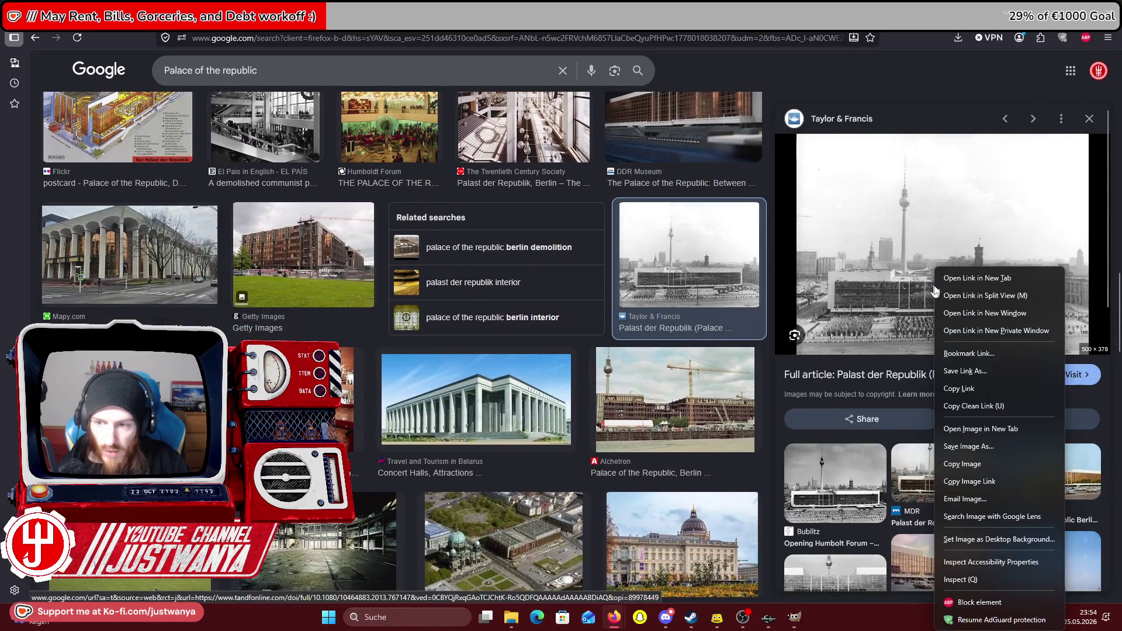
click(971, 430)
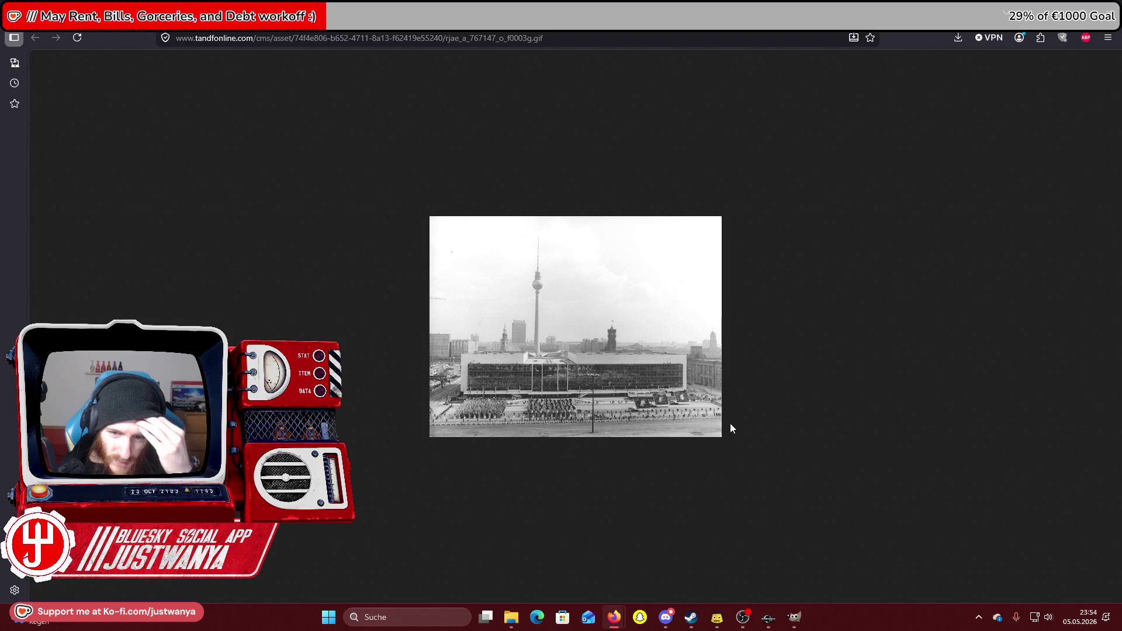
key(alt+Left)
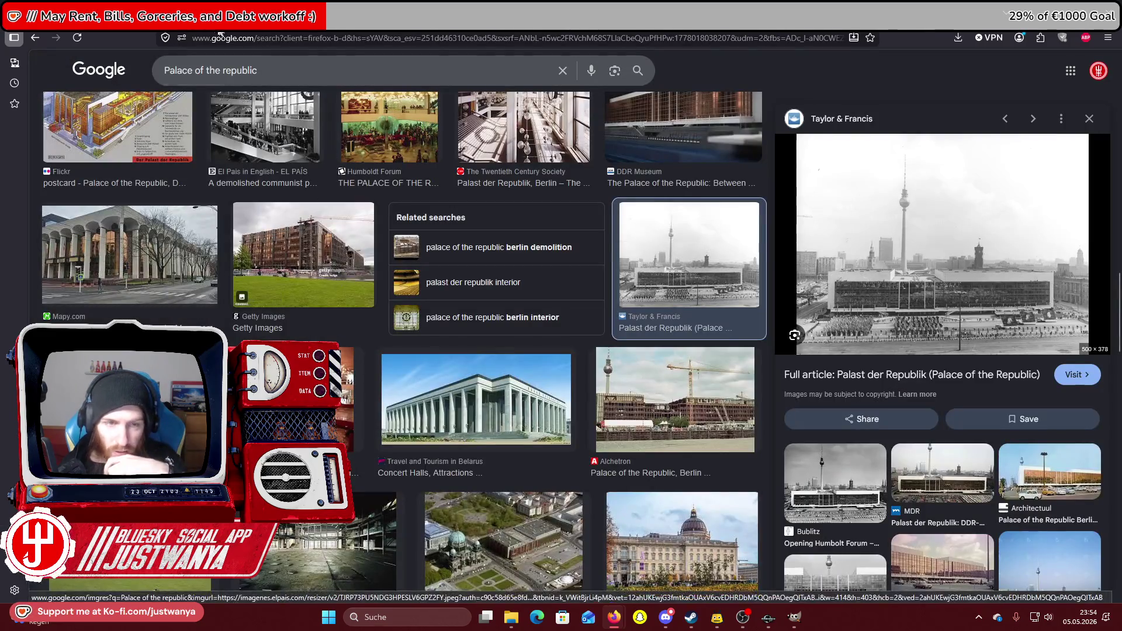
key(ctrl+t)
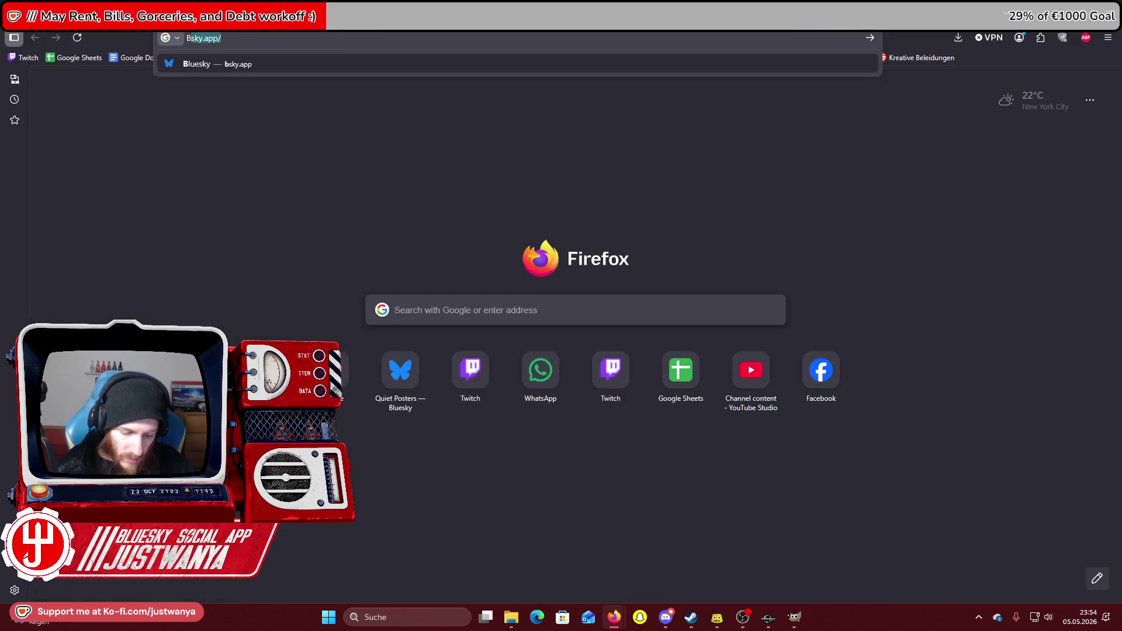
Search 'Berlin Map' and dismiss the Berlin place details on Google Maps.
text(Berlin Map)
key(Return)
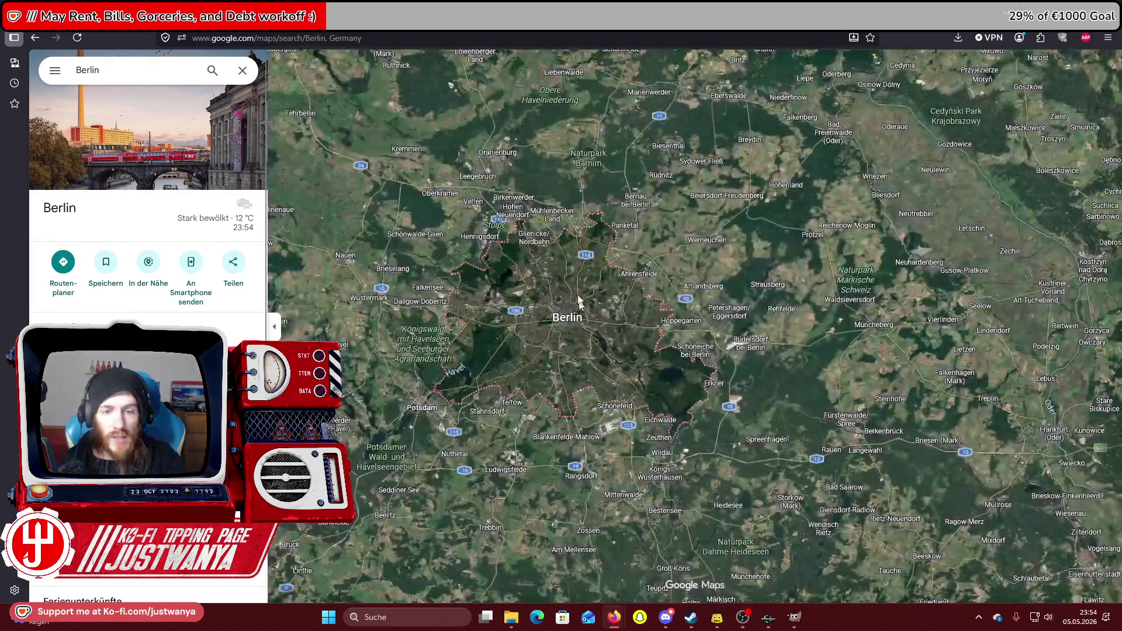
click(243, 70)
click(532, 315)
Zoom the satellite view into Museumsinsel, pan north to the Humboldt Forum, and minimize Firefox.
scroll(513, 260, up, 10)
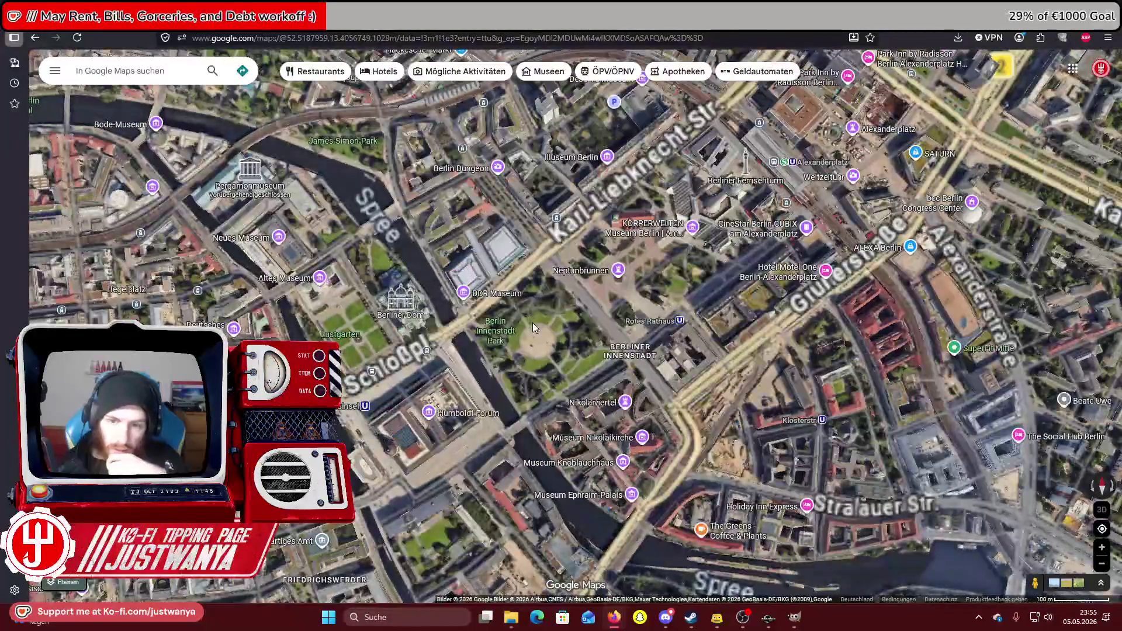
scroll(531, 323, up, 5)
scroll(597, 304, up, 5)
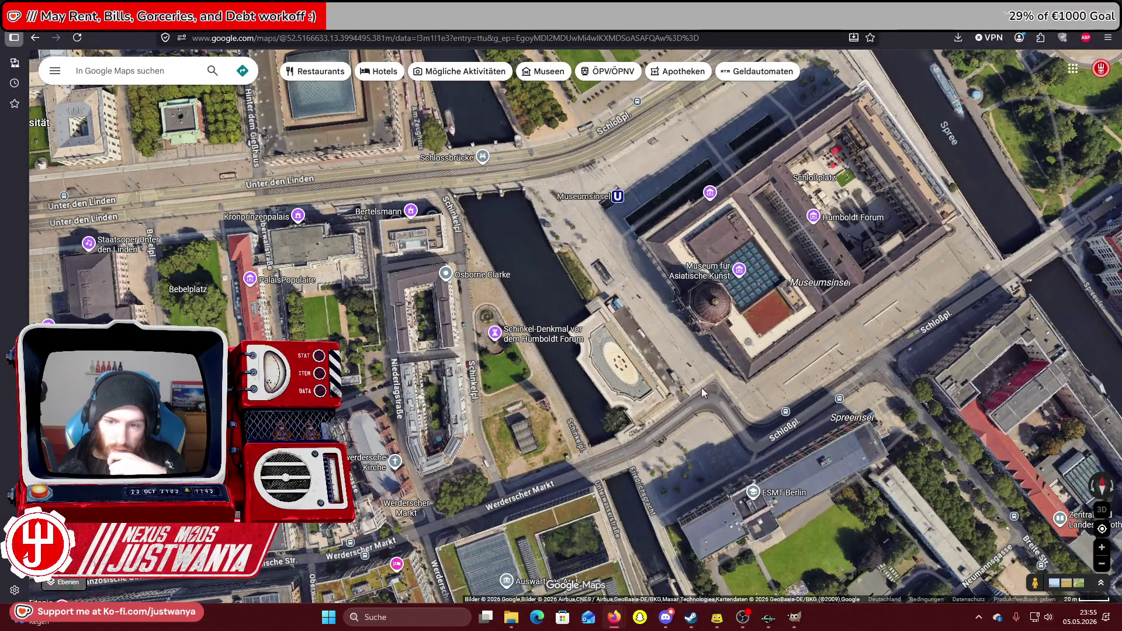
key(Up)
key(Up)
key(Up)
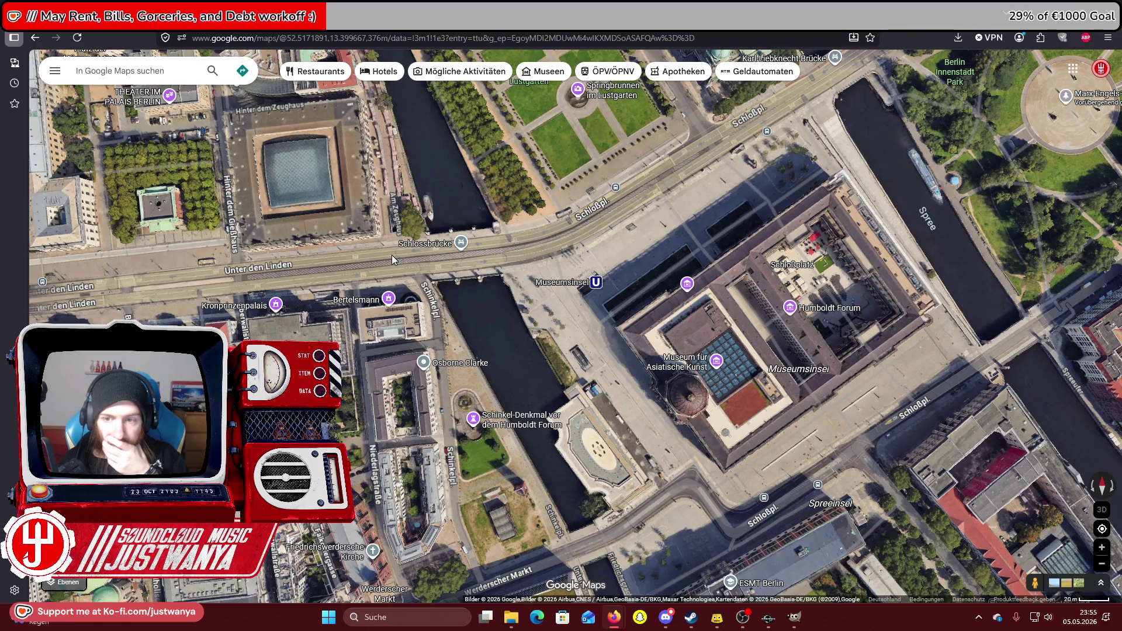
click(1063, 26)
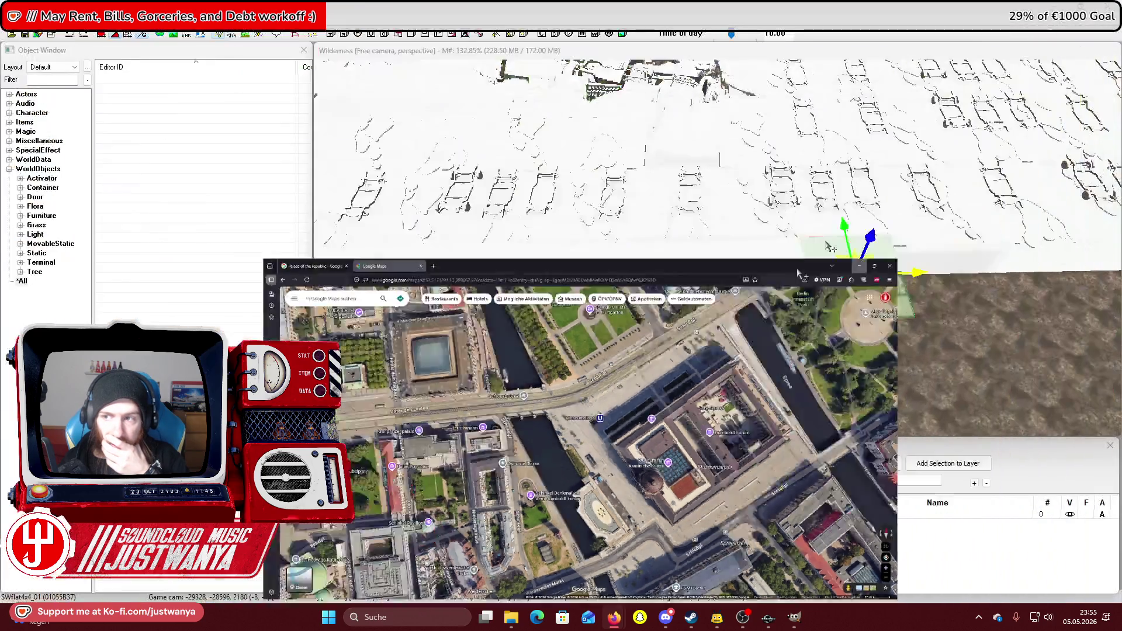
Orbit to the green Road1Way01 tile and add a second road tile to the selection.
mouse_move(839, 355)
mouse_down()
mouse_move(790, 281)
mouse_move(675, 285)
mouse_move(719, 317)
mouse_move(771, 310)
mouse_move(670, 261)
mouse_move(684, 293)
mouse_move(699, 286)
mouse_move(735, 301)
mouse_move(689, 252)
mouse_up()
key(2)
scroll(695, 292, up, 8)
scroll(690, 253, down, 5)
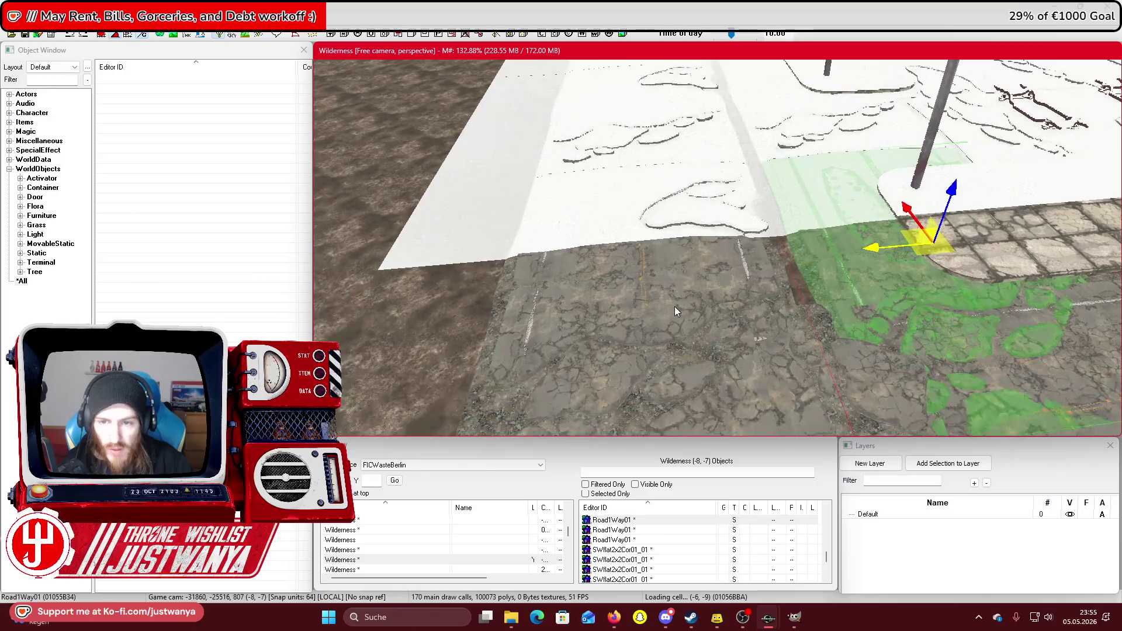
ctrl+click(675, 306)
scroll(675, 306, down, 5)
Add the remaining Road1Way01 tiles and nudge all four slightly sideways.
drag(654, 379, 654, 367)
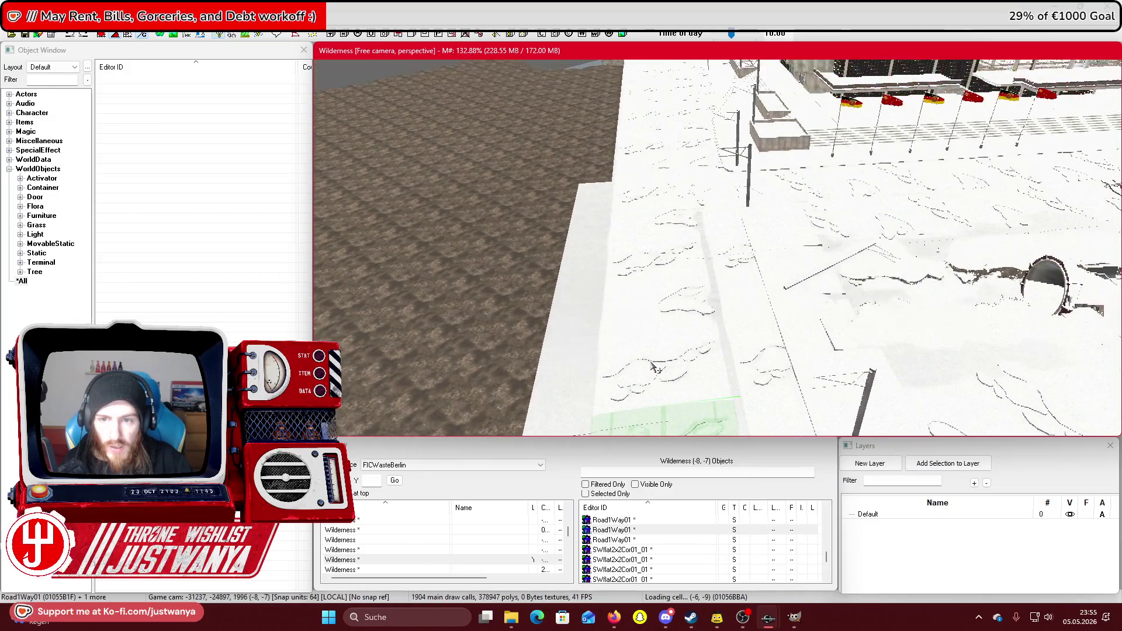
drag(645, 311, 643, 305)
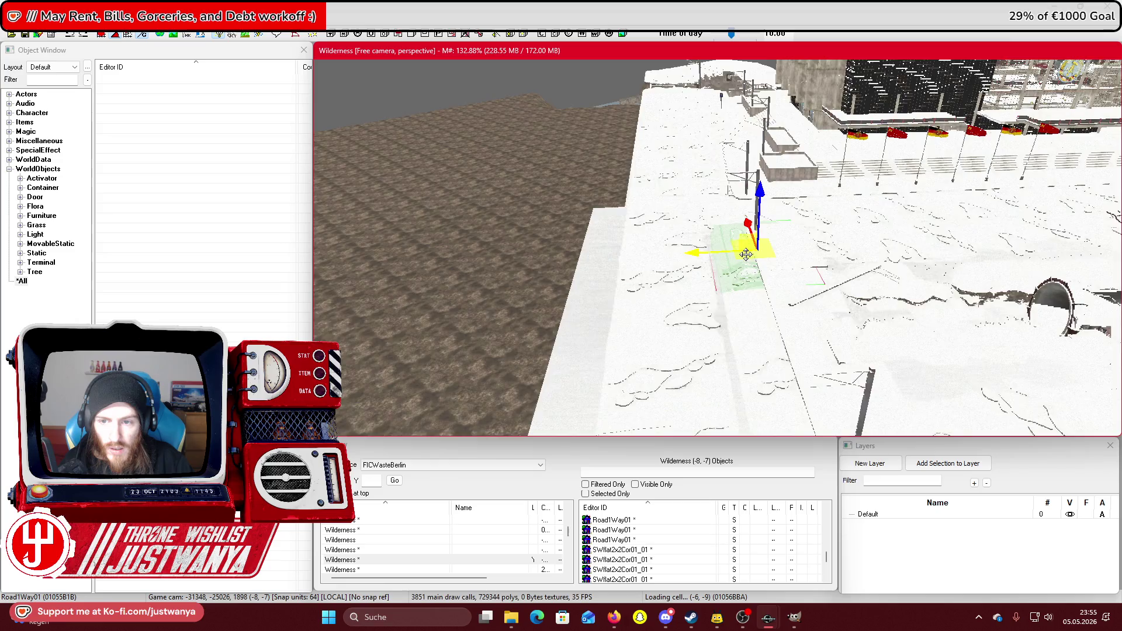
scroll(746, 254, up, 5)
scroll(751, 315, up, 5)
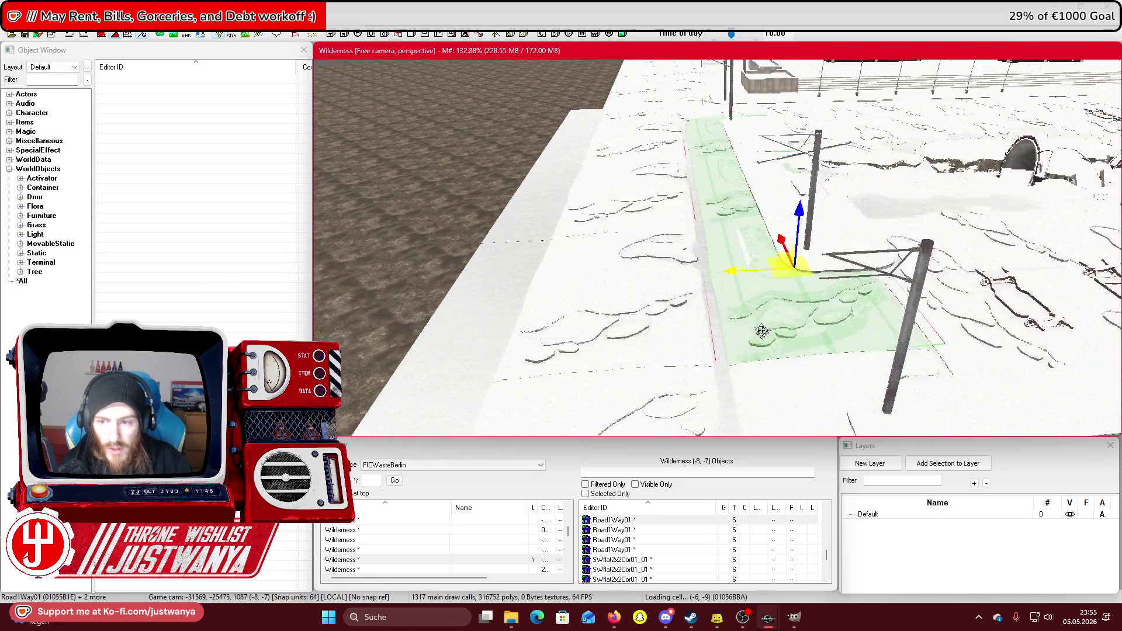
ctrl+click(739, 222)
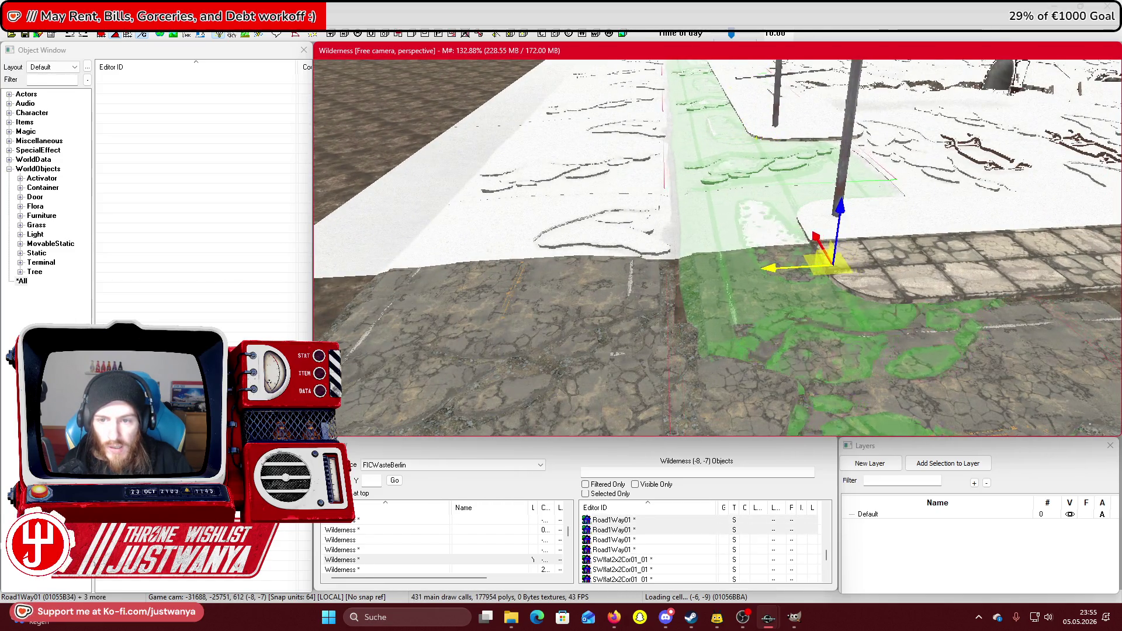
mouse_move(701, 313)
mouse_down()
mouse_move(684, 313)
mouse_move(697, 313)
mouse_up()
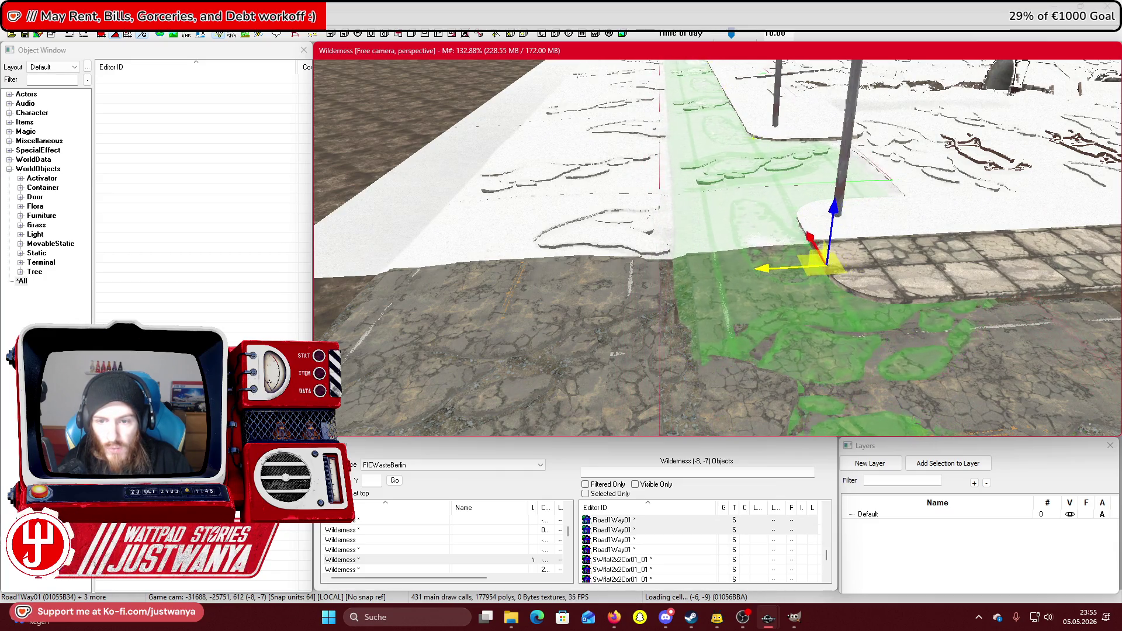
mouse_move(699, 245)
mouse_down()
mouse_move(686, 233)
mouse_move(625, 243)
mouse_move(594, 283)
mouse_move(602, 261)
mouse_move(663, 225)
mouse_up()
click(741, 298)
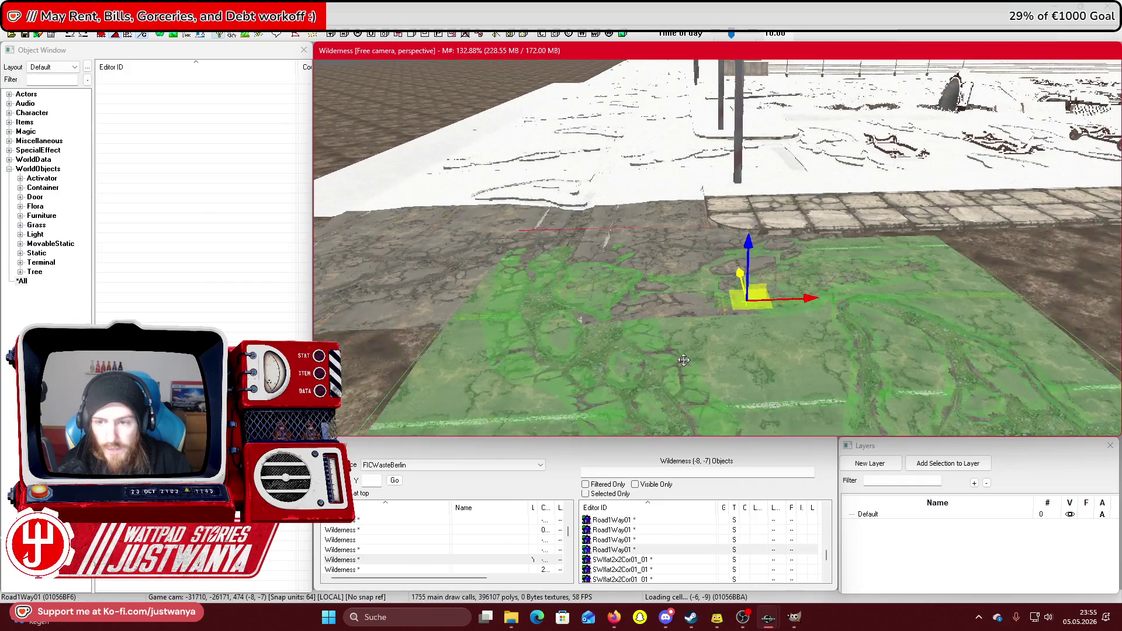
Slide the two alley road tiles right along the road in two moves.
mouse_move(792, 275)
mouse_down()
mouse_move(1002, 230)
mouse_move(698, 252)
mouse_move(880, 252)
mouse_up()
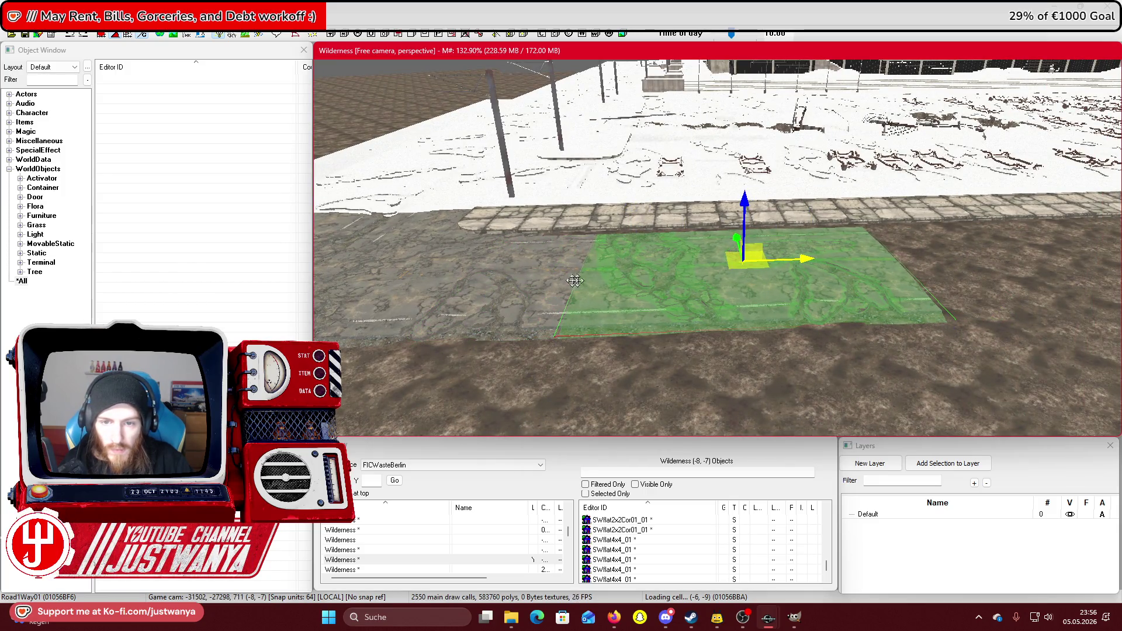
ctrl+click(533, 288)
mouse_move(475, 275)
mouse_down()
mouse_move(948, 247)
mouse_move(623, 275)
mouse_move(801, 273)
mouse_up()
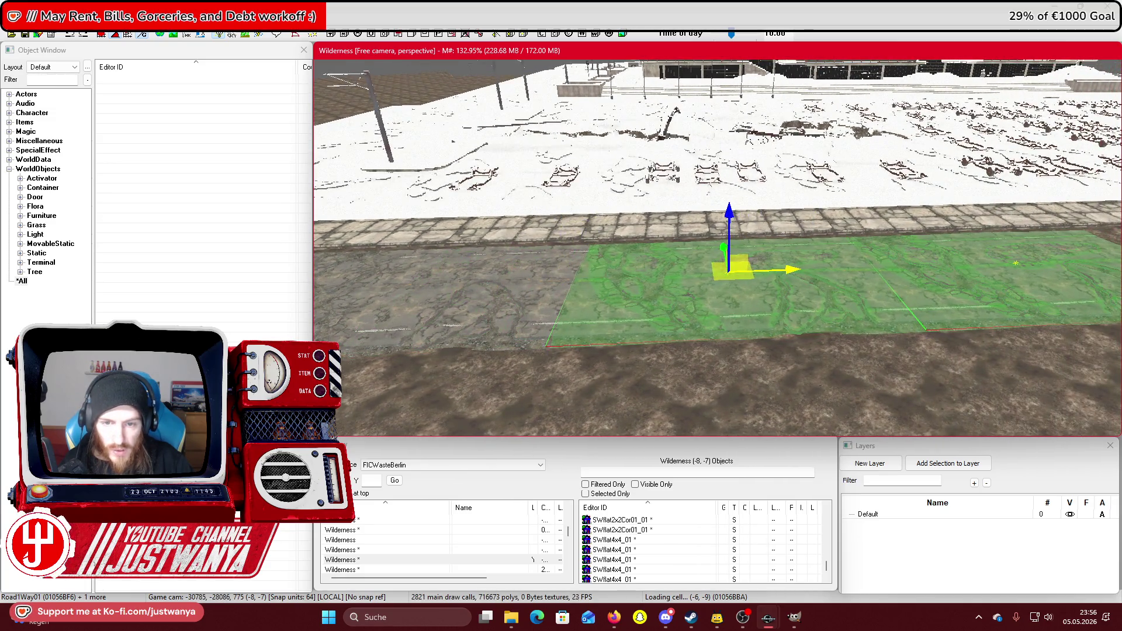
mouse_move(429, 260)
mouse_down()
mouse_move(920, 259)
mouse_move(877, 274)
mouse_up()
key(c)
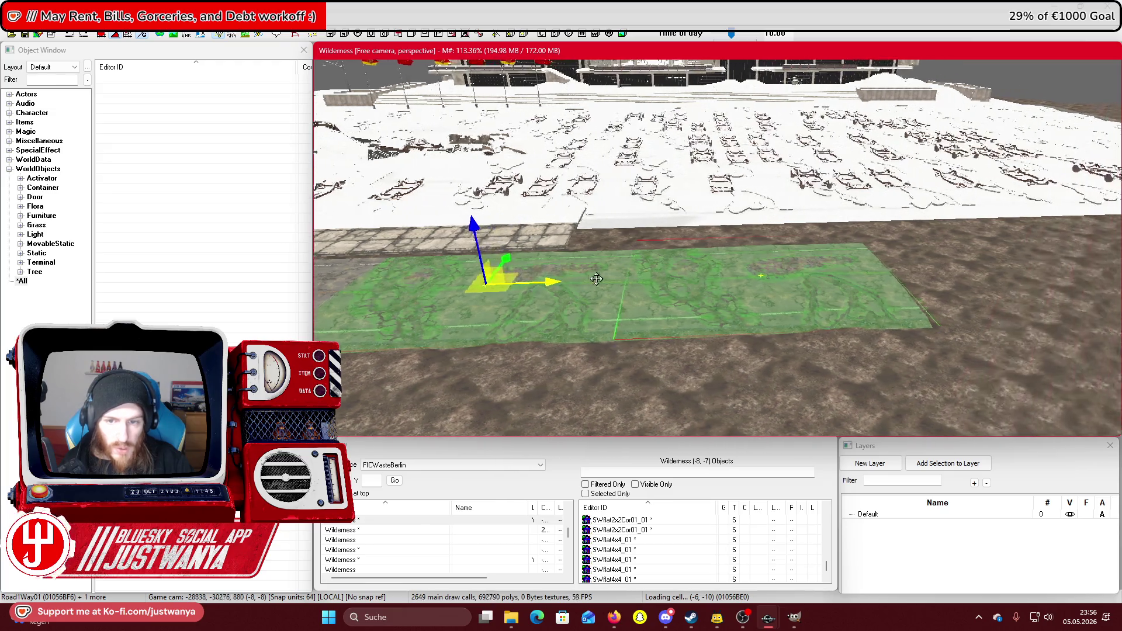
drag(668, 279, 876, 269)
key(c)
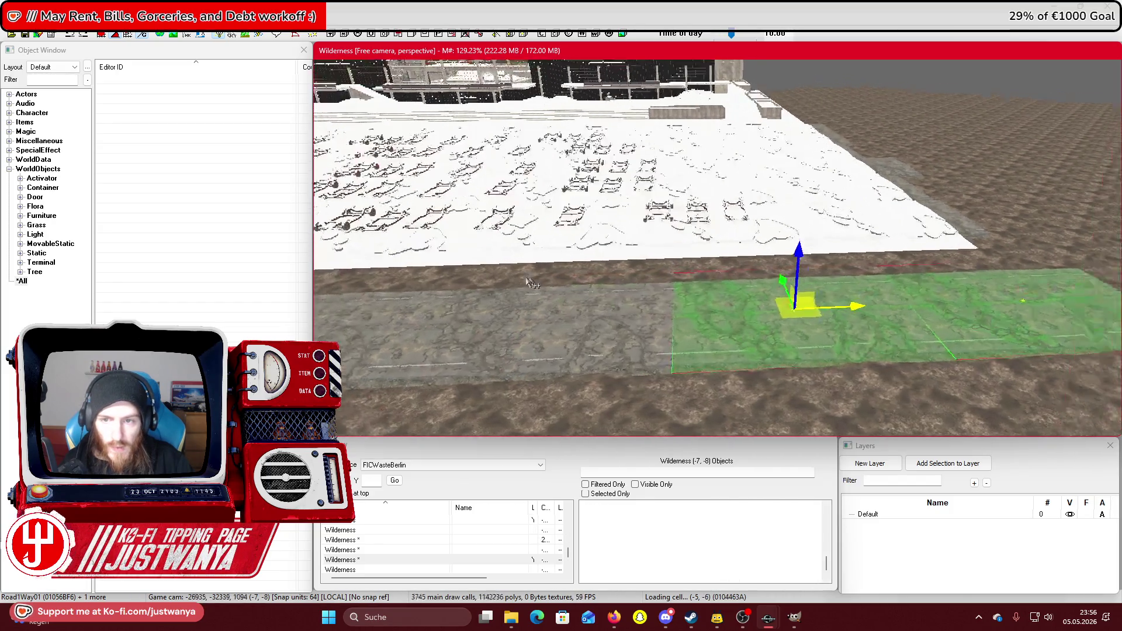
Rotate one Road1Way01 piece 90° and push it up across the main road.
click(752, 300)
key(e)
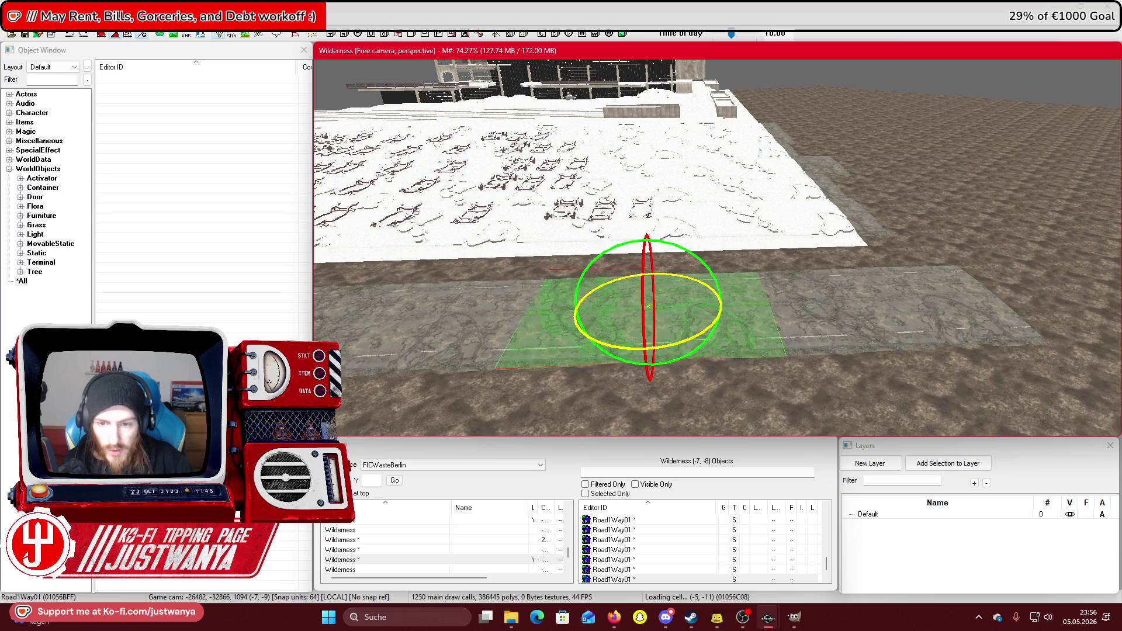
drag(655, 347, 668, 343)
drag(579, 309, 661, 304)
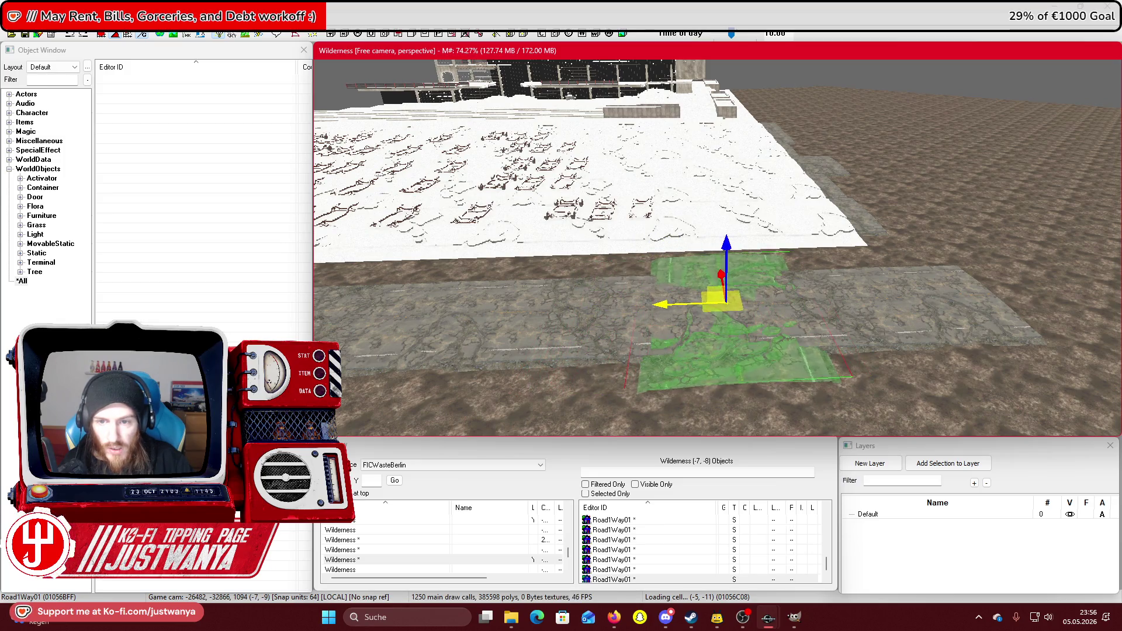
key(shift)
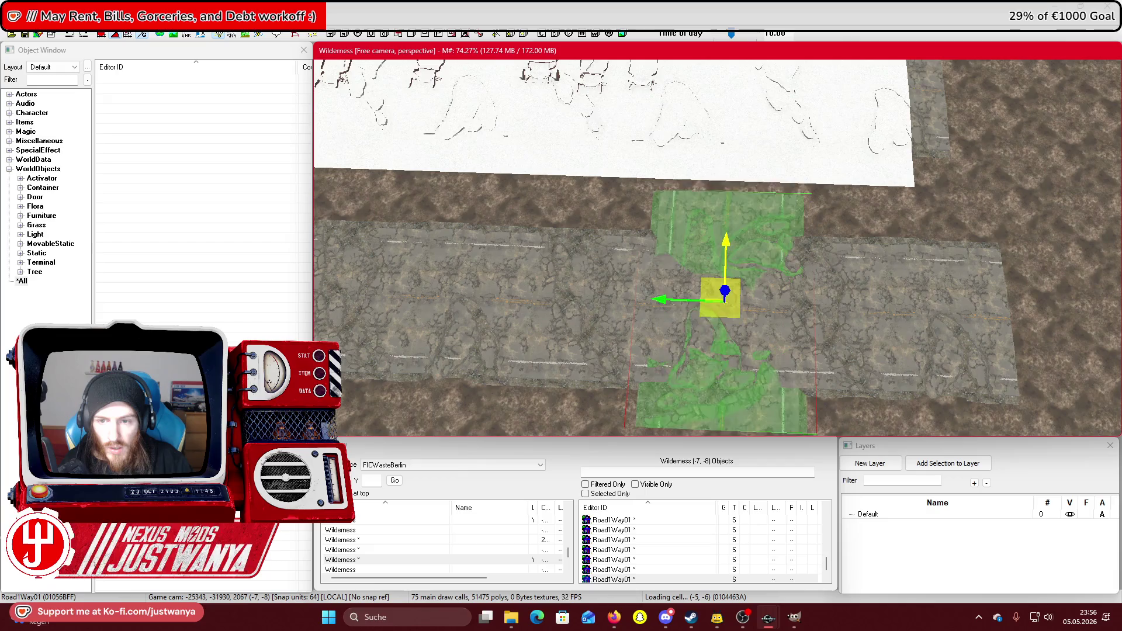
drag(726, 248, 726, 220)
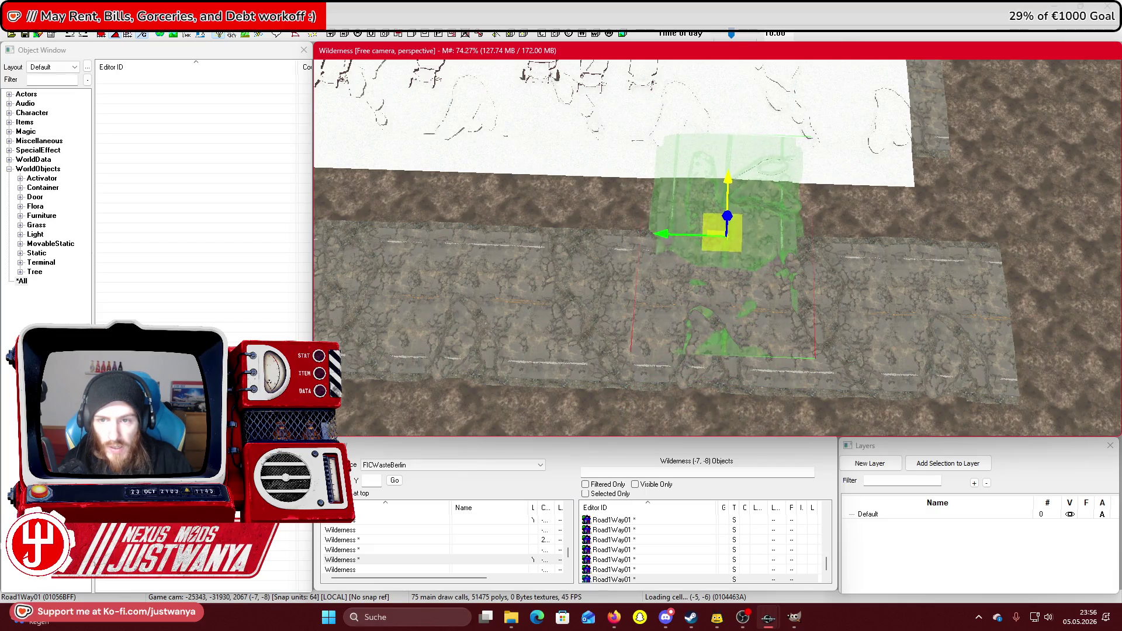
mouse_move(727, 168)
mouse_down()
mouse_move(666, 245)
mouse_move(649, 237)
mouse_up()
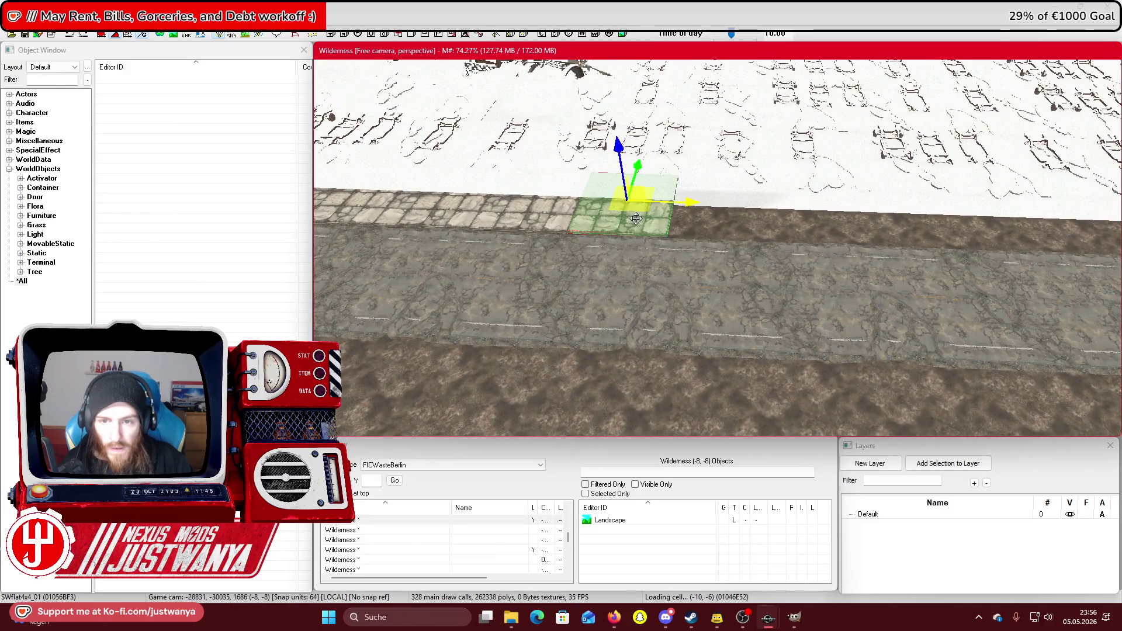
key(shift)
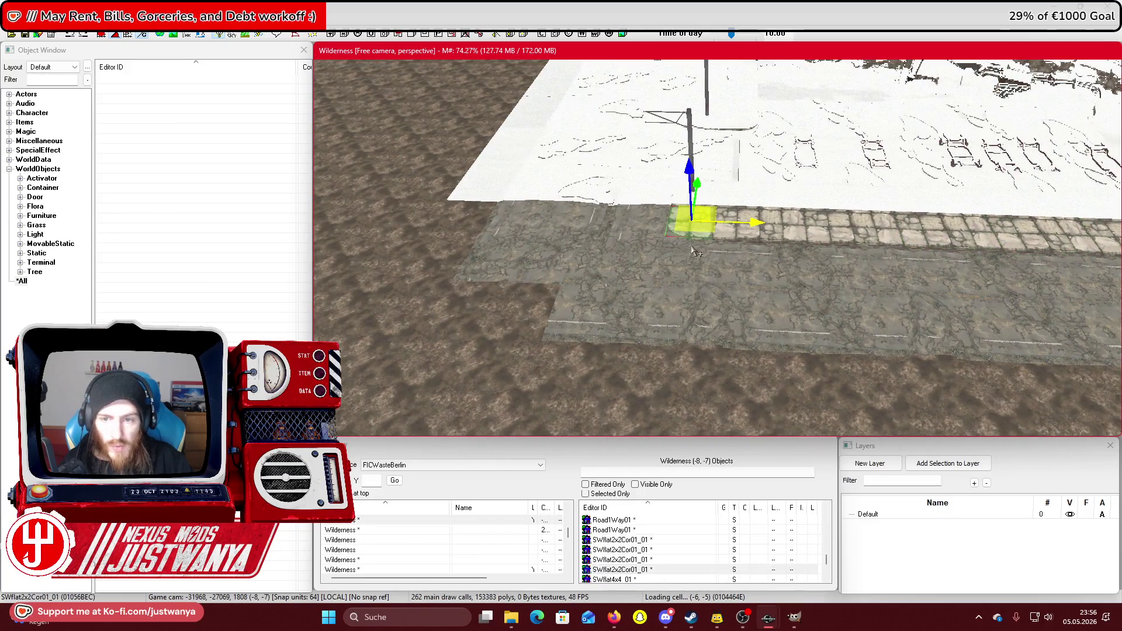
Slide the SWflat2x2Cor01_01 corner piece left to line up with the plaza paving.
mouse_move(945, 226)
mouse_down()
mouse_move(602, 228)
mouse_move(681, 193)
mouse_move(900, 239)
mouse_move(658, 265)
mouse_up()
drag(1036, 321, 655, 240)
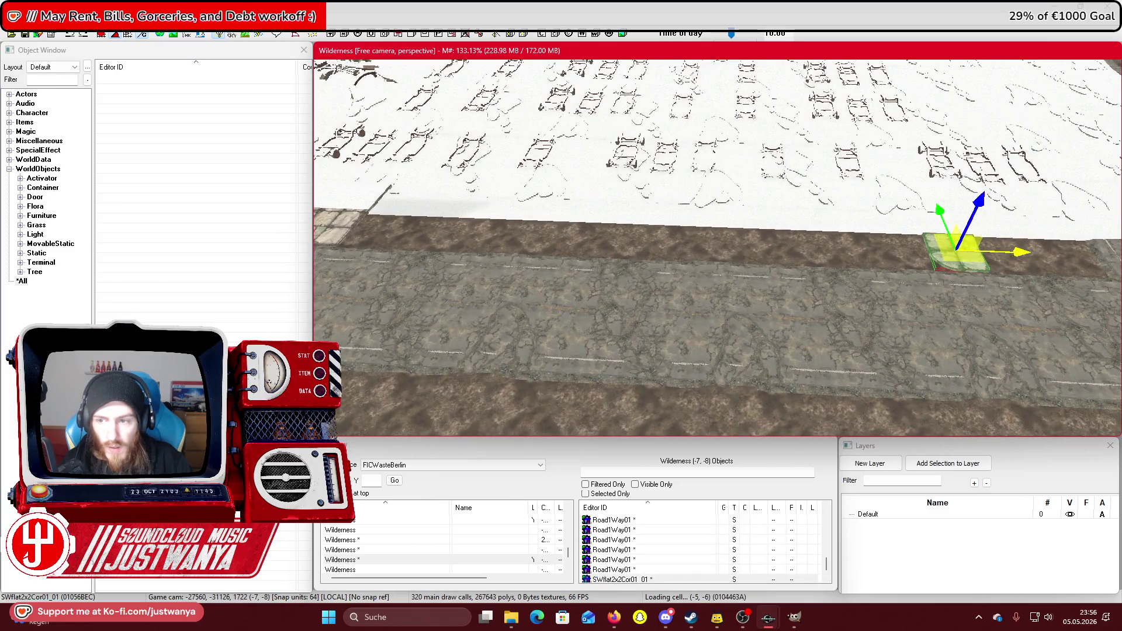
drag(941, 269, 614, 270)
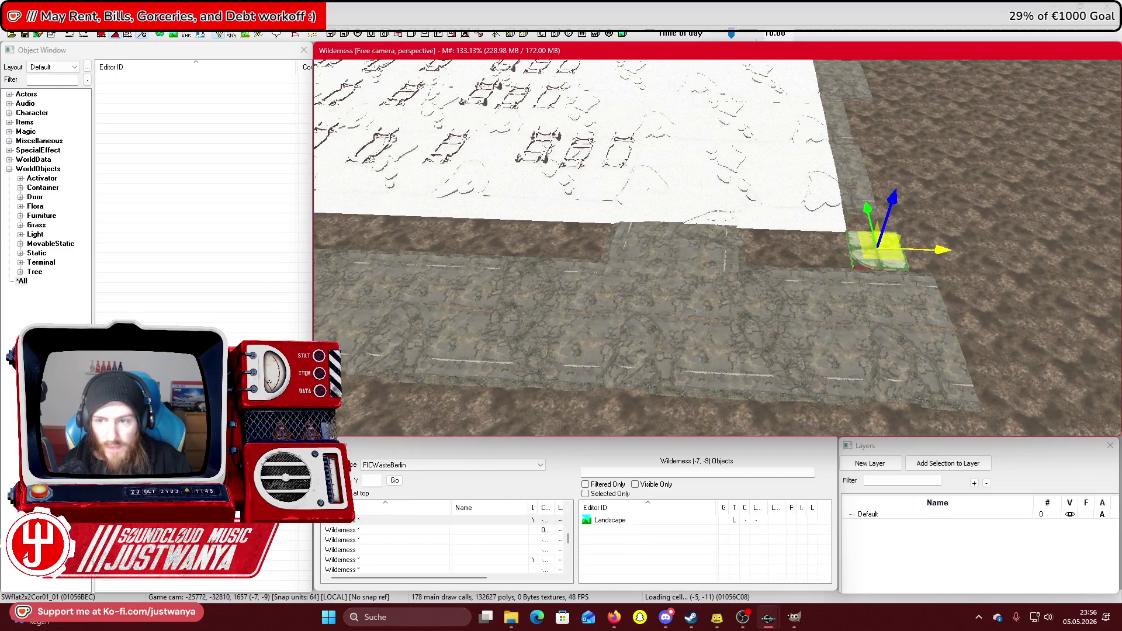
drag(847, 246, 803, 193)
scroll(802, 193, up, 3)
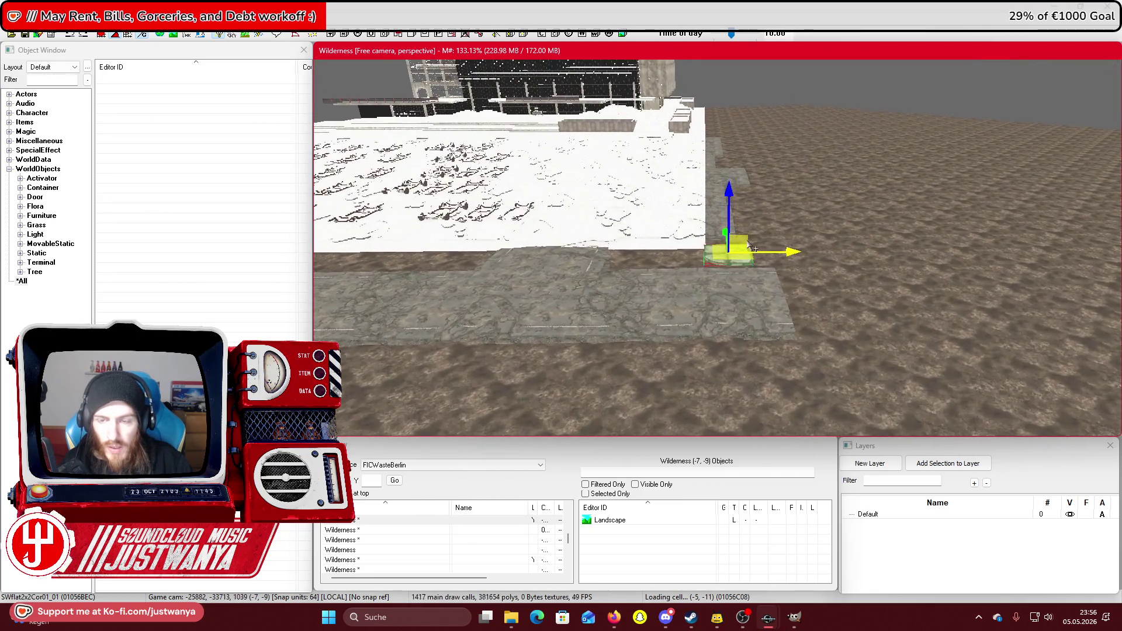
scroll(751, 247, up, 5)
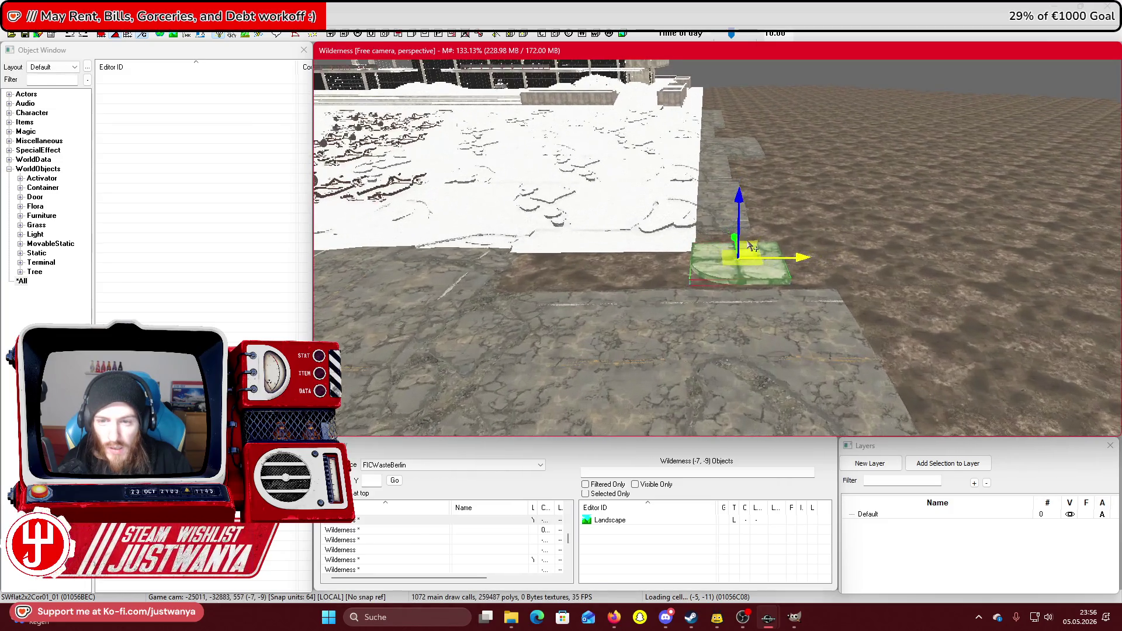
drag(751, 263, 643, 265)
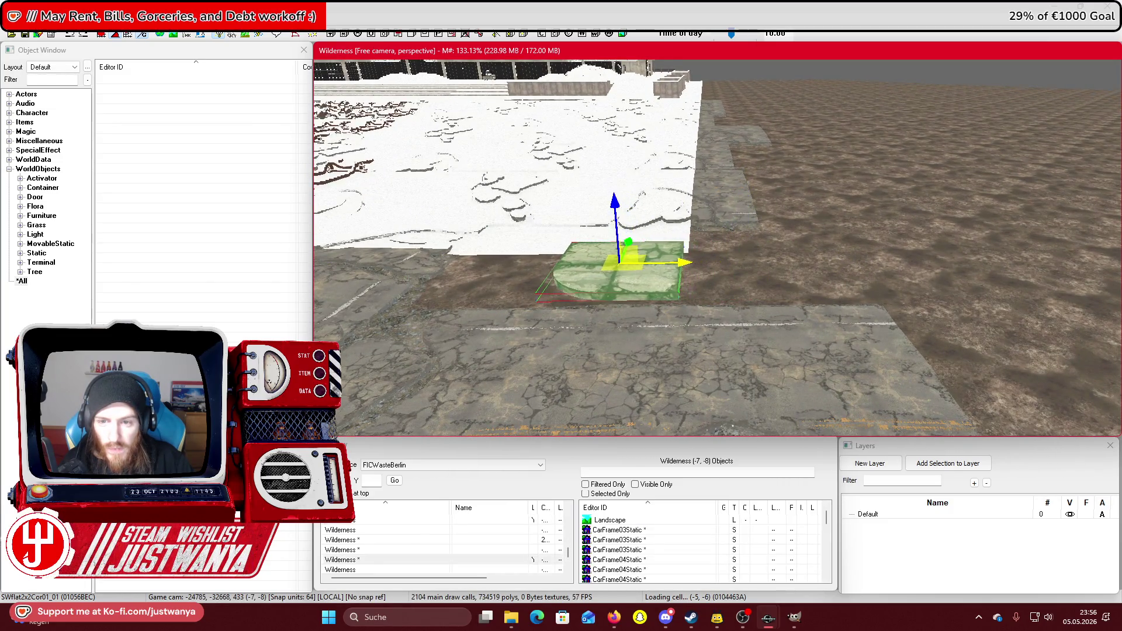
scroll(696, 258, down, 3)
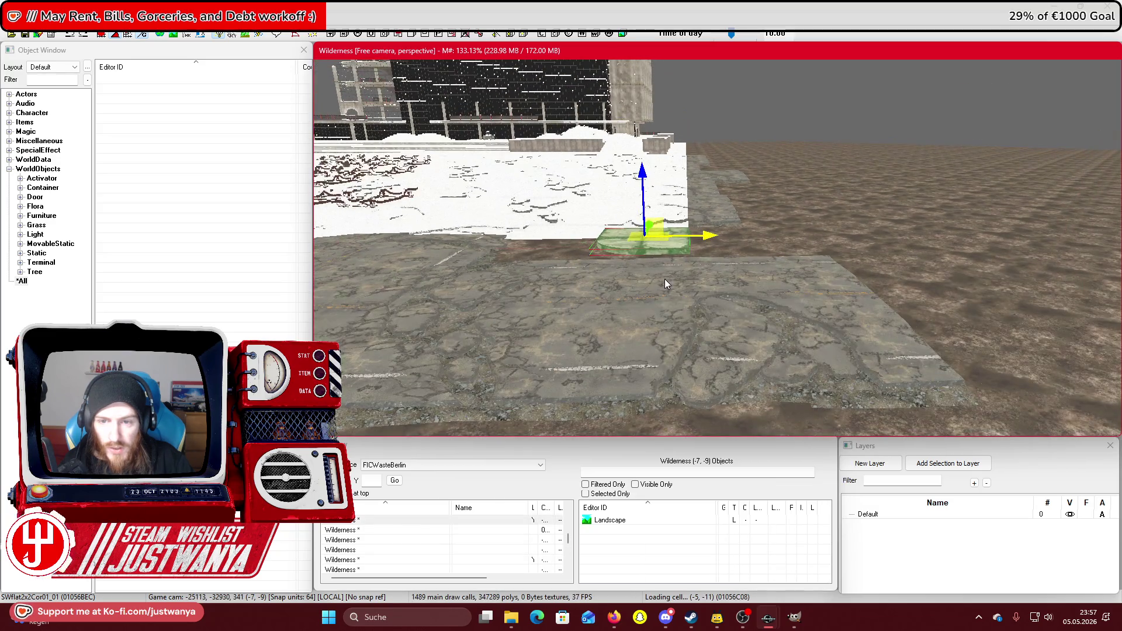
click(666, 285)
scroll(672, 298, up, 5)
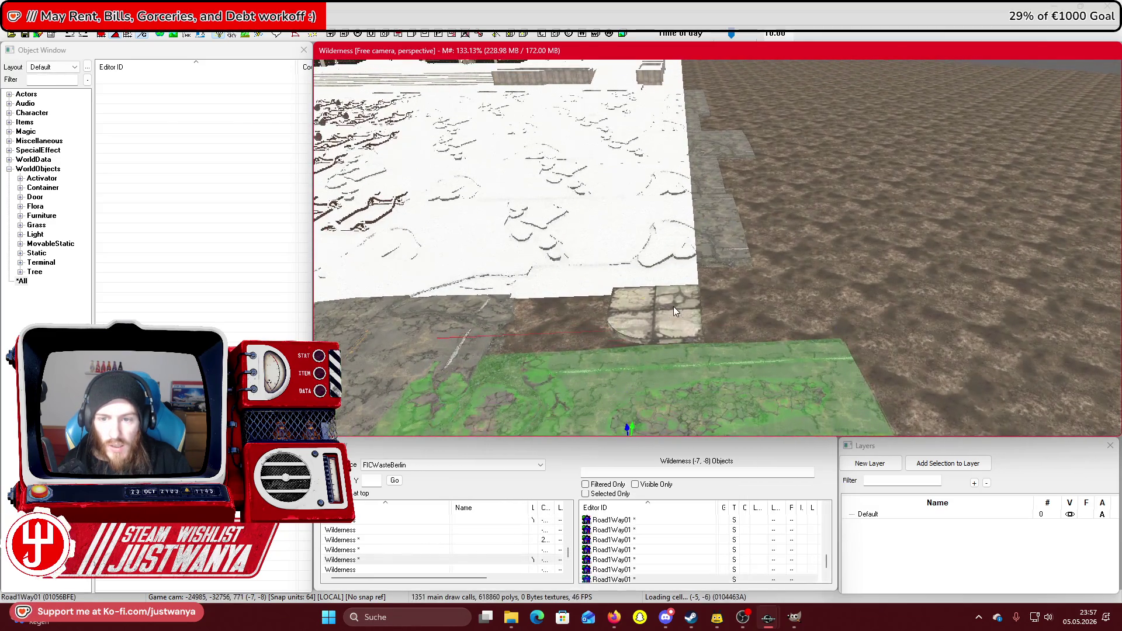
click(673, 306)
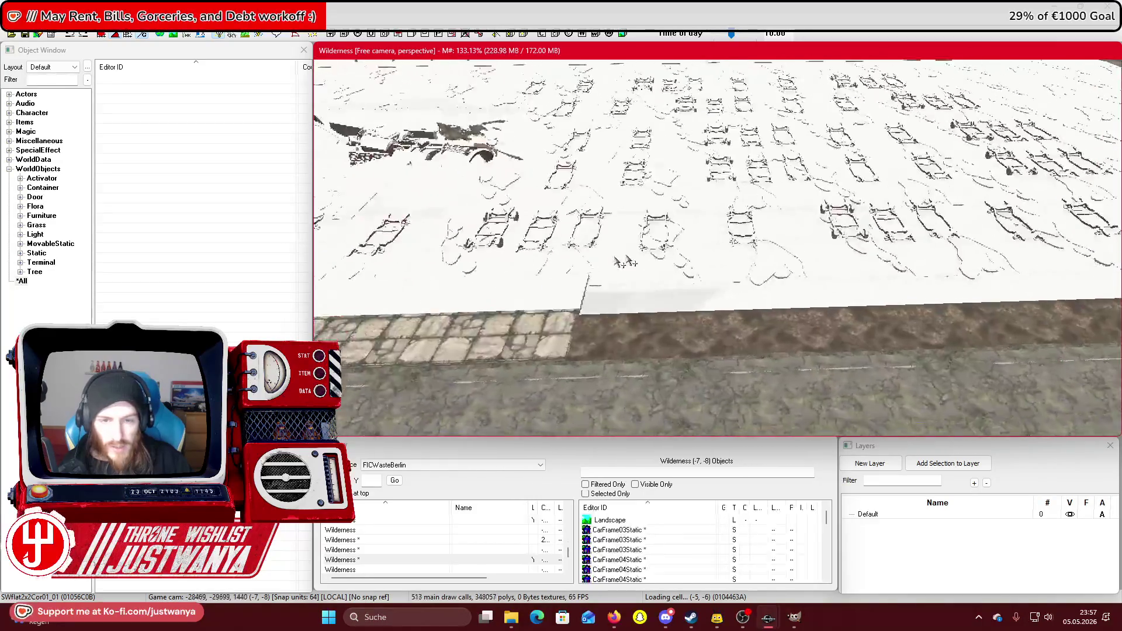
click(670, 310)
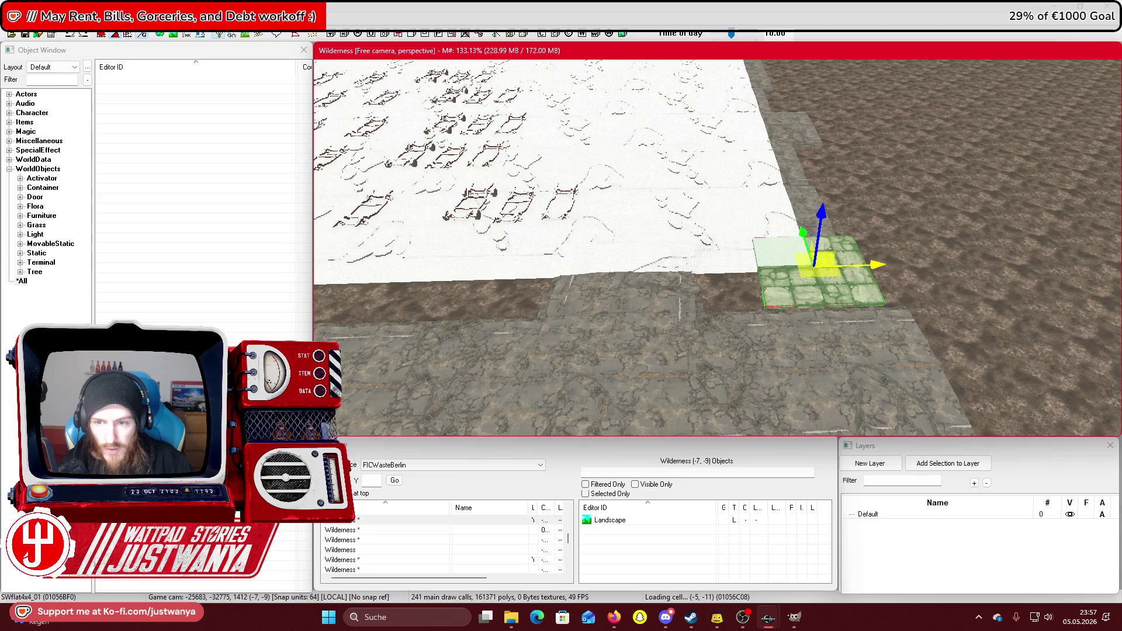
Lift the floor tile back and up beside the buildings.
drag(801, 240, 793, 214)
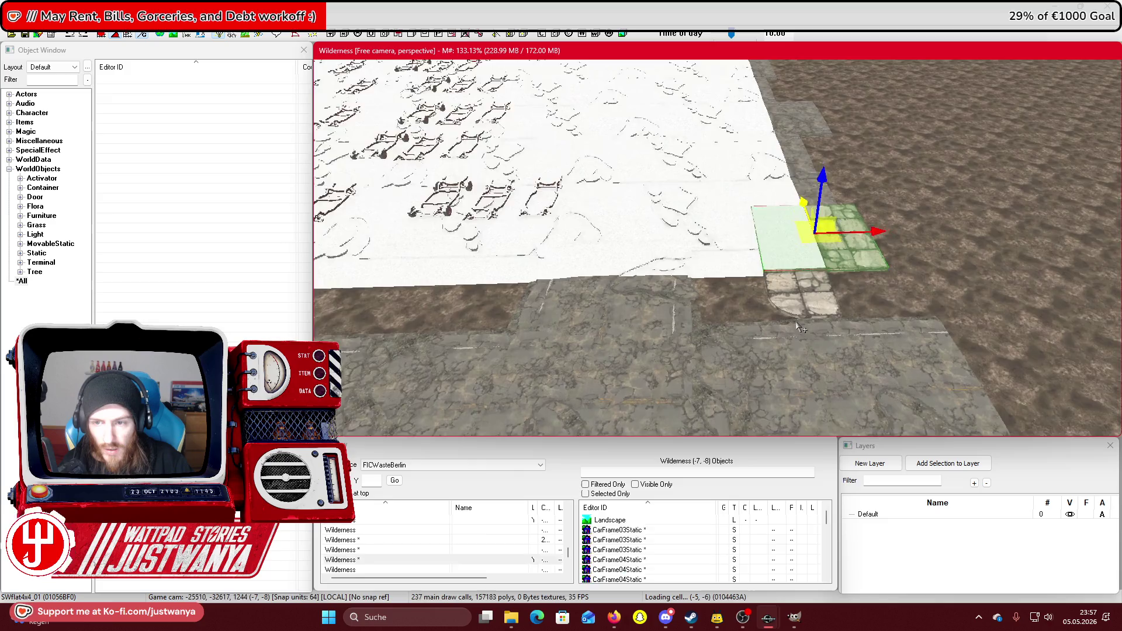
scroll(760, 333, up, 3)
drag(638, 350, 592, 291)
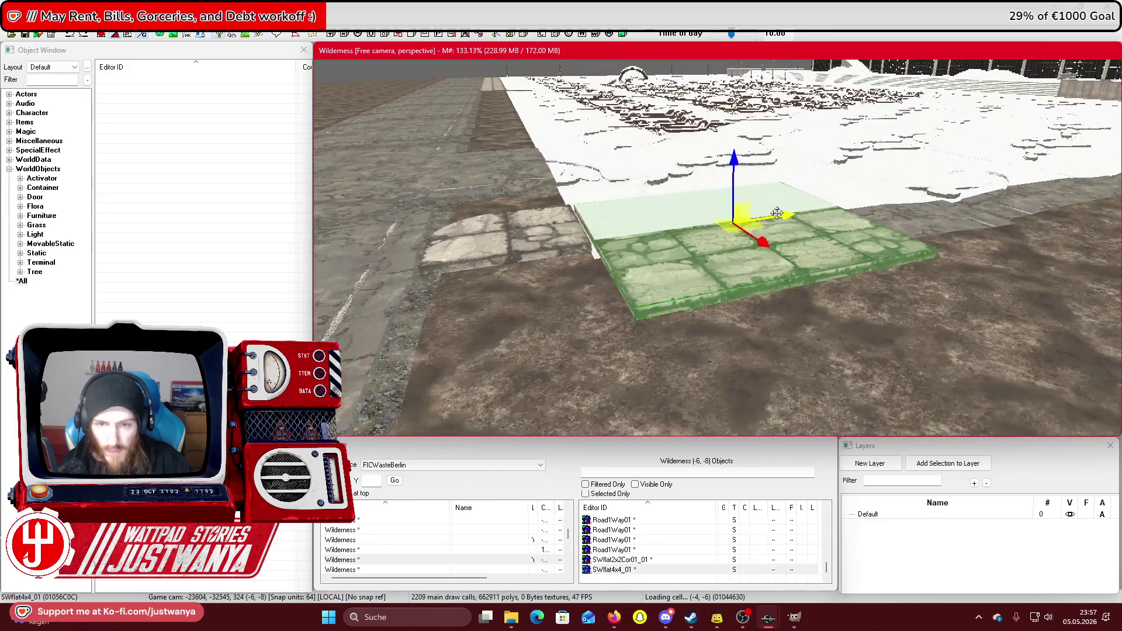
mouse_move(706, 235)
mouse_down()
mouse_move(687, 227)
mouse_move(468, 263)
mouse_move(781, 260)
mouse_move(741, 256)
mouse_up()
Duplicate the floor tile and place the copy right beside the original.
key(ctrl+d)
key(ctrl+d)
mouse_move(603, 260)
mouse_down()
mouse_move(894, 248)
mouse_move(495, 192)
mouse_move(783, 204)
mouse_up()
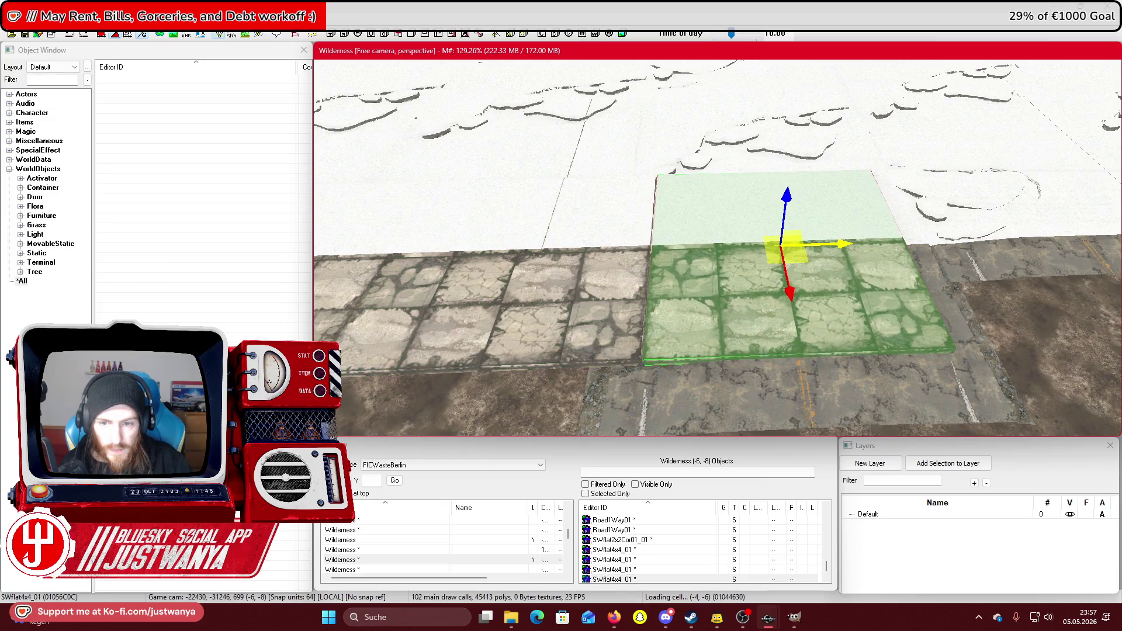
mouse_move(783, 245)
mouse_down()
mouse_move(552, 251)
mouse_move(1044, 251)
mouse_move(819, 260)
mouse_move(861, 258)
mouse_move(864, 232)
mouse_up()
mouse_move(701, 163)
mouse_down()
mouse_move(665, 277)
mouse_move(1054, 255)
mouse_up()
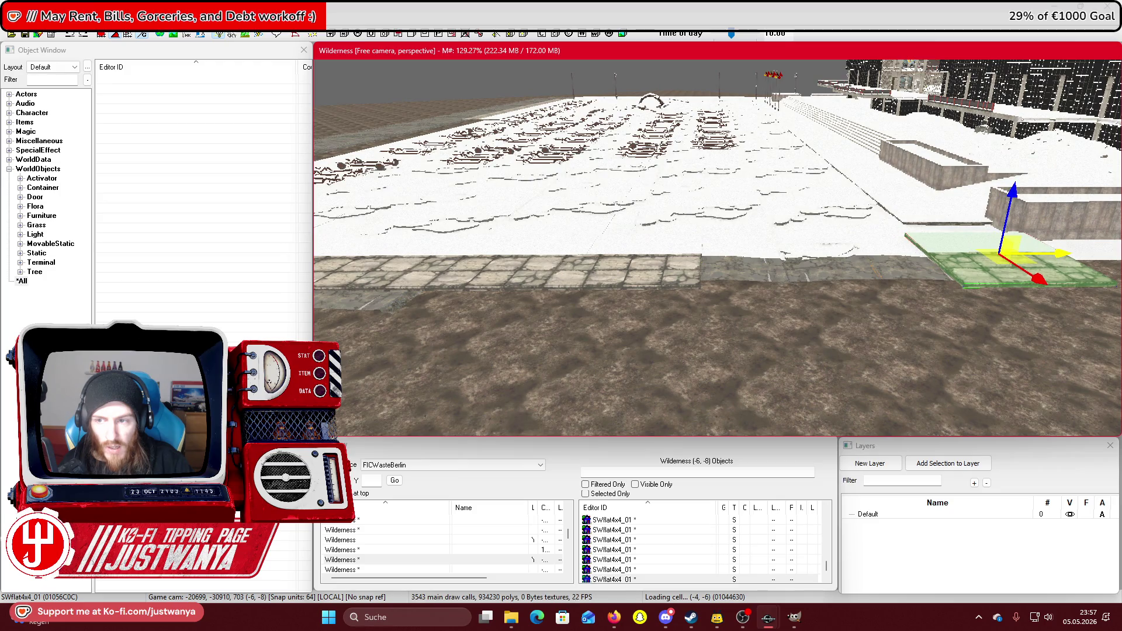
key(c)
drag(778, 315, 786, 316)
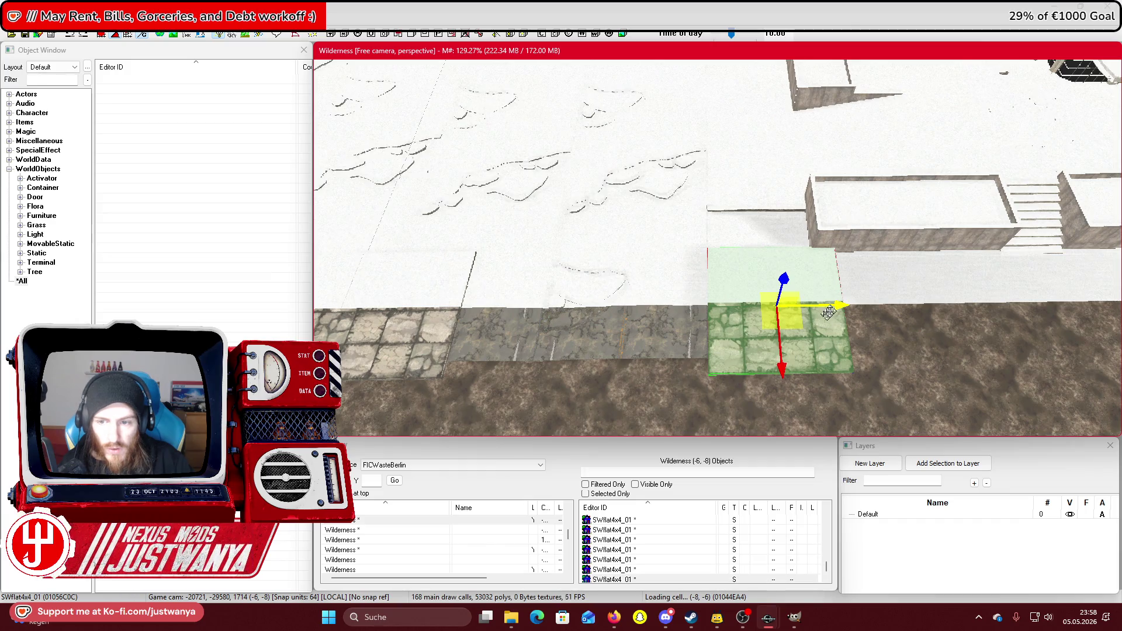
Move the park corner piece up the plaza edge and rotate the floor tile 90 degrees.
click(657, 337)
drag(786, 380, 779, 329)
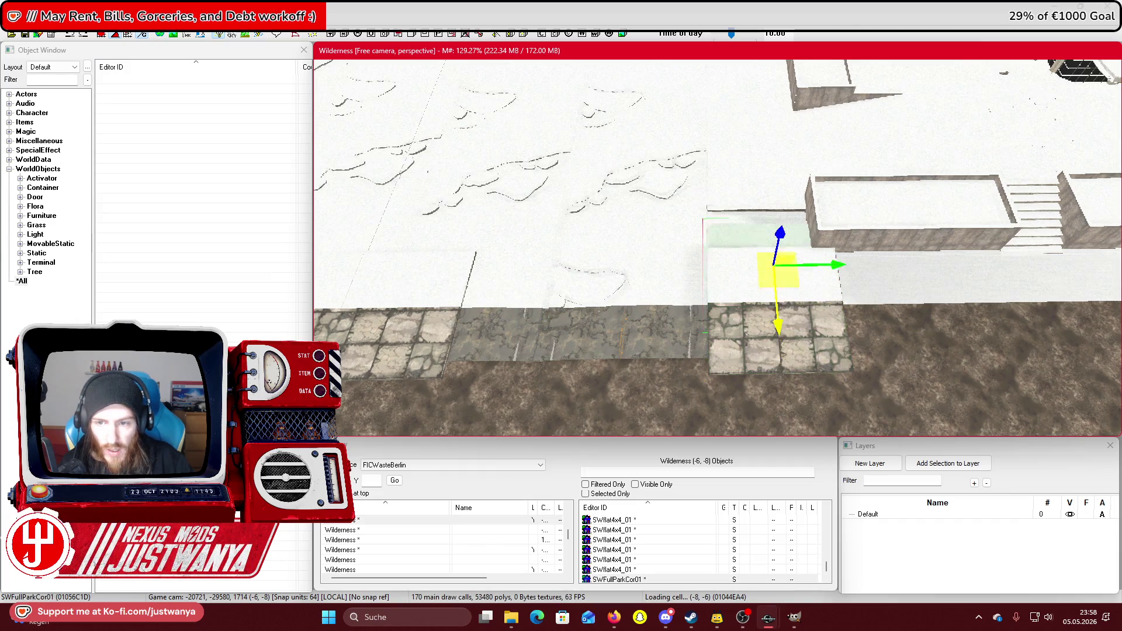
click(705, 290)
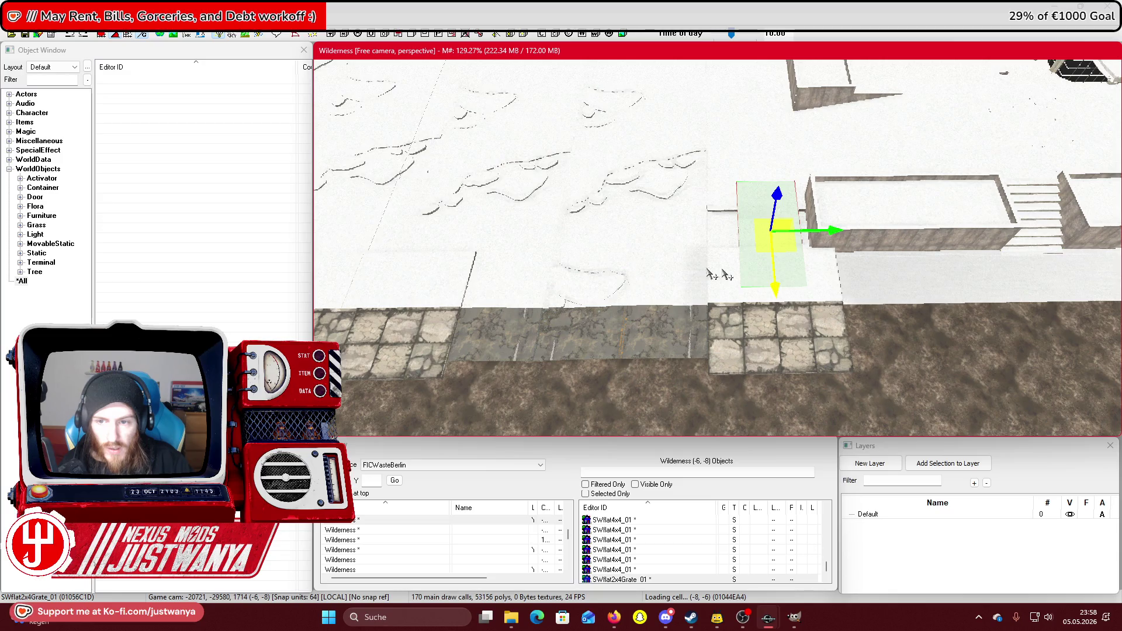
mouse_move(745, 300)
mouse_down()
mouse_move(806, 292)
mouse_move(749, 263)
mouse_move(750, 201)
mouse_up()
scroll(691, 293, down, 5)
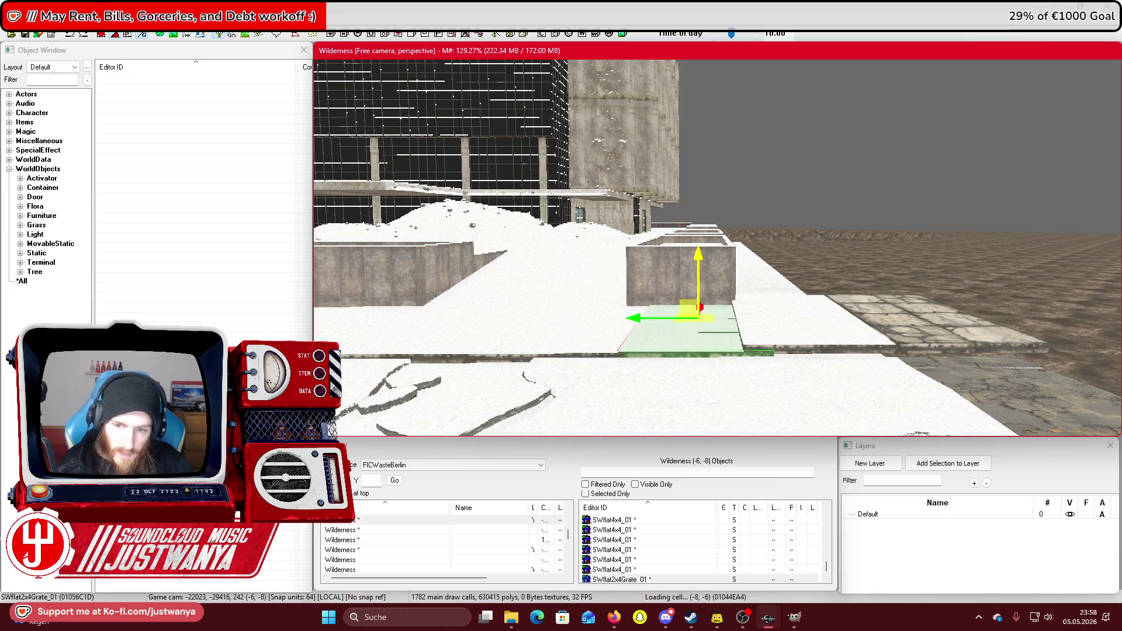
Lower the adjacent floor tile slightly.
drag(690, 294, 686, 309)
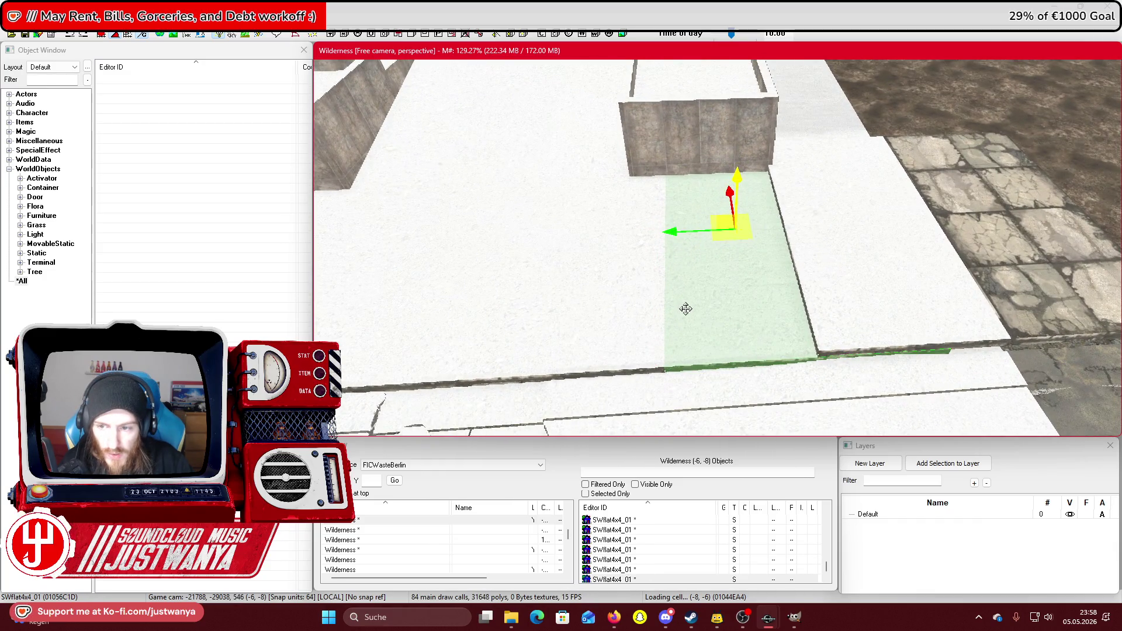
click(922, 284)
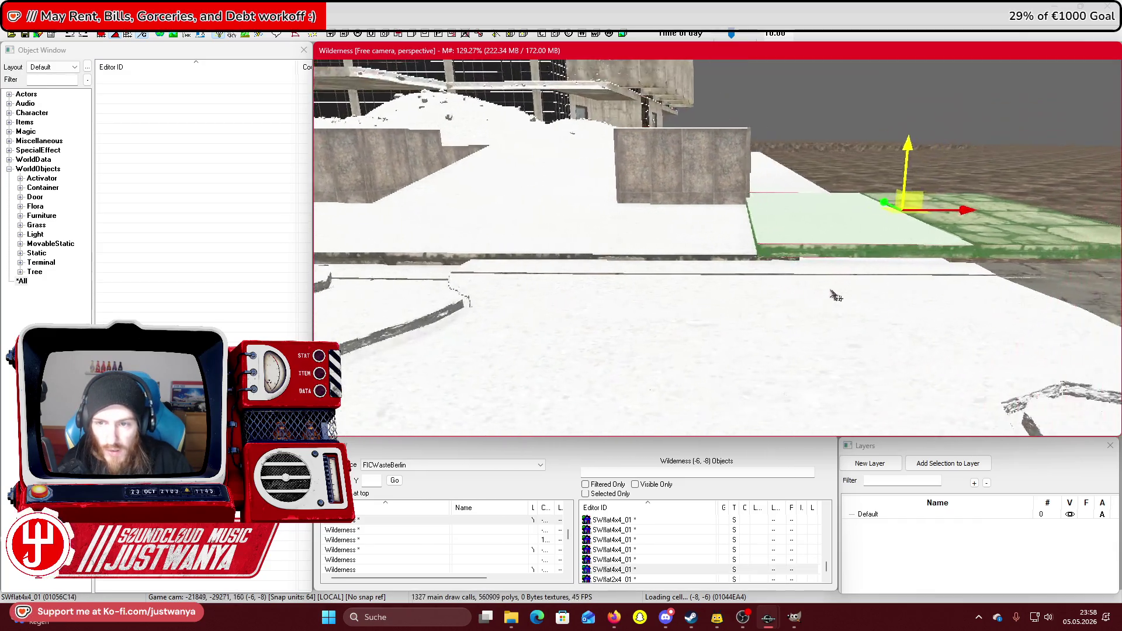
drag(799, 122, 799, 132)
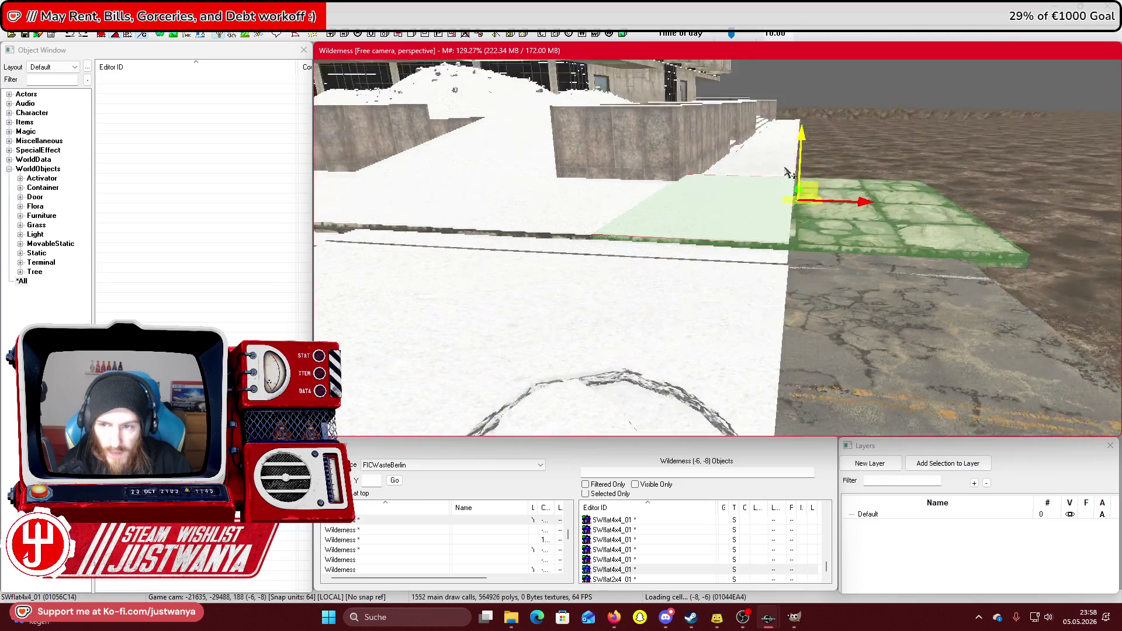
Select the five extra cobblestone paving tiles together and lower them slightly.
scroll(754, 224, down, 5)
ctrl+click(675, 241)
scroll(672, 253, down, 3)
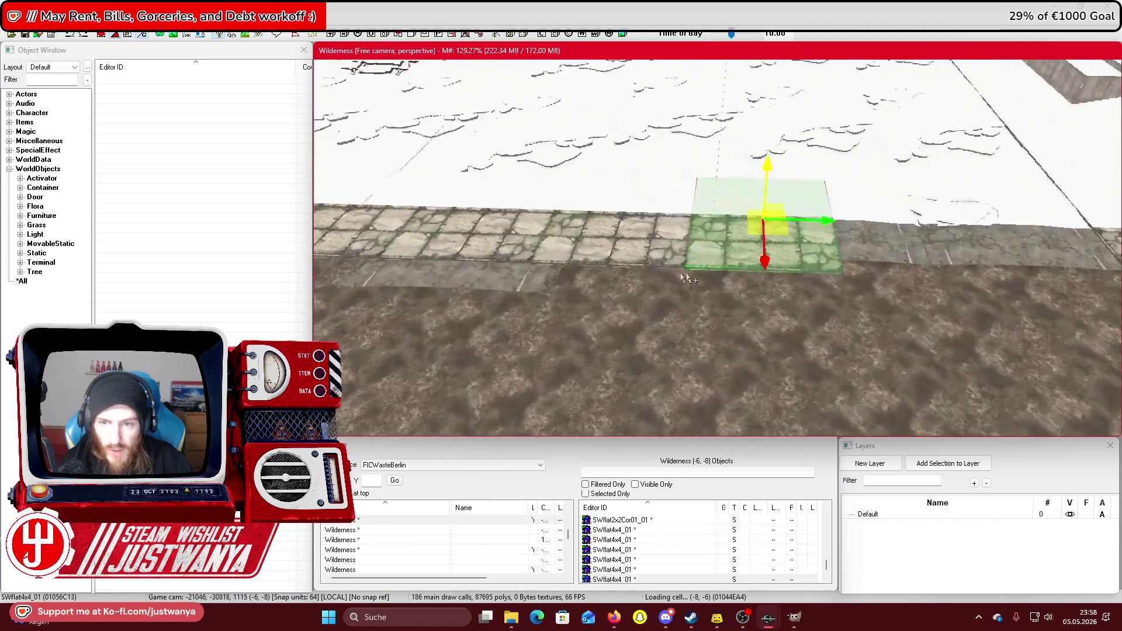
ctrl+click(671, 252)
ctrl+click(575, 245)
ctrl+click(444, 240)
ctrl+click(588, 264)
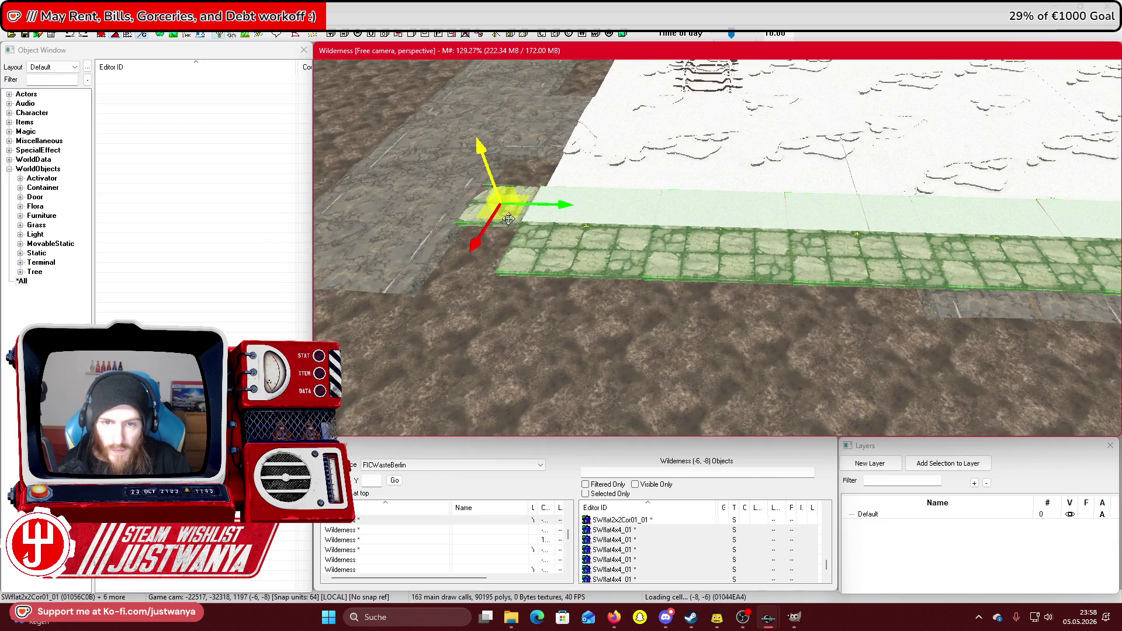
key(shift)
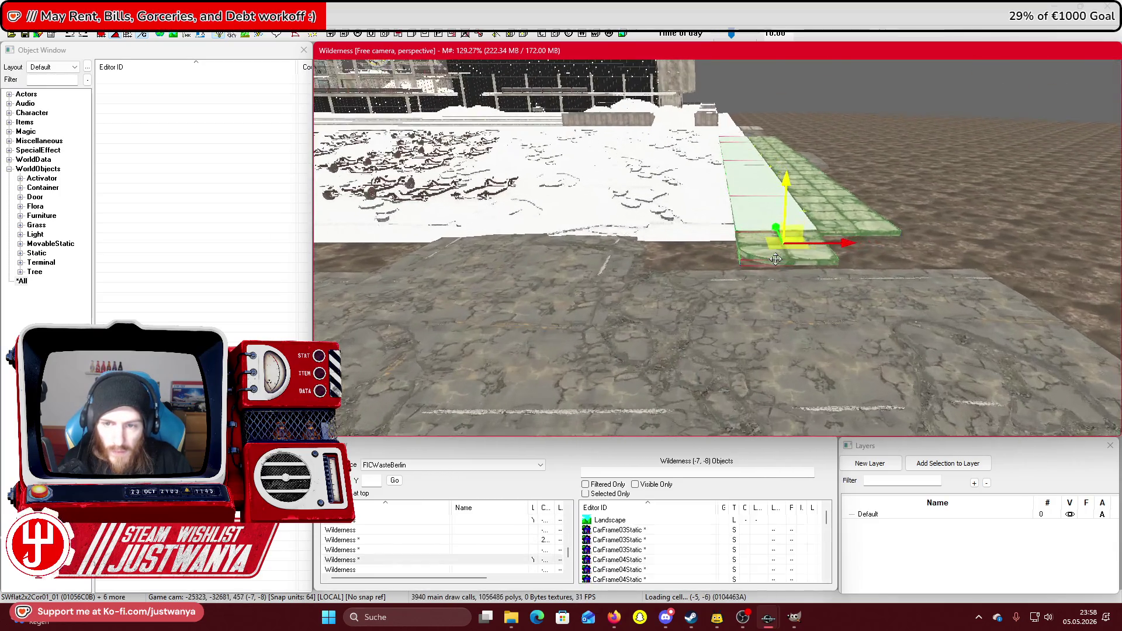
key(shift)
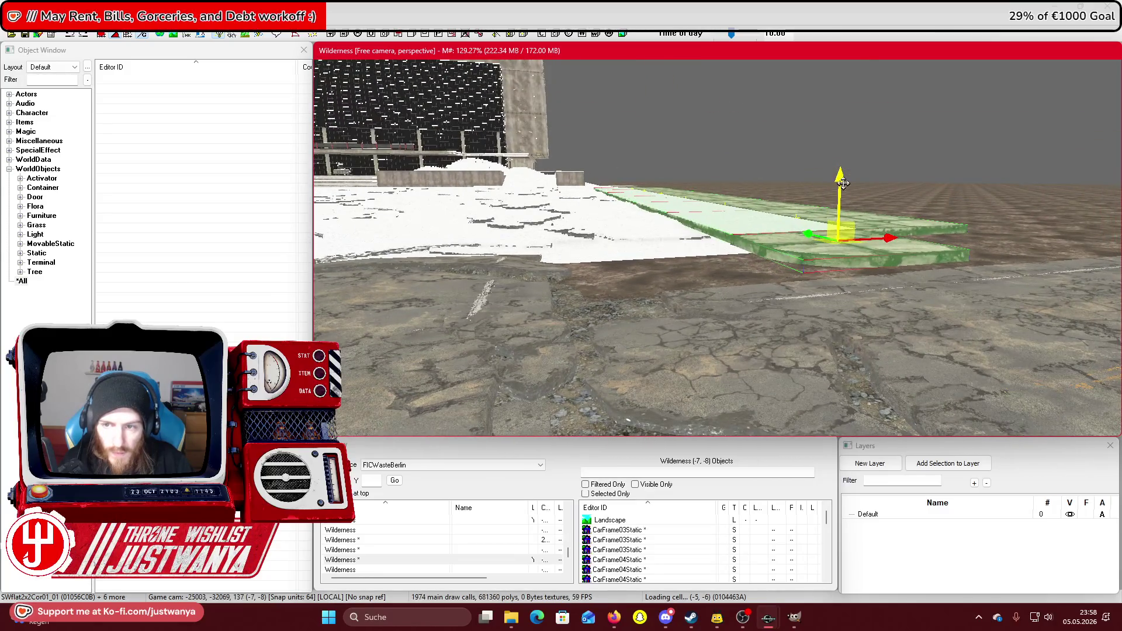
key(shift)
key(f)
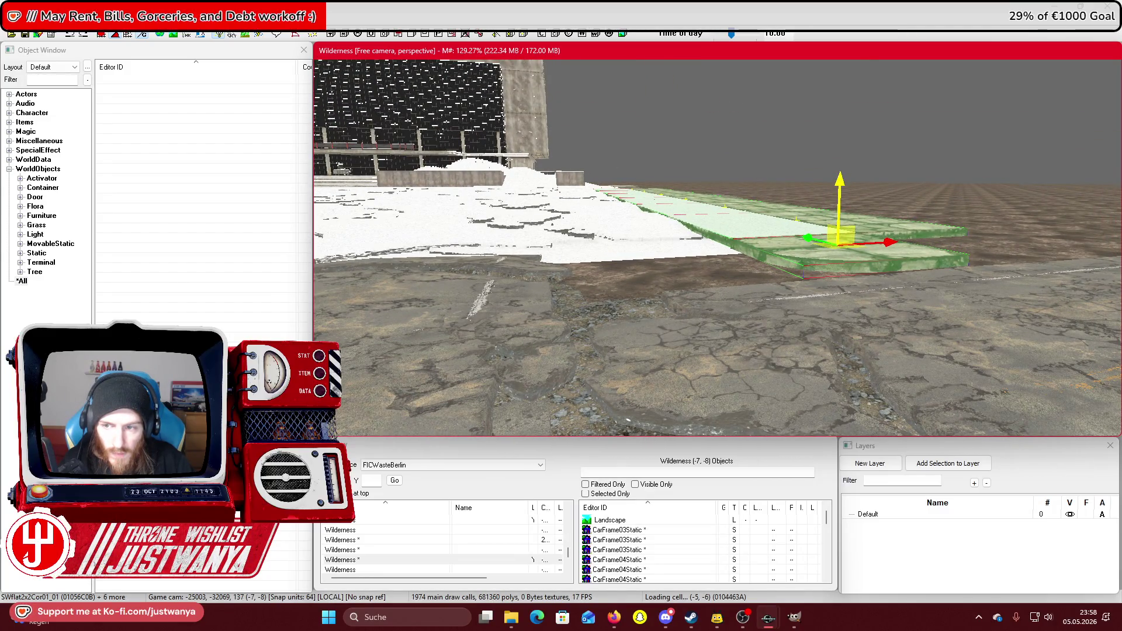
scroll(811, 214, up, 5)
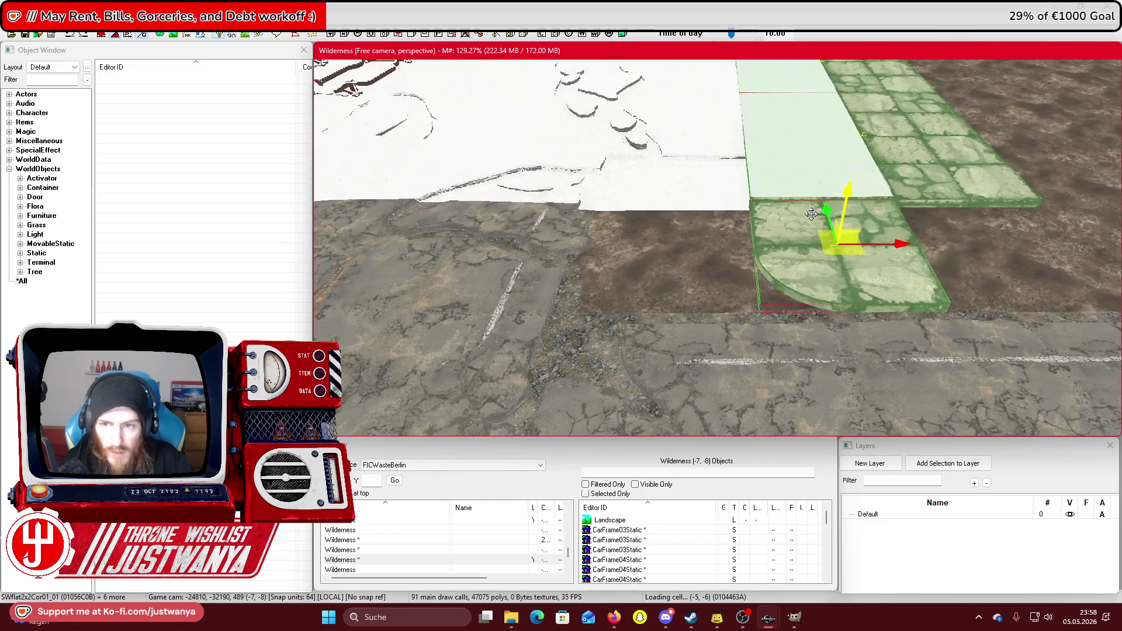
Slide the Road1Way01 road piece next to the tiles to the right.
click(497, 300)
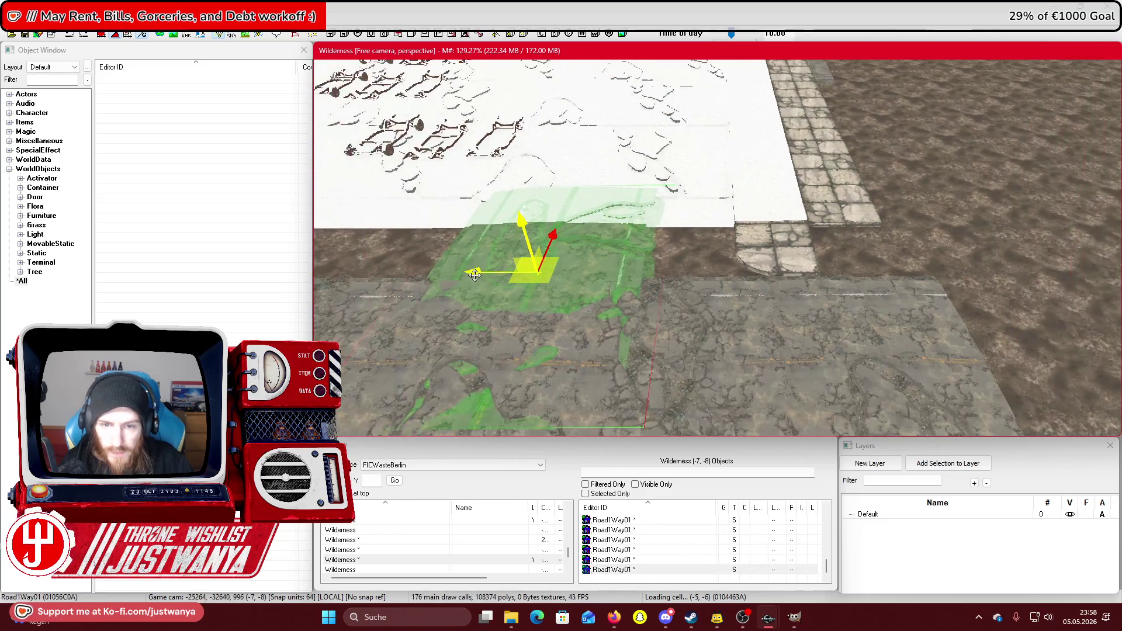
drag(471, 280, 562, 280)
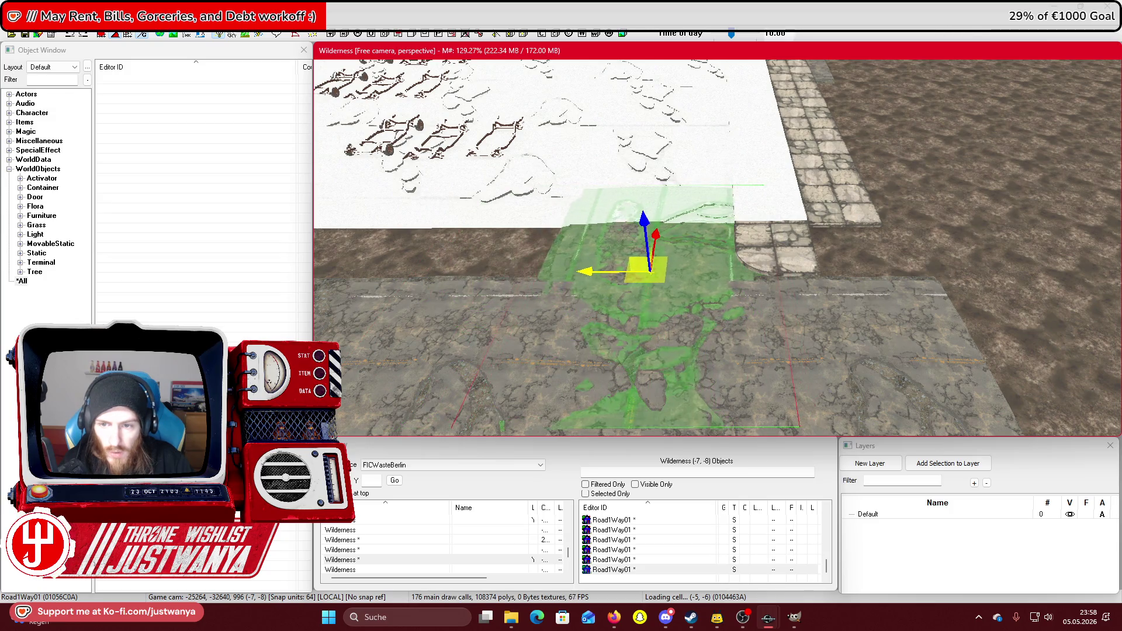
click(751, 260)
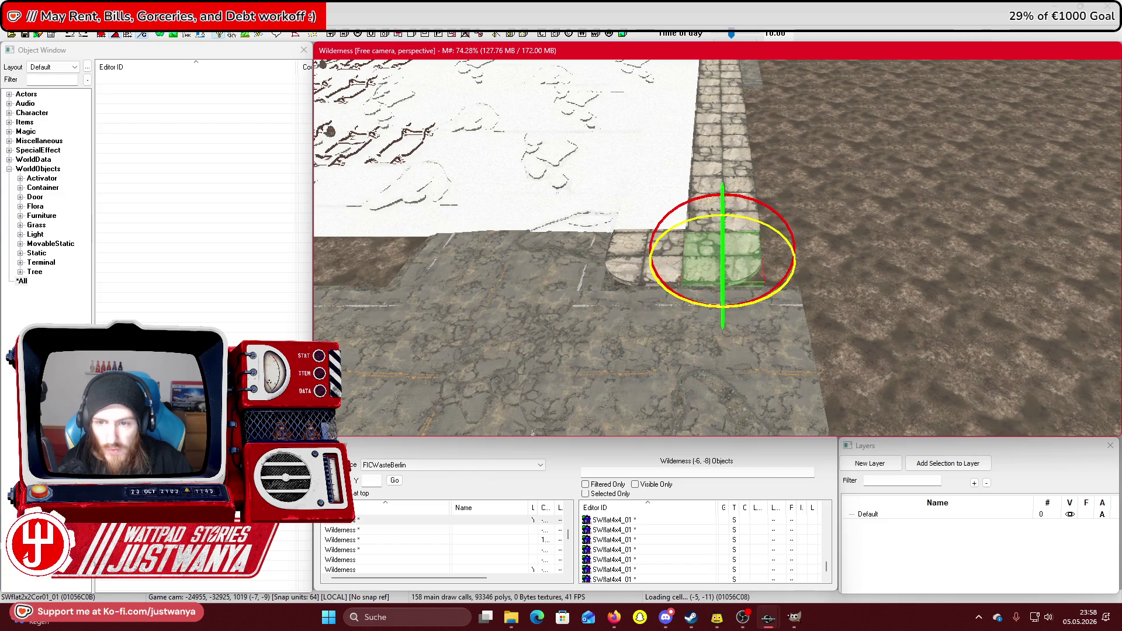
Rotate the rounded stone corner piece slightly along the stone border.
key(e)
scroll(667, 263, up, 5)
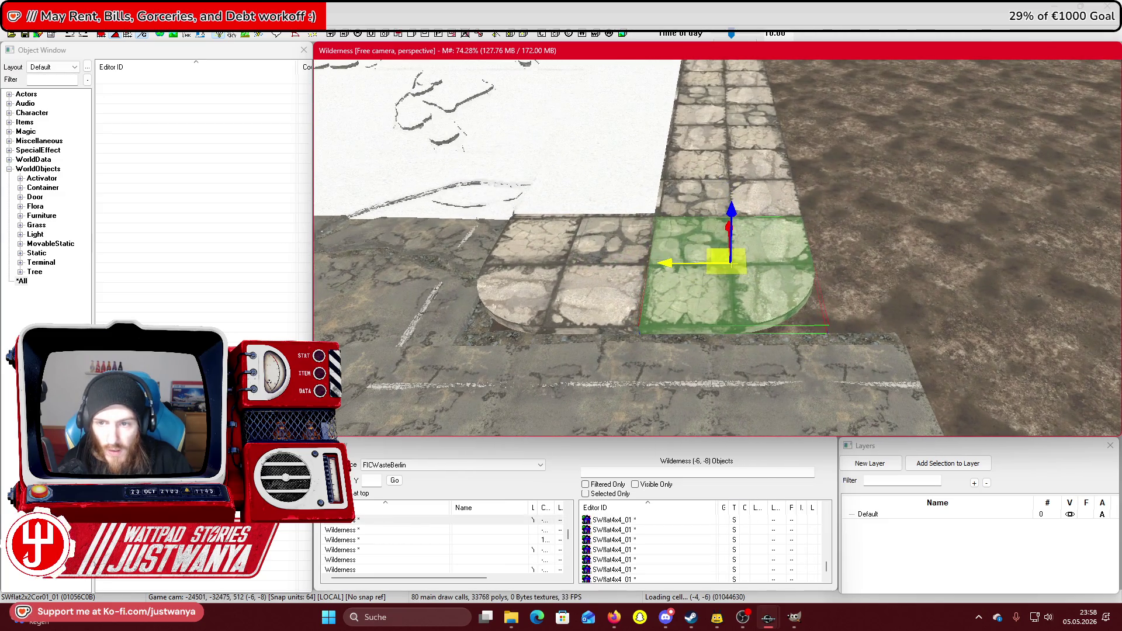
scroll(848, 306, down, 4)
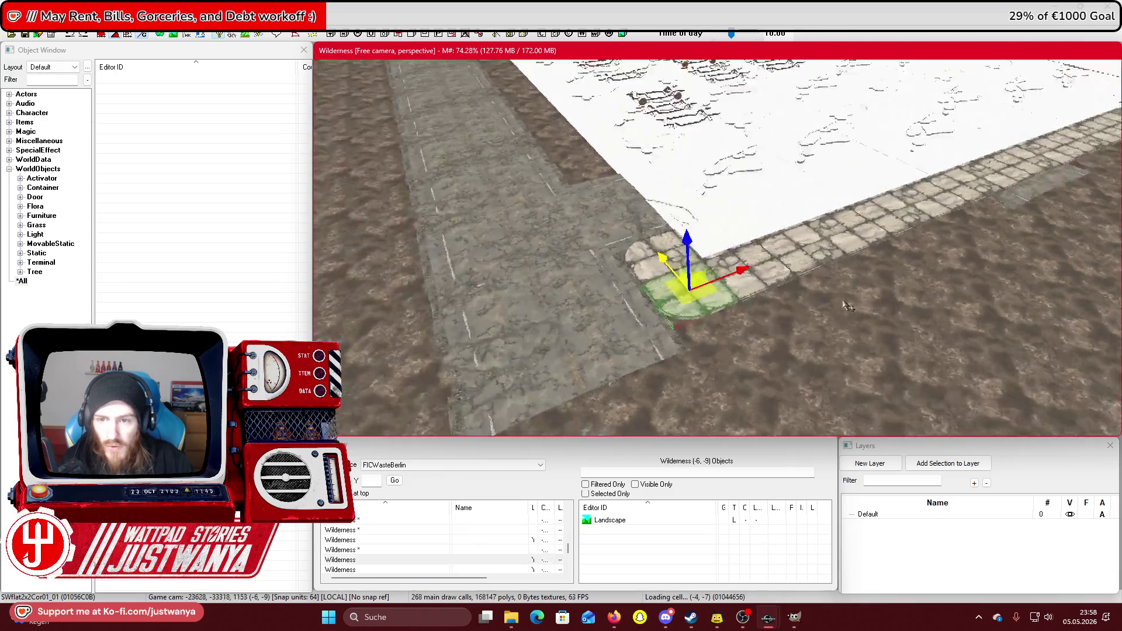
key(shift)
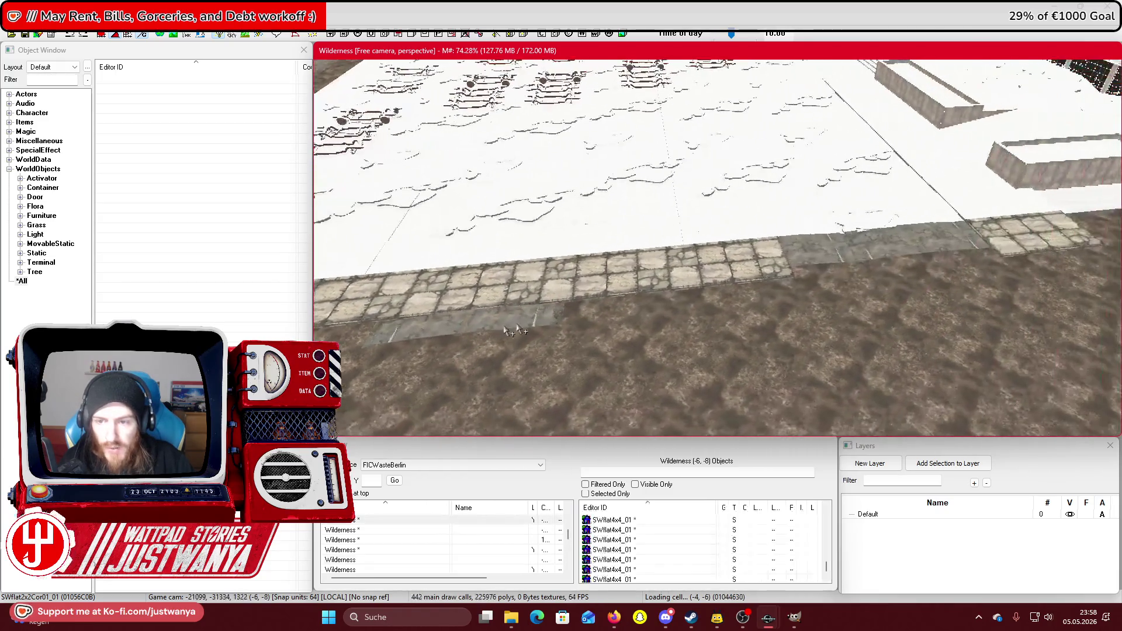
key(shift)
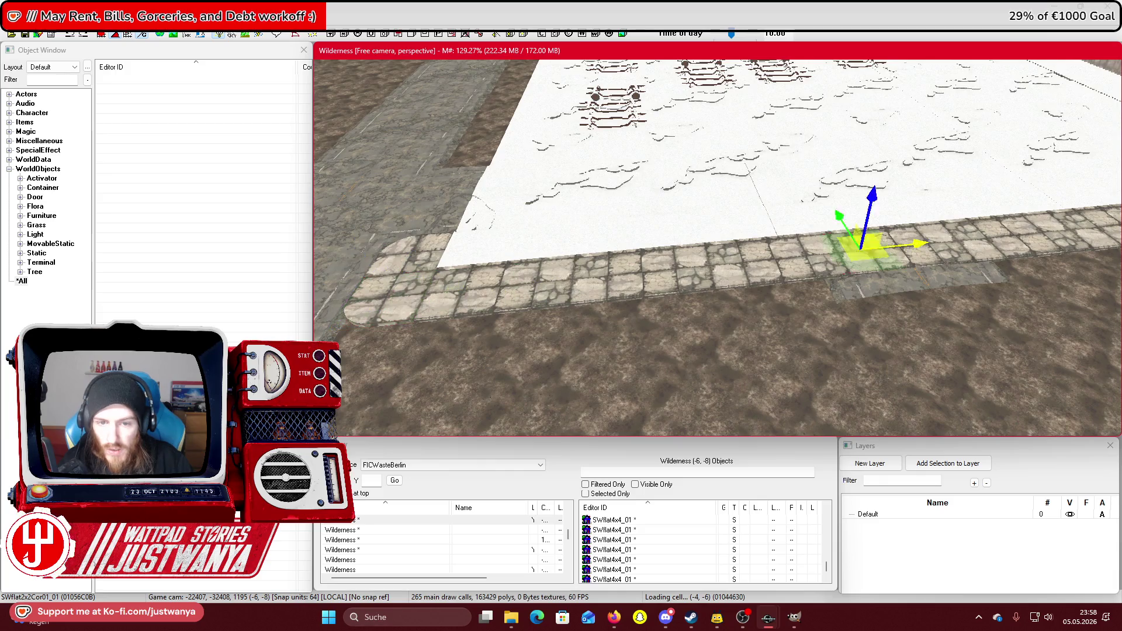
key(shift)
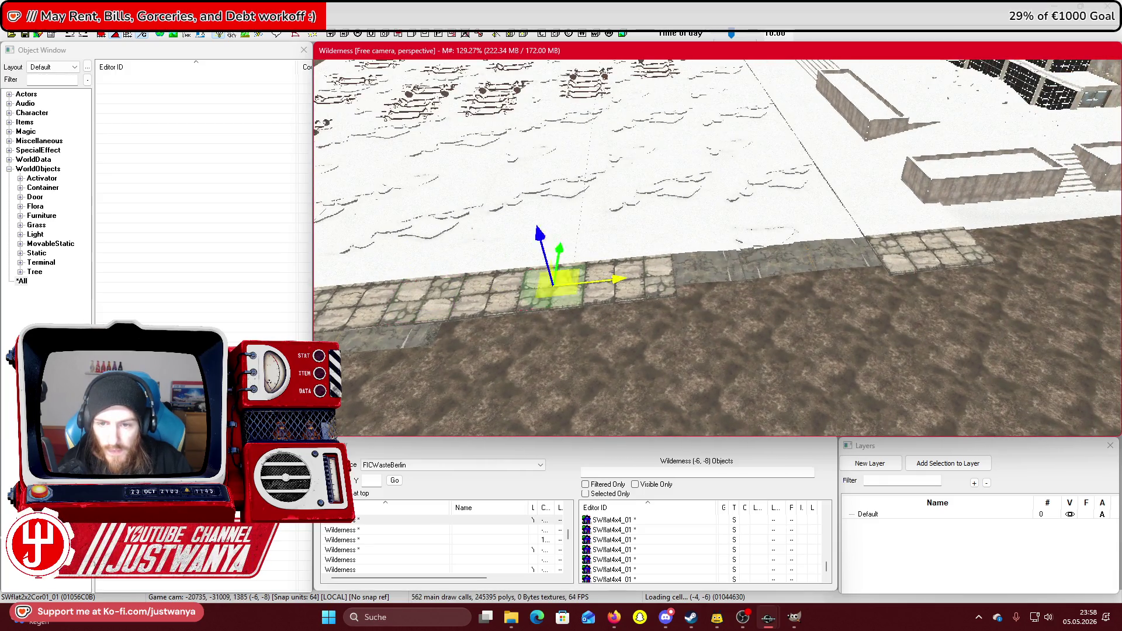
key(2)
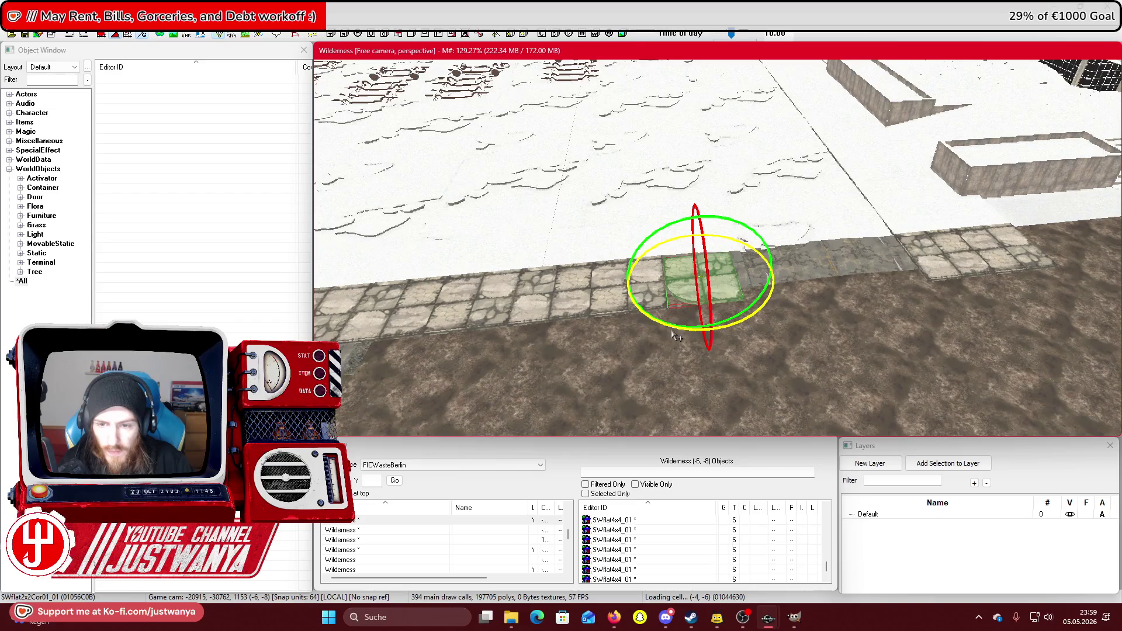
scroll(675, 319, up, 3)
key(1)
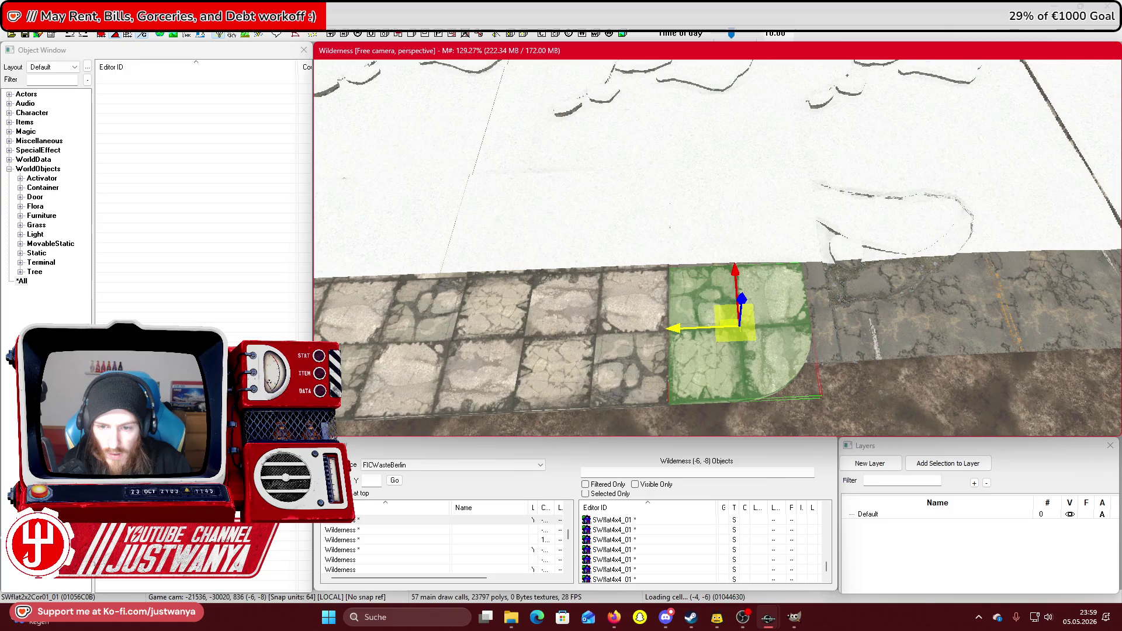
mouse_move(712, 393)
mouse_down()
mouse_move(724, 392)
mouse_move(728, 251)
mouse_up()
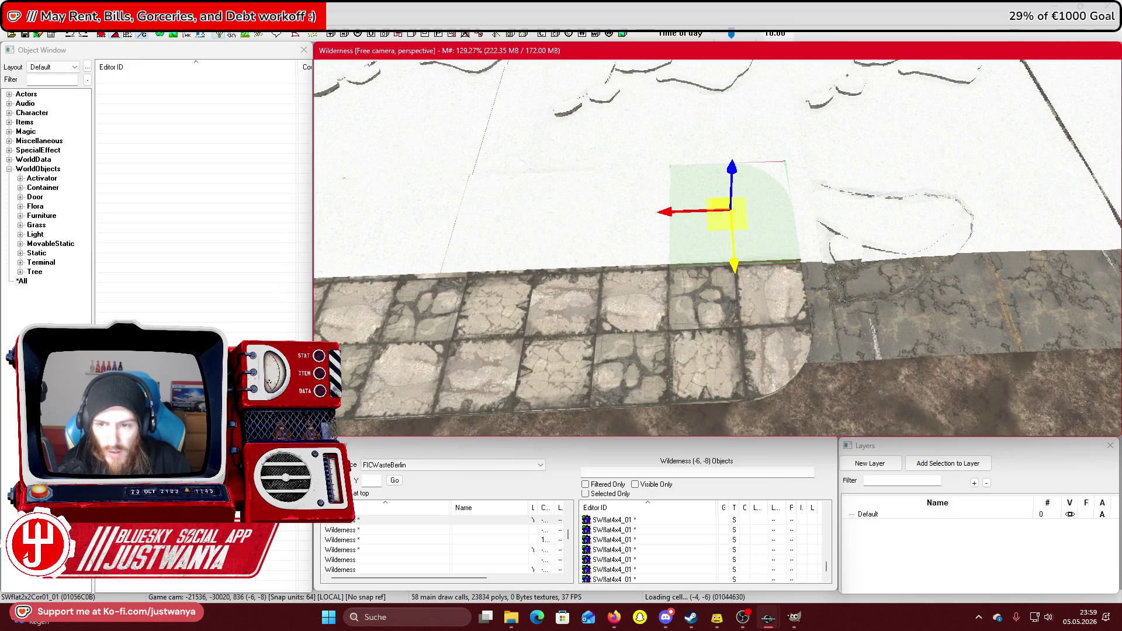
Delete the extra SWflat4x4 tile and move the 2x4 floor flat toward the road.
mouse_move(935, 286)
mouse_down()
mouse_move(763, 290)
mouse_move(1080, 266)
mouse_move(964, 264)
mouse_up()
click(681, 310)
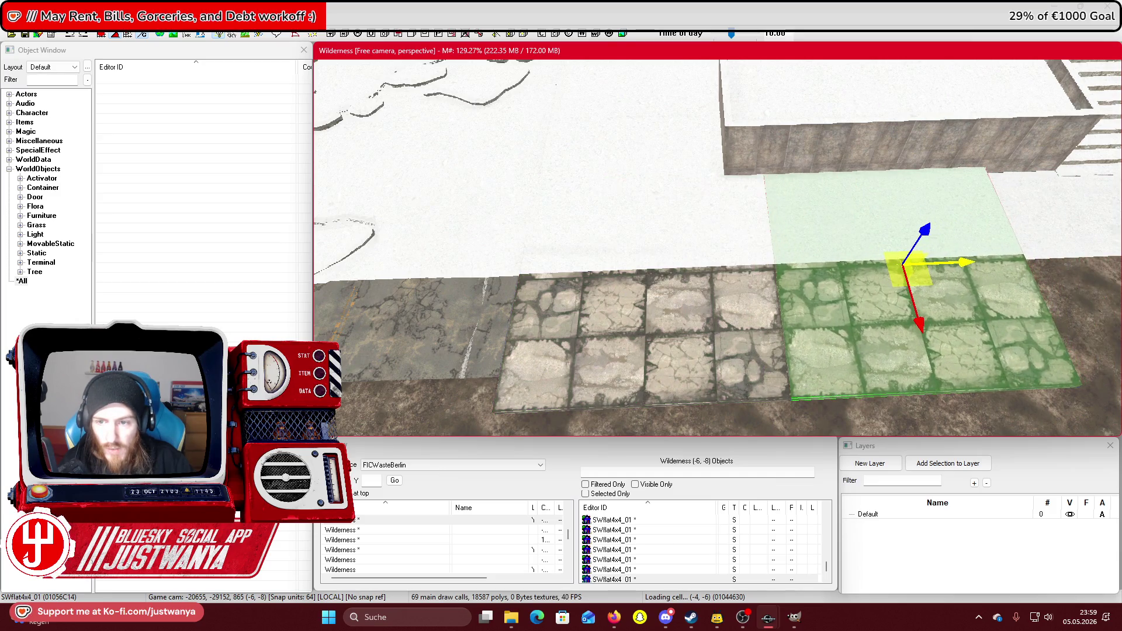
click(740, 331)
key(Delete)
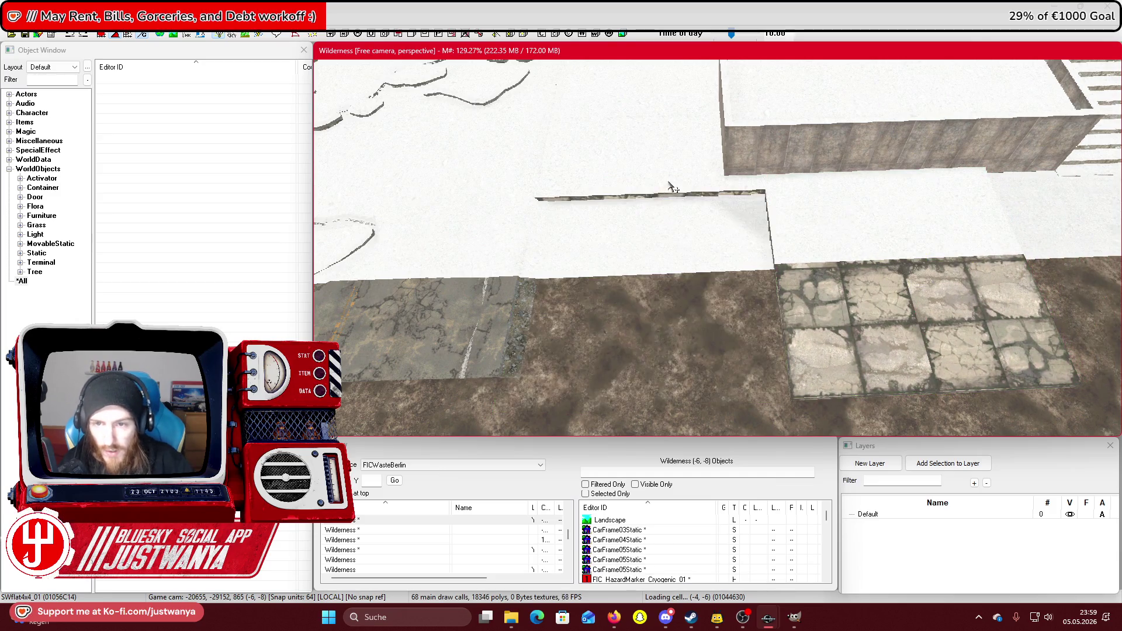
click(706, 251)
drag(813, 181, 821, 233)
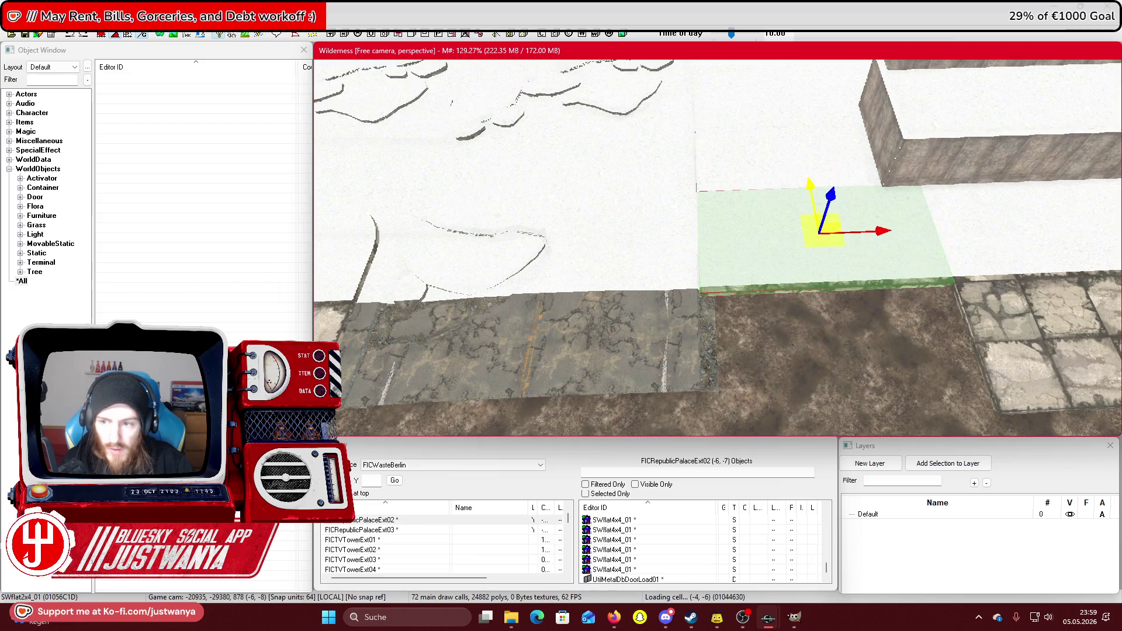
Fit the SWflat2x2Cor01_01 corner piece between road and tiles, turned a quarter turn.
click(642, 316)
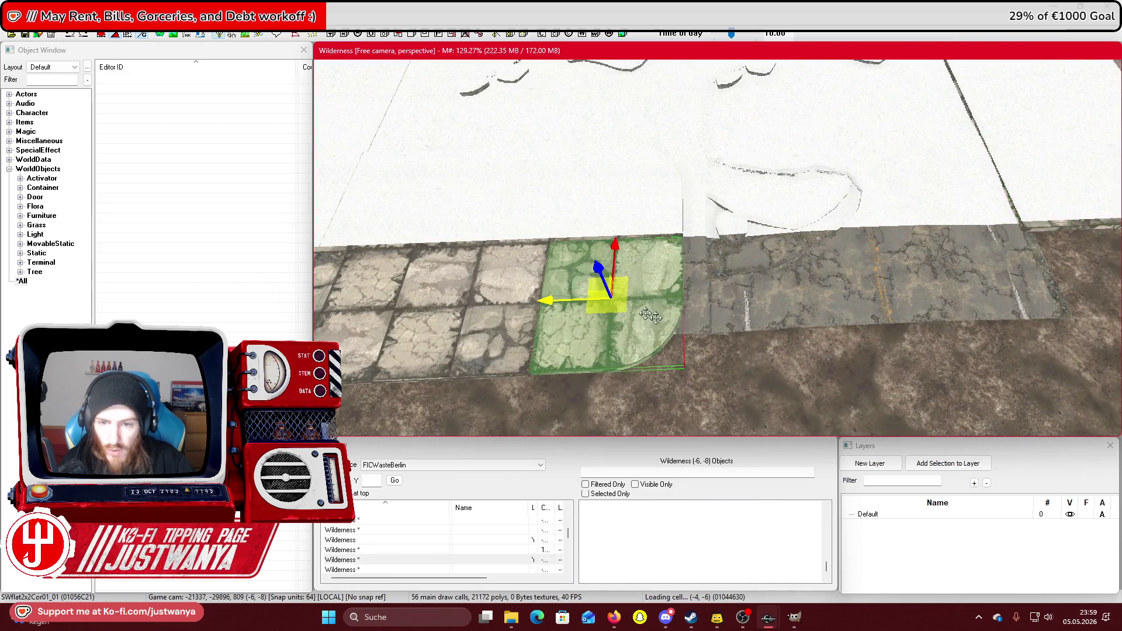
mouse_move(640, 292)
mouse_down()
mouse_move(1087, 280)
mouse_move(923, 274)
mouse_up()
drag(726, 331, 725, 305)
key(w)
drag(813, 261, 786, 263)
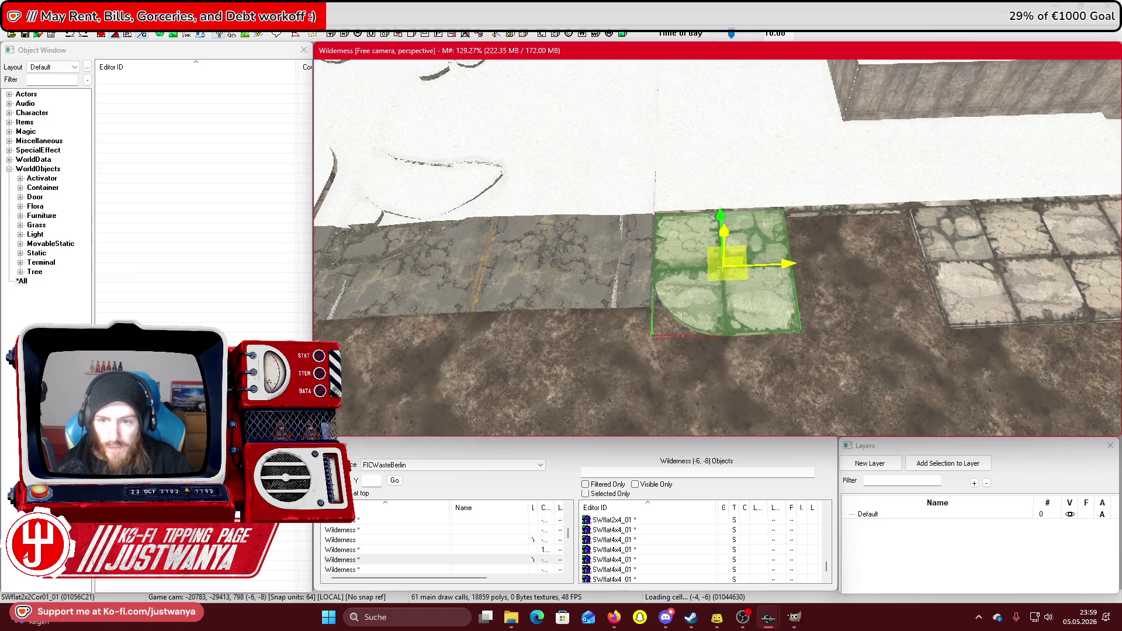
drag(720, 205, 721, 216)
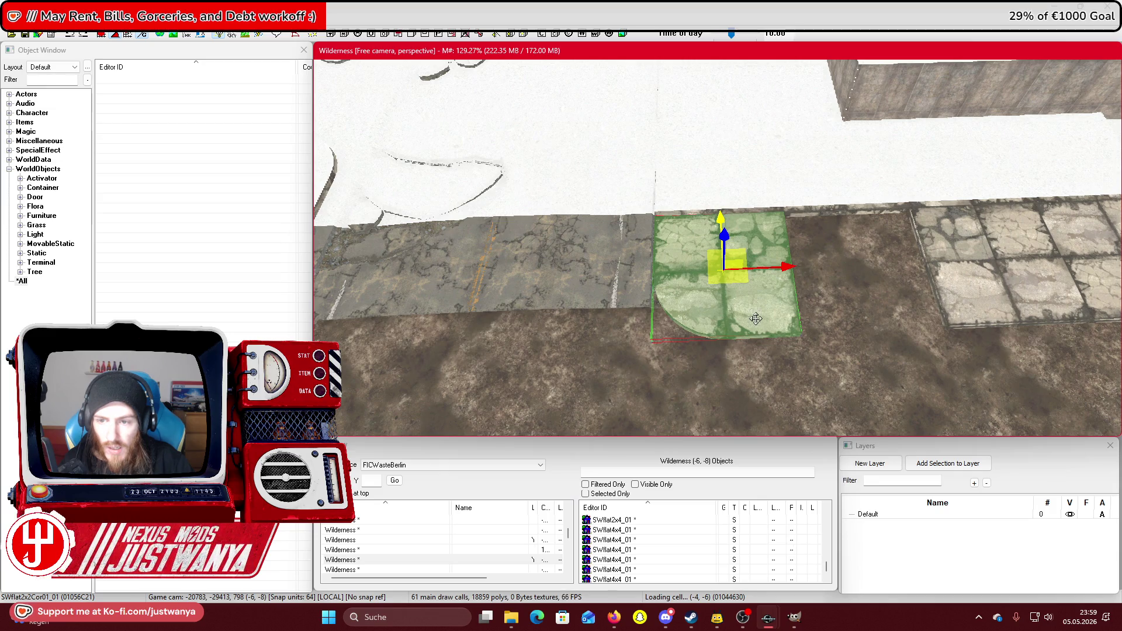
Slide the SWflat sidewalk tile right along the path to close the gaps up to the wall.
drag(783, 277, 906, 274)
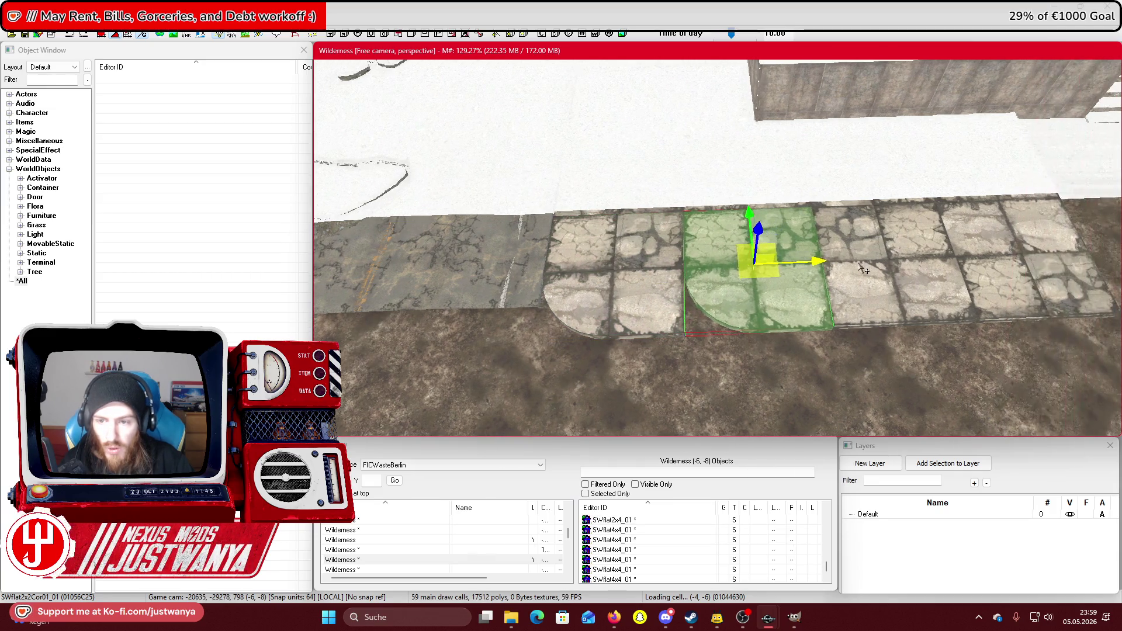
key(shift)
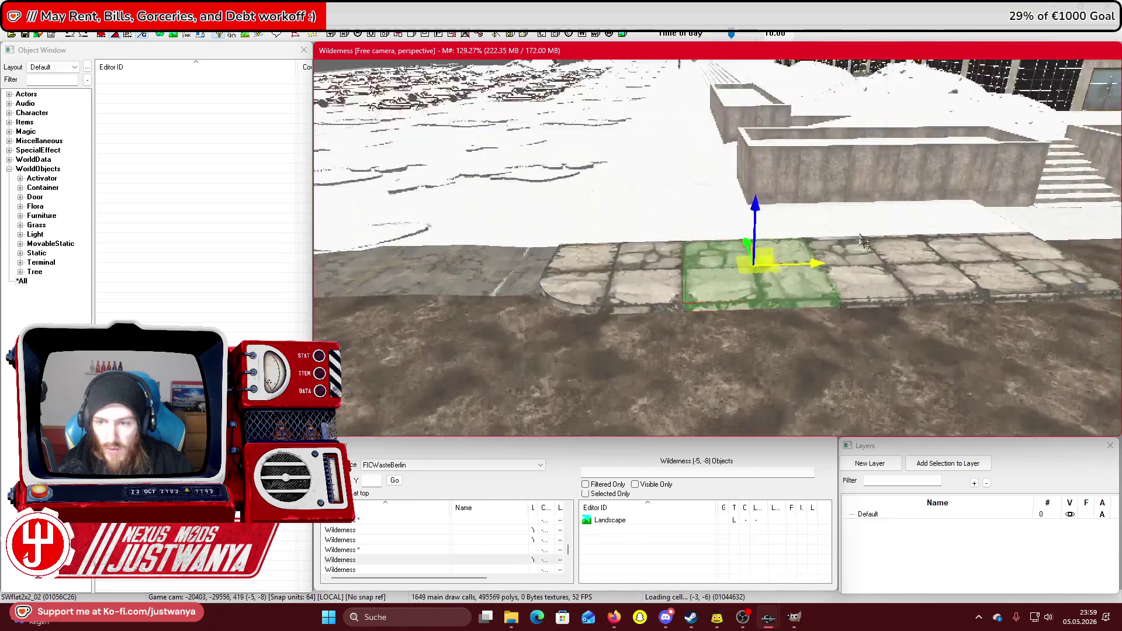
mouse_move(821, 284)
mouse_down()
mouse_move(790, 285)
mouse_move(1020, 297)
mouse_move(1039, 283)
mouse_move(452, 288)
mouse_move(739, 266)
mouse_move(696, 268)
mouse_up()
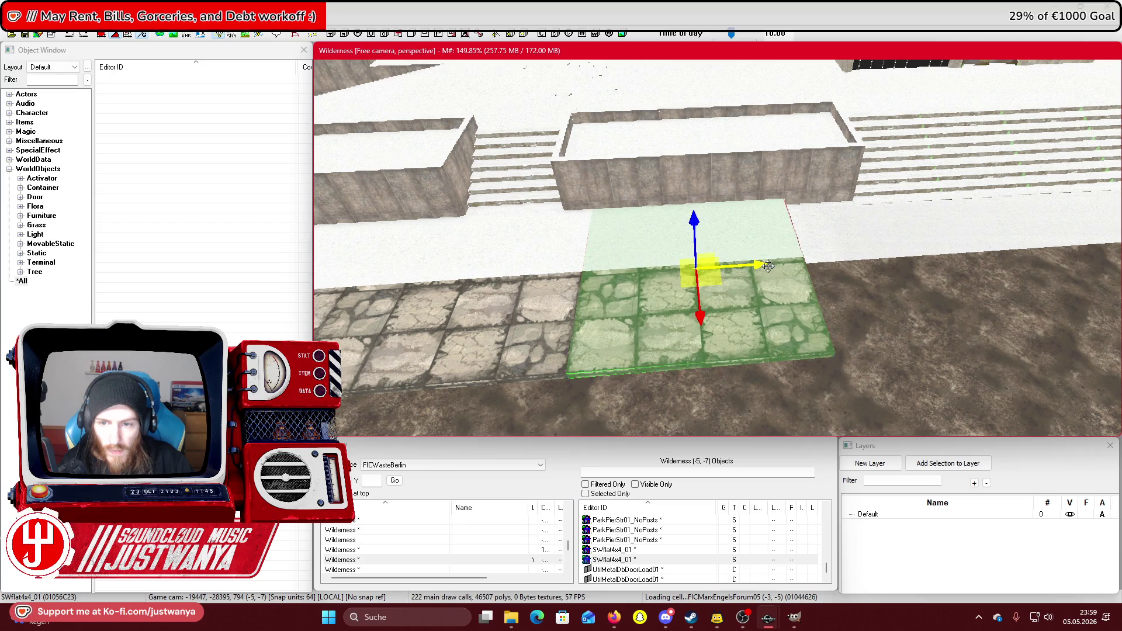
mouse_move(767, 266)
mouse_down()
mouse_move(979, 251)
mouse_move(842, 252)
mouse_up()
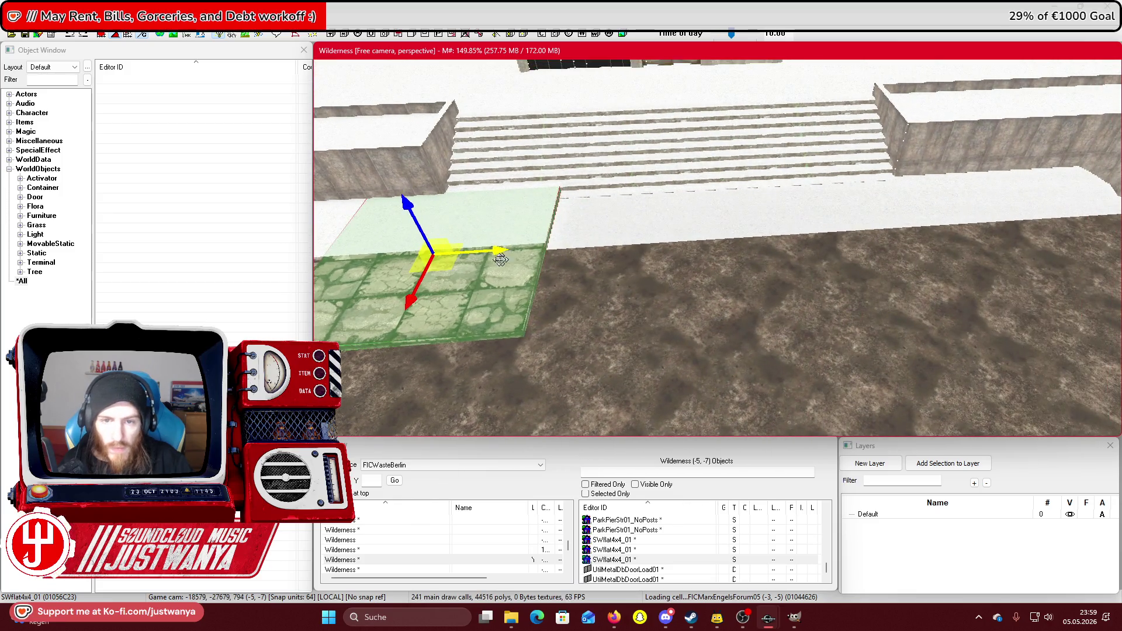
mouse_move(501, 260)
mouse_down()
mouse_move(689, 258)
mouse_move(736, 229)
mouse_move(926, 224)
mouse_move(906, 221)
mouse_move(1072, 230)
mouse_up()
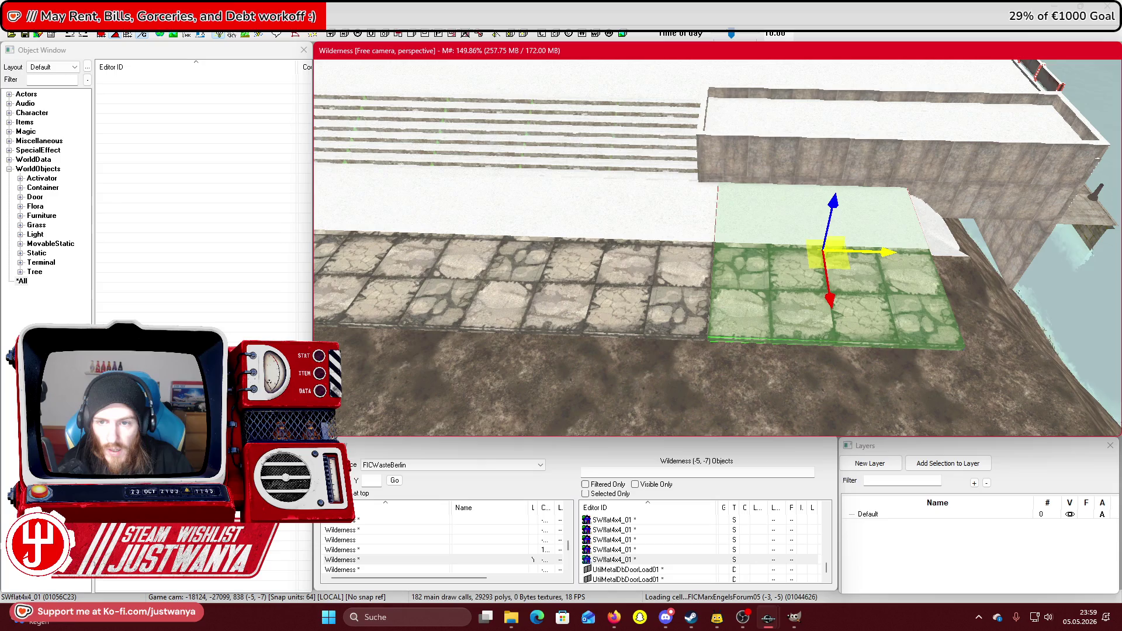
drag(1060, 265, 821, 250)
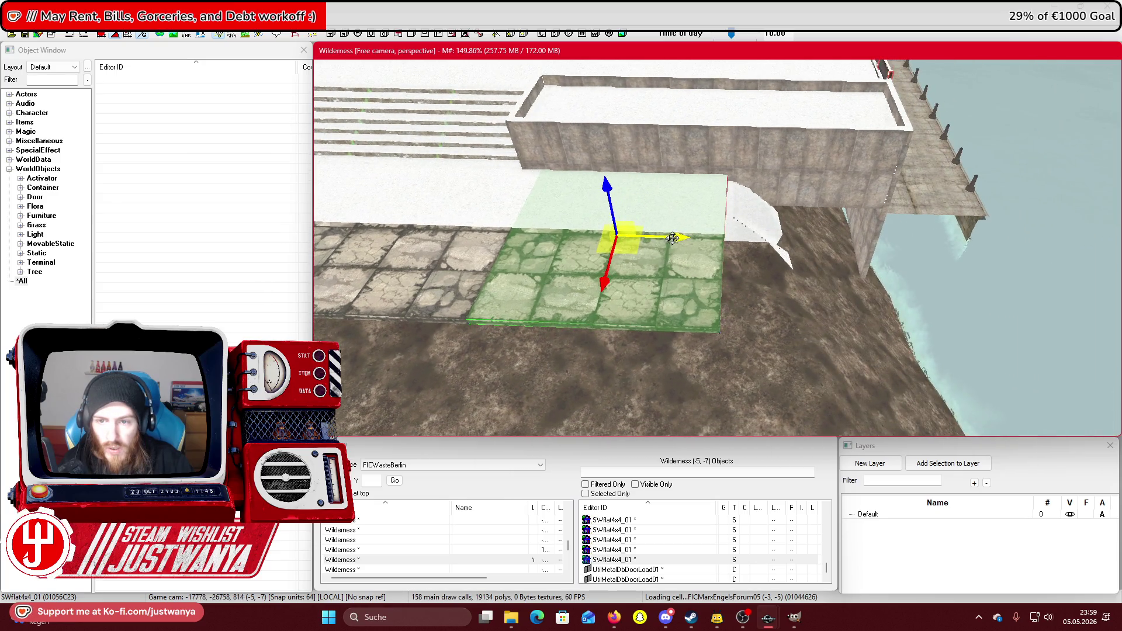
mouse_move(673, 238)
mouse_down()
mouse_move(891, 245)
mouse_move(508, 315)
mouse_move(769, 225)
mouse_up()
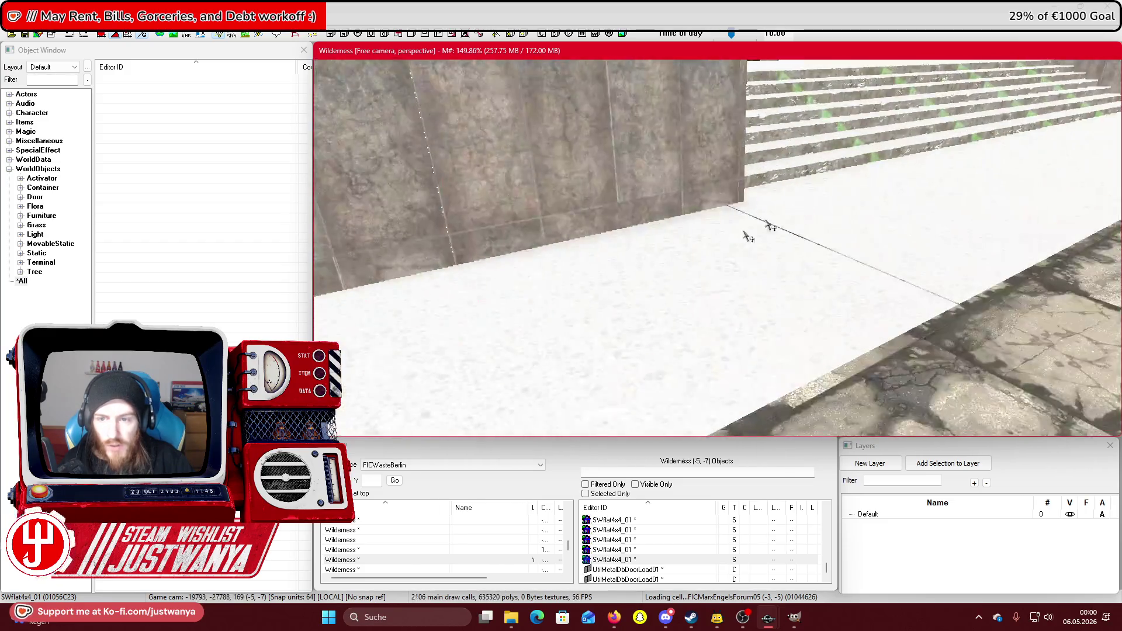
scroll(674, 264, down, 3)
mouse_move(675, 264)
mouse_down()
mouse_move(759, 251)
mouse_move(814, 263)
mouse_up()
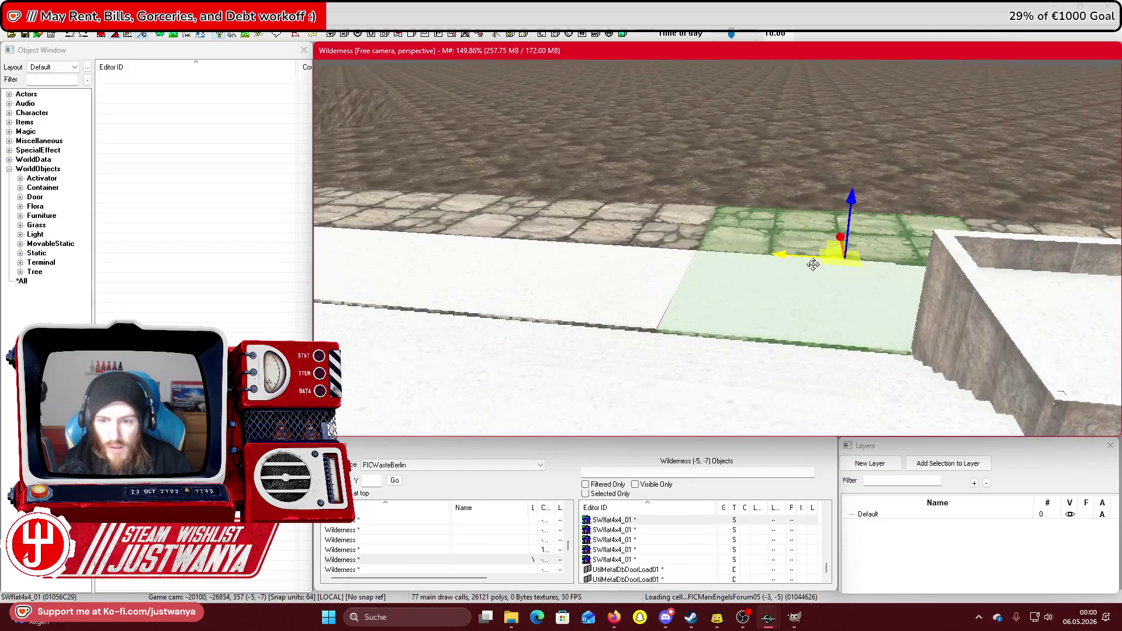
mouse_move(727, 376)
mouse_down()
mouse_move(709, 357)
mouse_move(621, 353)
mouse_move(650, 288)
mouse_move(689, 275)
mouse_move(713, 286)
mouse_move(728, 258)
mouse_move(658, 228)
mouse_move(909, 226)
mouse_move(893, 227)
mouse_up()
click(713, 269)
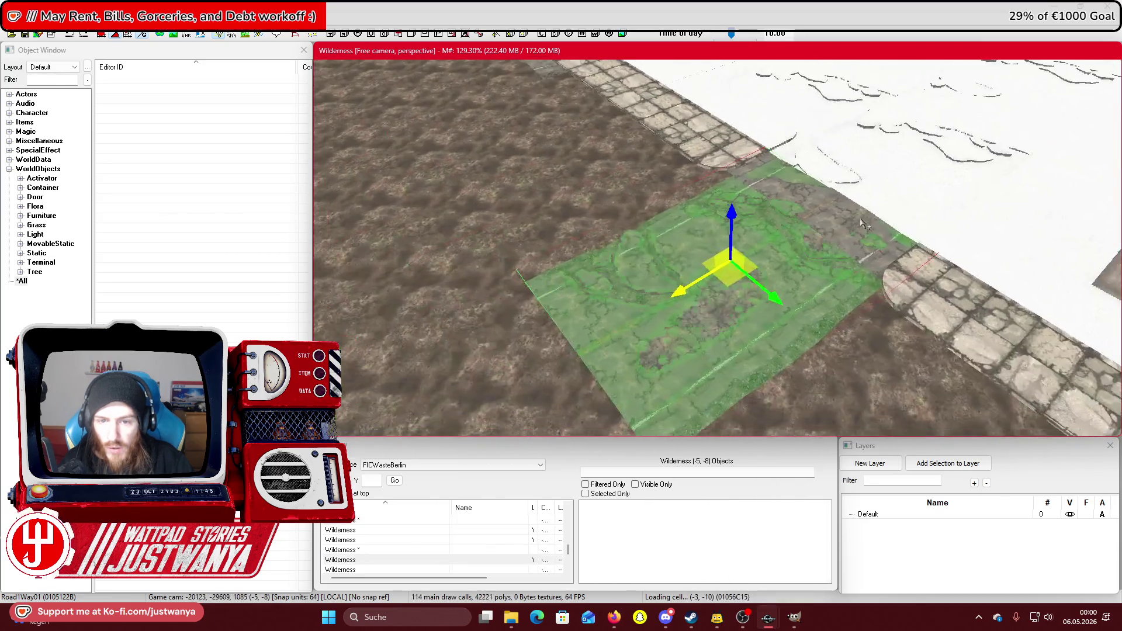
Rotate the road tile to curve the alley and slide it left alongside the road.
key(e)
drag(718, 320, 695, 322)
mouse_move(727, 283)
mouse_down()
mouse_move(771, 279)
mouse_move(711, 258)
mouse_move(841, 251)
mouse_move(865, 266)
mouse_move(522, 255)
mouse_up()
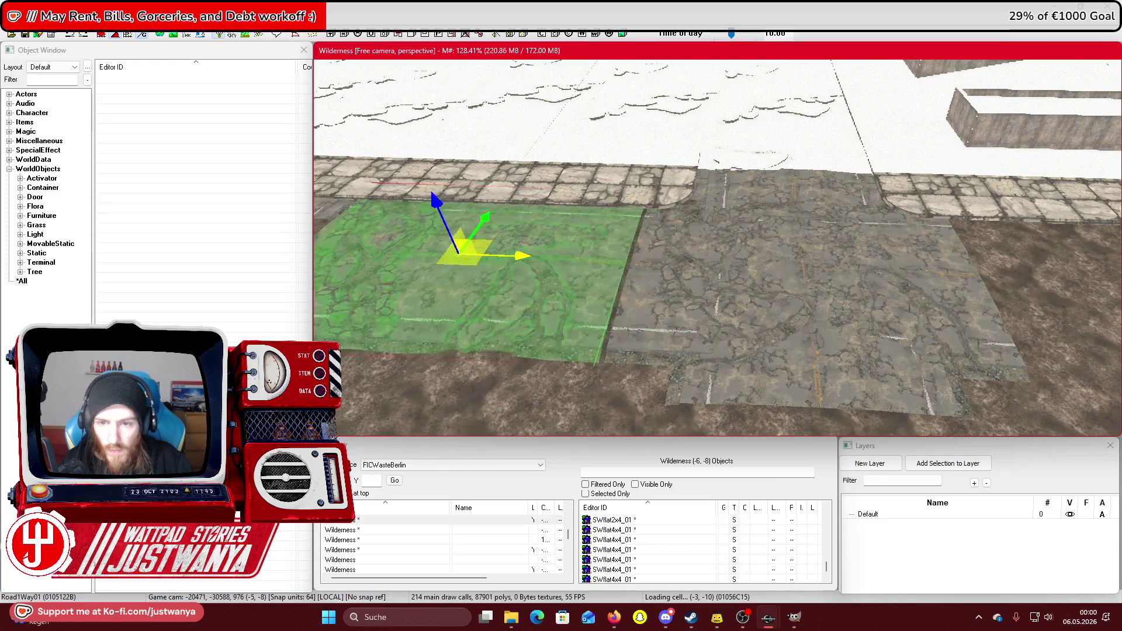
mouse_move(926, 268)
mouse_down()
mouse_move(907, 251)
mouse_move(485, 243)
mouse_move(503, 243)
mouse_up()
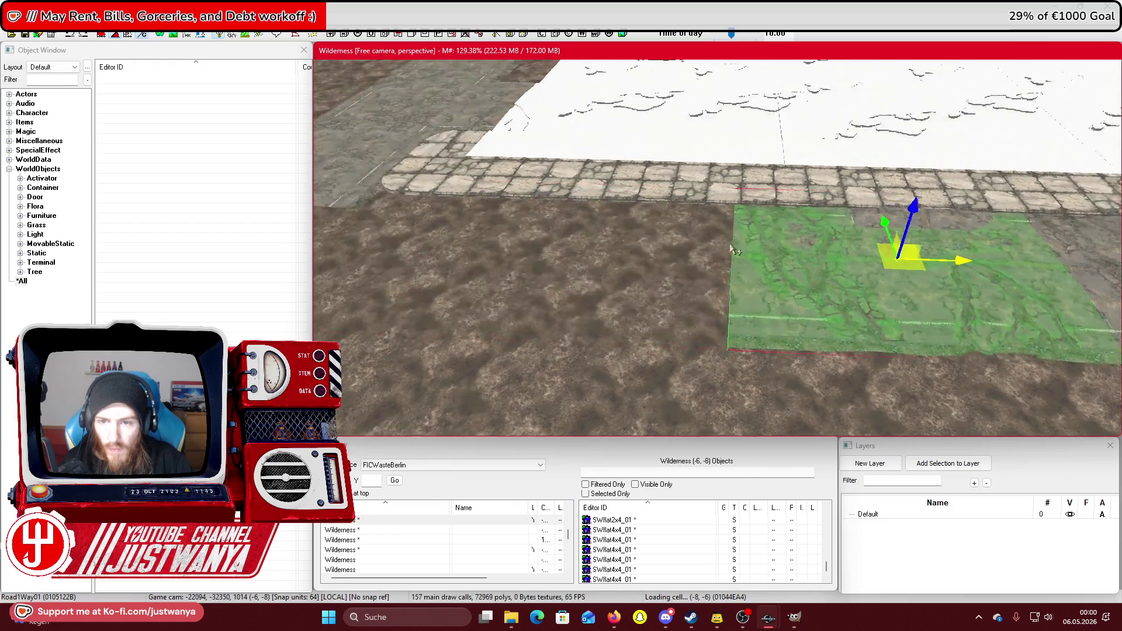
mouse_move(935, 243)
mouse_down()
mouse_move(599, 245)
mouse_move(877, 250)
mouse_move(927, 263)
mouse_move(605, 258)
mouse_move(742, 277)
mouse_move(627, 266)
mouse_up()
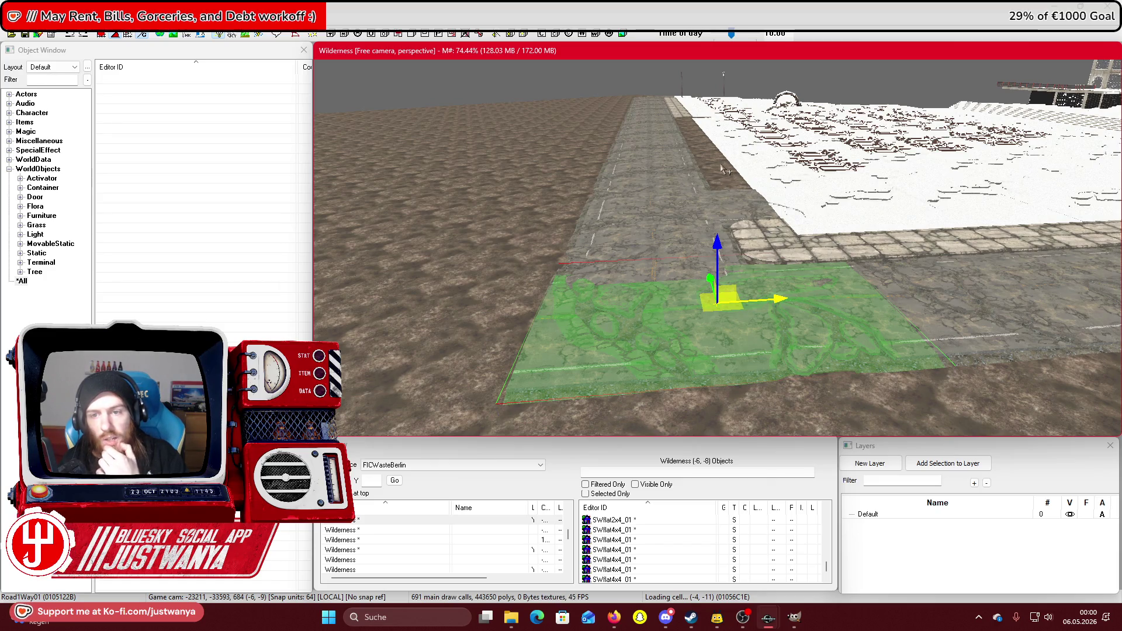
Move the SWflat2x2Cor01_01 corner piece left off the paving onto the brown strip.
click(747, 227)
drag(747, 227, 836, 287)
scroll(836, 288, up, 3)
drag(935, 251, 666, 234)
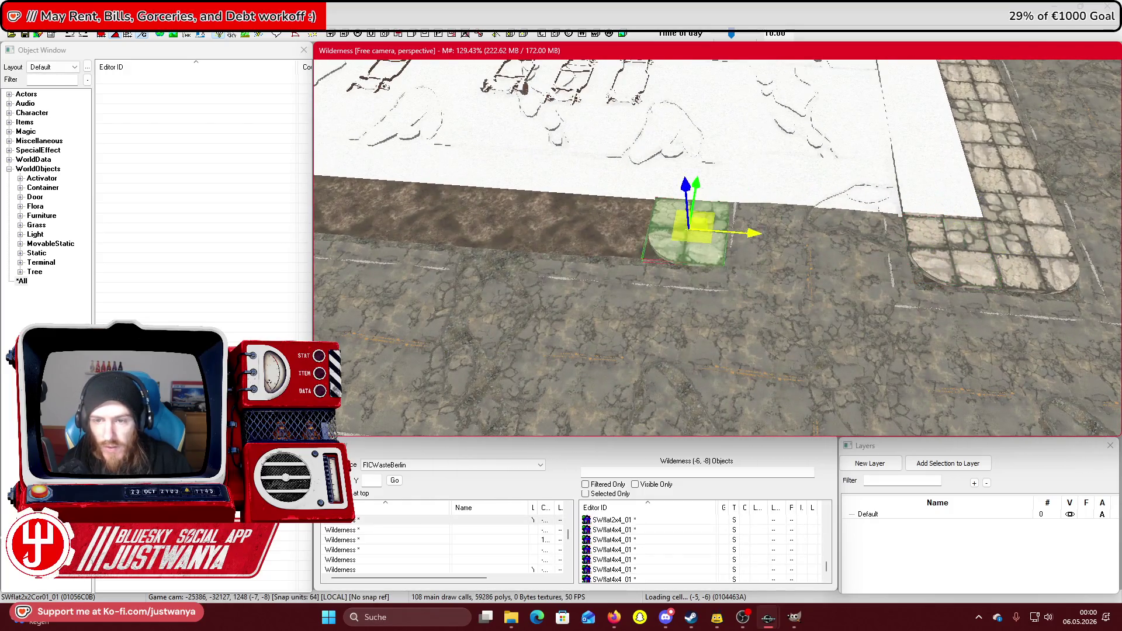
key(e)
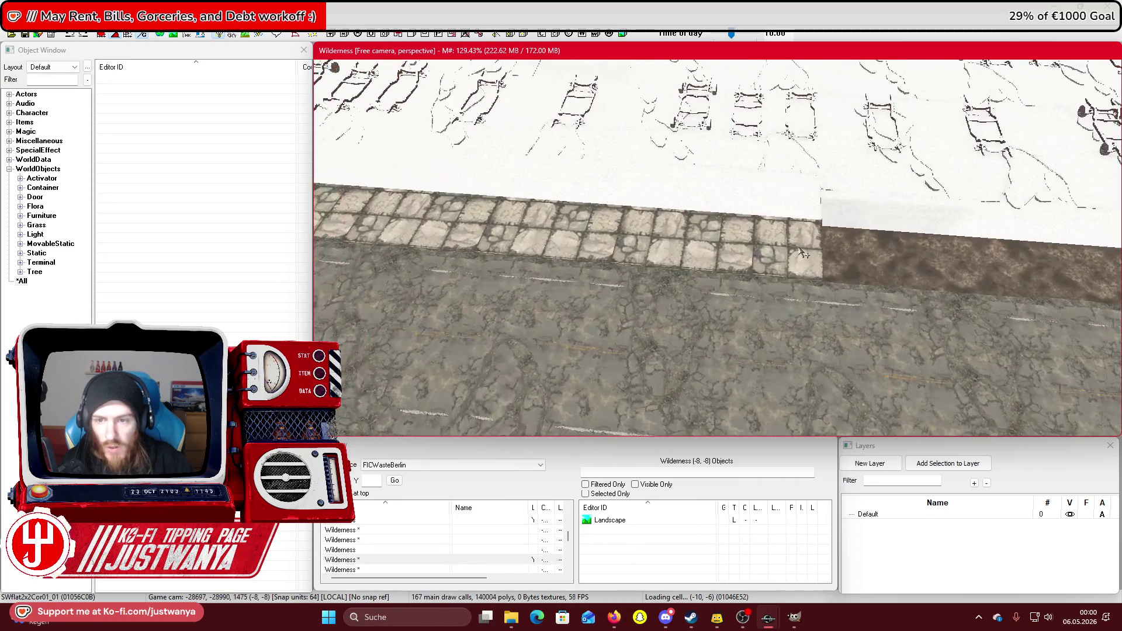
Extend the cobblestone sidewalk by three SWflat4x4_01 tiles to the right along the plaza.
click(717, 242)
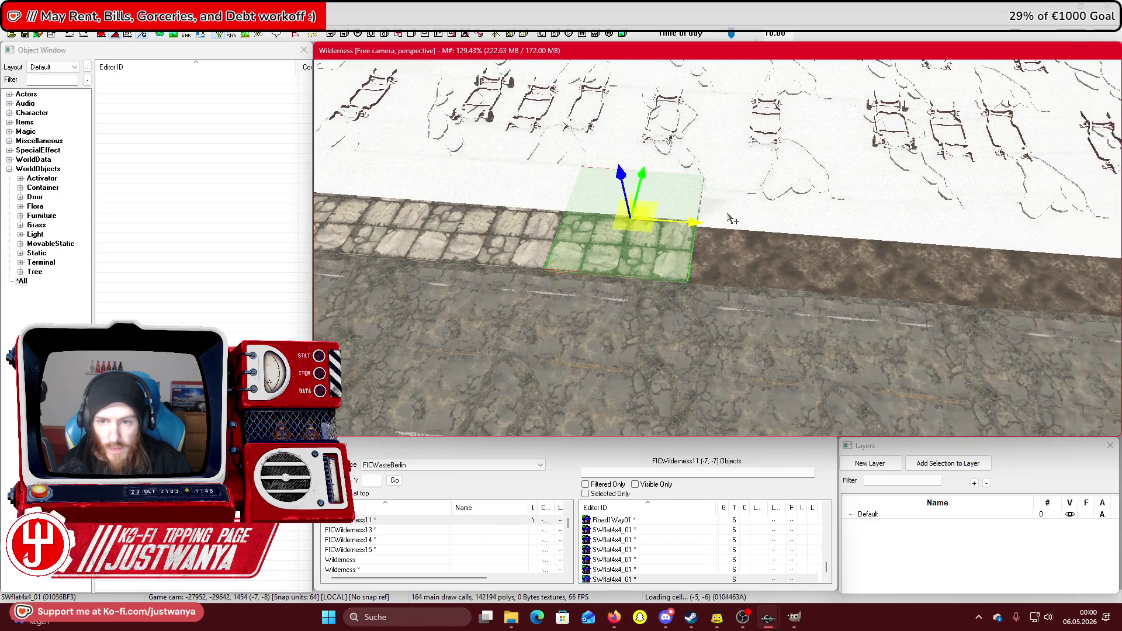
drag(634, 220, 766, 229)
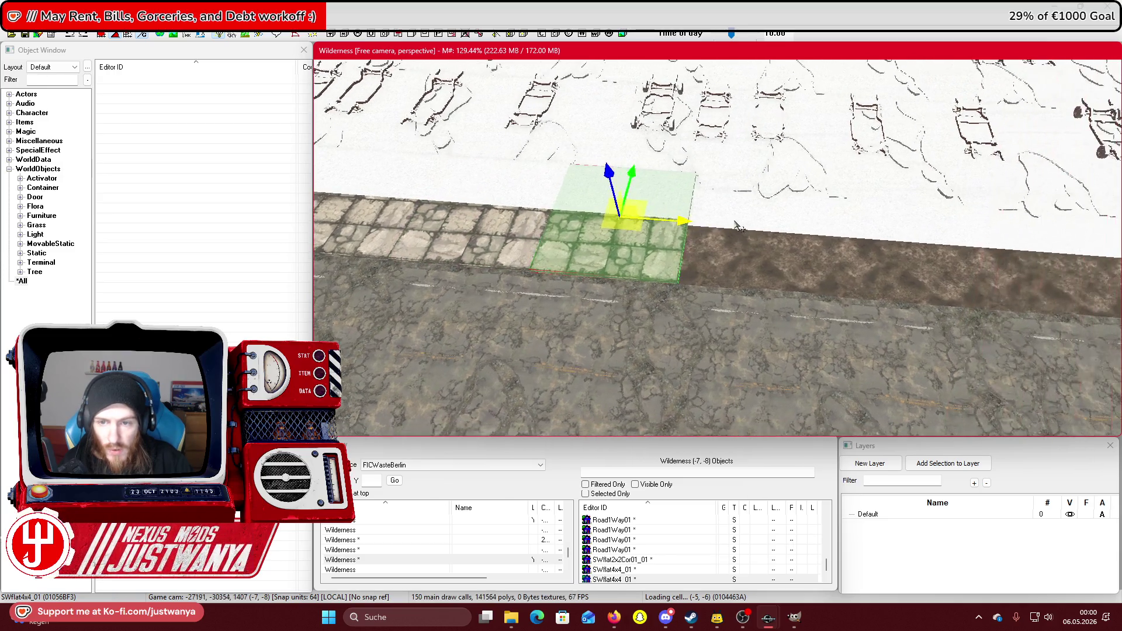
drag(625, 217, 760, 227)
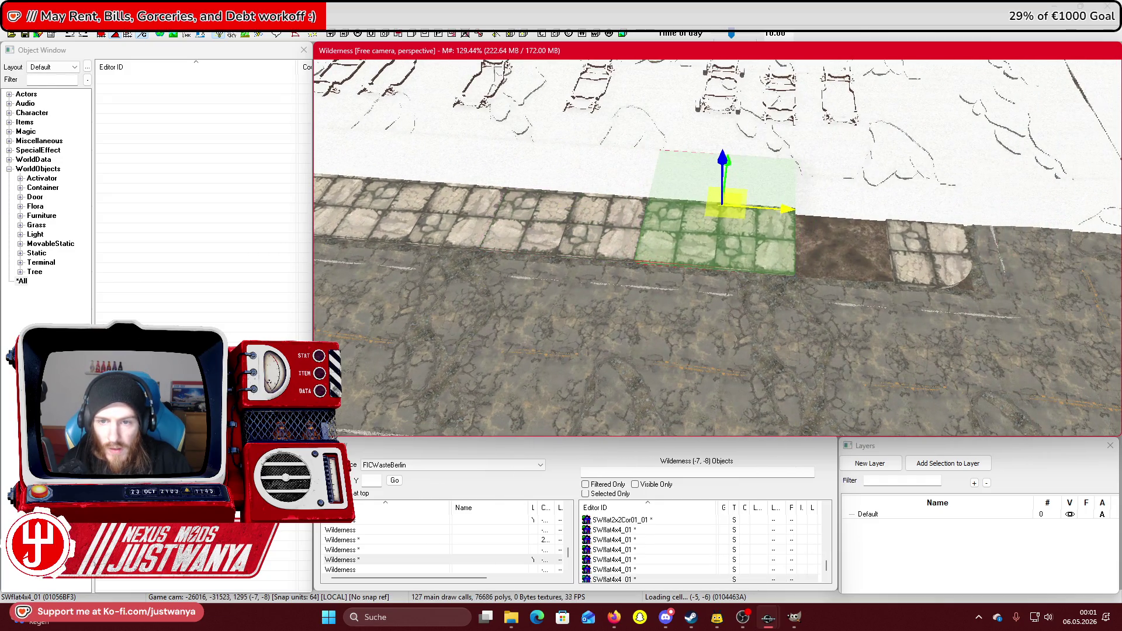
drag(638, 200, 798, 207)
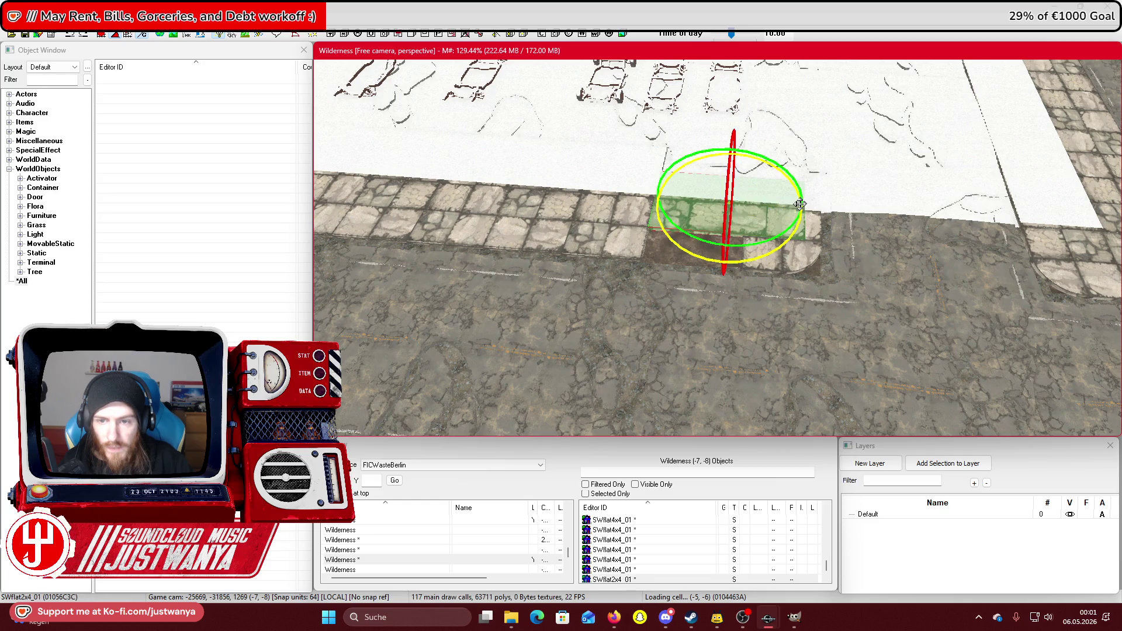
scroll(782, 253, up, 5)
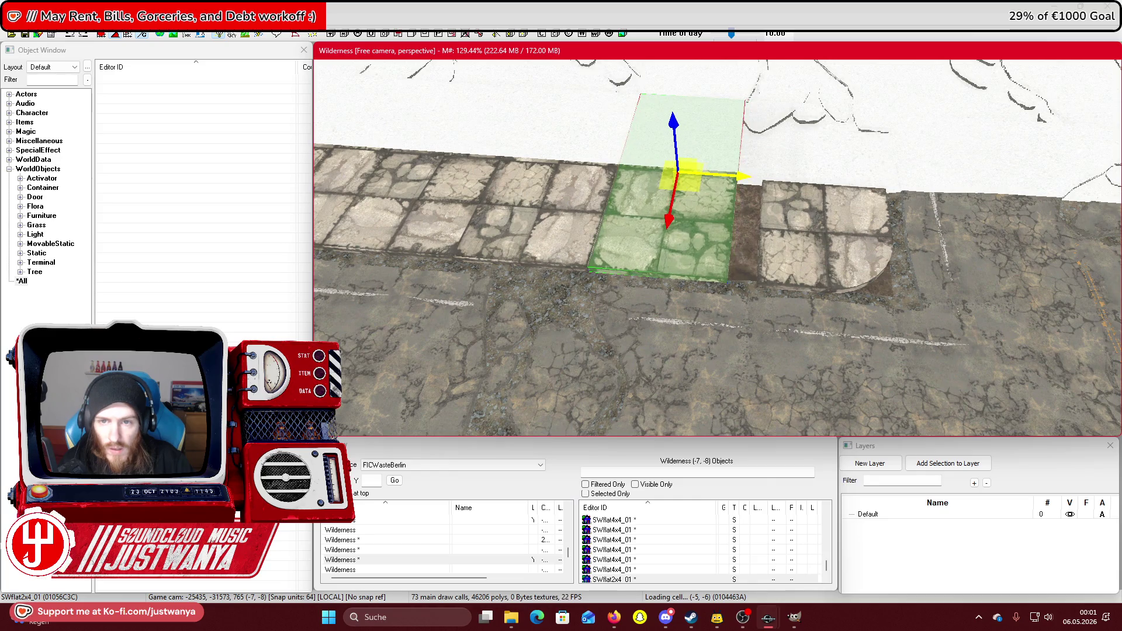
Slide the rounded SWflat2x2Cor01_01 corner tile against the end of the paving.
click(870, 243)
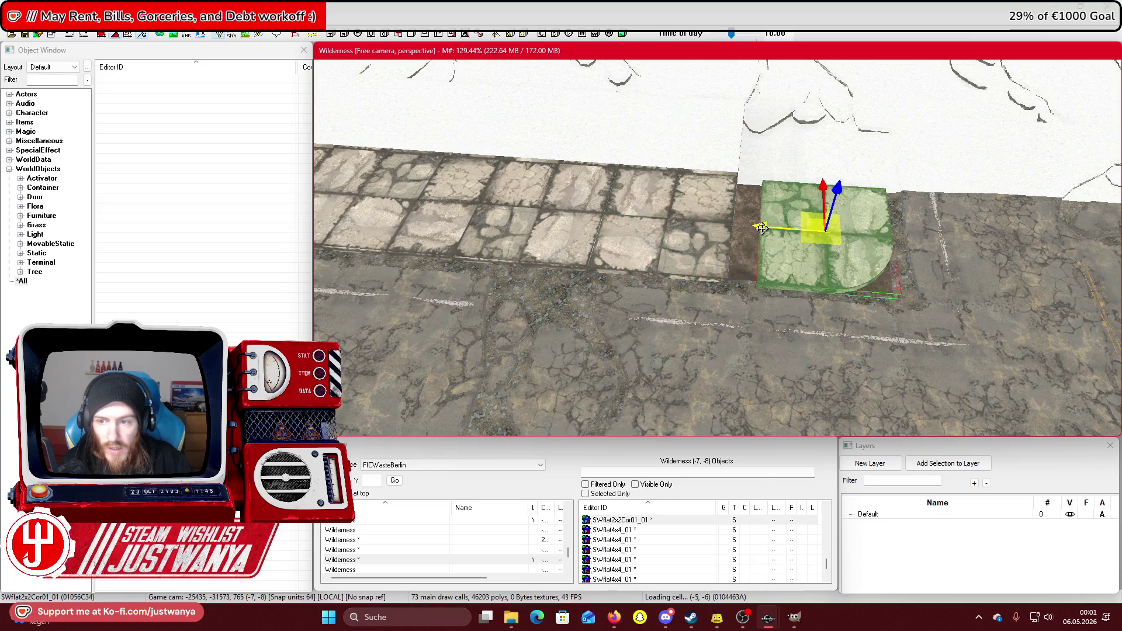
key(f)
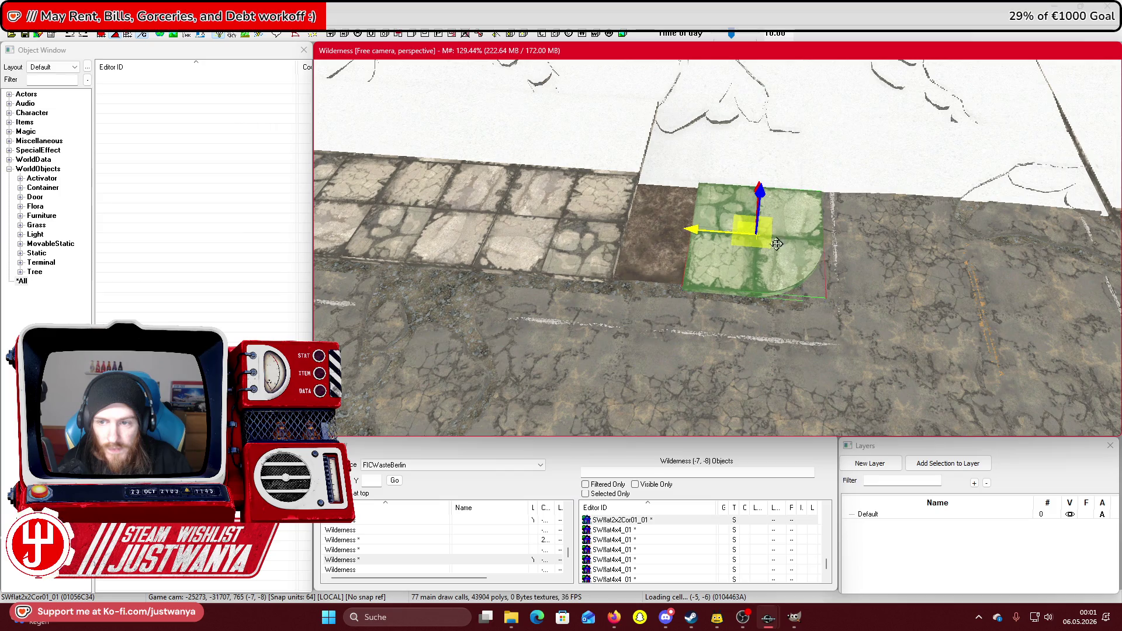
key(shift)
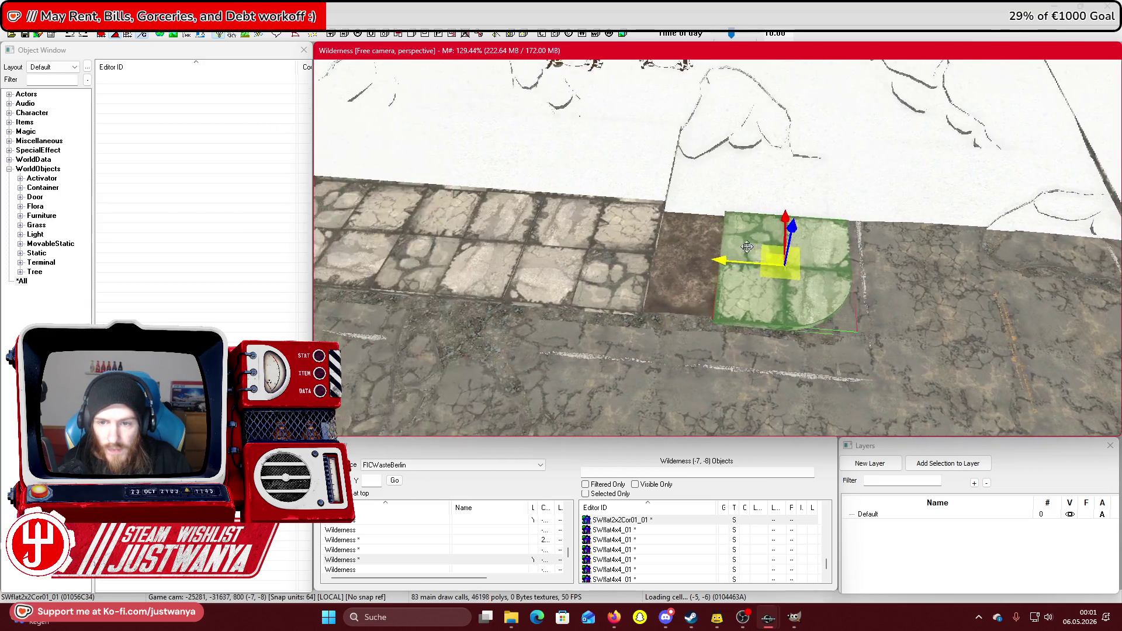
drag(747, 247, 680, 248)
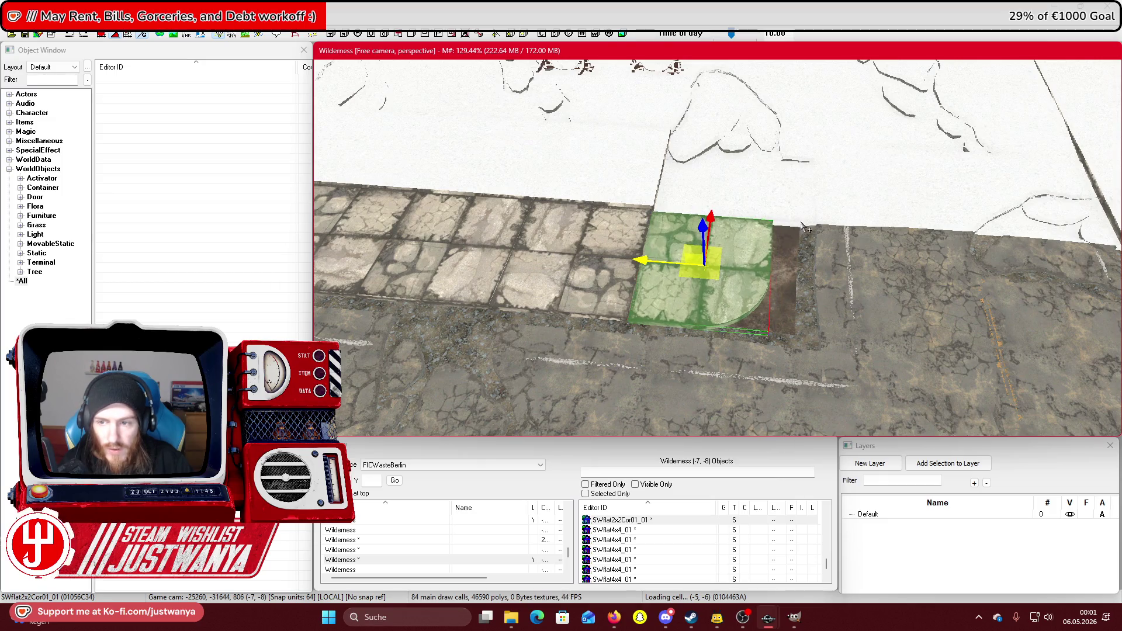
key(shift)
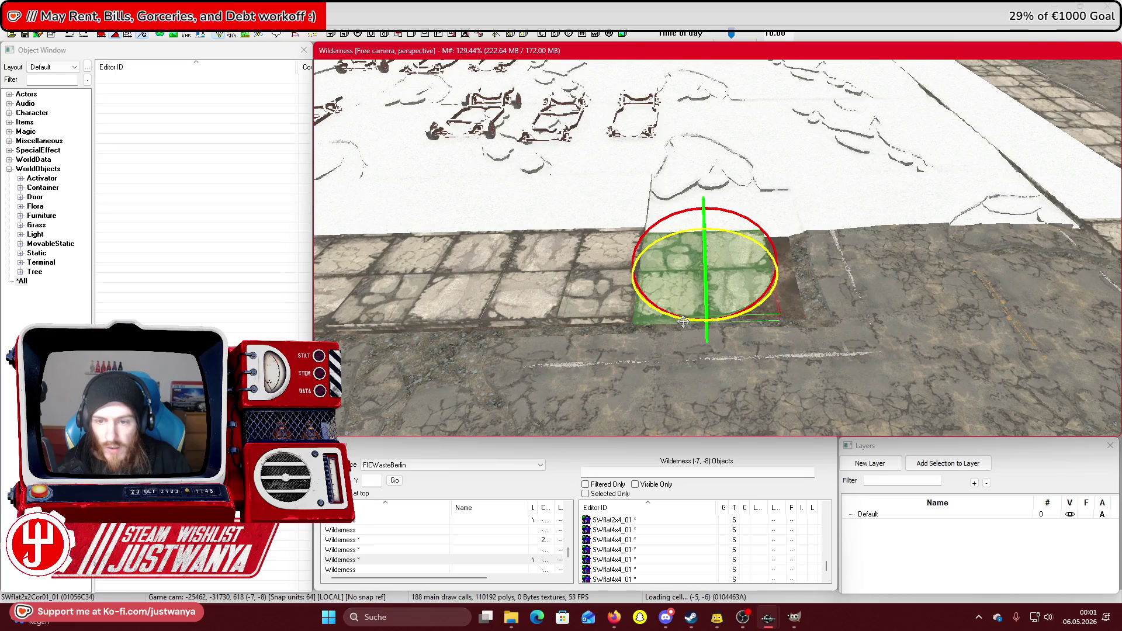
key(e)
key(shift)
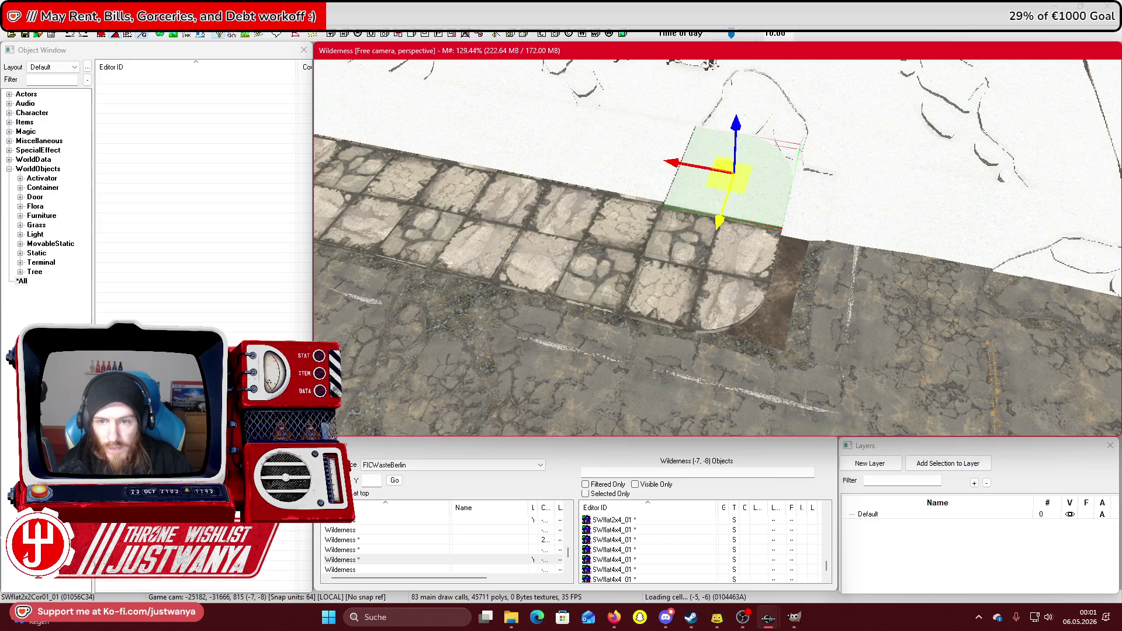
key(shift)
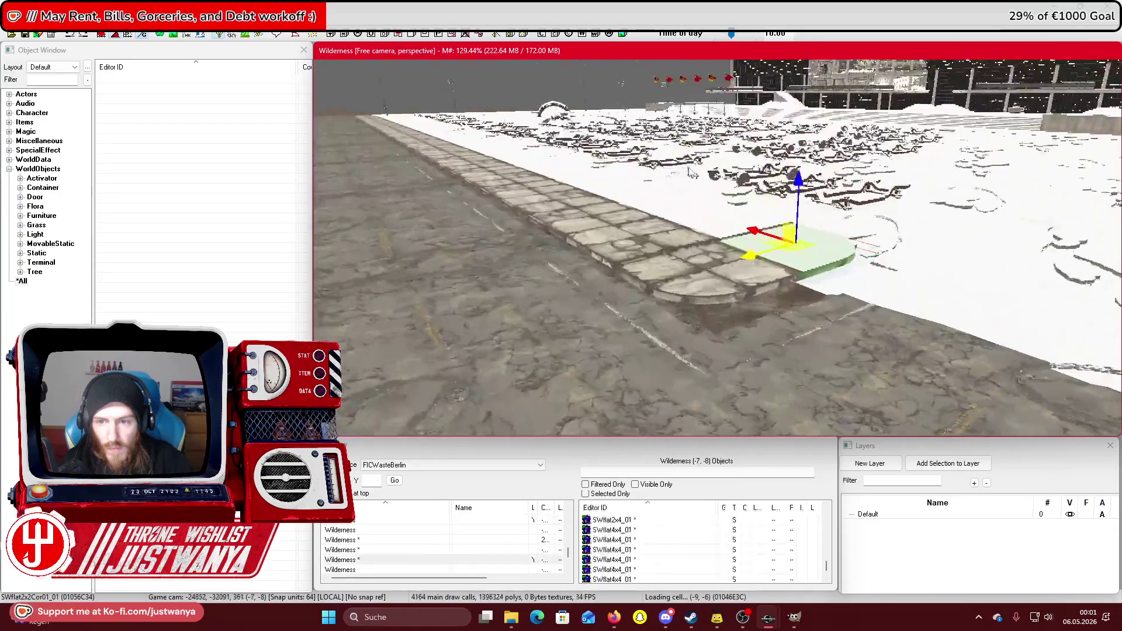
key(shift)
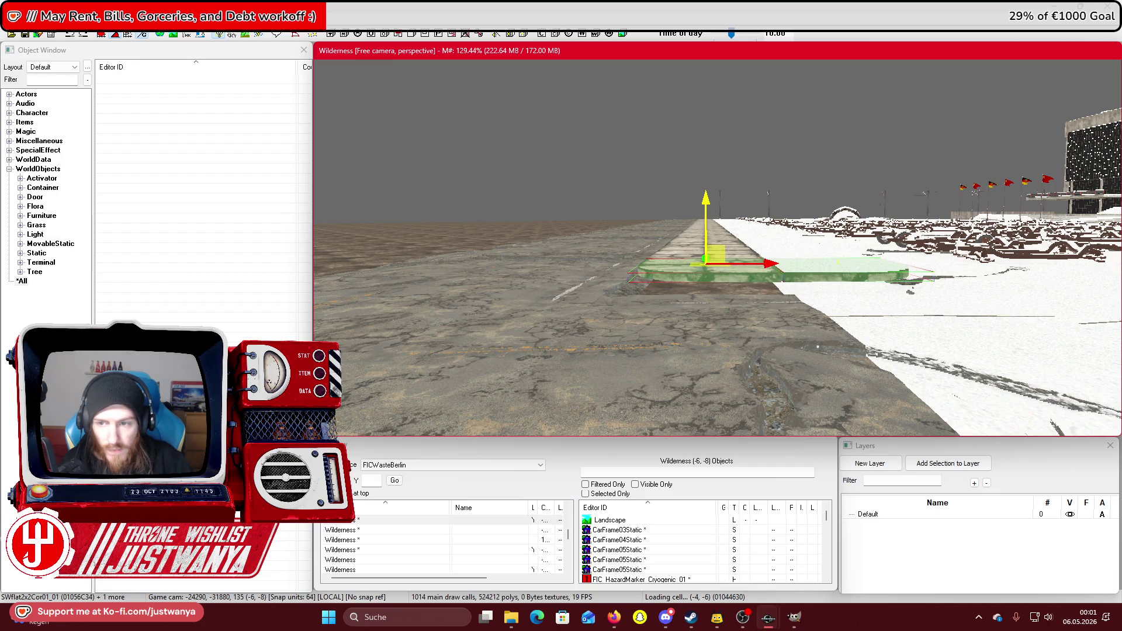
Line up the two Road1Way01 road pieces along the new sidewalk.
key(shift)
mouse_move(830, 316)
mouse_down()
mouse_move(596, 304)
mouse_move(826, 335)
mouse_up()
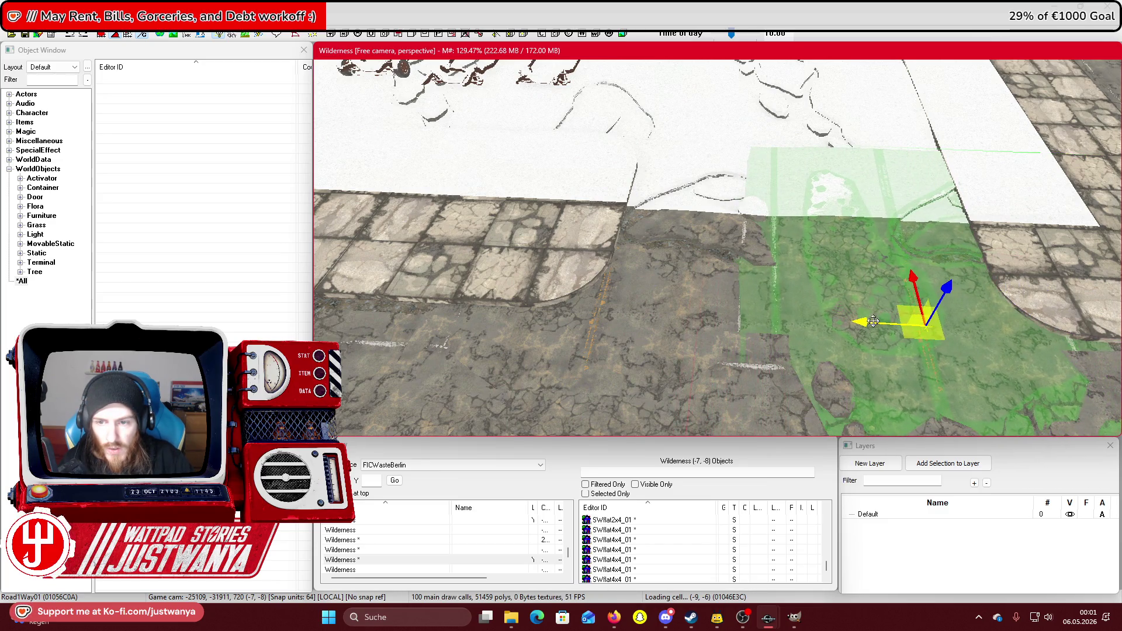
drag(873, 321, 668, 267)
drag(525, 309, 568, 312)
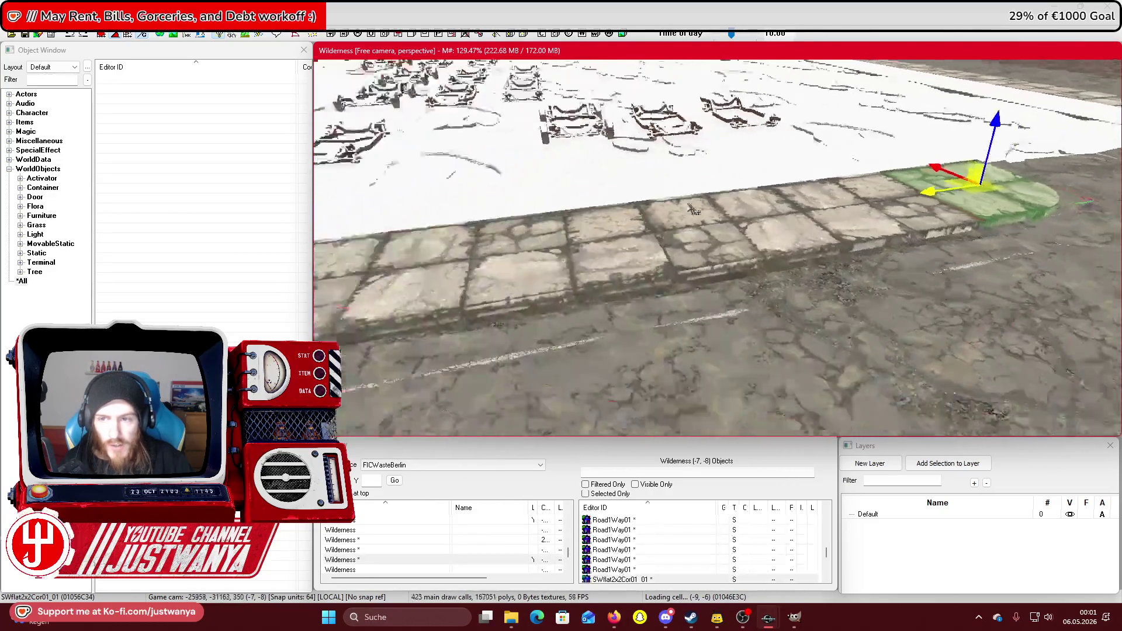
scroll(660, 206, down, 10)
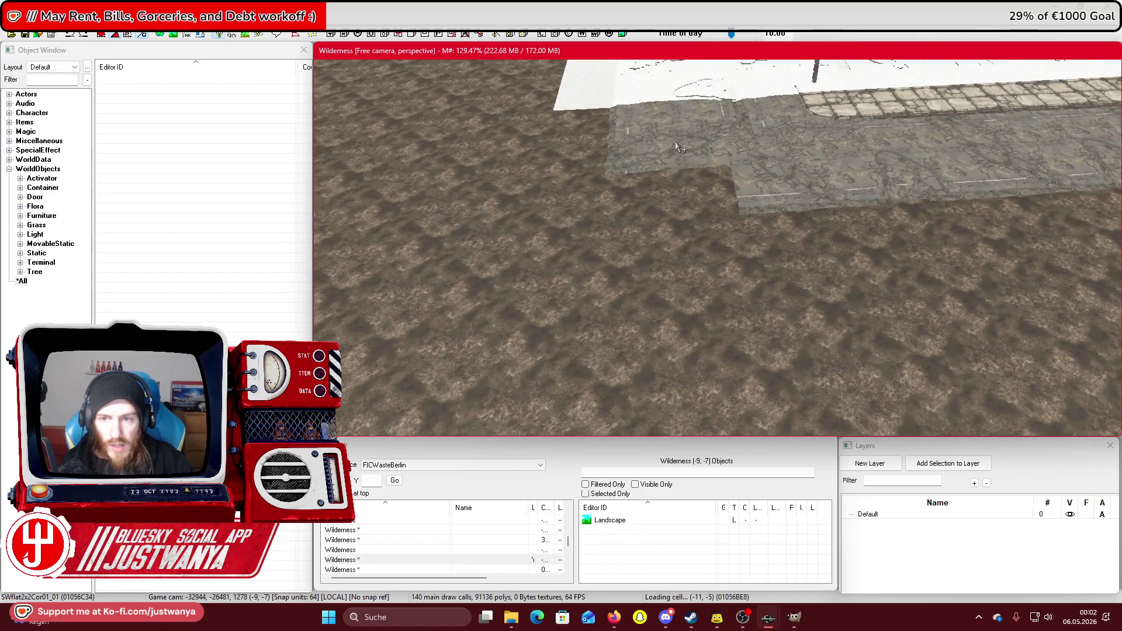
Move a Road1Way01 piece one tile right and swap it to the RoadAlleyCurve01a curve.
click(679, 147)
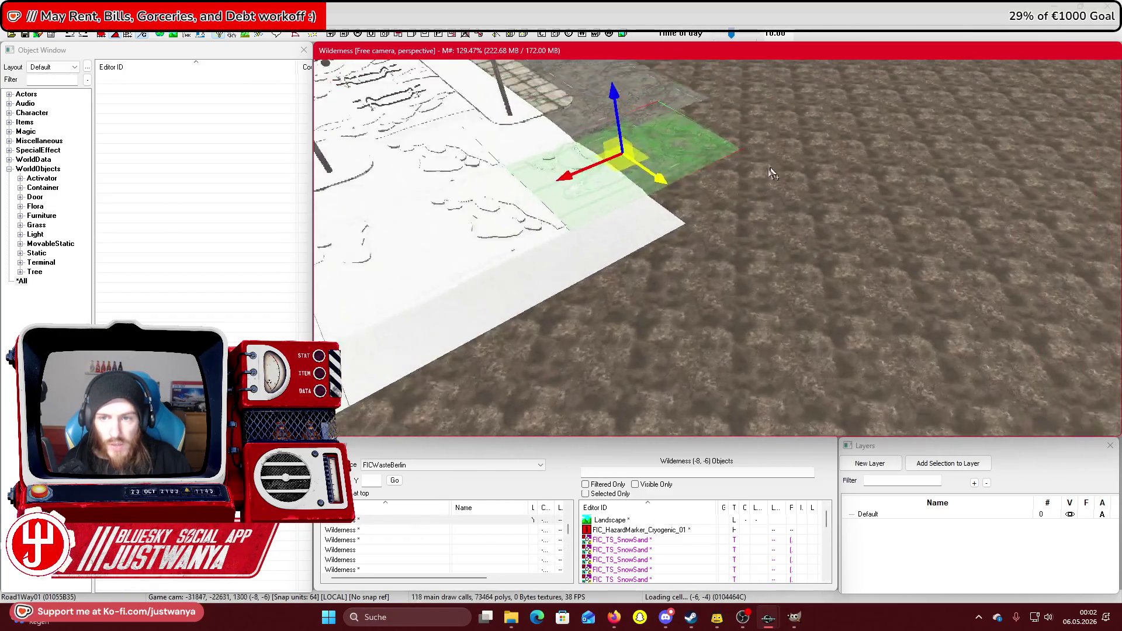
drag(532, 223, 825, 219)
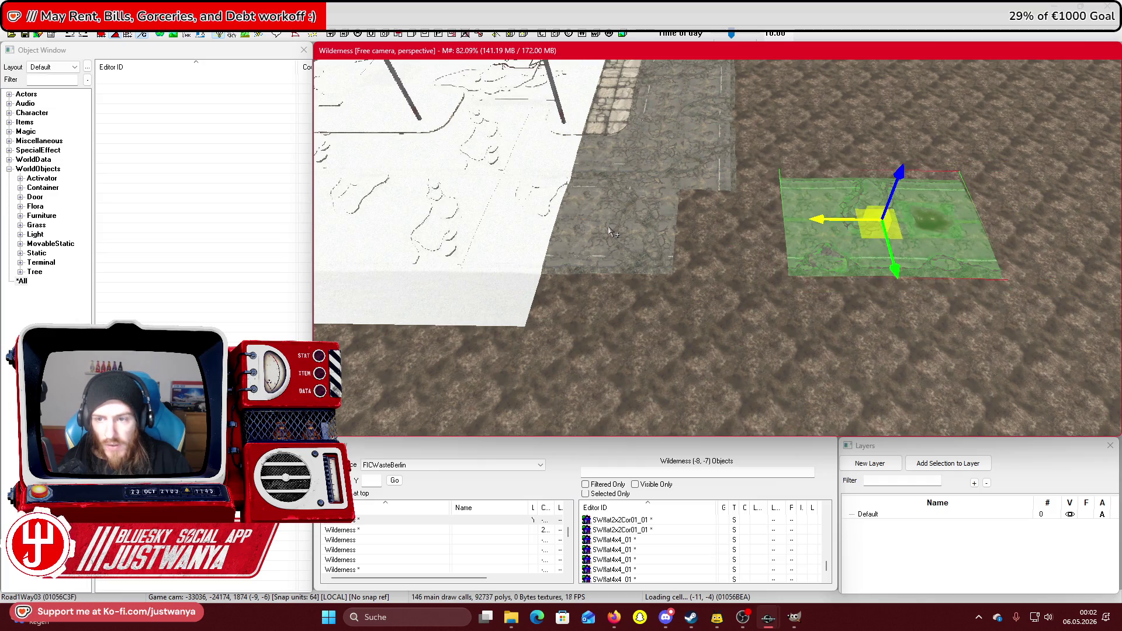
key(bracketright)
key(bracketright)
key(bracketright)
key(bracketright)
key(bracketright)
key(bracketright)
key(bracketright)
key(bracketright)
key(bracketright)
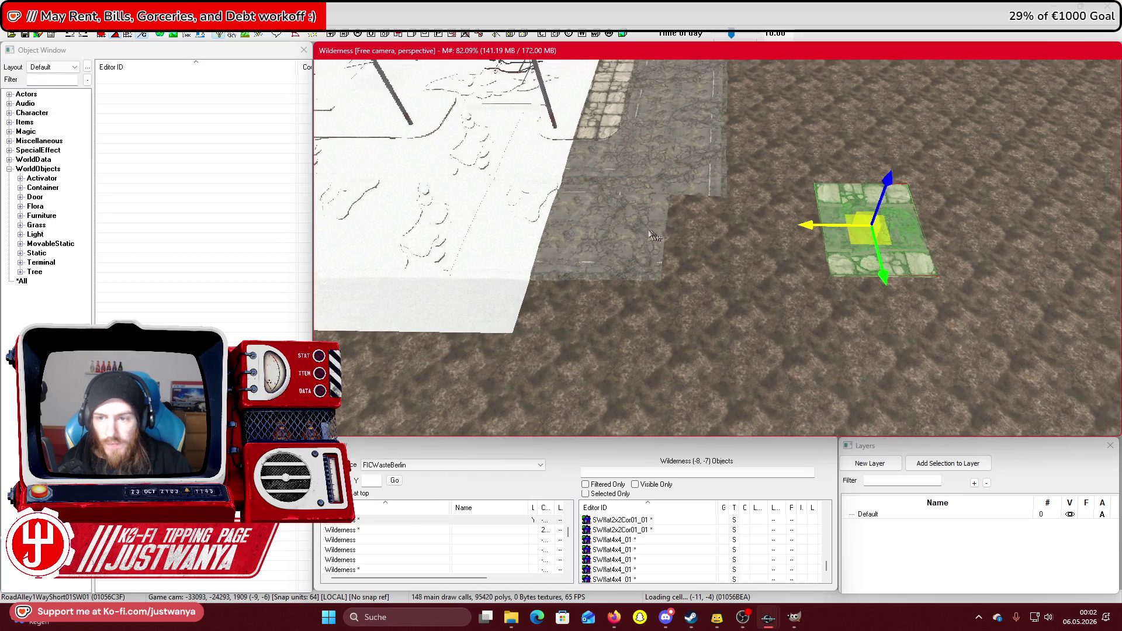
key(bracketright)
key(bracketright)
key(bracketright)
key(bracketright)
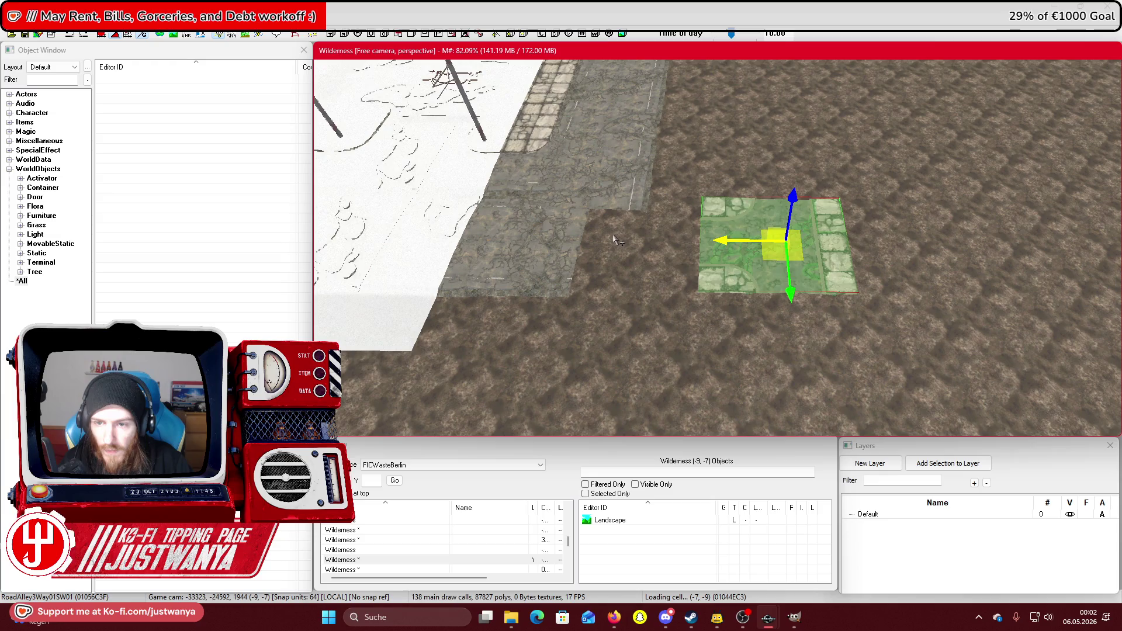
key(bracketright)
key(bracketright)
key(bracketright)
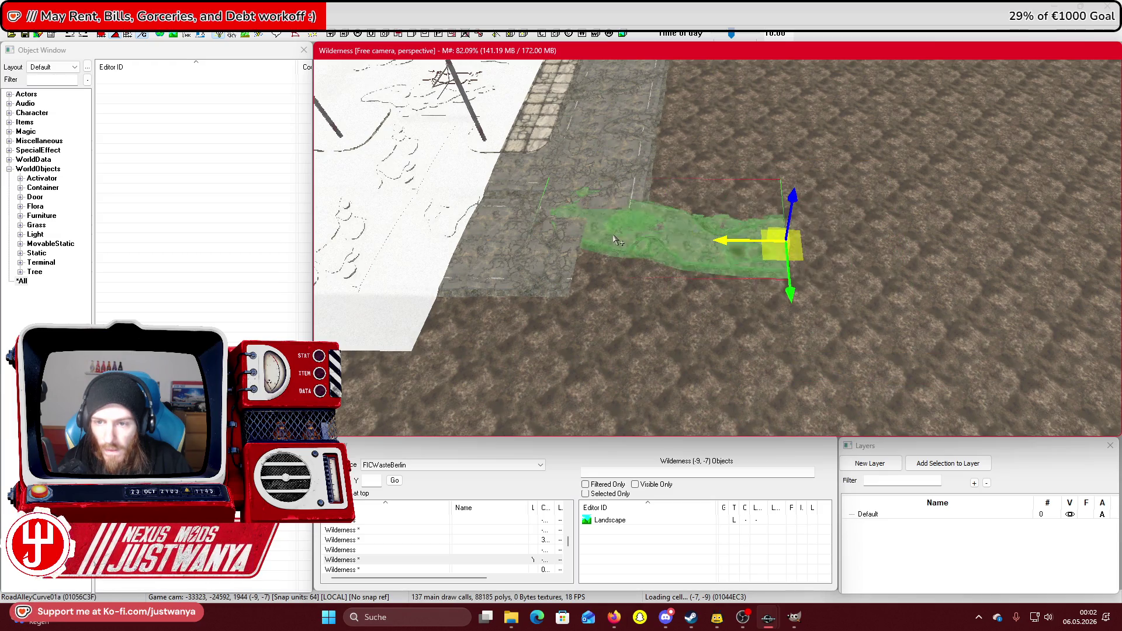
Turn the curved alley 180 degrees and slide it up to the road's edge.
mouse_move(786, 240)
mouse_down()
mouse_move(989, 237)
mouse_move(842, 241)
mouse_up()
key(e)
drag(794, 290, 911, 290)
drag(818, 292, 566, 290)
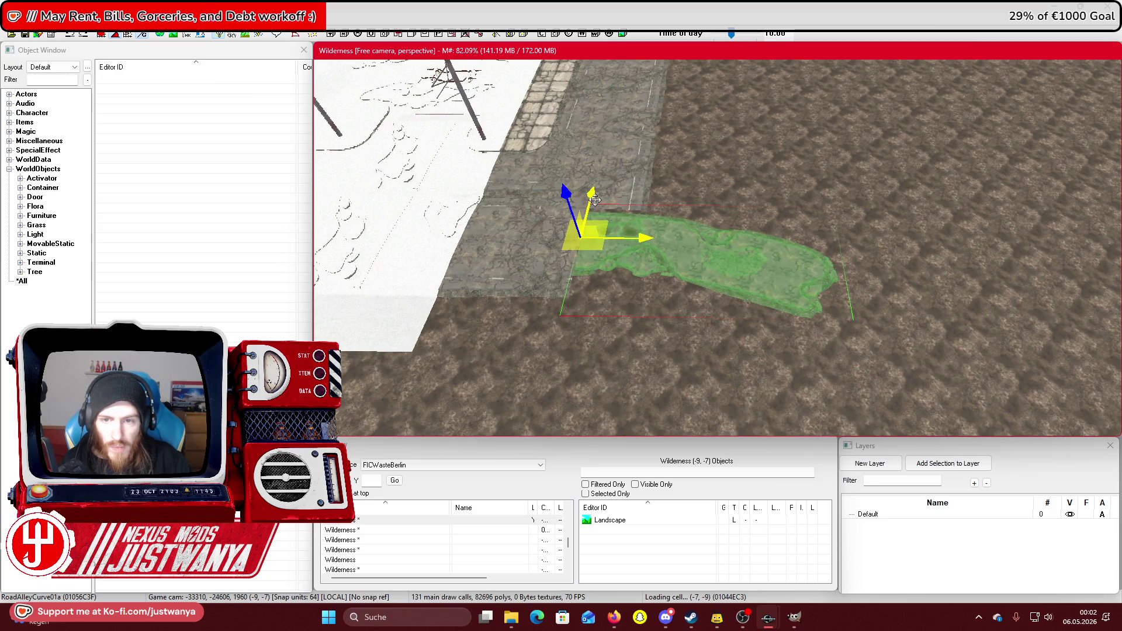
Nudge the RoadAlleyCurve01a piece right until it lines up with the road.
scroll(595, 200, up, 5)
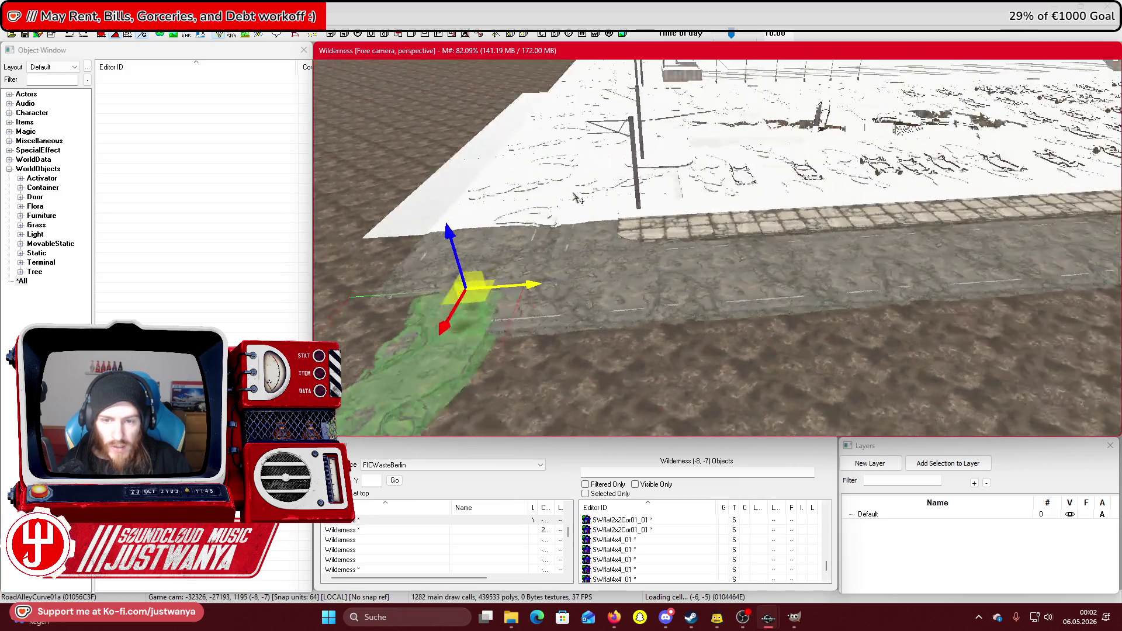
scroll(577, 199, up, 3)
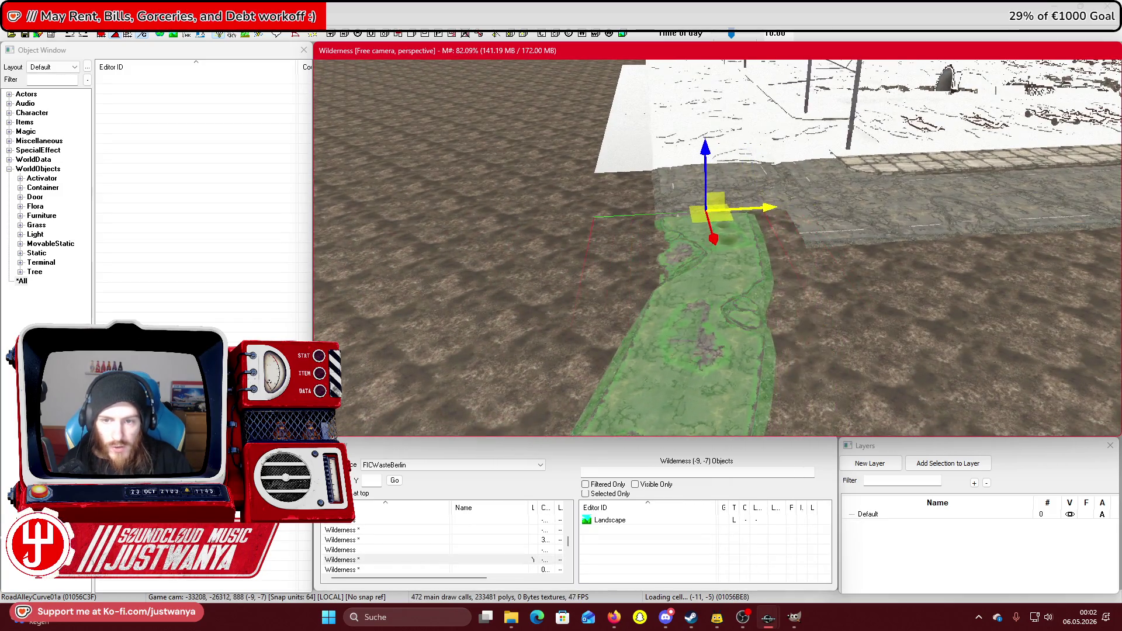
scroll(764, 227, down, 3)
scroll(765, 227, up, 3)
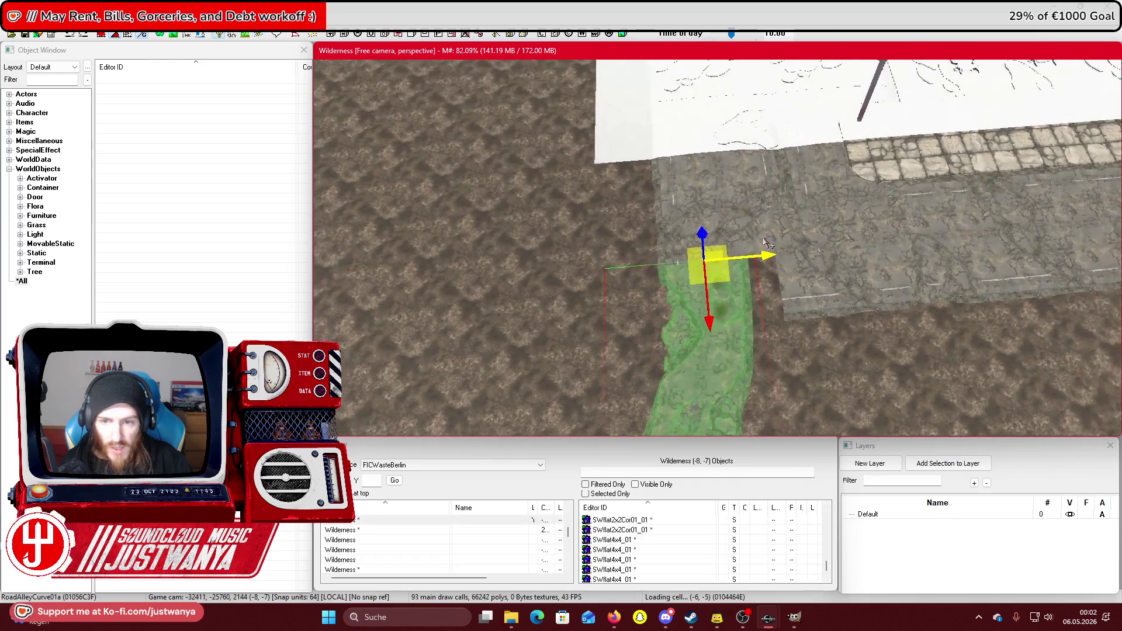
drag(750, 233, 806, 234)
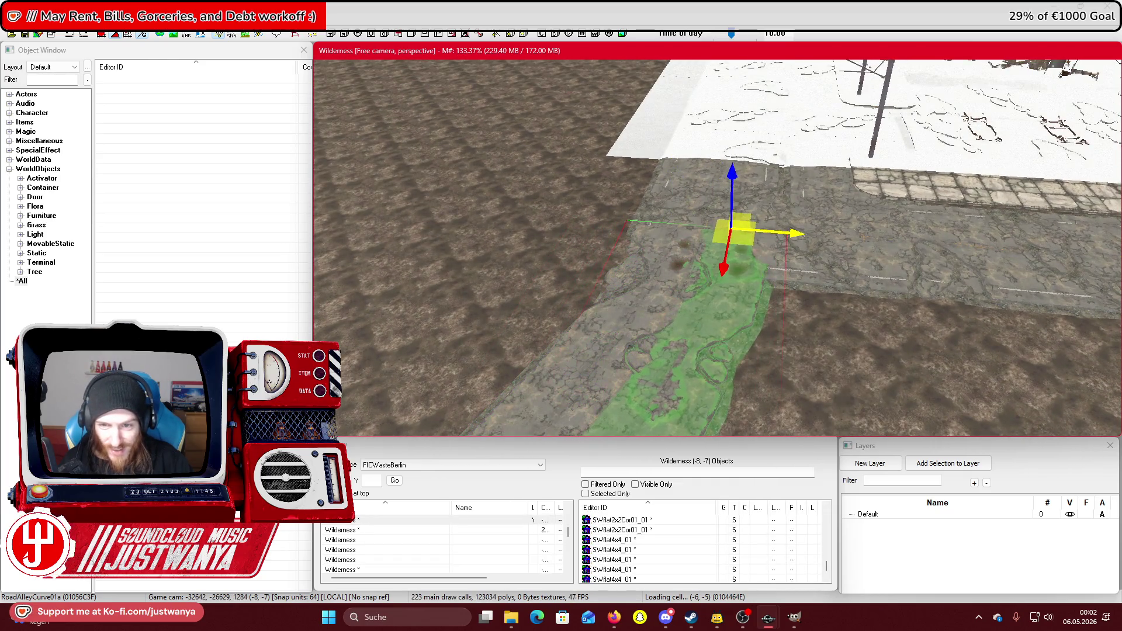
scroll(795, 204, down, 3)
scroll(783, 188, up, 3)
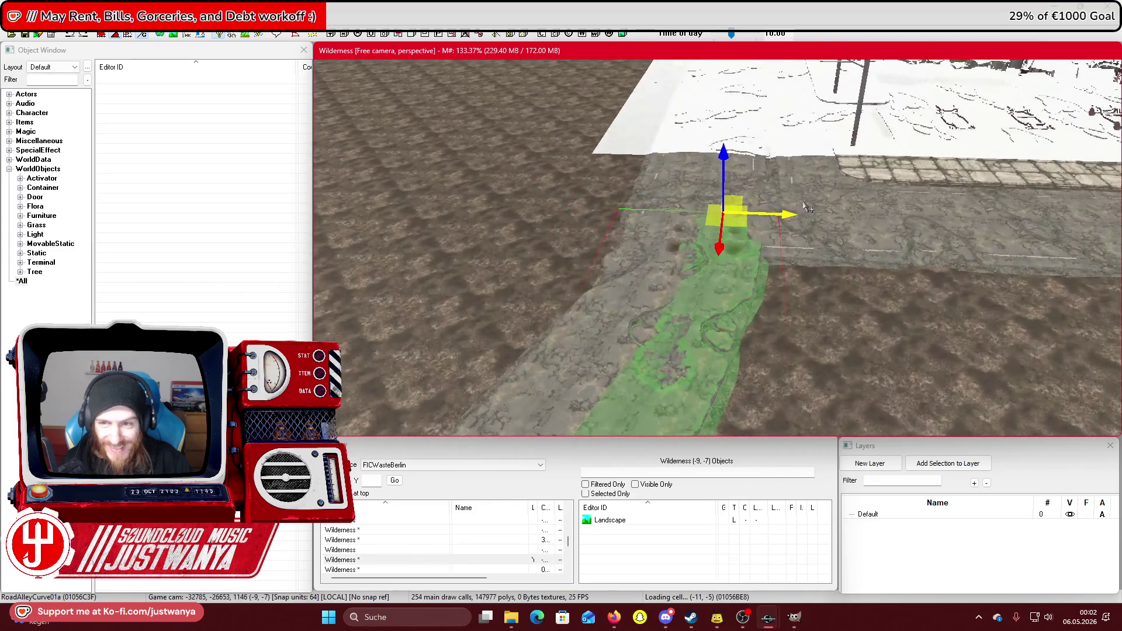
drag(780, 187, 792, 187)
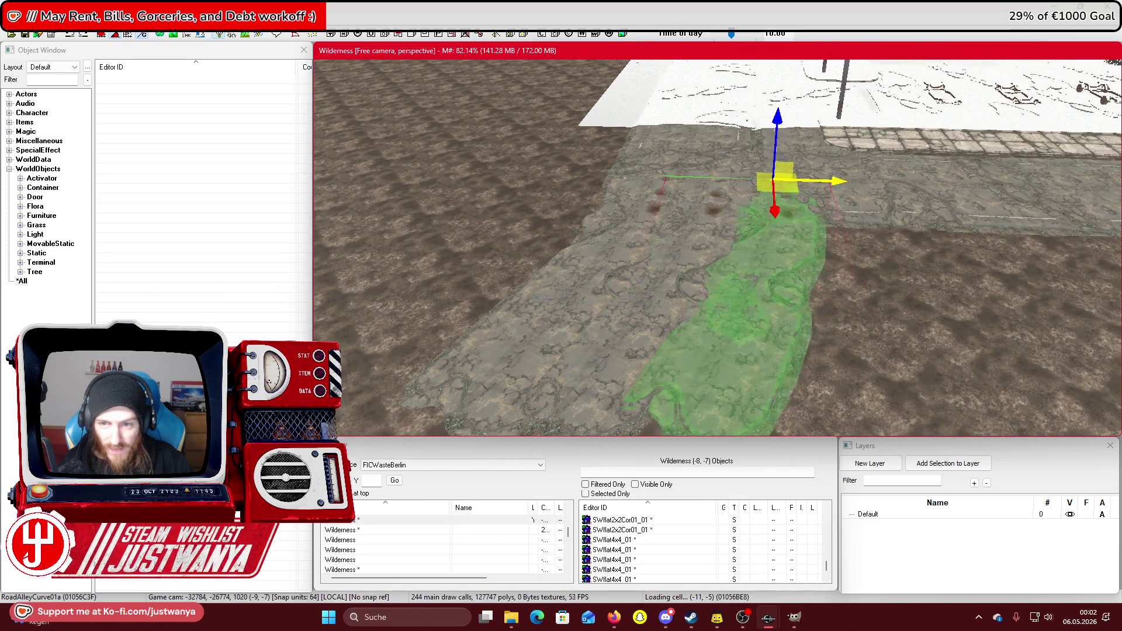
mouse_move(842, 183)
mouse_down()
mouse_move(911, 183)
mouse_move(740, 174)
mouse_move(807, 375)
mouse_up()
click(811, 374)
Reposition the selected road piece up and to the right.
mouse_move(846, 433)
mouse_down()
mouse_move(765, 339)
mouse_move(704, 146)
mouse_move(696, 151)
mouse_up()
scroll(709, 179, down, 3)
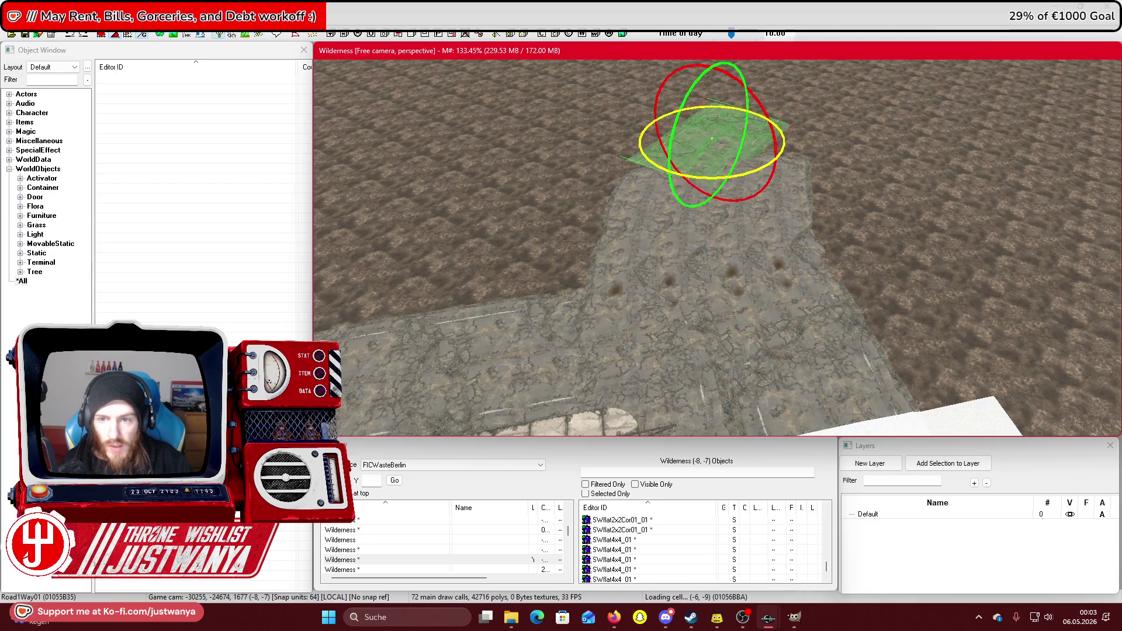
key(e)
mouse_move(696, 257)
mouse_down()
mouse_move(731, 207)
mouse_move(803, 182)
mouse_move(803, 201)
mouse_move(762, 144)
mouse_move(771, 153)
mouse_up()
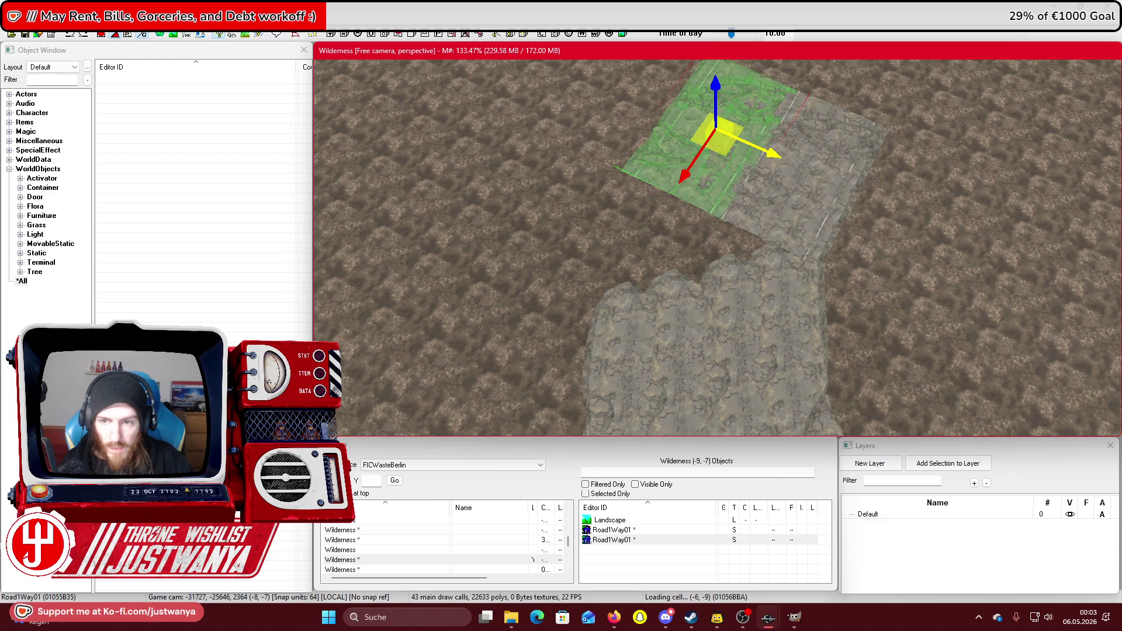
Move the curved alley piece up the road, rotate it diagonally, and slide it toward the square tile.
click(635, 379)
key(f)
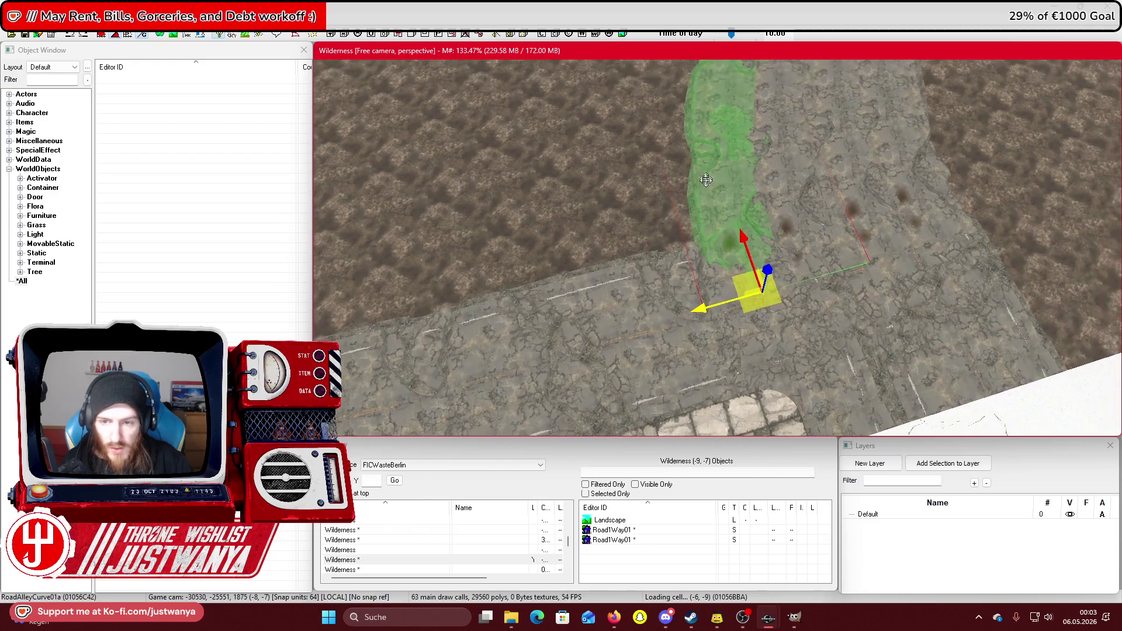
key(shift)
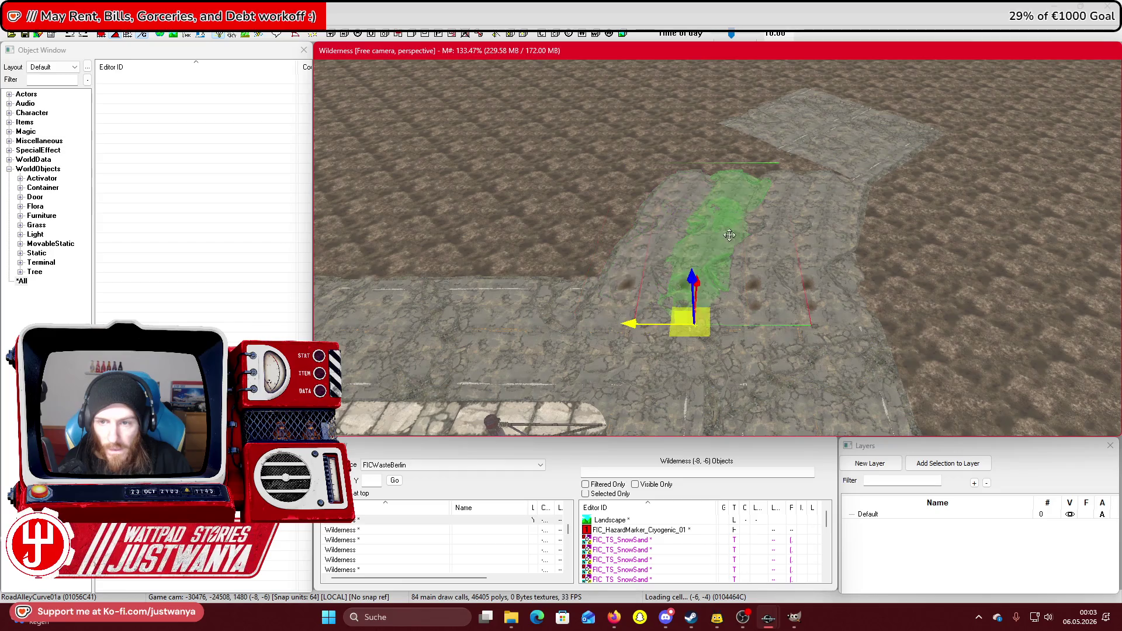
drag(631, 329, 659, 284)
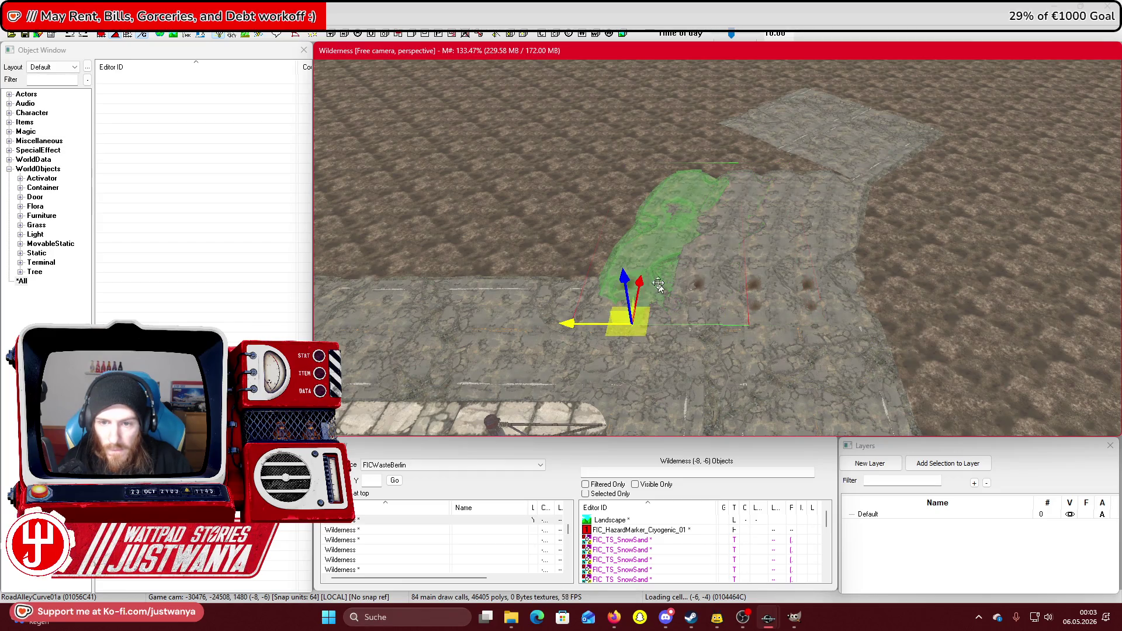
mouse_move(632, 324)
mouse_down()
mouse_move(644, 323)
mouse_move(655, 150)
mouse_up()
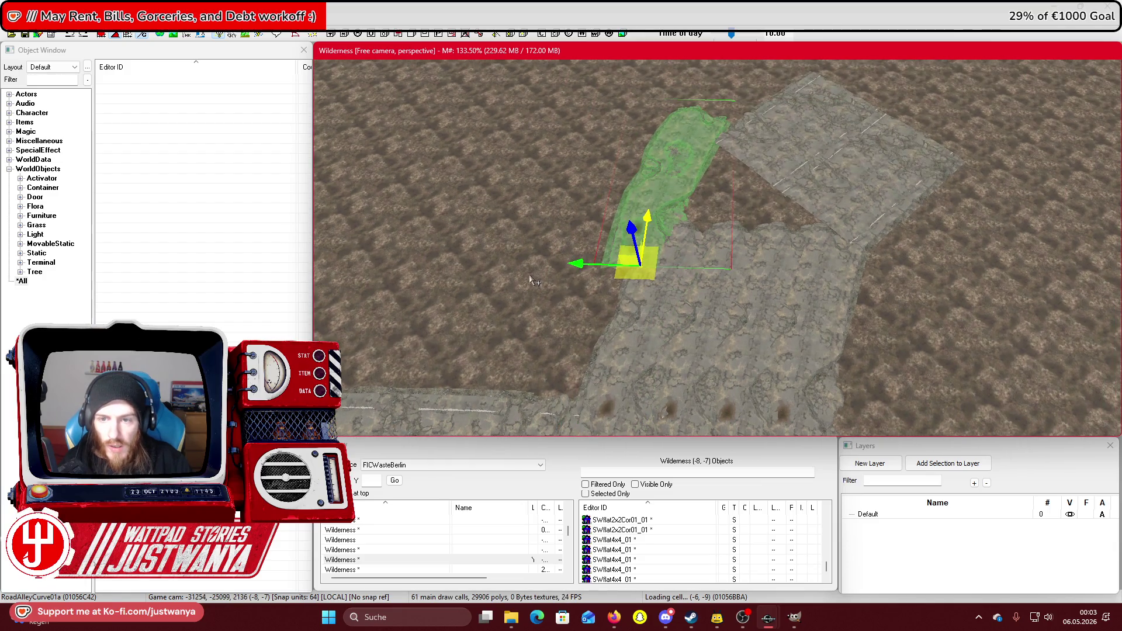
drag(659, 234, 645, 215)
drag(660, 138, 634, 192)
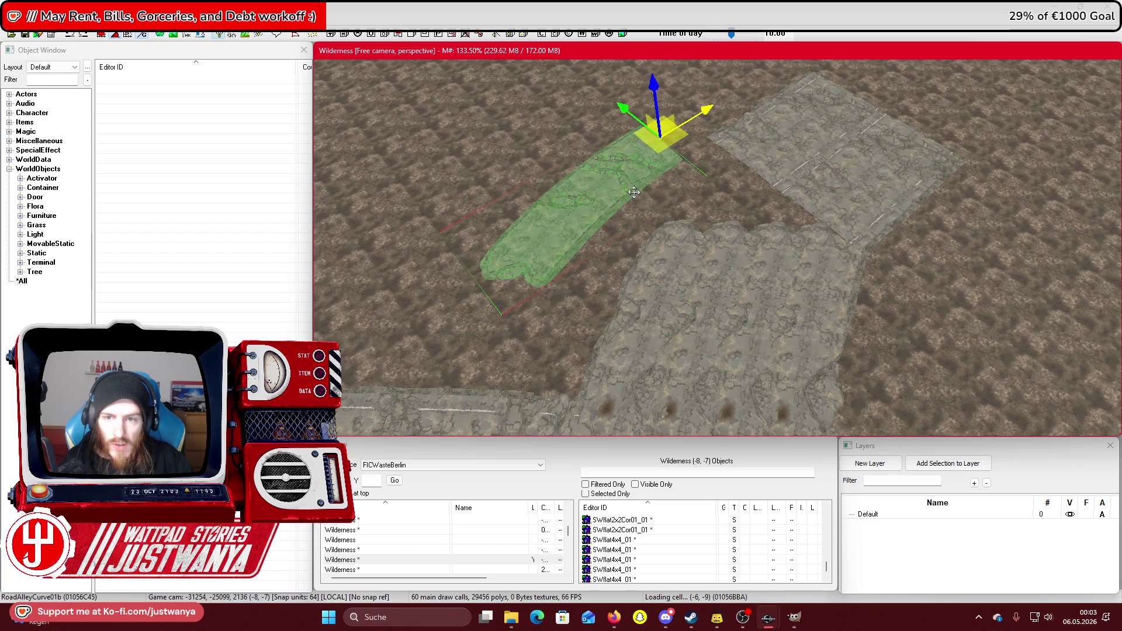
drag(624, 117, 666, 141)
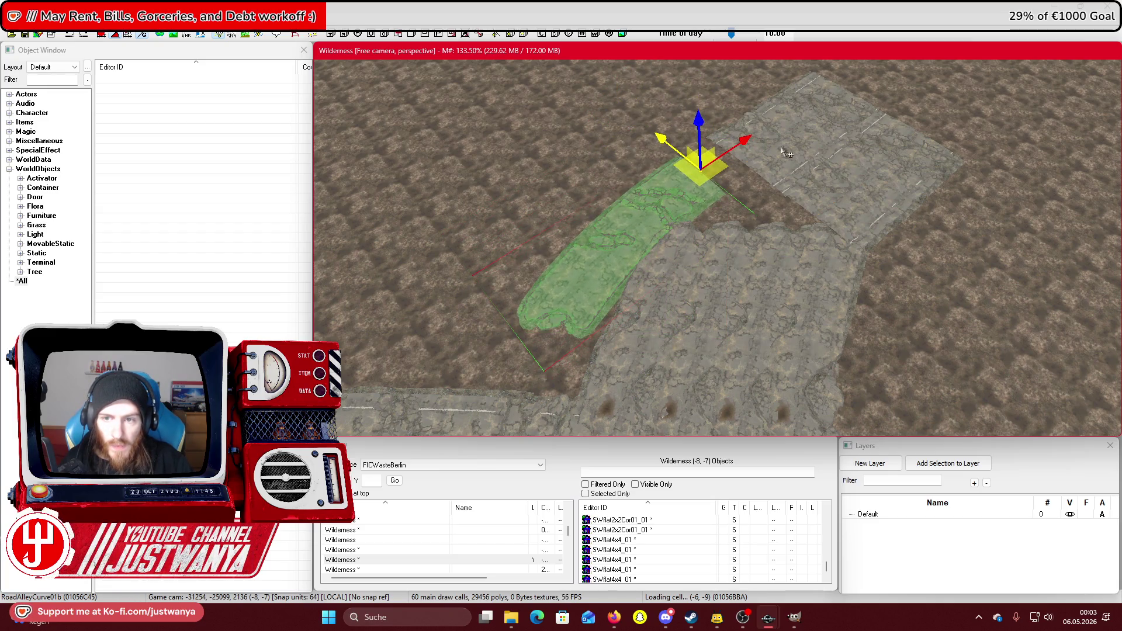
drag(745, 143, 844, 76)
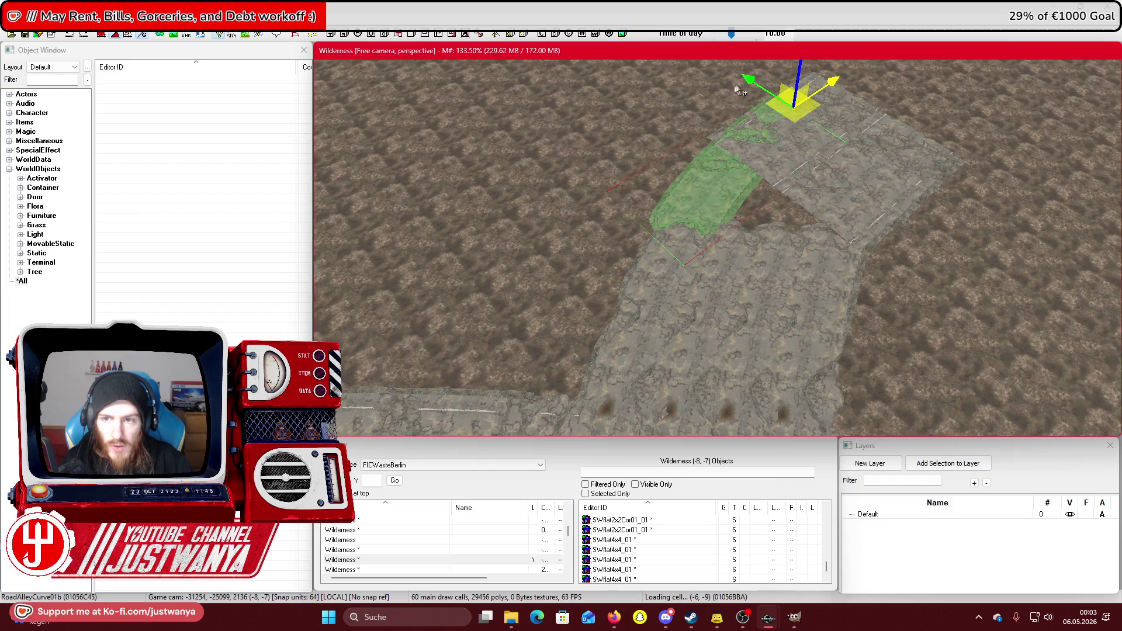
Shift both Road1Way01 tiles up-right and move RoadAlleyCurve01b down-right toward the road.
click(701, 169)
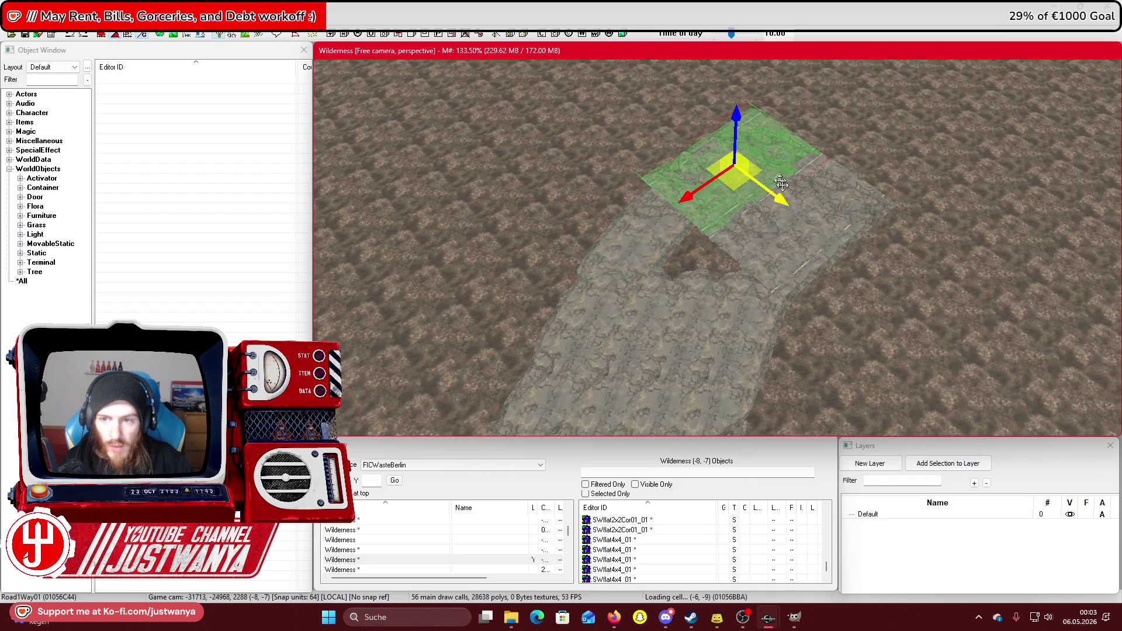
ctrl+click(847, 234)
drag(773, 229, 866, 151)
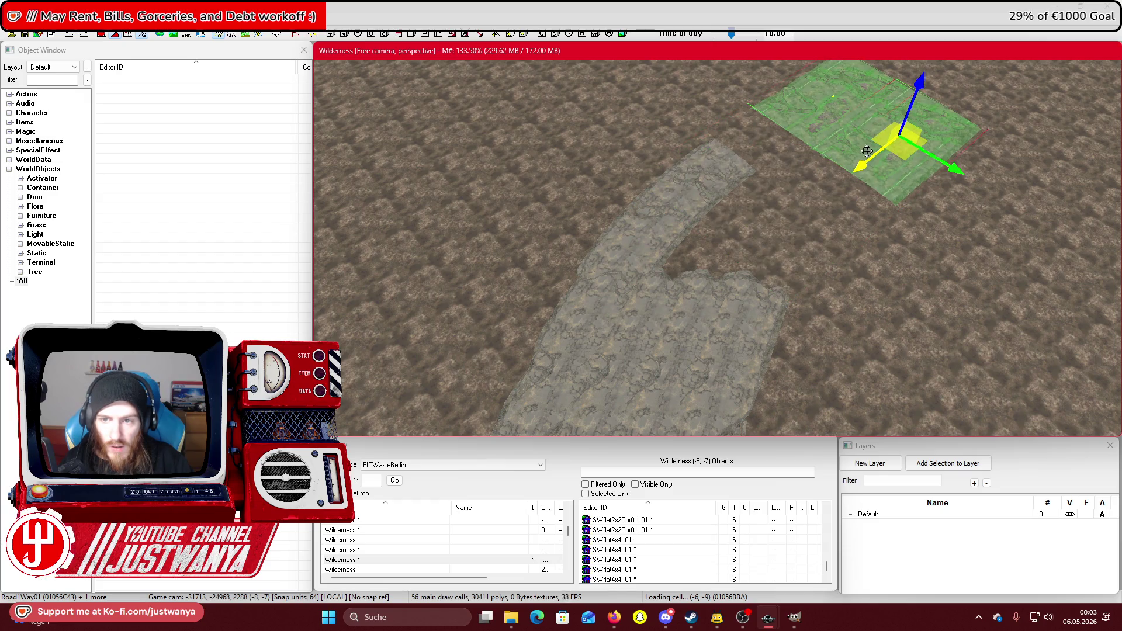
click(676, 219)
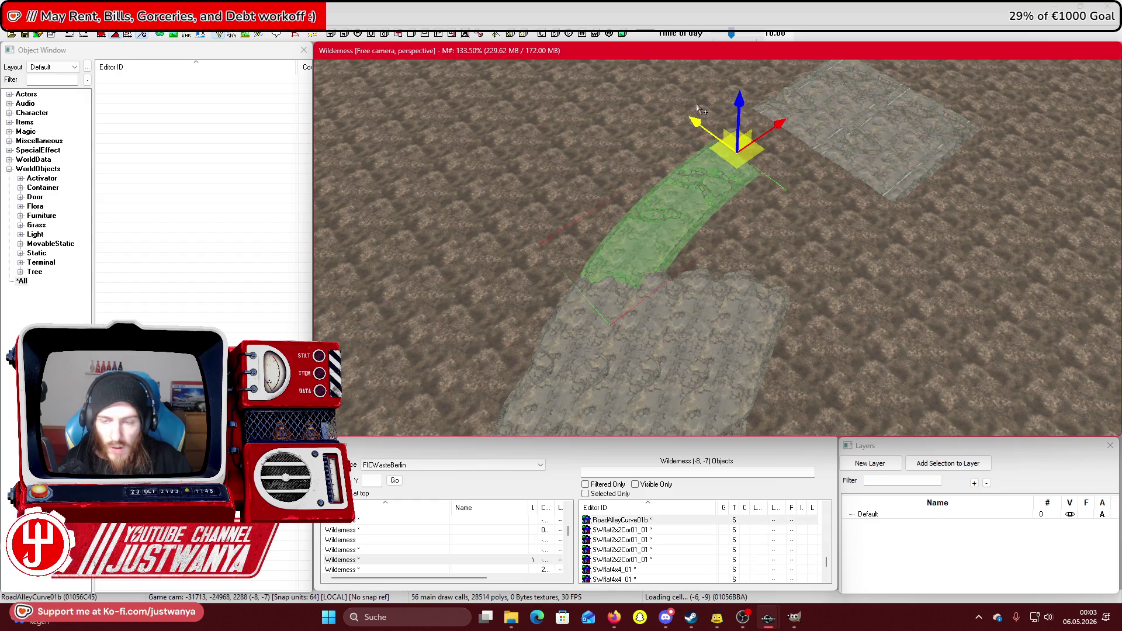
drag(699, 107, 738, 139)
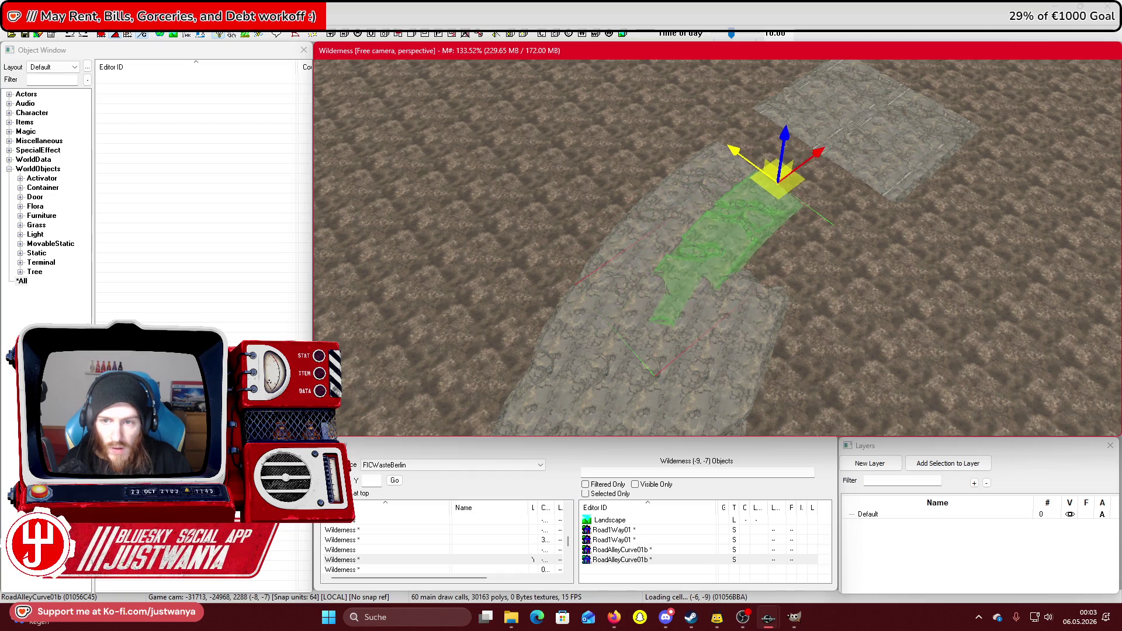
drag(779, 182, 818, 210)
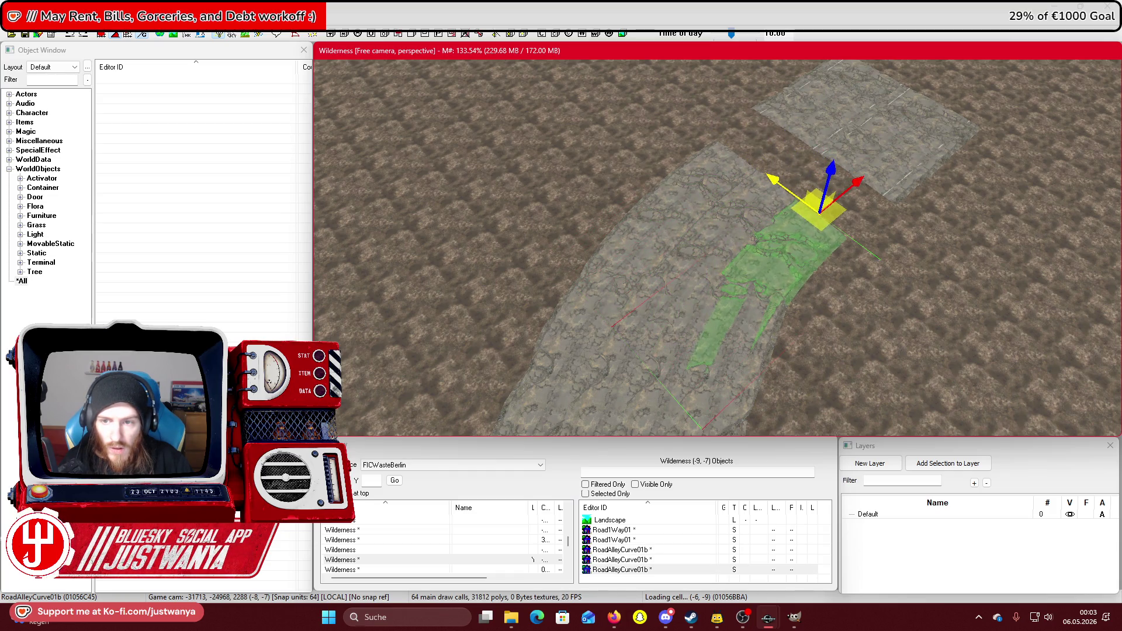
Move the two straight Road1Way01 tiles down-left onto the alley road's end.
click(790, 98)
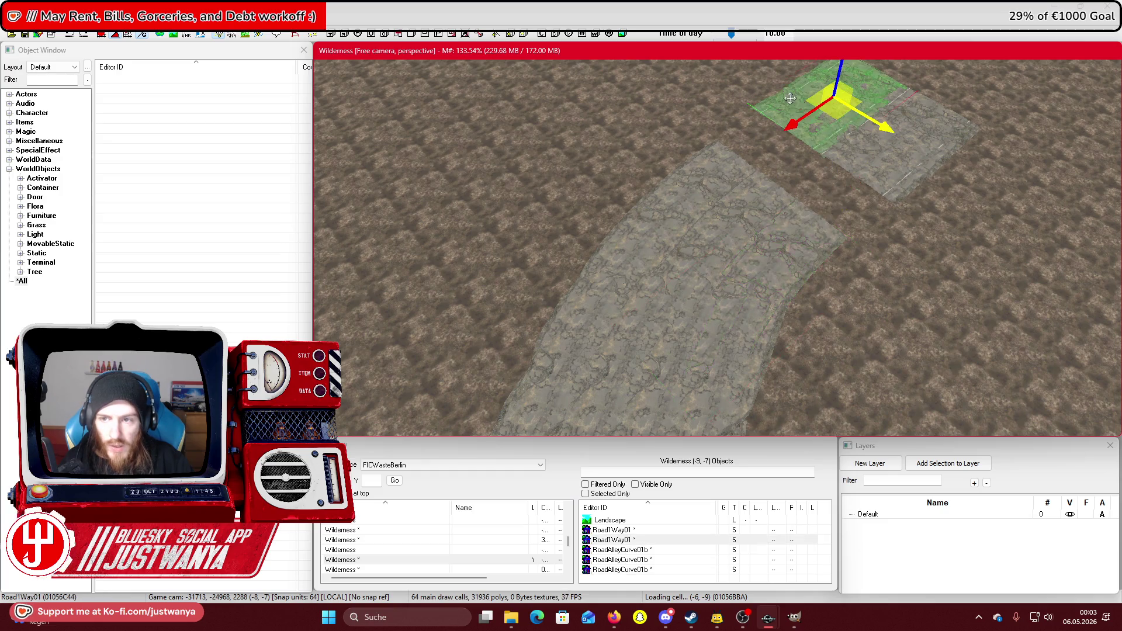
ctrl+click(933, 175)
mouse_move(933, 174)
mouse_down()
mouse_move(914, 207)
mouse_move(898, 203)
mouse_up()
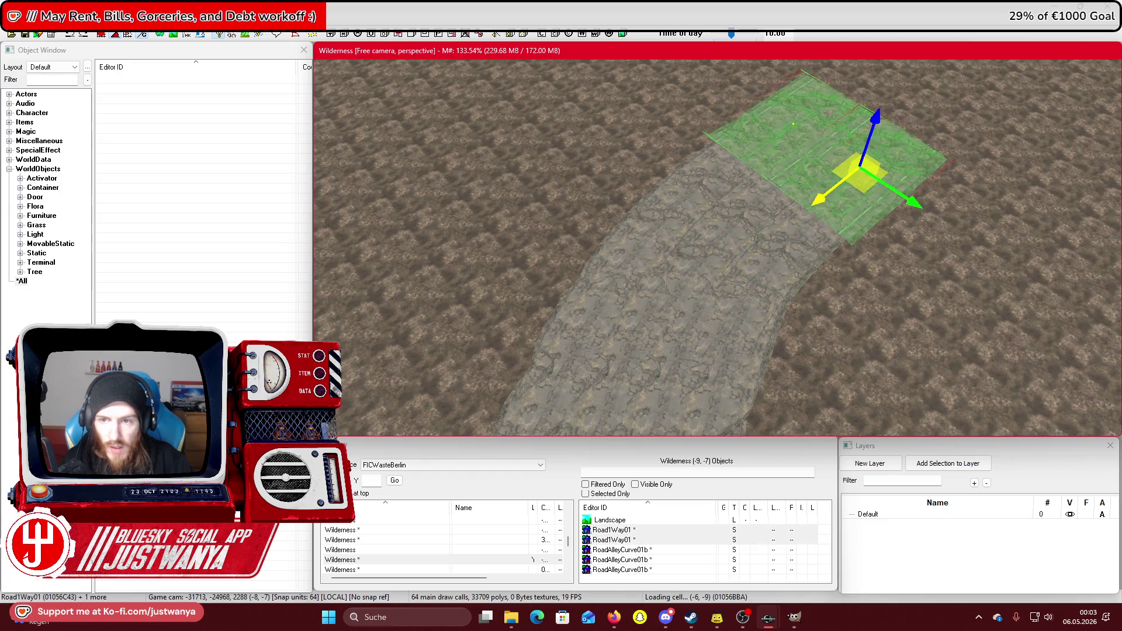
key(shift)
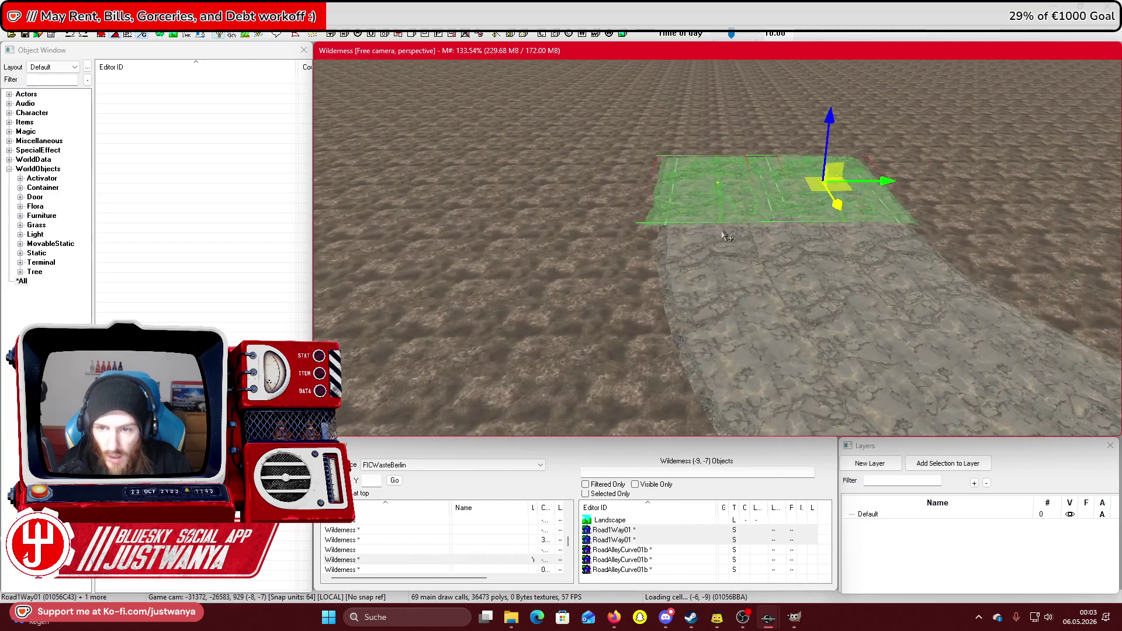
scroll(703, 271, up, 5)
Nudge each Road1Way01 tile to close the gap, then orbit to check the joins along the curve.
click(730, 170)
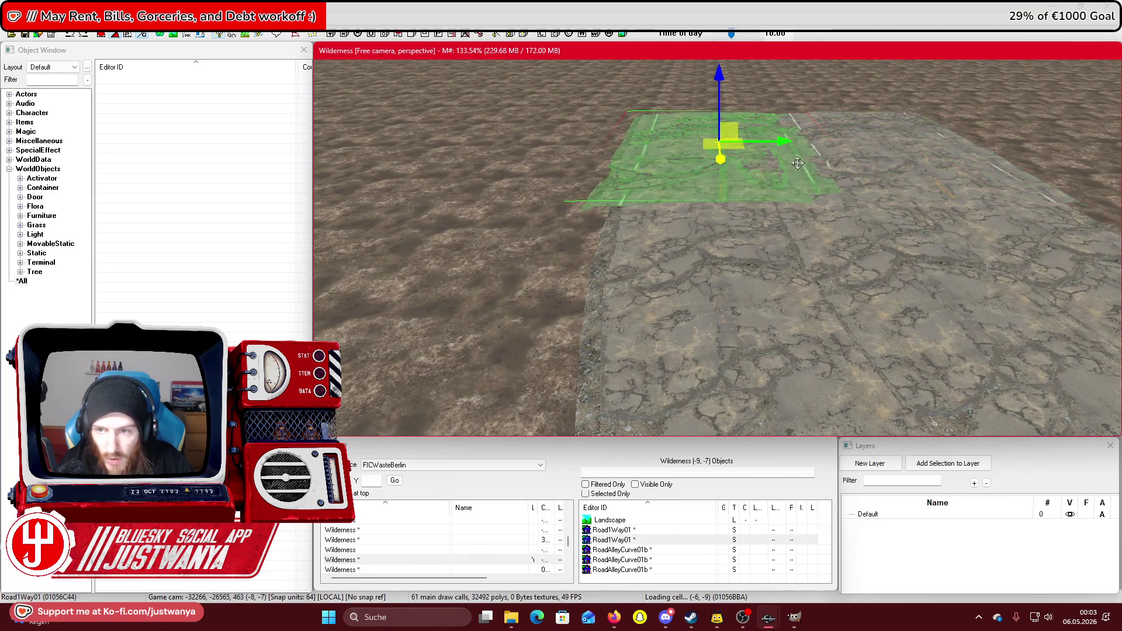
drag(728, 169, 740, 169)
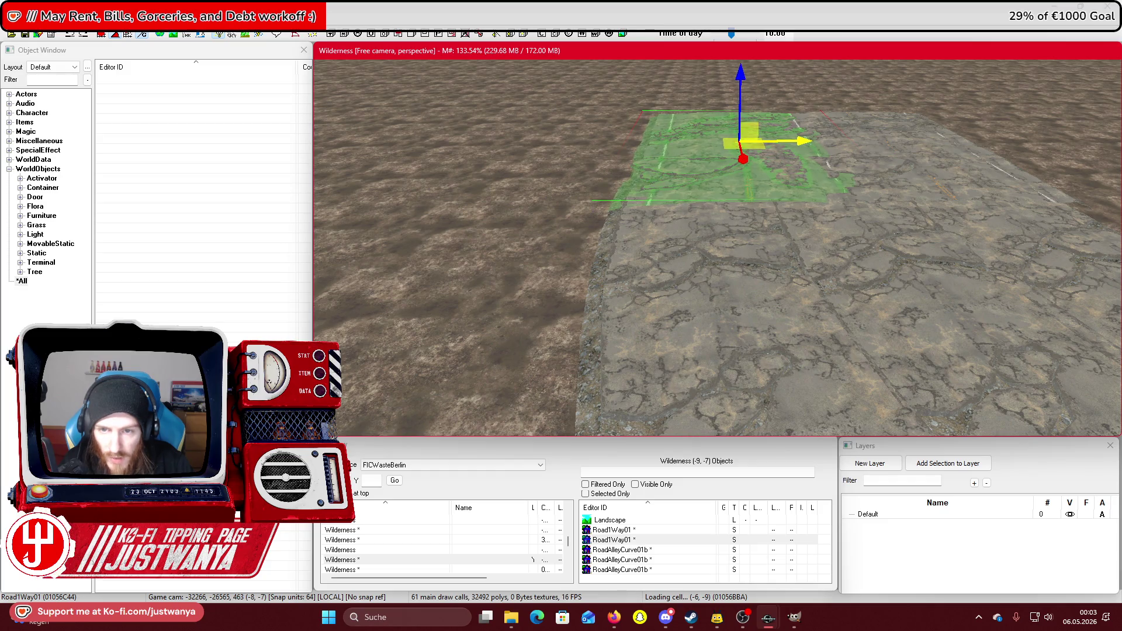
key(shift)
click(683, 172)
drag(719, 163, 703, 163)
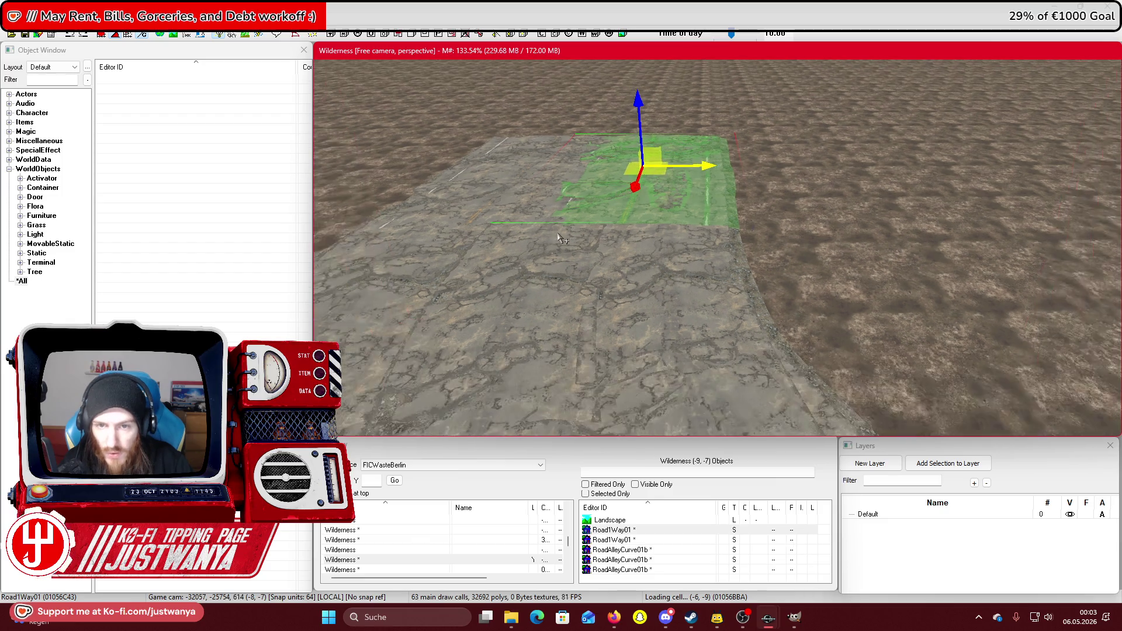
key(shift)
key(shift)
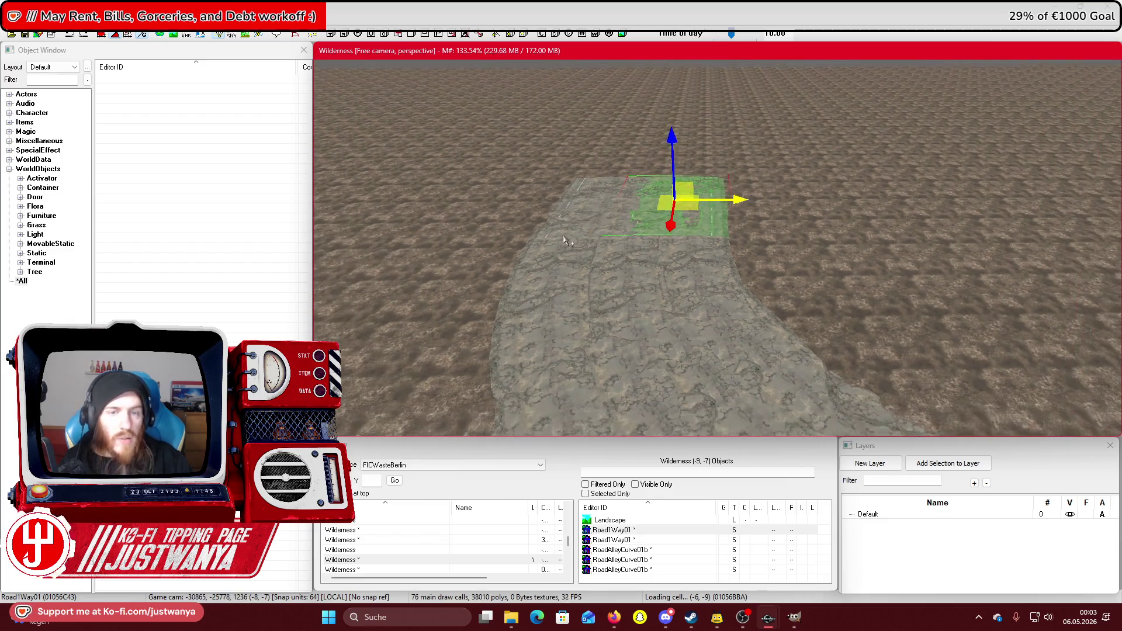
key(shift)
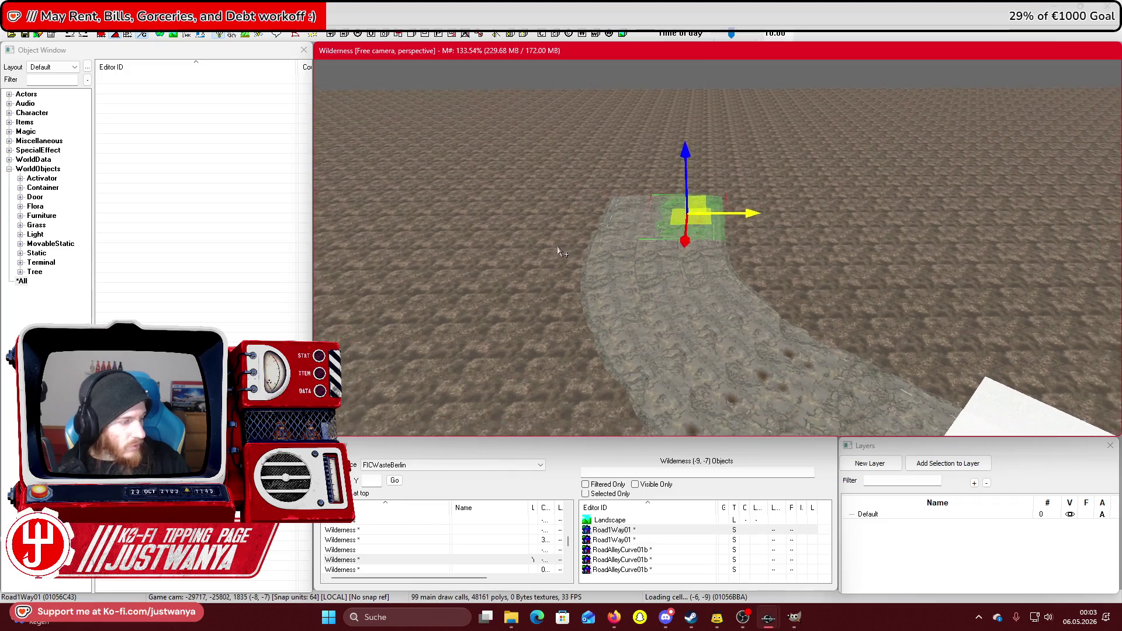
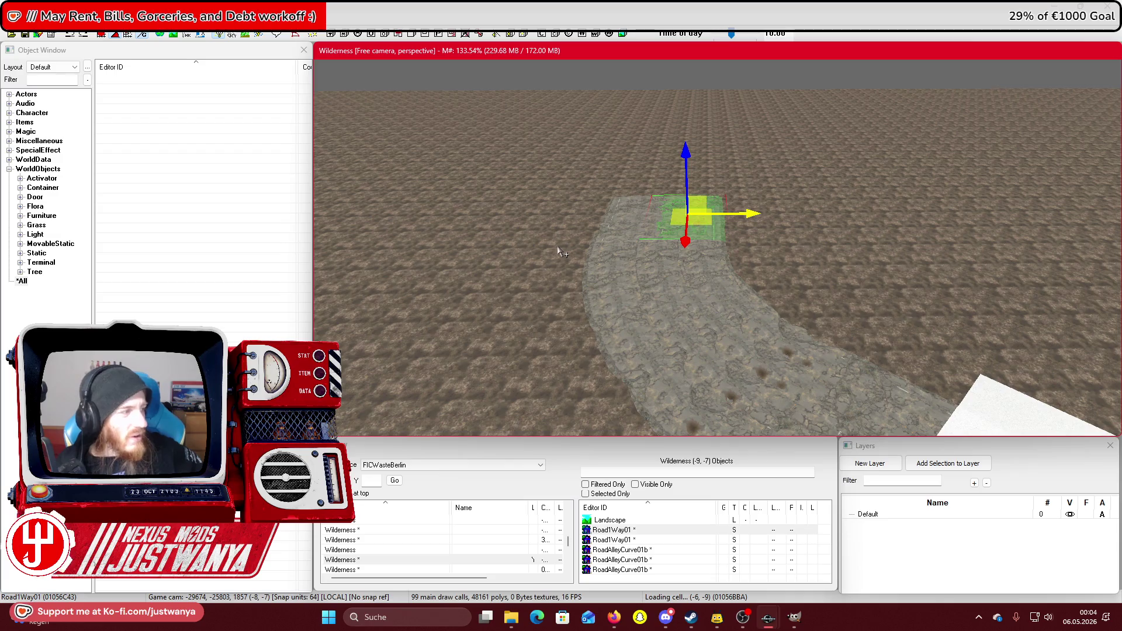
Inspect the curved road piece, then select the straight one-way road and its neighbouring piece.
click(630, 271)
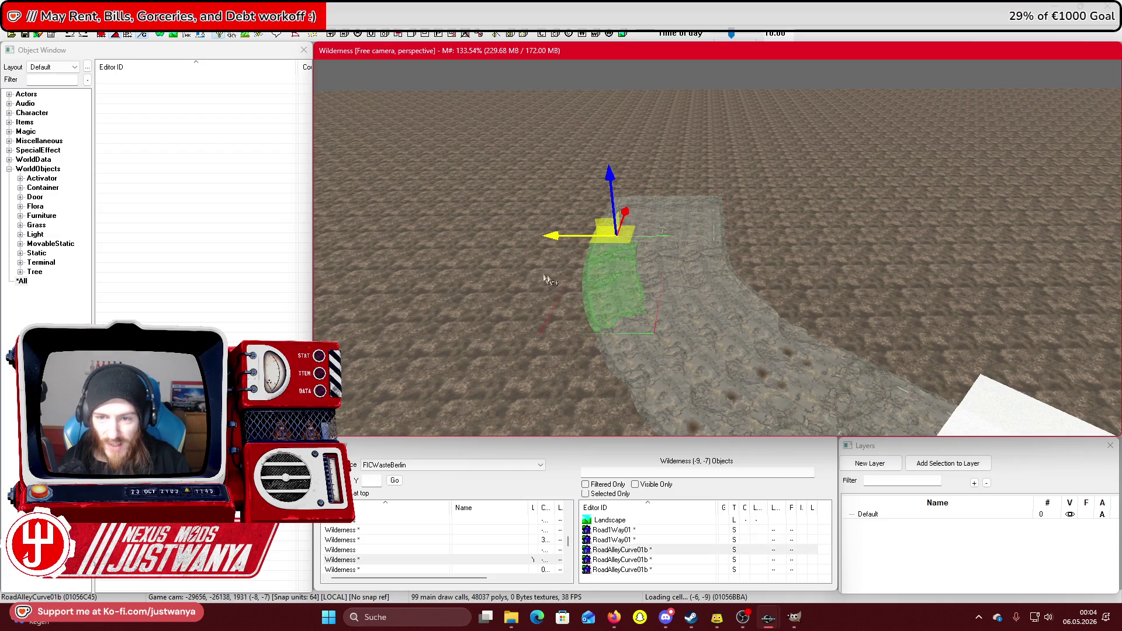
scroll(770, 314, up, 5)
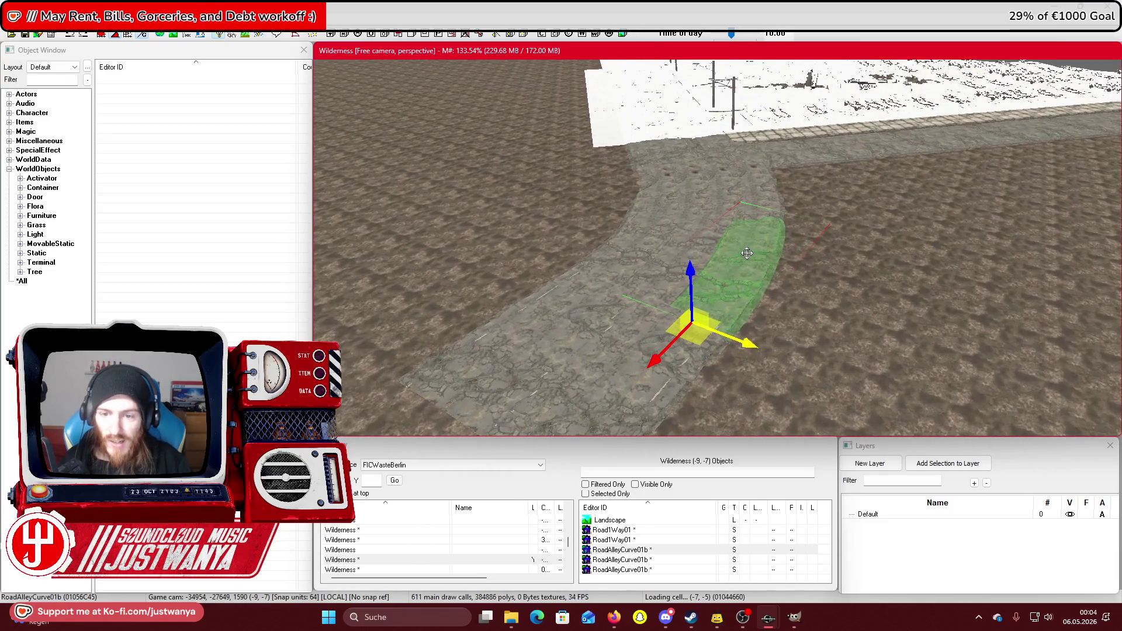
click(587, 295)
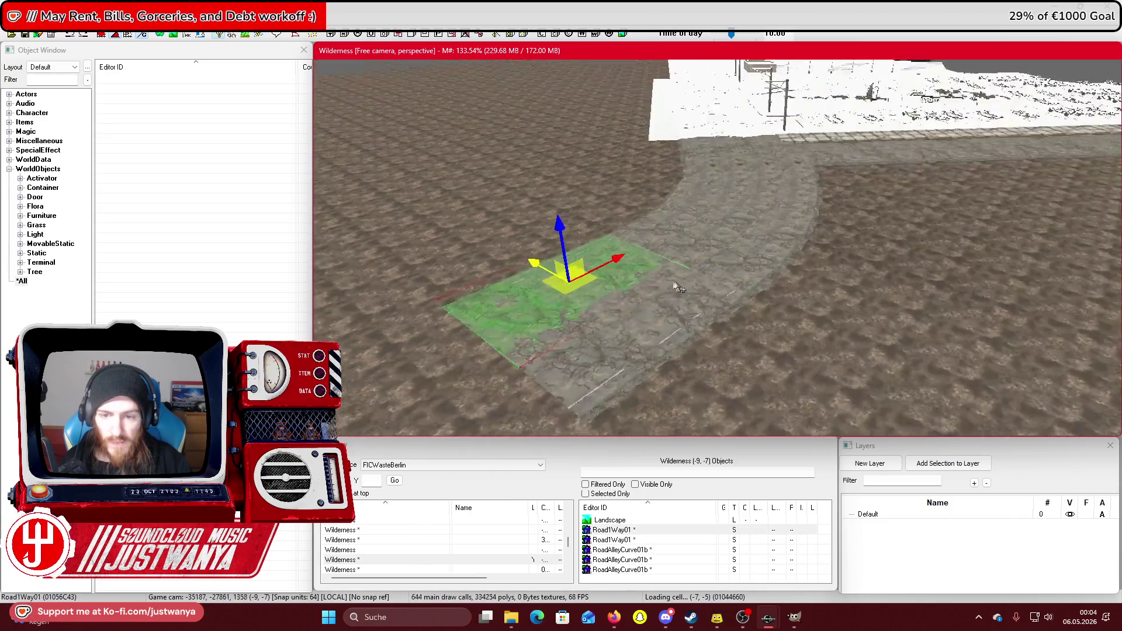
ctrl+click(783, 299)
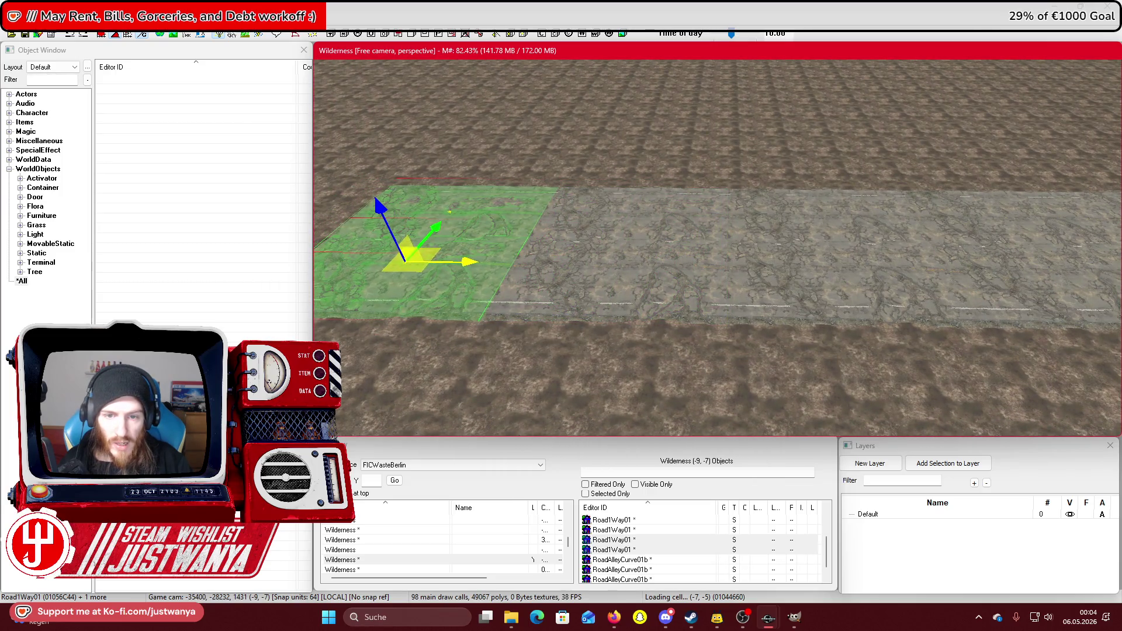
Check the Google Maps satellite reference around Schloßplatz, then return to the level editor.
mouse_move(614, 617)
click(684, 544)
drag(565, 456, 631, 510)
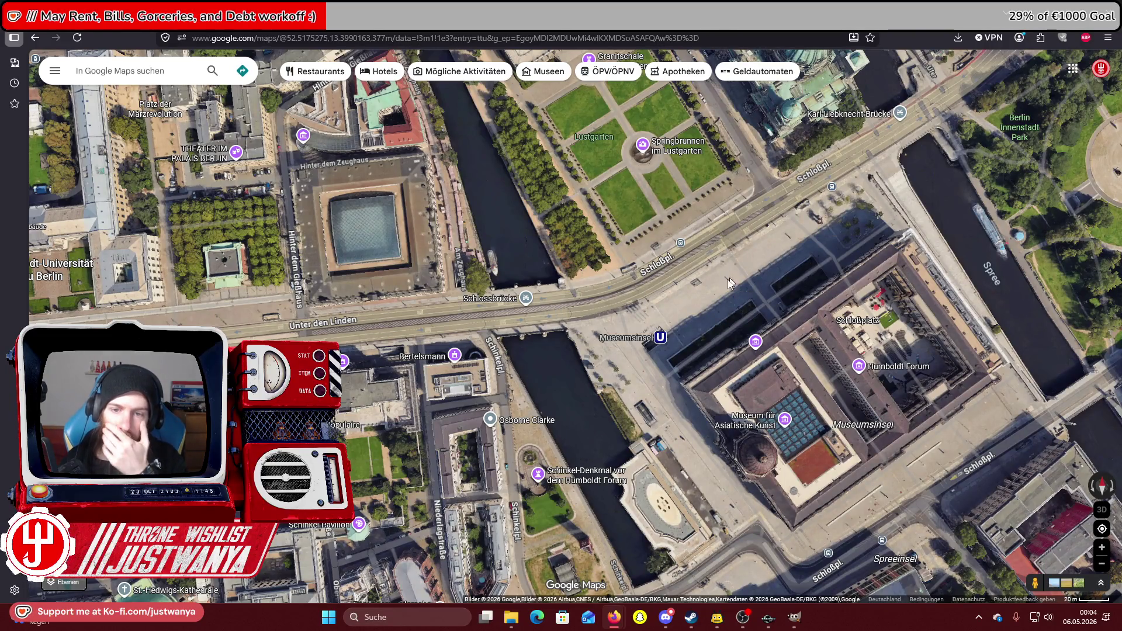
key(alt+Tab)
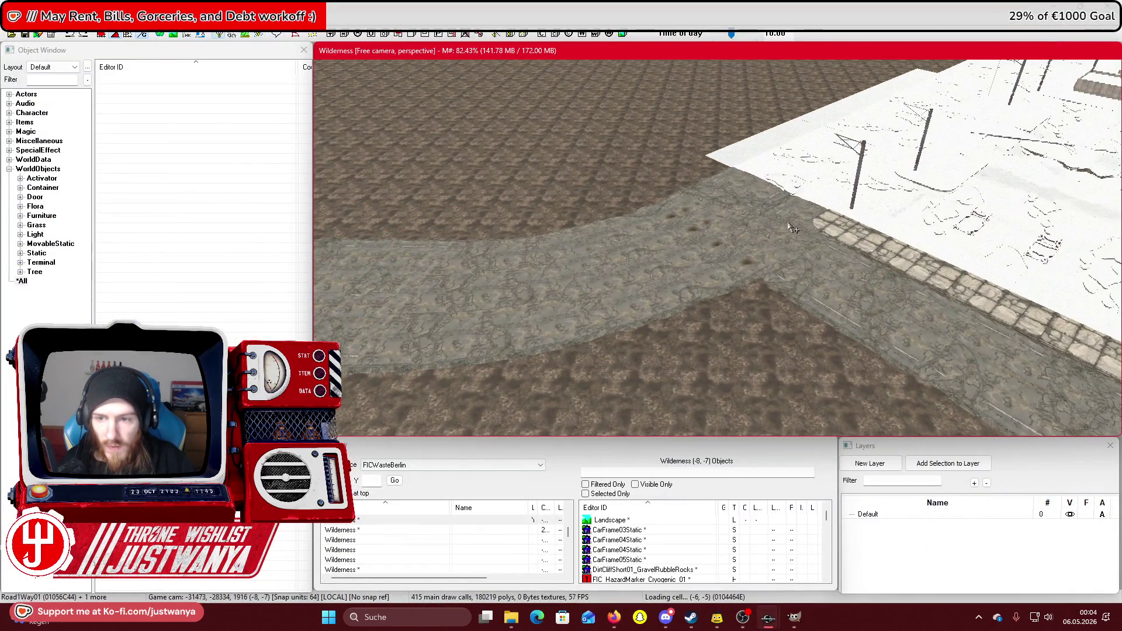
Select the straight and curved alley road pieces and slide the run to the white plaza edge.
click(792, 228)
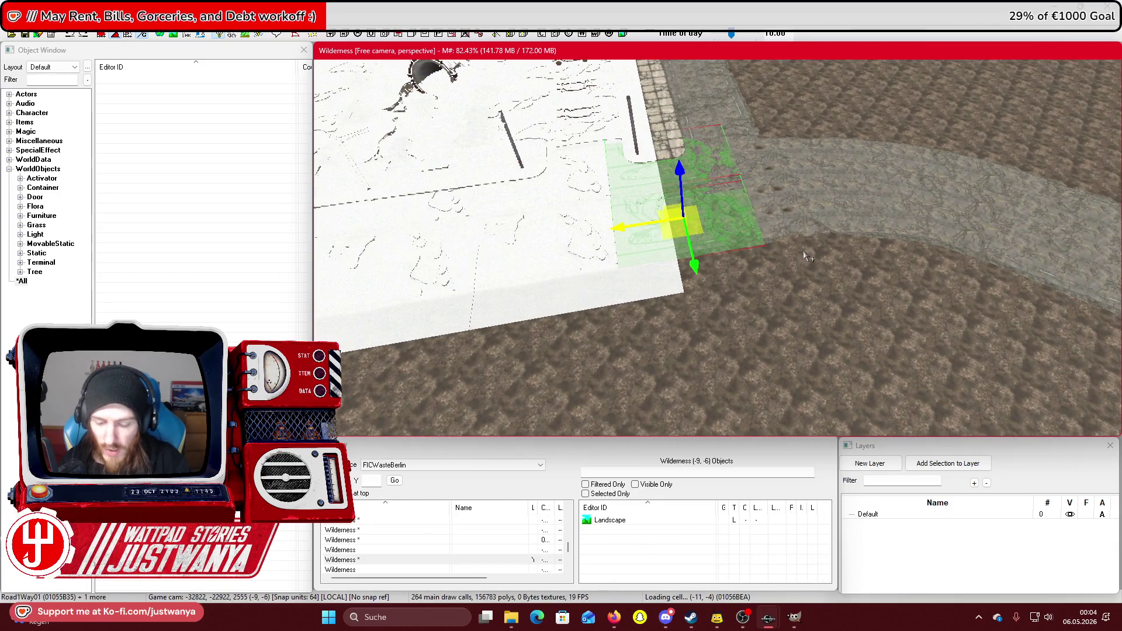
click(796, 230)
click(819, 213)
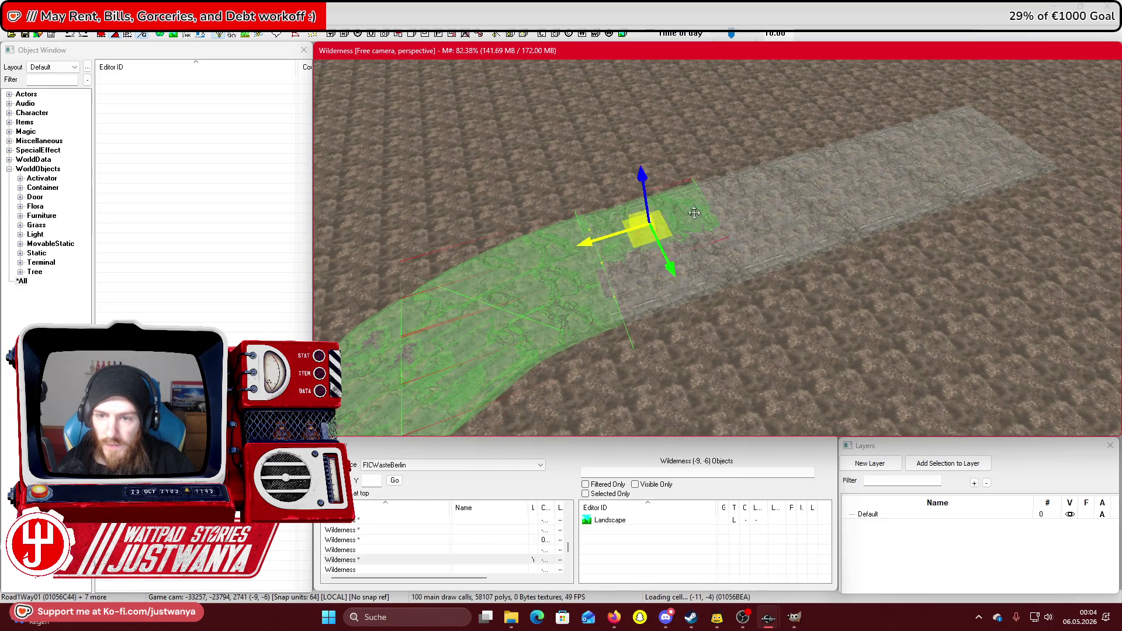
ctrl+click(725, 270)
ctrl+click(797, 225)
ctrl+click(865, 176)
ctrl+click(904, 198)
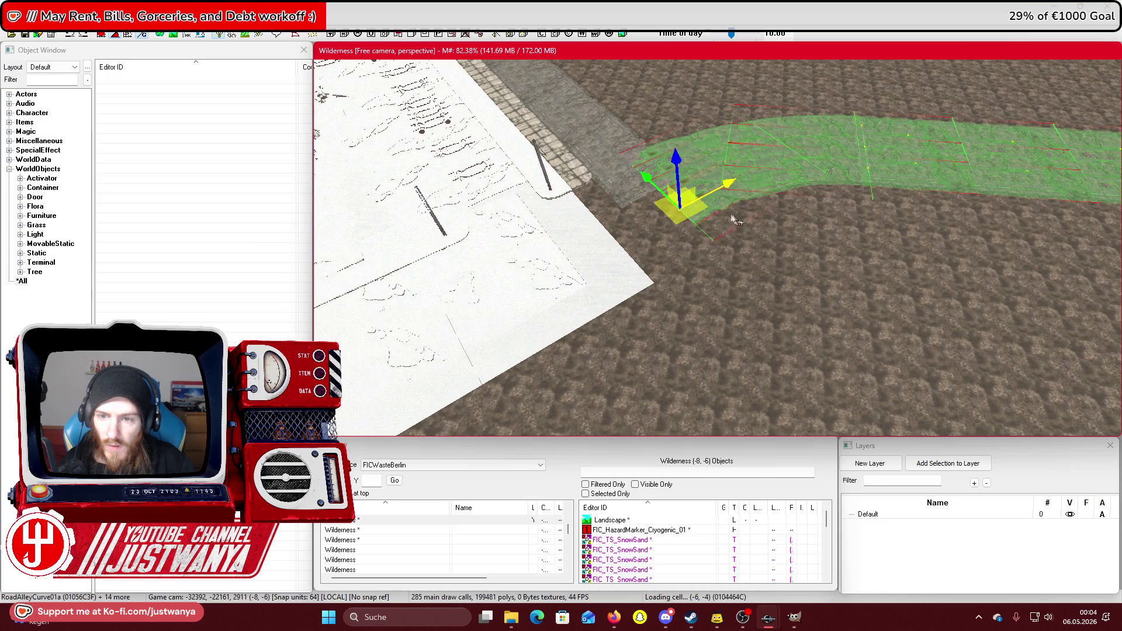
drag(731, 186, 628, 238)
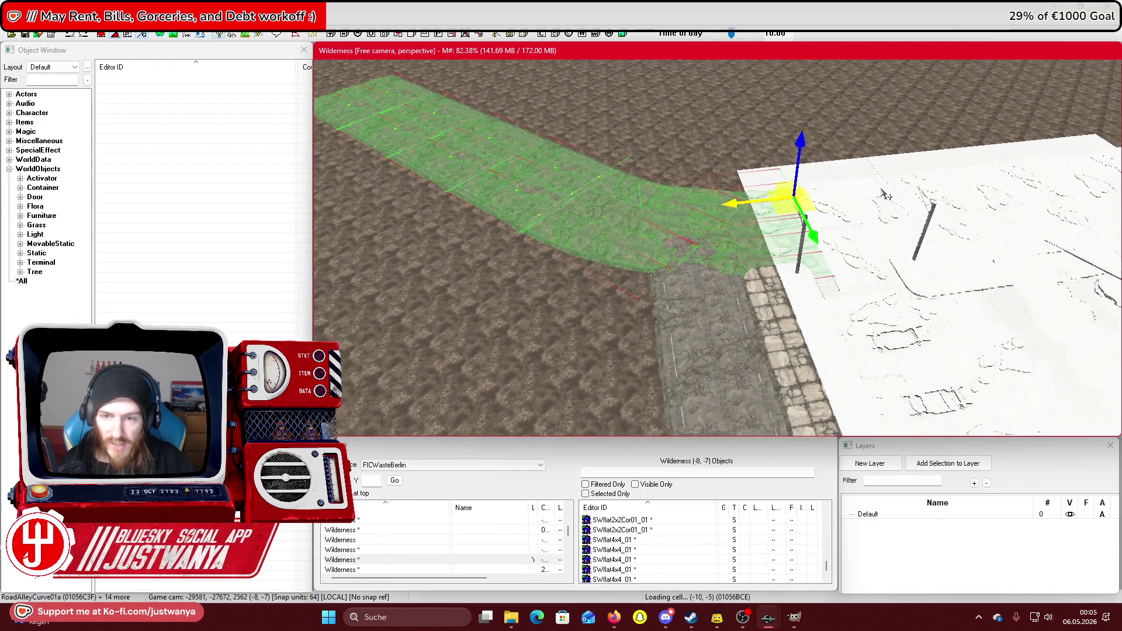
scroll(876, 197, up, 5)
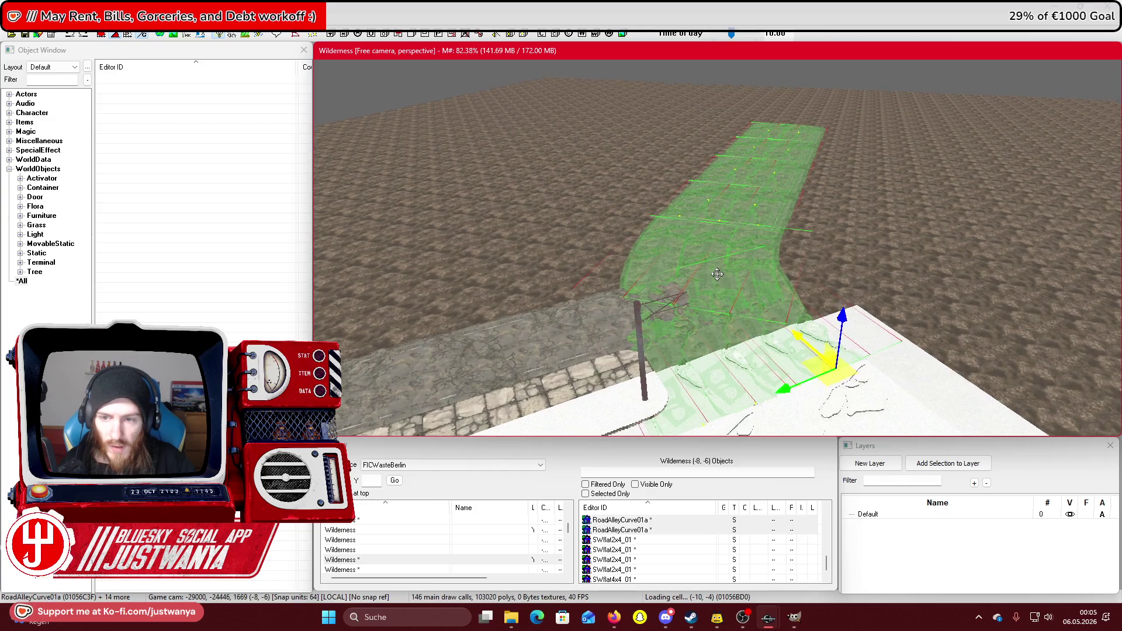
In Google Maps Street View, look toward the construction site, buildings and down the B2.
mouse_move(608, 619)
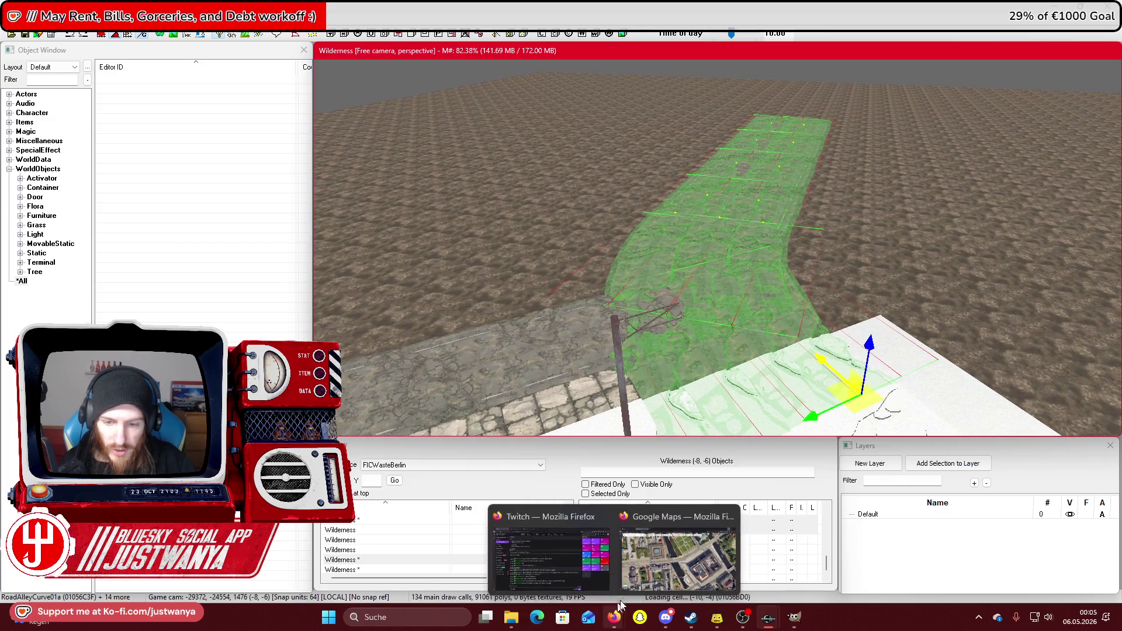
click(678, 555)
scroll(586, 338, up, 8)
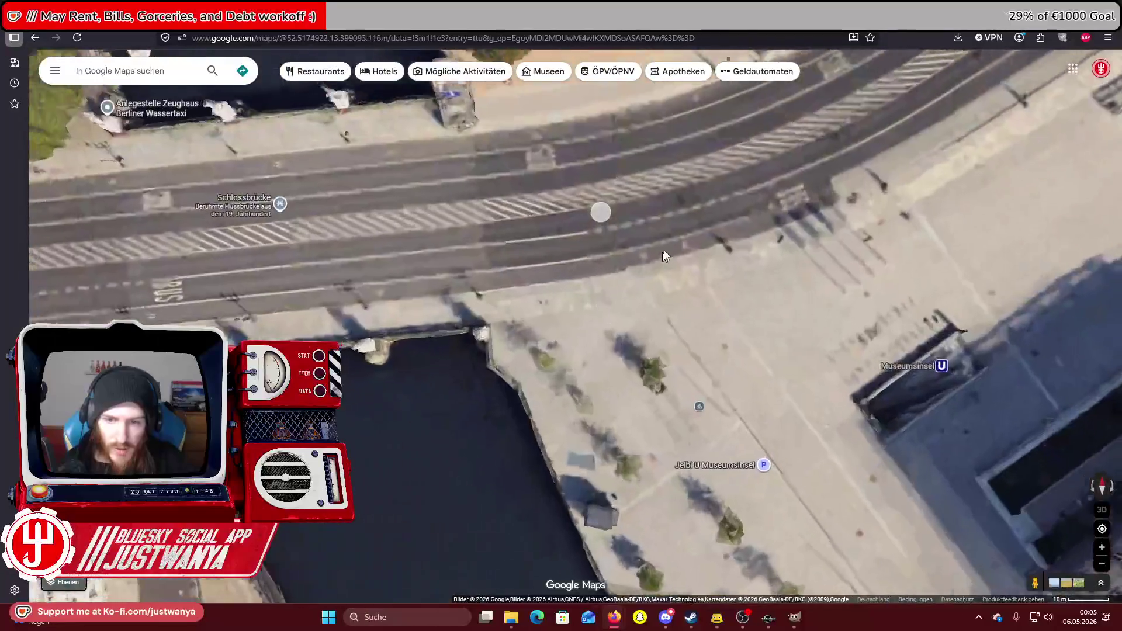
scroll(634, 220, up, 2)
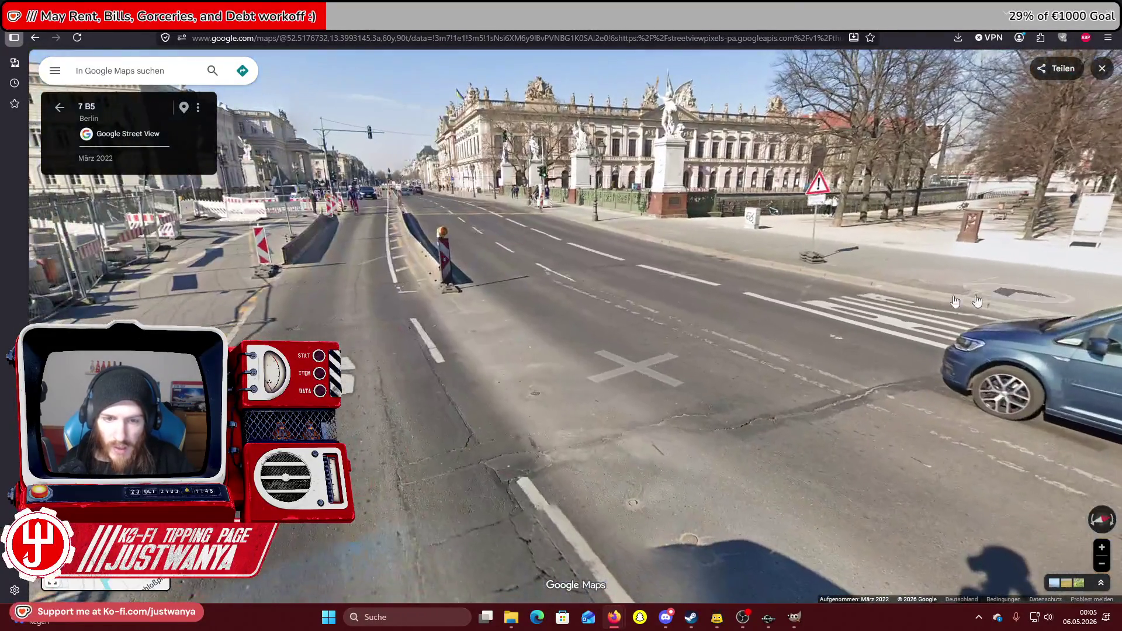
drag(977, 302, 852, 326)
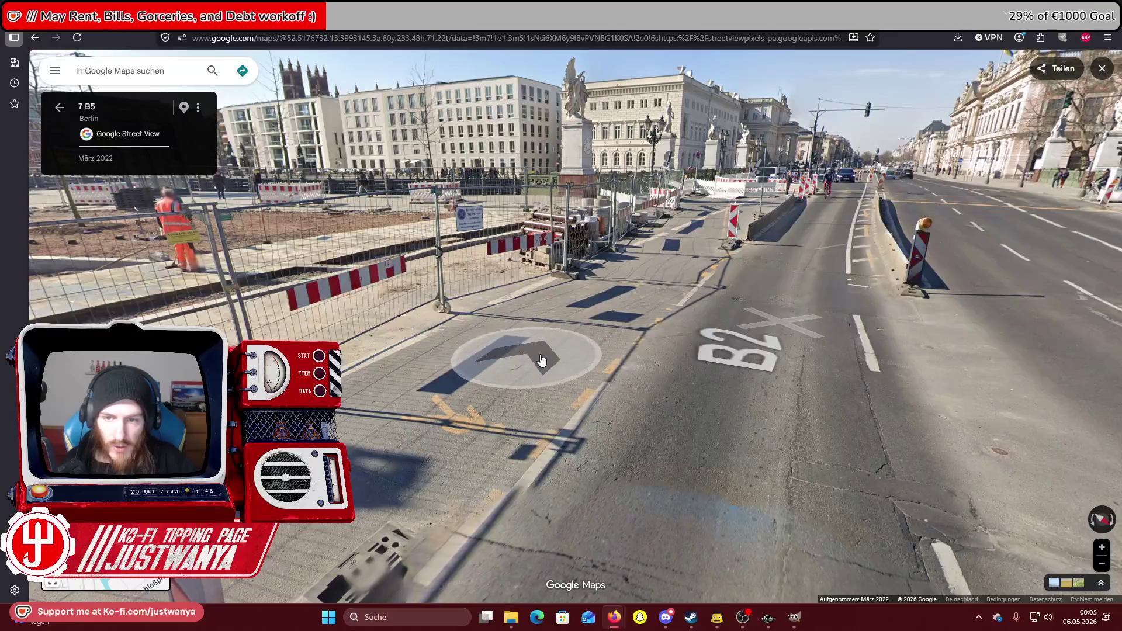
drag(543, 361, 962, 413)
mouse_move(503, 320)
mouse_down()
mouse_move(994, 322)
mouse_move(500, 301)
mouse_up()
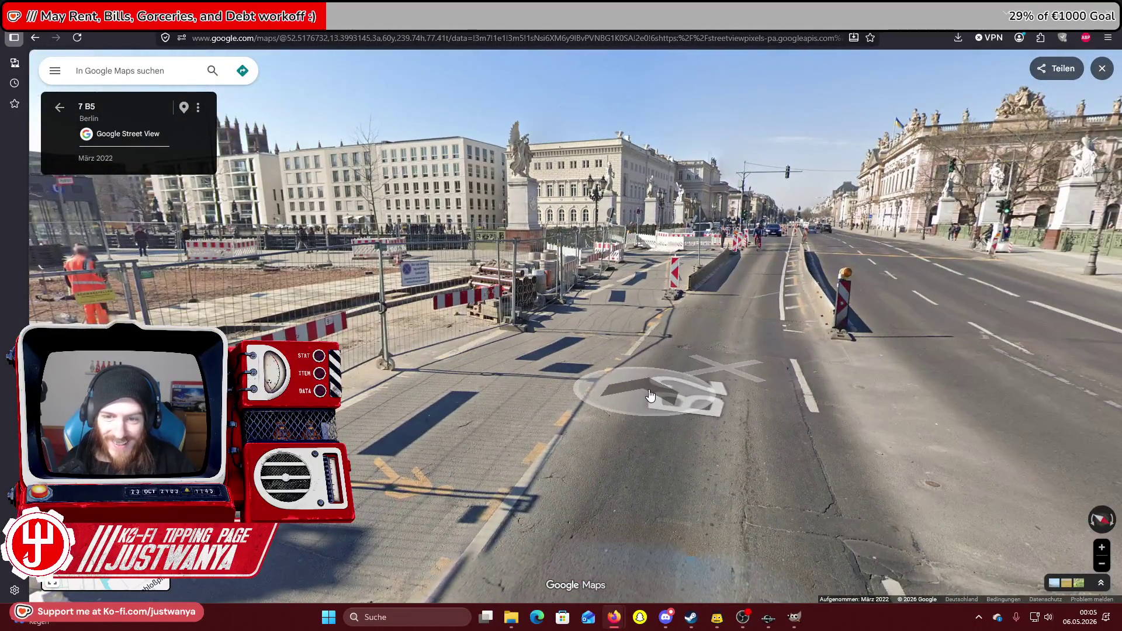
Walk forward along the B2 to the bridge railing, inspect the stone pillar, then jump to the fenced square.
click(646, 377)
click(516, 373)
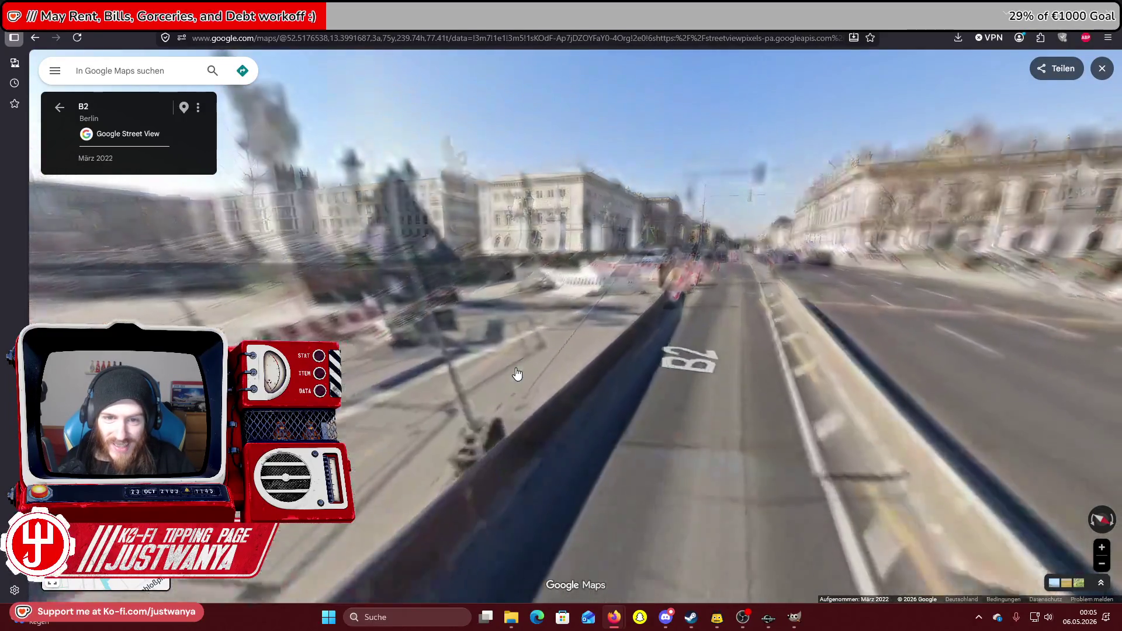
click(656, 383)
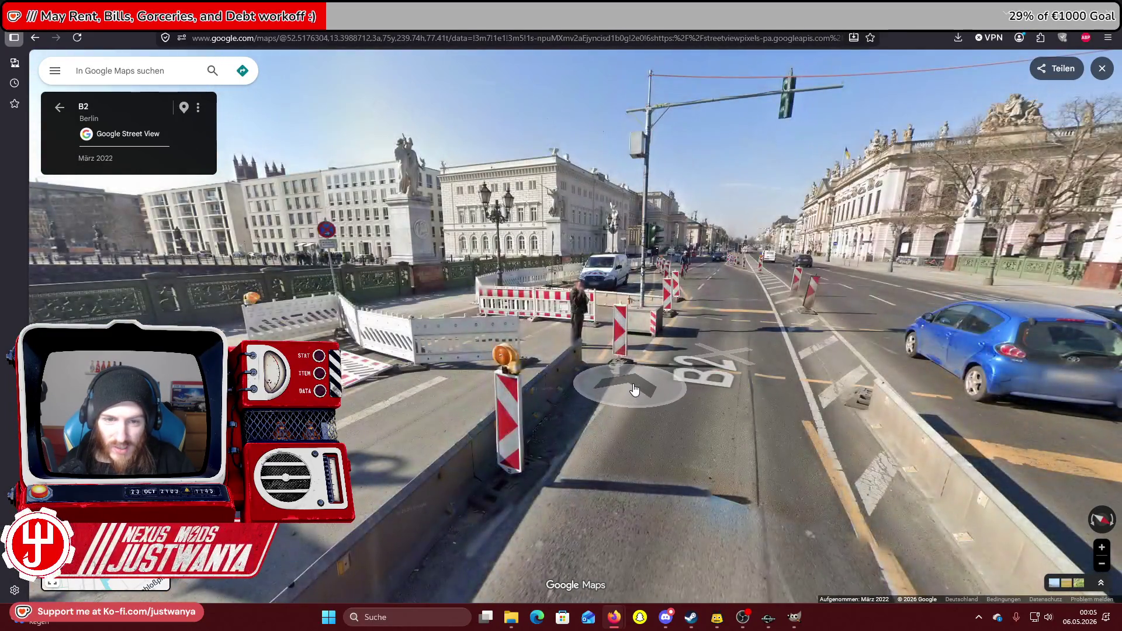
click(590, 377)
scroll(550, 375, up, 3)
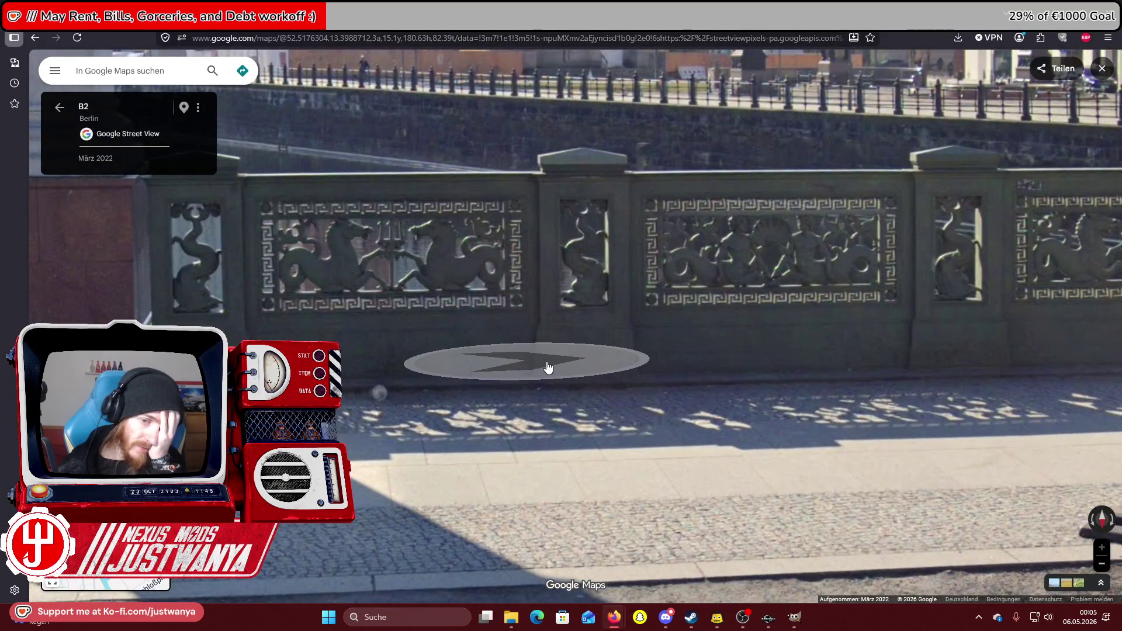
click(550, 362)
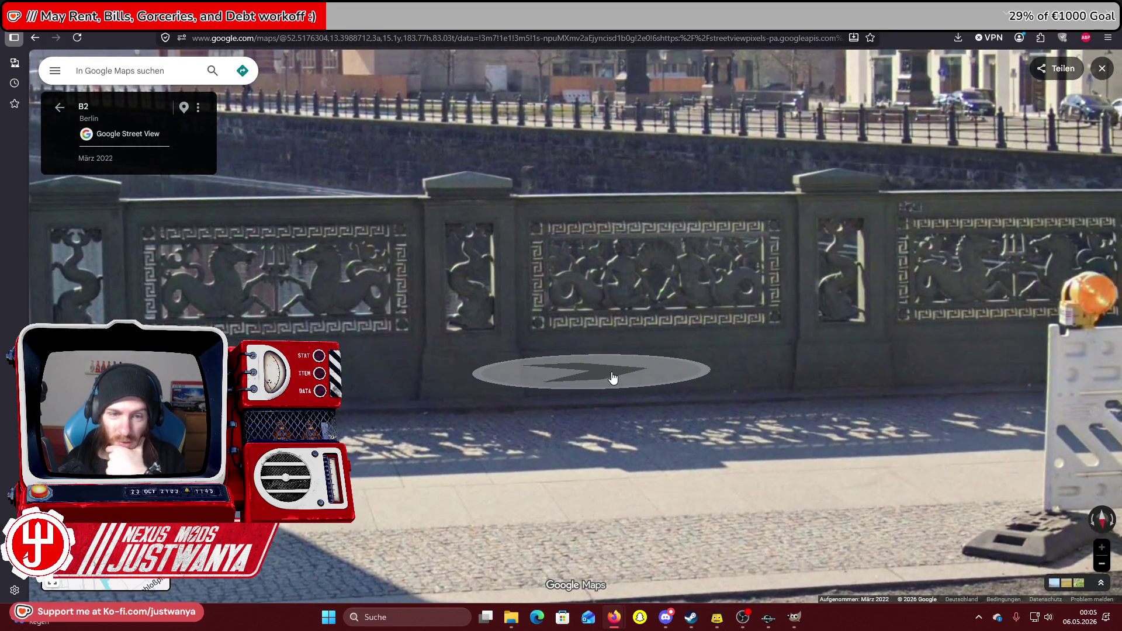
click(684, 368)
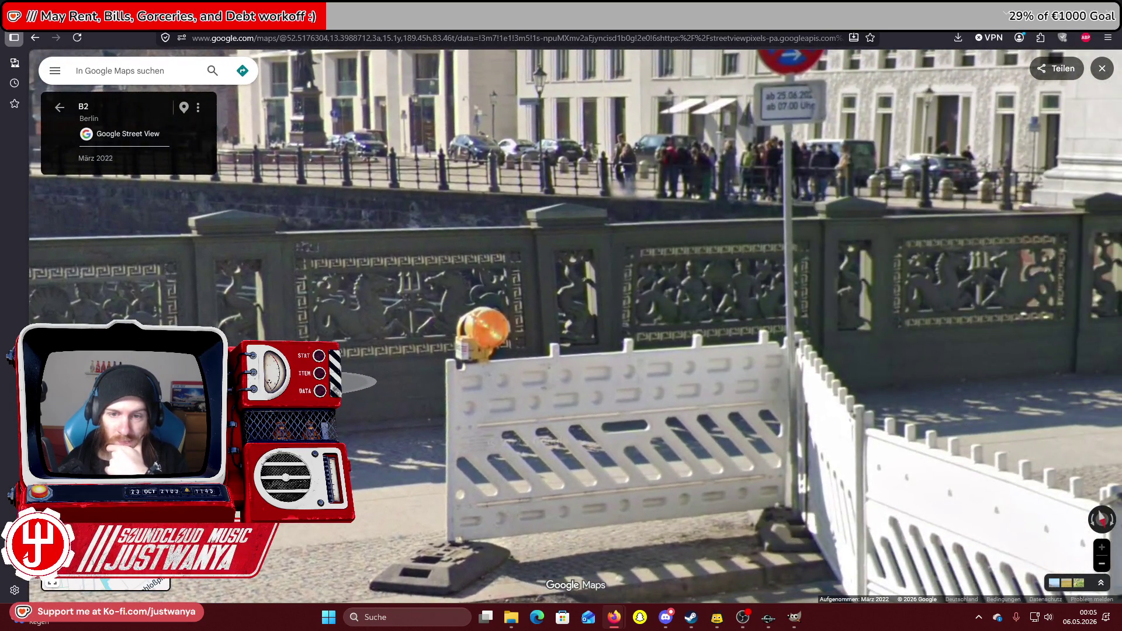
mouse_move(410, 292)
mouse_down()
mouse_move(664, 293)
mouse_move(584, 514)
mouse_up()
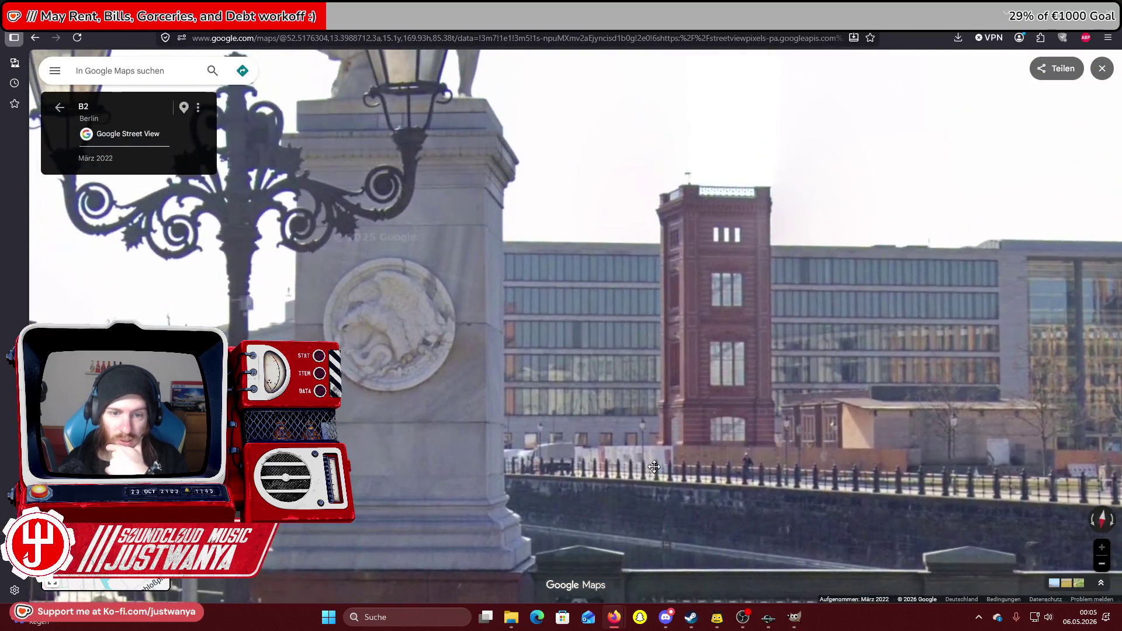
mouse_move(566, 308)
mouse_down()
mouse_move(586, 499)
mouse_move(682, 232)
mouse_move(692, 160)
mouse_up()
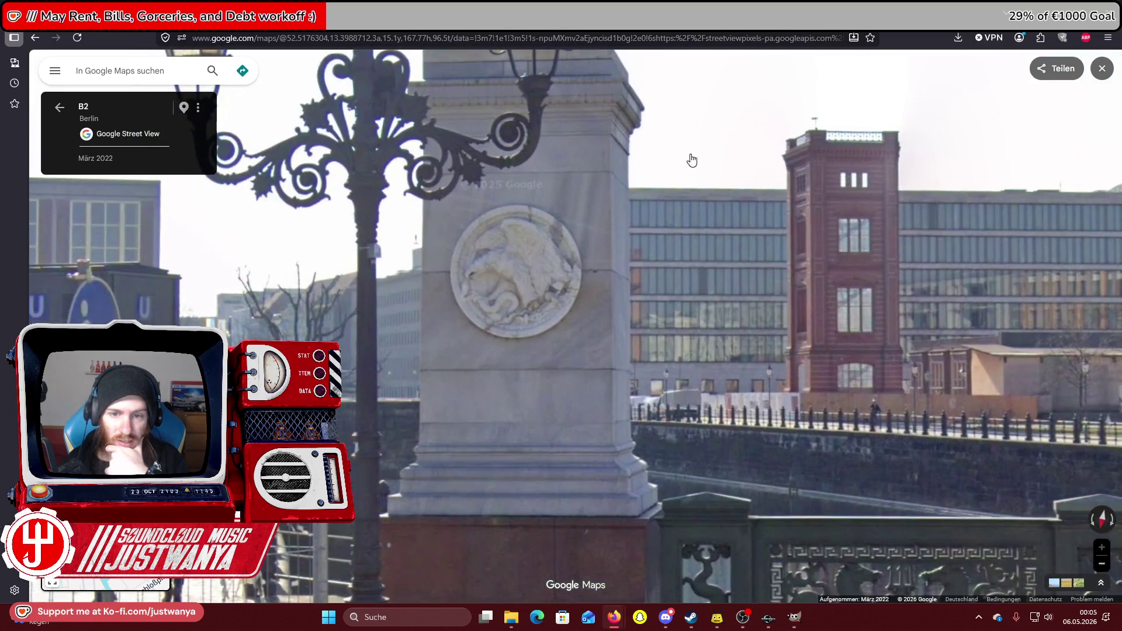
click(495, 282)
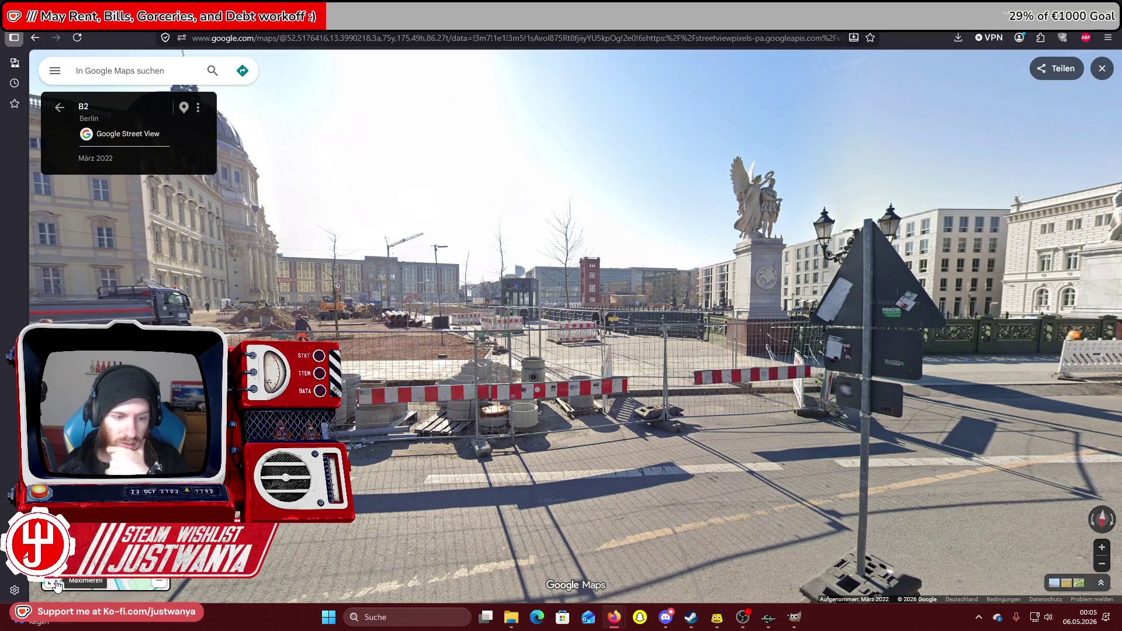
Open a user photo near Schloßplatz and turn it toward the cathedral and museum.
click(117, 584)
scroll(588, 515, down, 5)
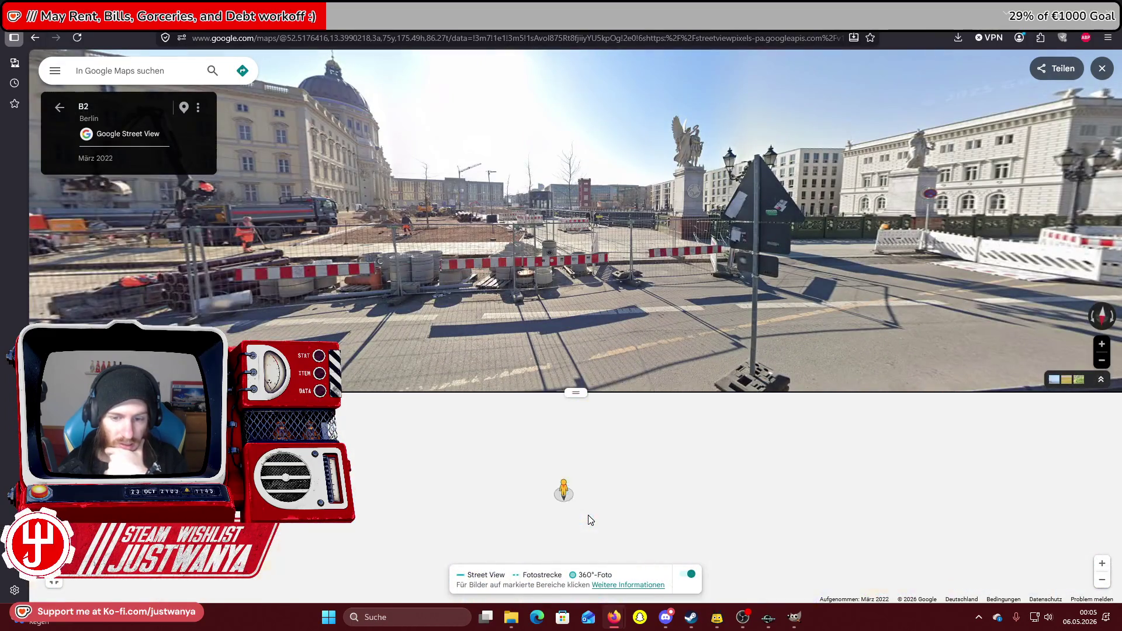
scroll(560, 522, up, 3)
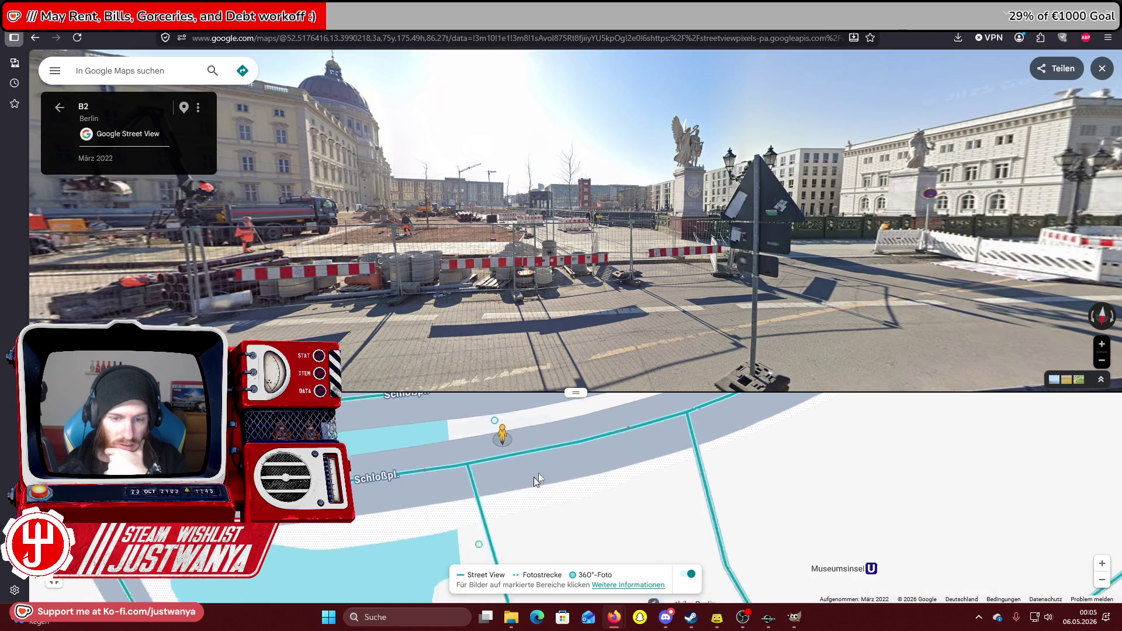
click(530, 436)
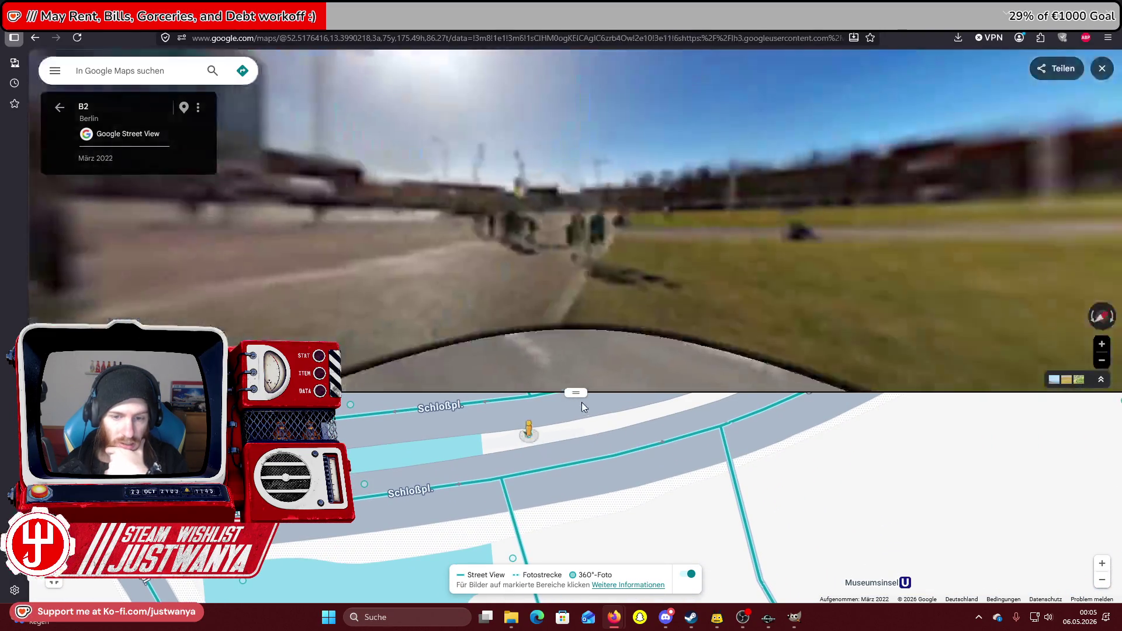
drag(575, 393, 576, 510)
mouse_move(762, 408)
mouse_down()
mouse_move(587, 340)
mouse_move(446, 307)
mouse_up()
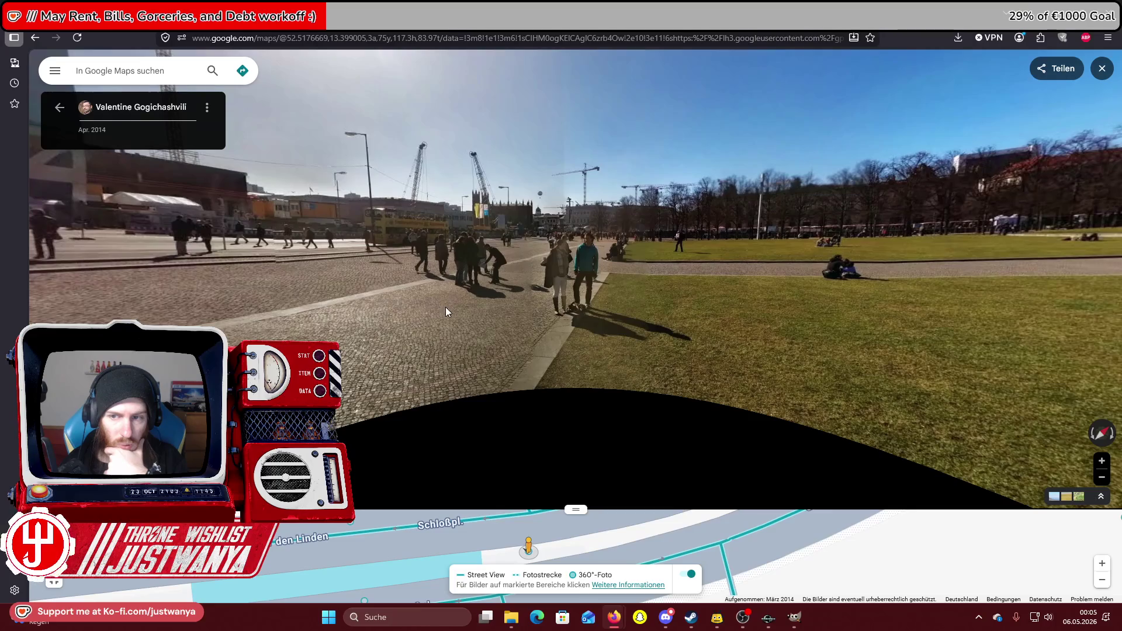
Exit Street View and pan the satellite map to the riverbank beside the bridge.
click(1102, 68)
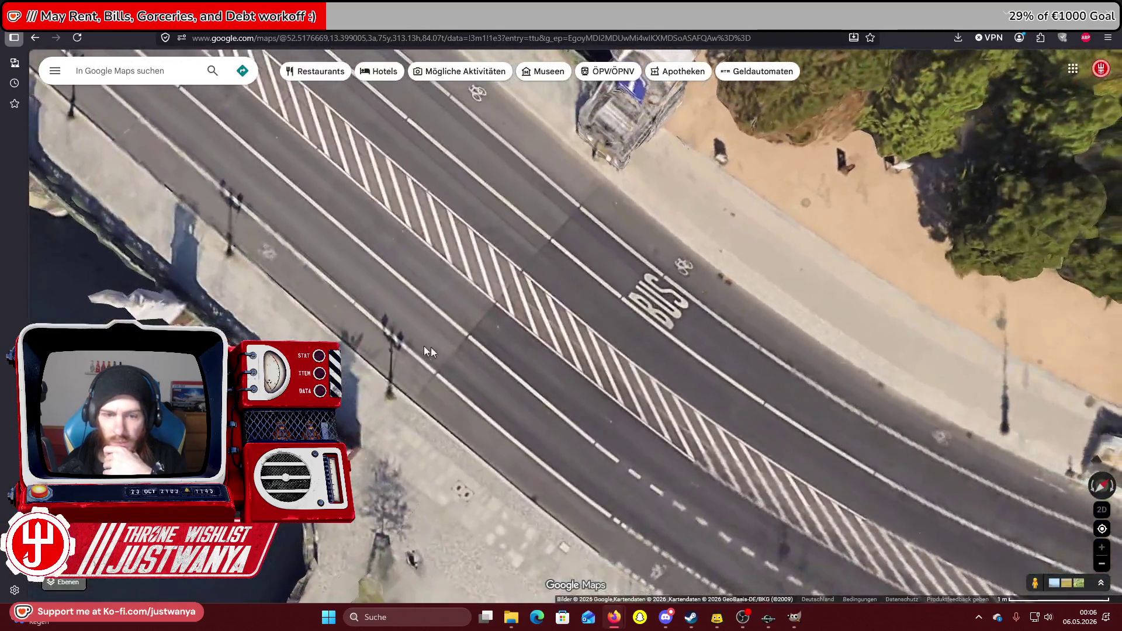
drag(423, 346, 637, 207)
scroll(716, 381, down, 5)
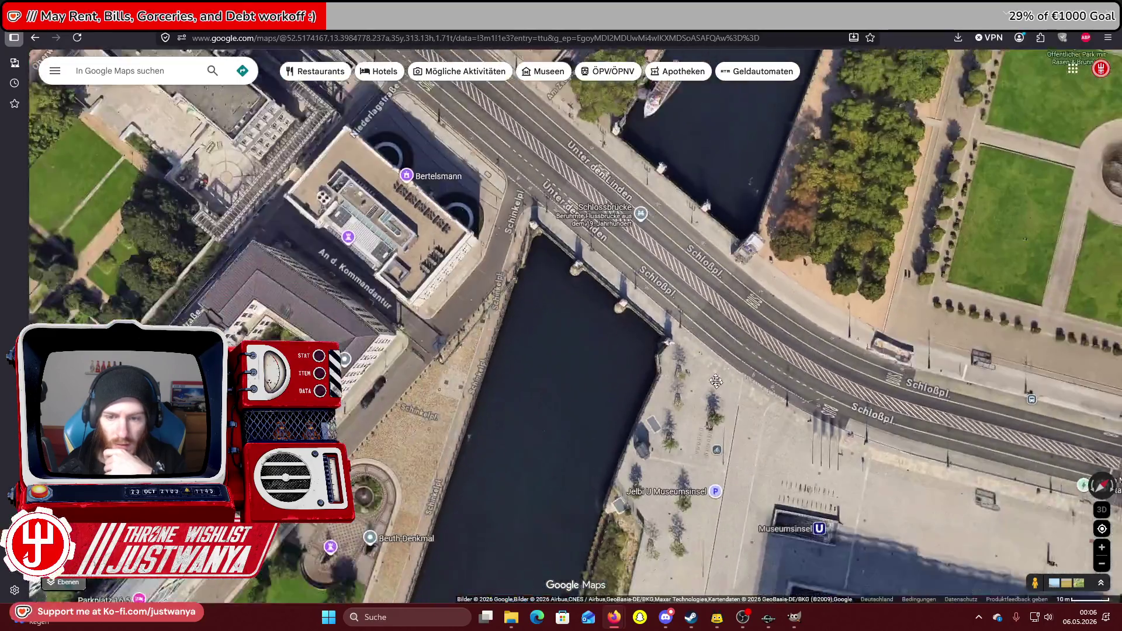
Pan the 3D satellite map across Museumsinsel, Schloßplatz and the Lustgarten side.
drag(716, 381, 681, 300)
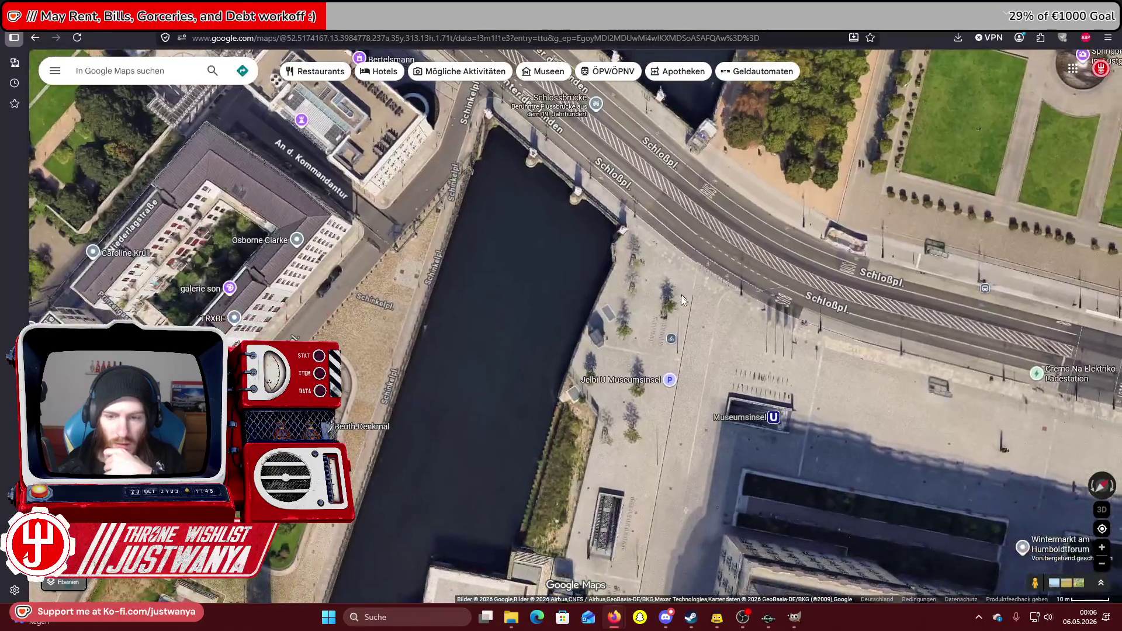
scroll(683, 335, down, 3)
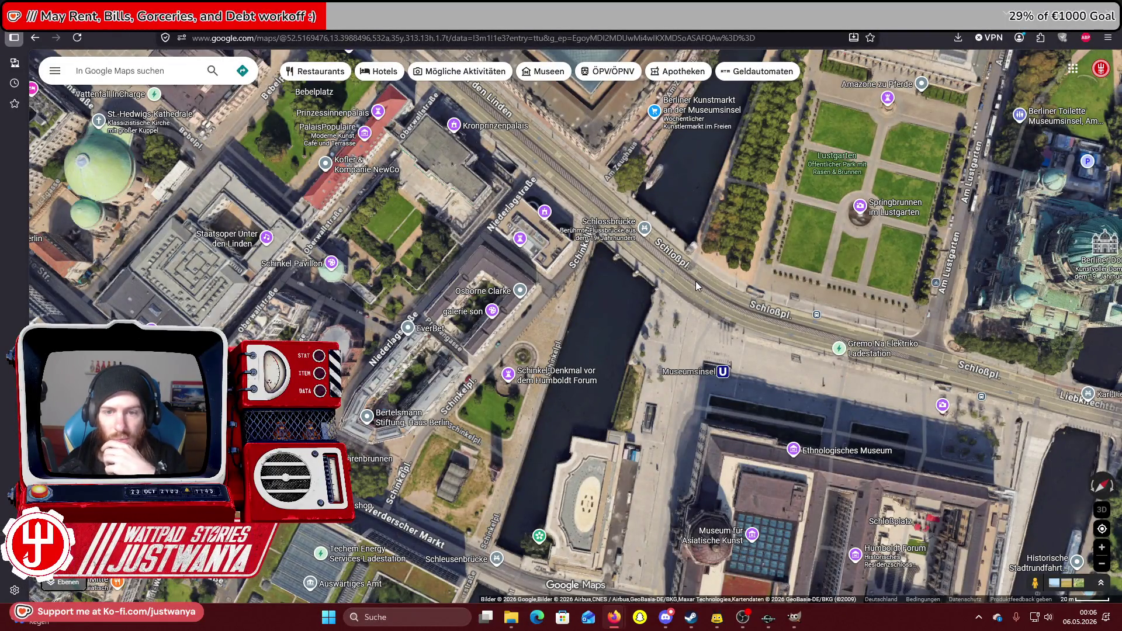
scroll(678, 338, up, 2)
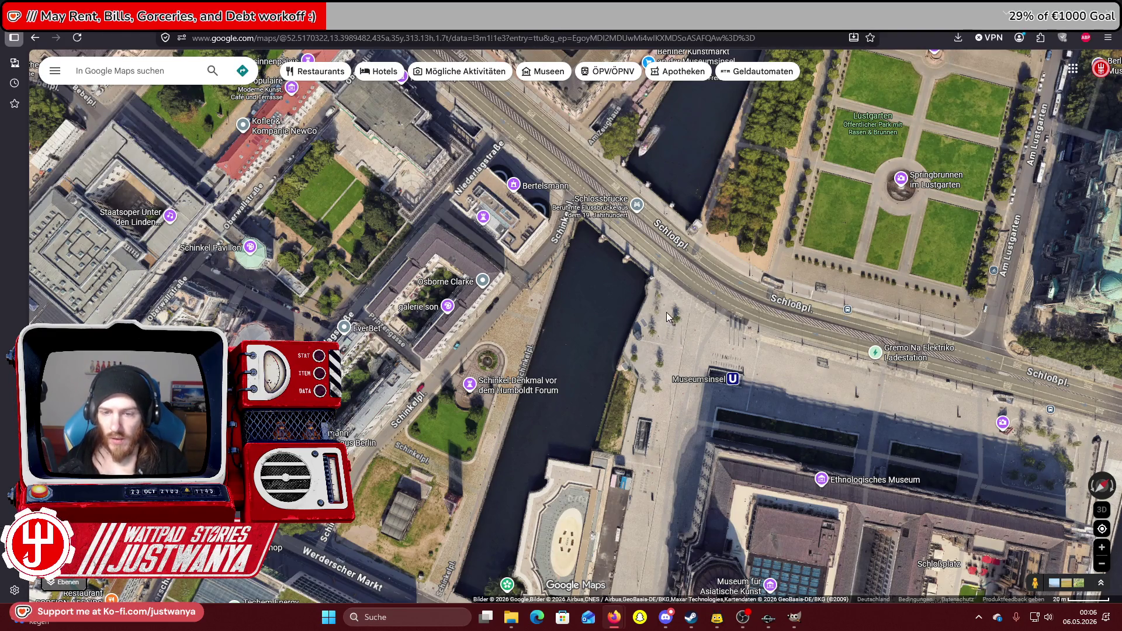
key(Up)
key(Right)
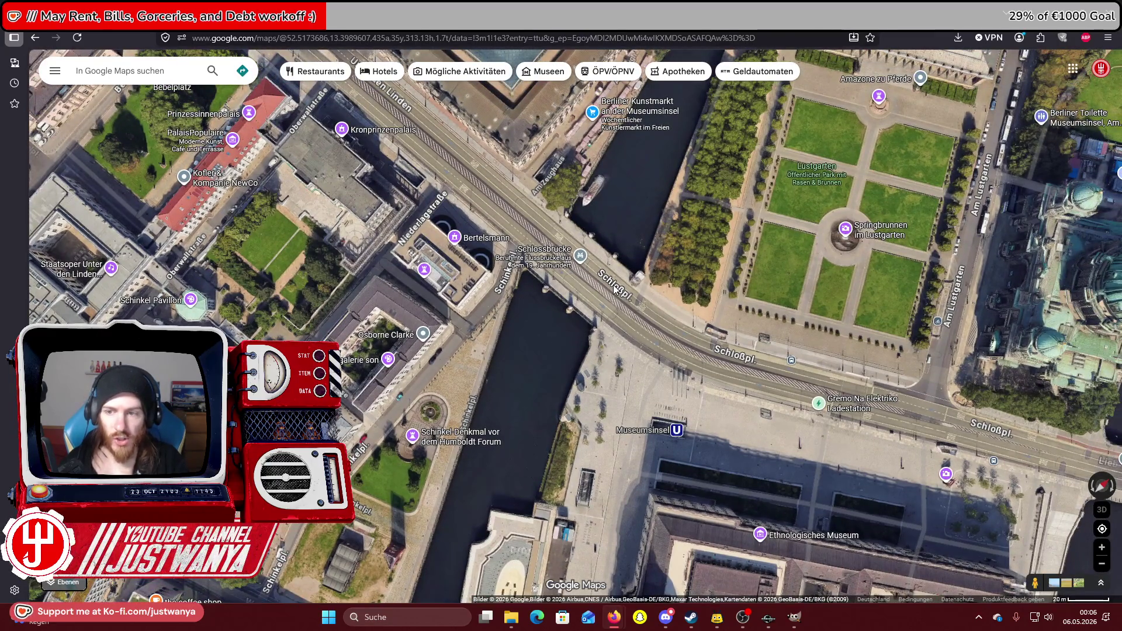
key(Up)
key(Right)
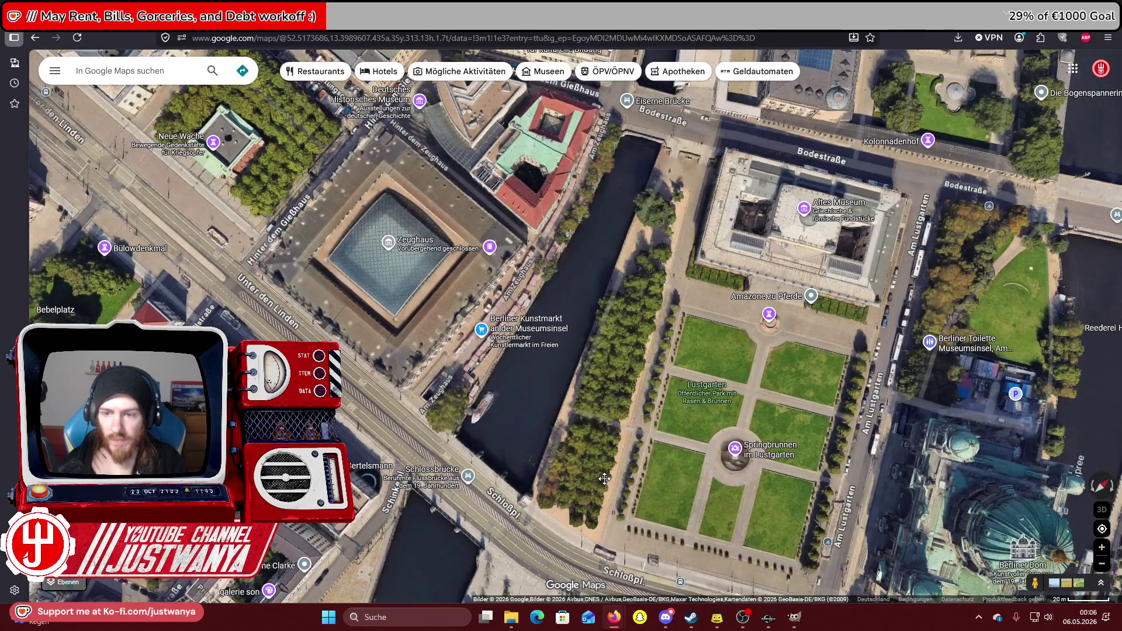
key(Down)
key(Down)
key(Left)
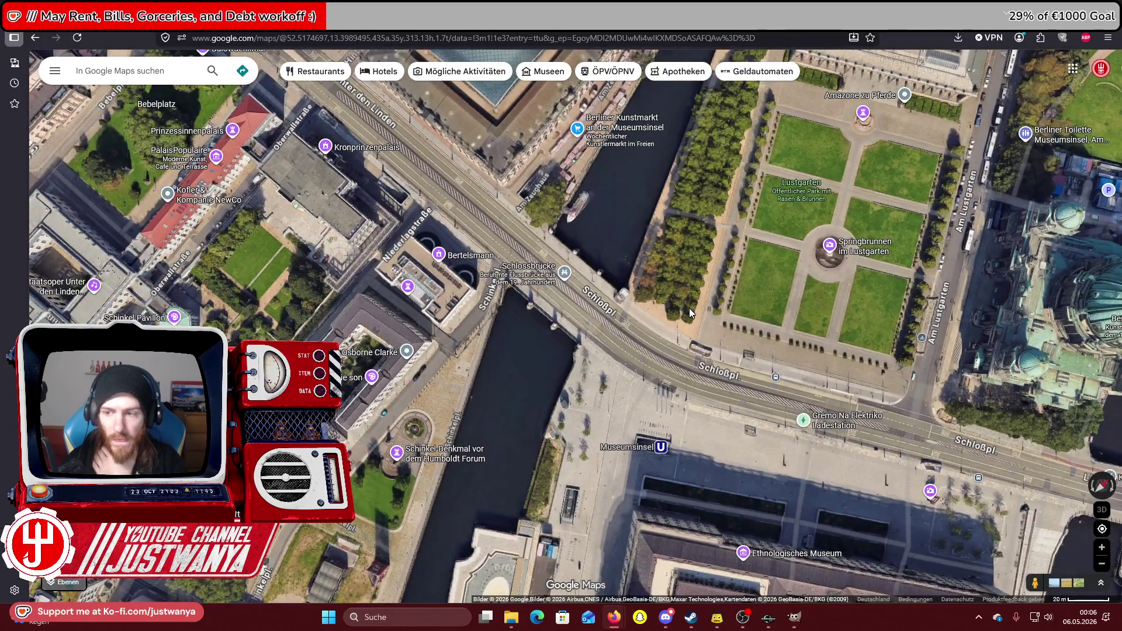
key(Right)
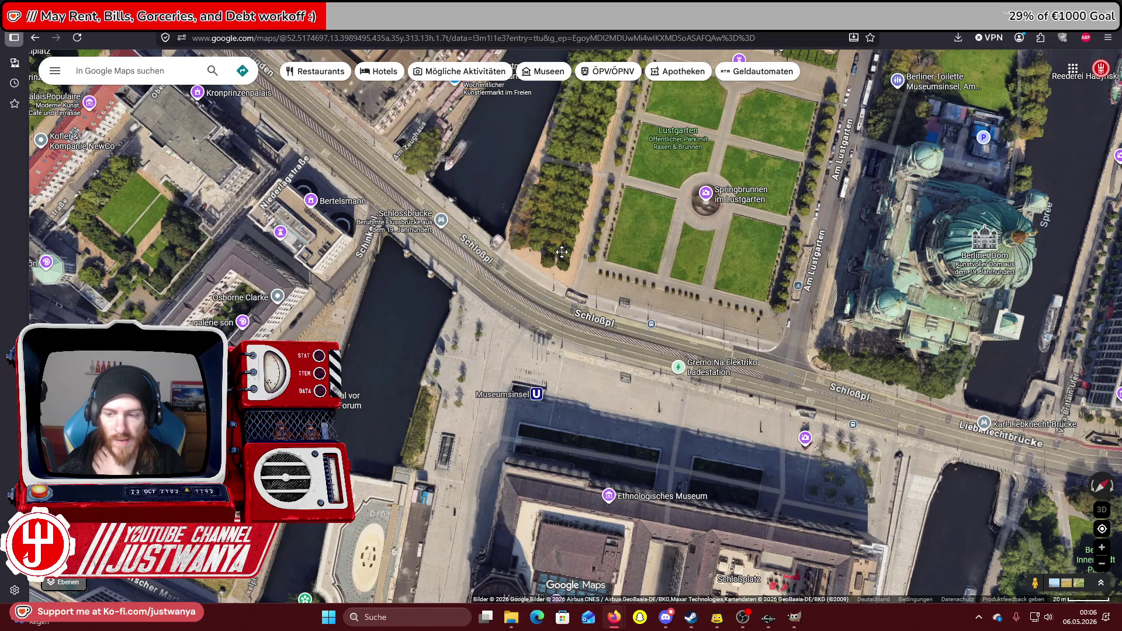
key(Left)
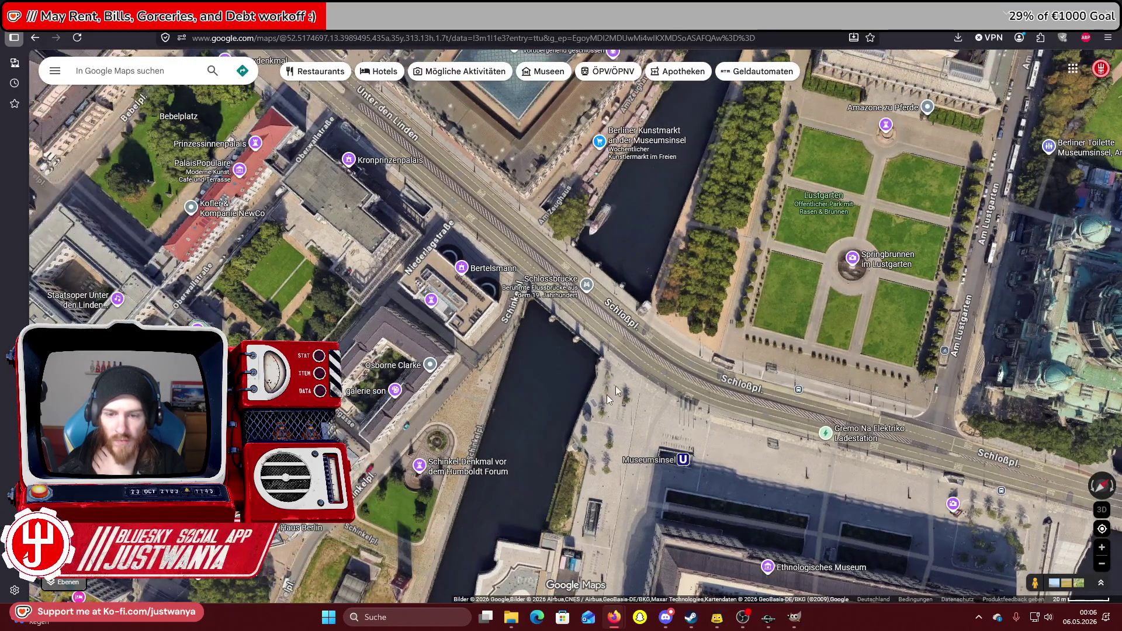
Center on the Schlossbrücke from the Schinkelplatz end and zoom in to street level on the roadway.
scroll(634, 360, up, 3)
scroll(535, 443, up, 3)
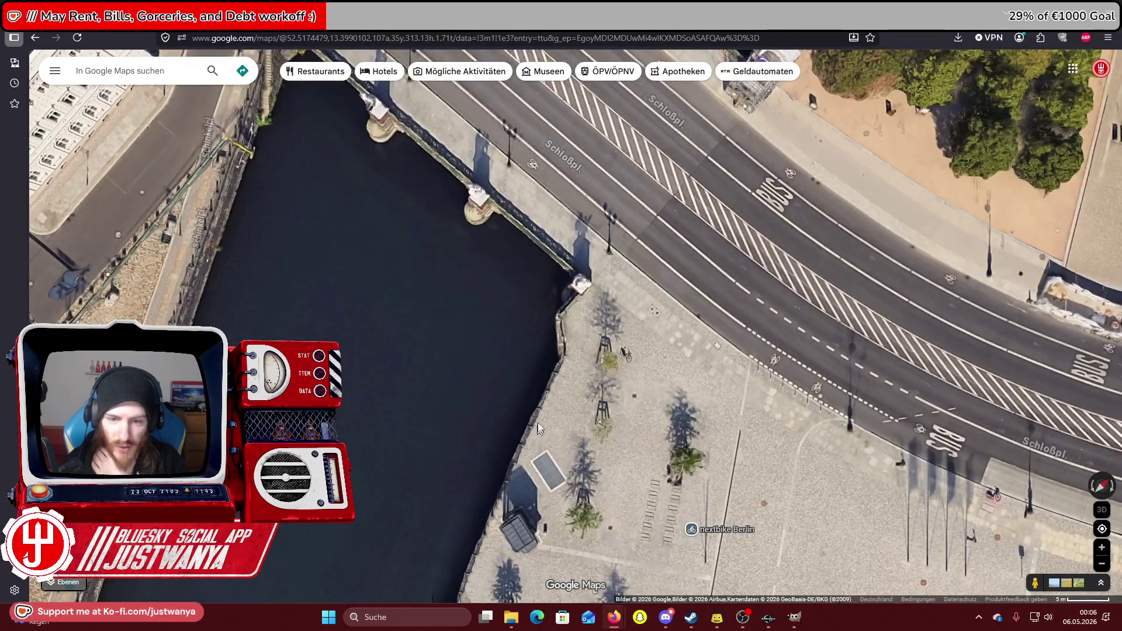
drag(535, 351, 518, 418)
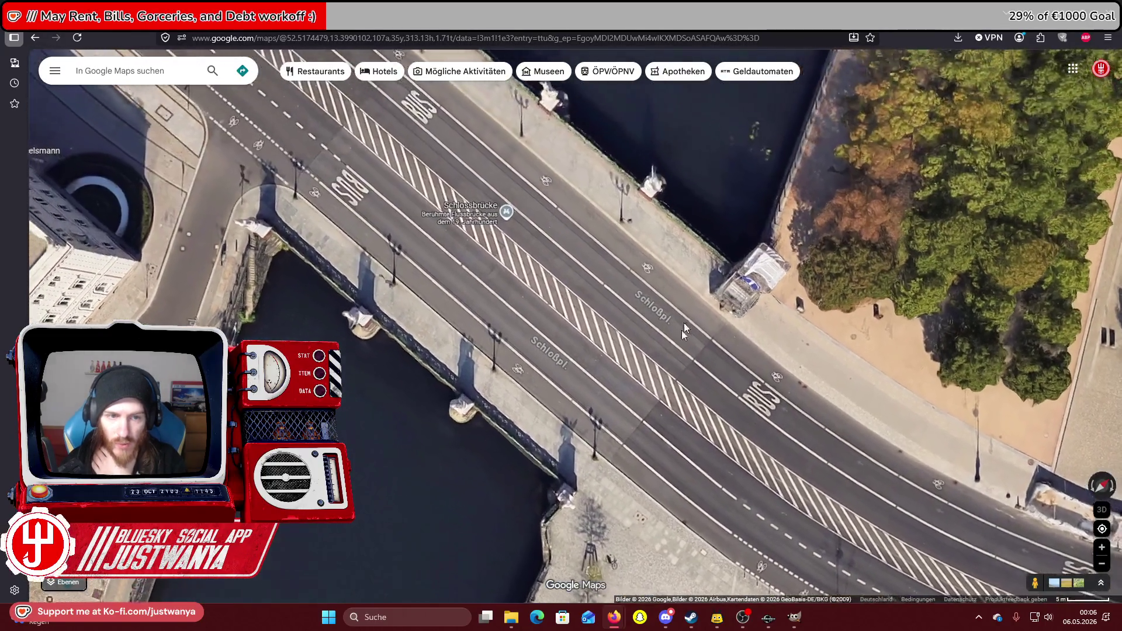
scroll(552, 305, up, 1)
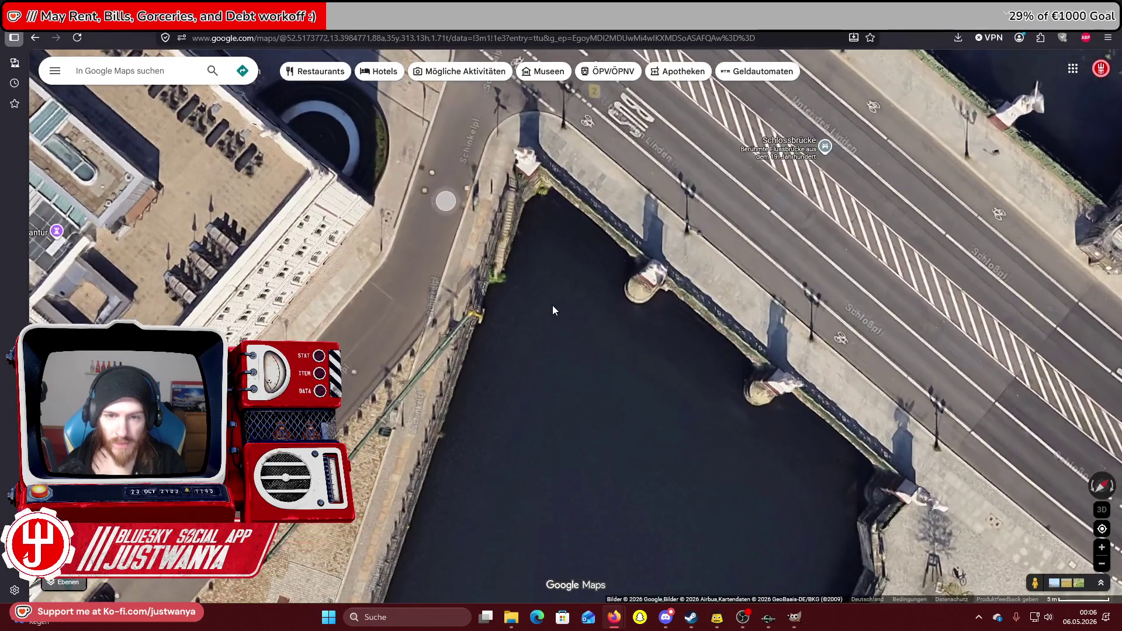
mouse_move(697, 378)
mouse_down()
mouse_move(669, 401)
mouse_move(640, 364)
mouse_move(717, 334)
mouse_move(695, 353)
mouse_up()
scroll(696, 354, down, 4)
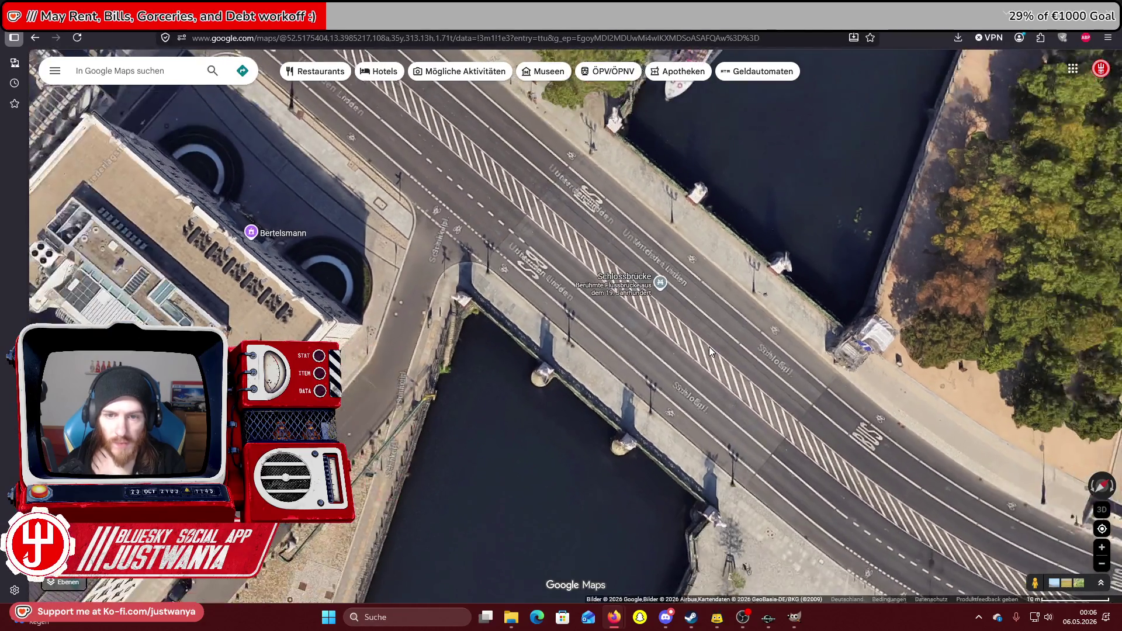
scroll(765, 384, up, 4)
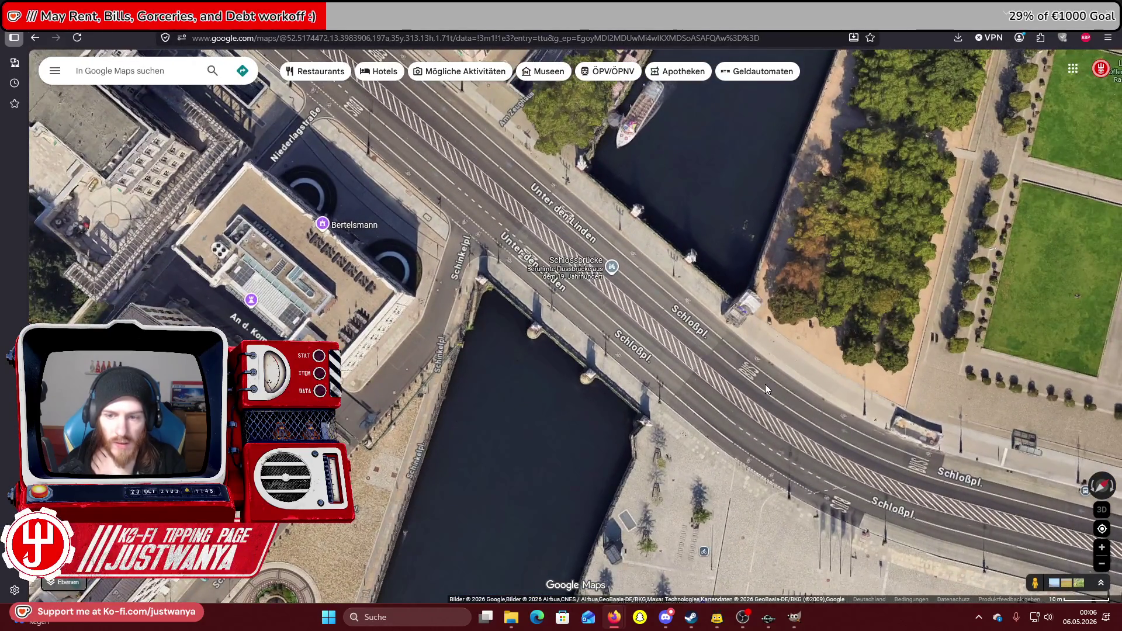
scroll(602, 432, up, 5)
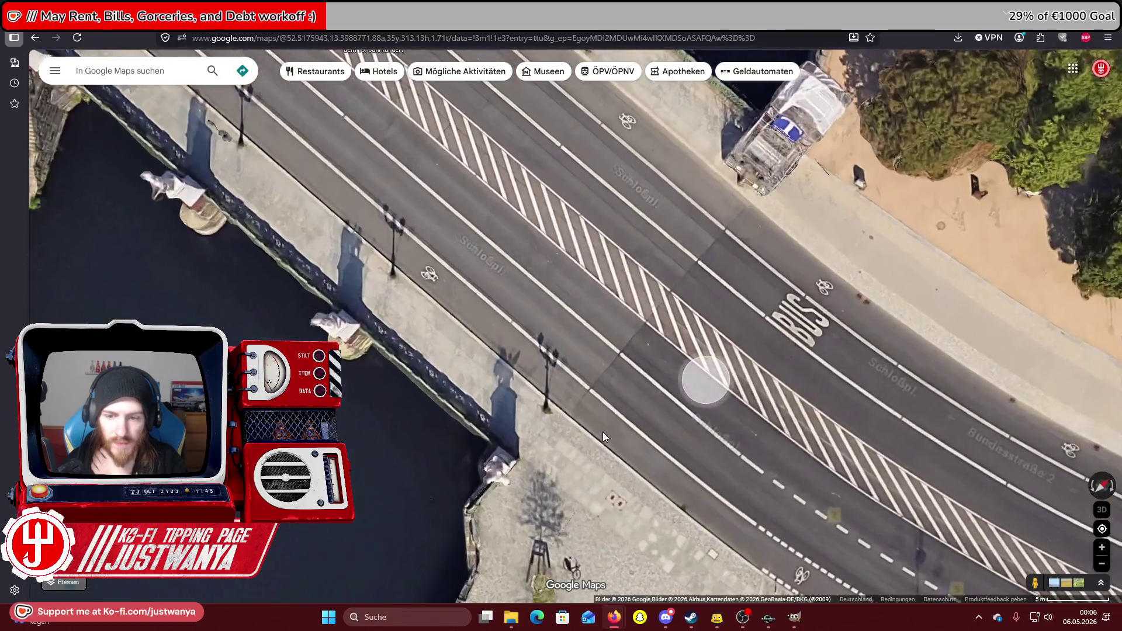
scroll(586, 451, up, 3)
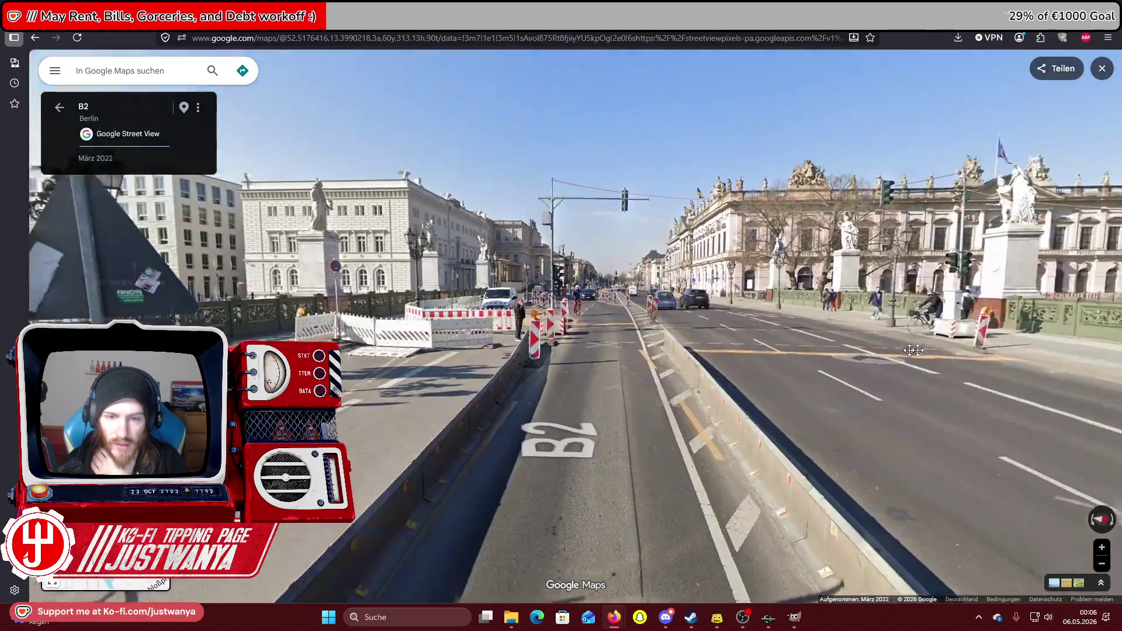
Move forward along the B2 past the barriers and face the bridge railing and van.
click(620, 409)
click(621, 404)
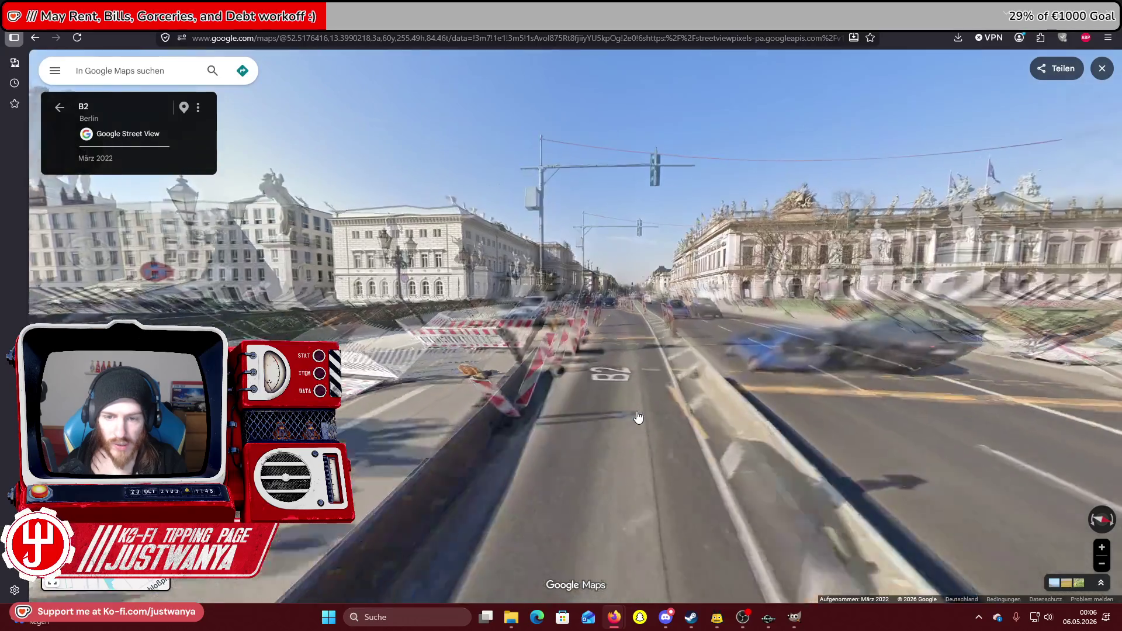
click(620, 400)
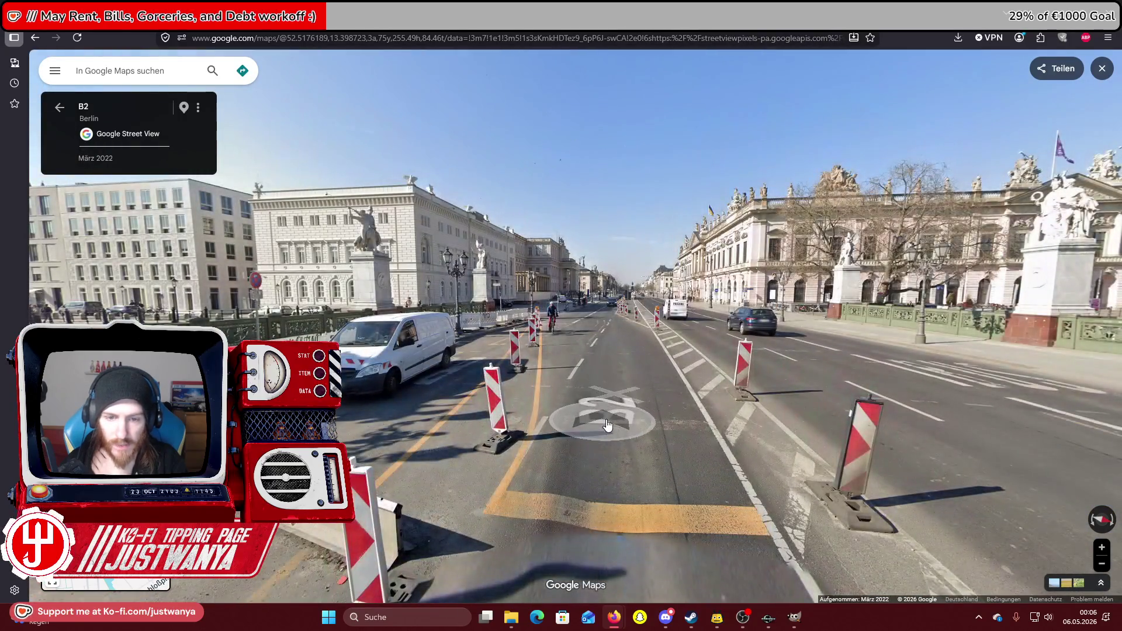
drag(592, 428, 674, 397)
scroll(673, 397, up, 4)
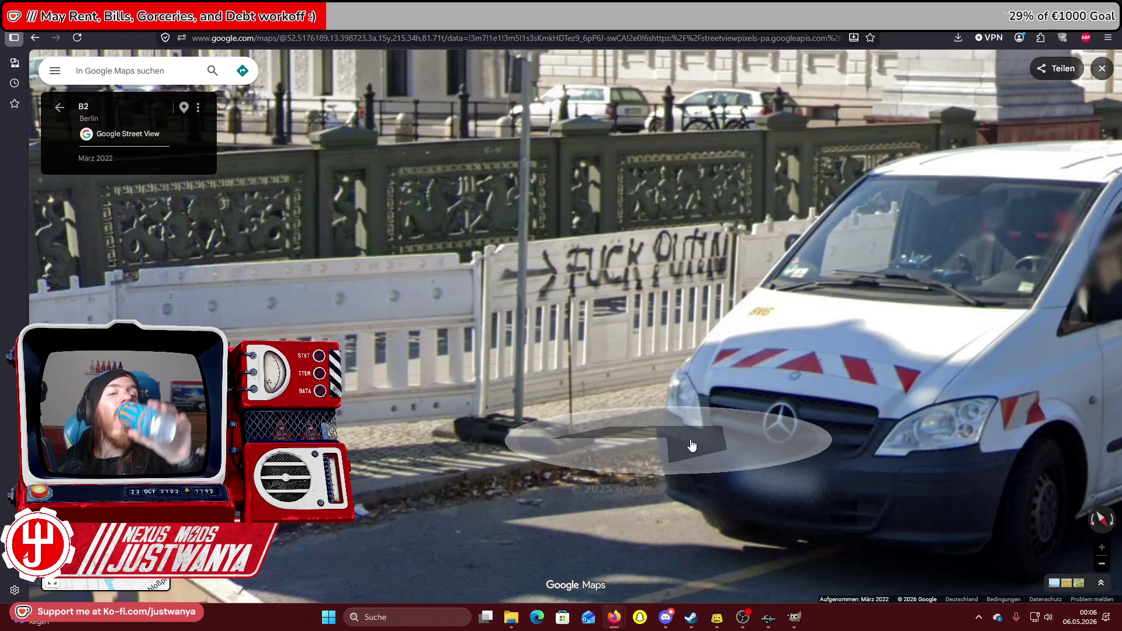
scroll(571, 421, down, 4)
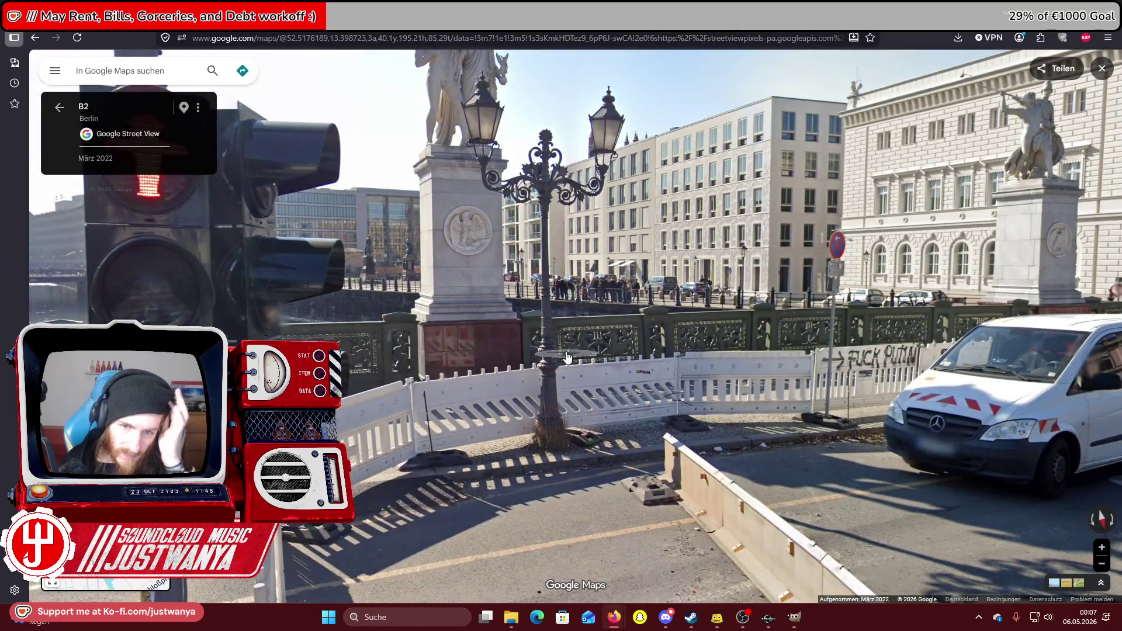
Look around at the traffic light, river statue, buildings and palace dome.
drag(570, 403, 917, 402)
drag(88, 237, 377, 236)
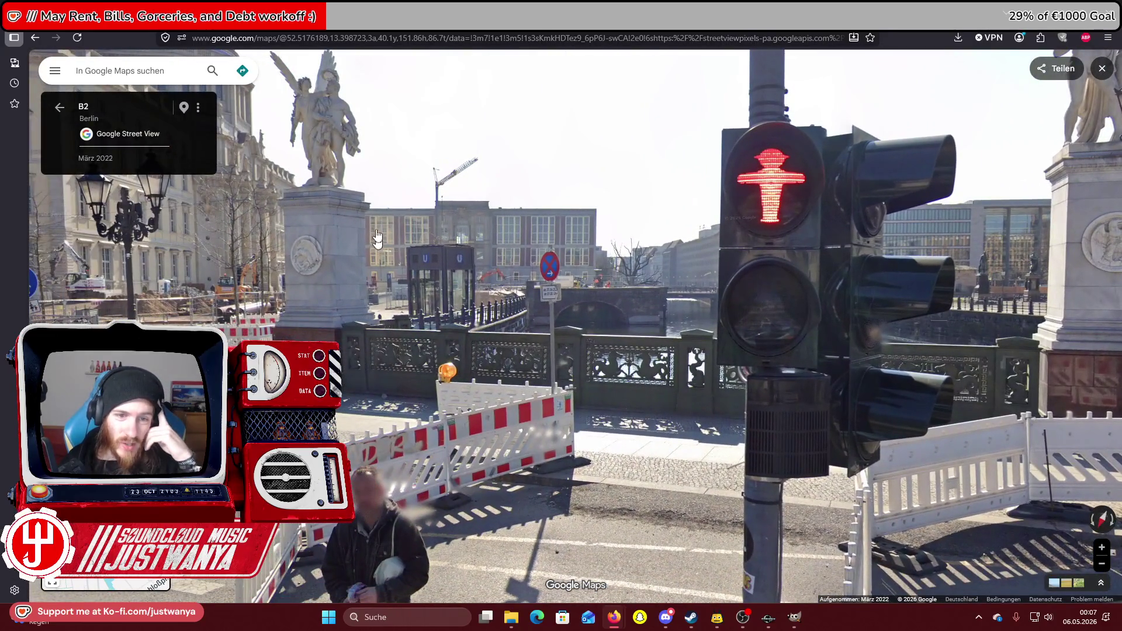
drag(596, 256, 152, 257)
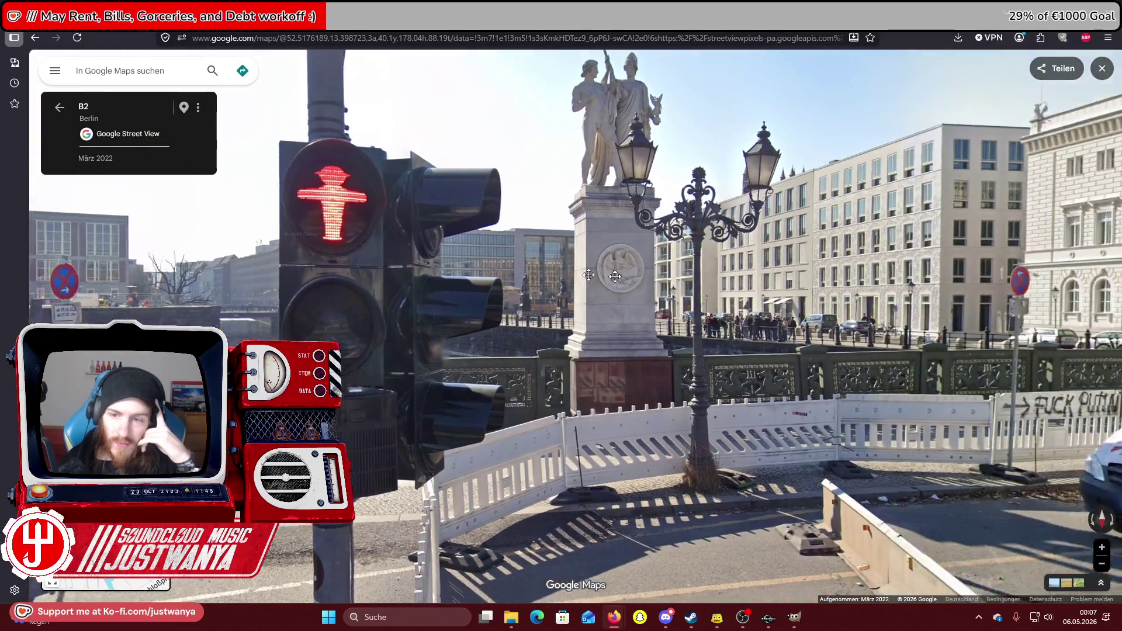
drag(1052, 263, 870, 265)
mouse_move(526, 274)
mouse_down()
mouse_move(992, 302)
mouse_move(374, 286)
mouse_up()
drag(1022, 266, 581, 261)
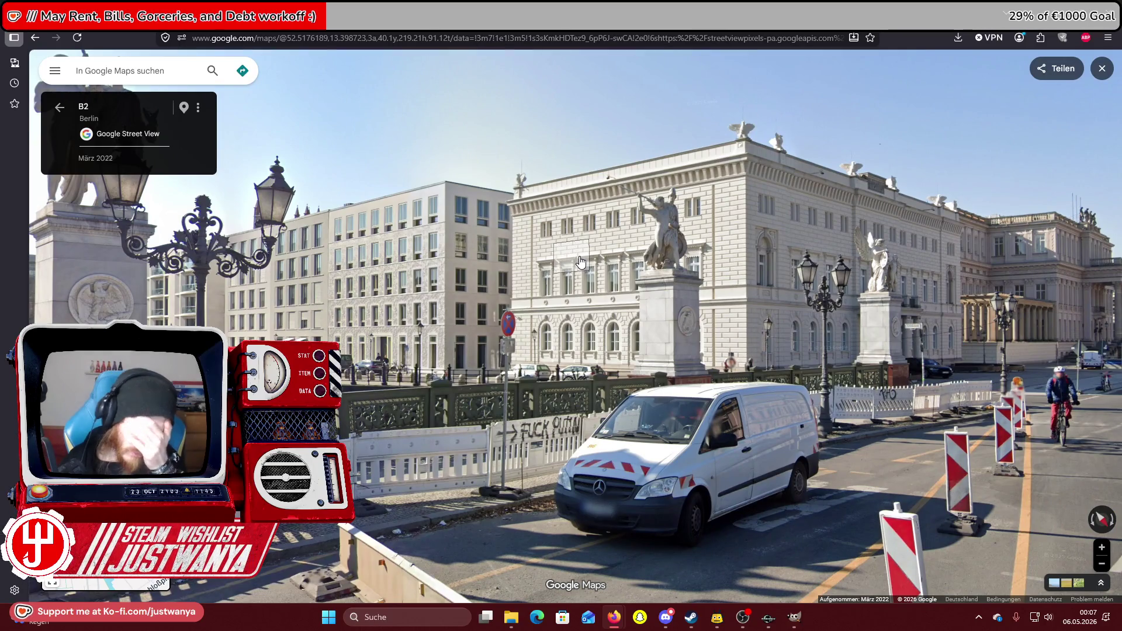
drag(577, 266, 818, 292)
drag(506, 337, 720, 317)
drag(348, 340, 532, 324)
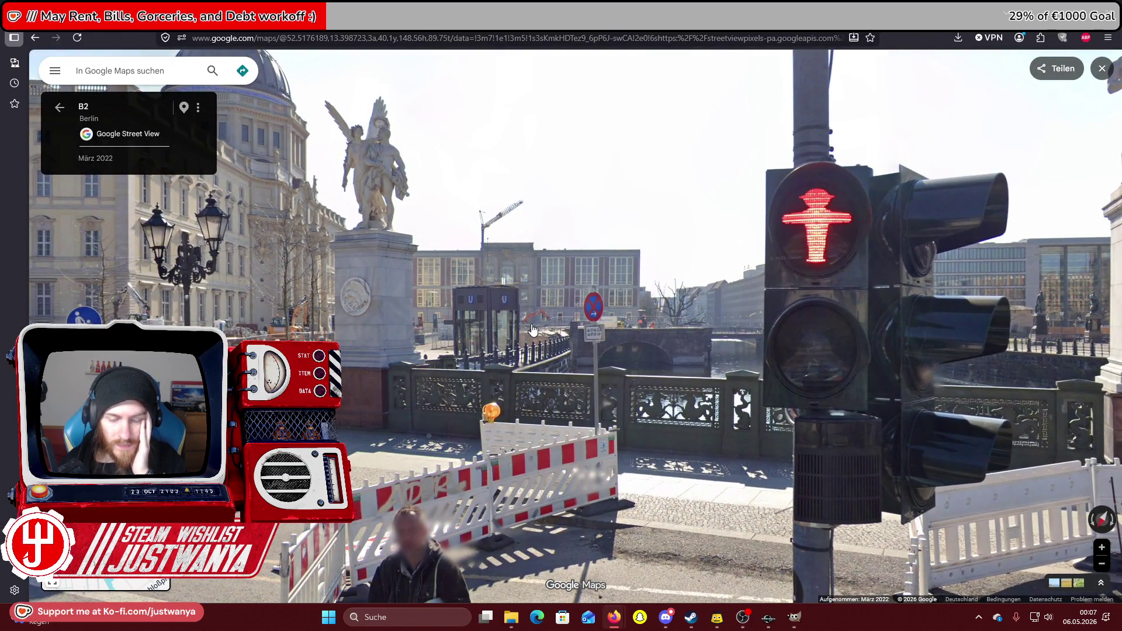
mouse_move(333, 311)
mouse_down()
mouse_move(731, 364)
mouse_move(454, 335)
mouse_up()
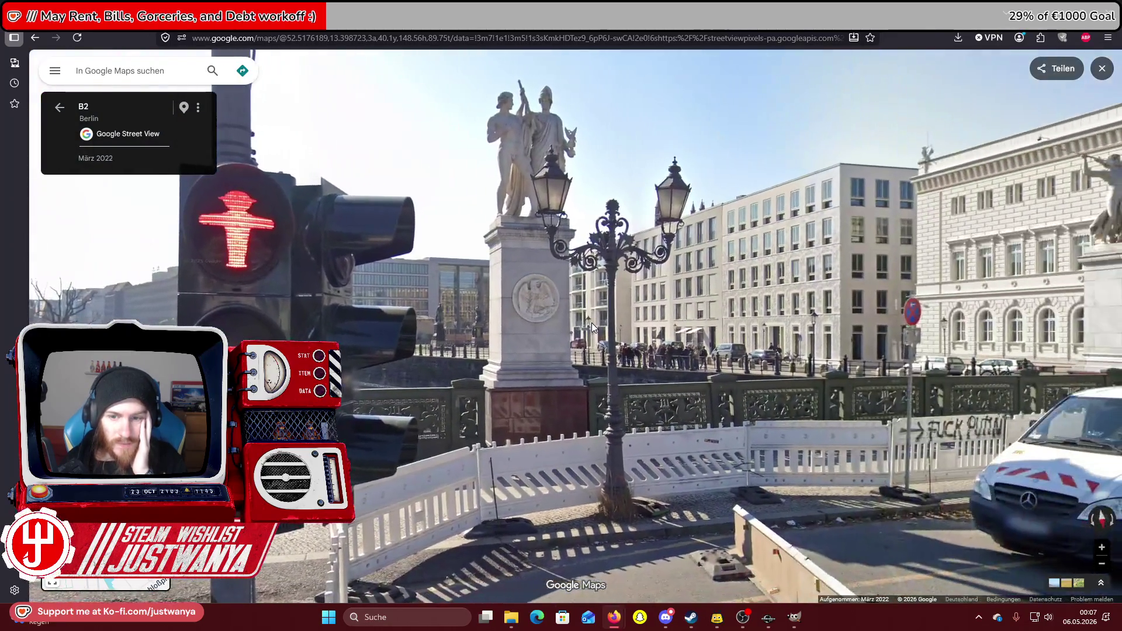
drag(591, 323, 935, 251)
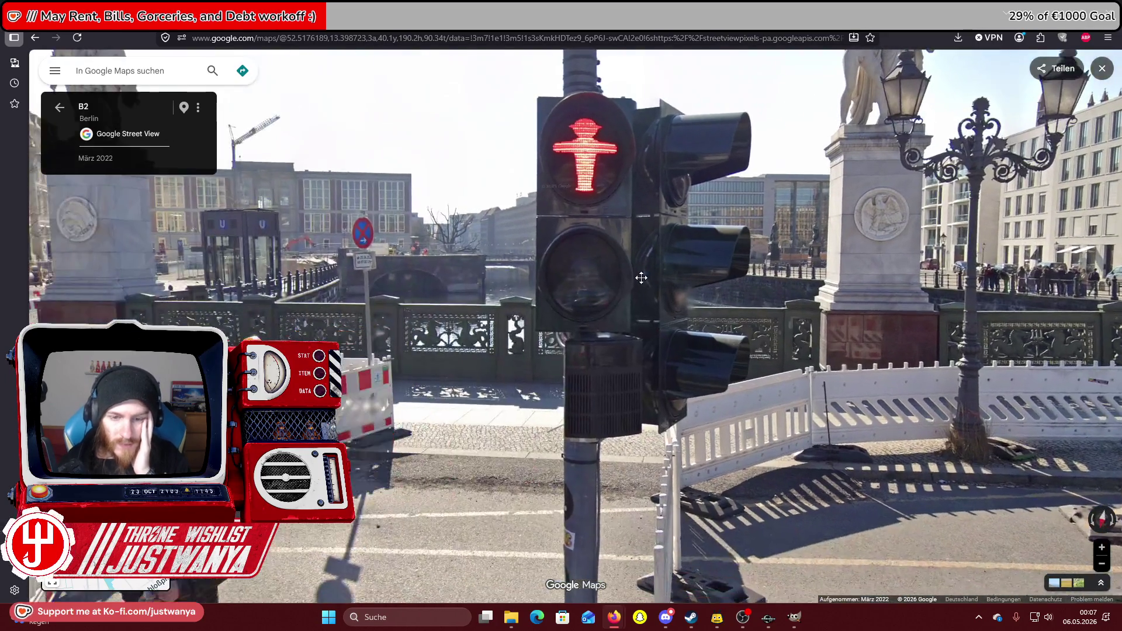
Step onto the pavement, scan the ornate railing, then face the bridge statues and traffic light.
click(385, 386)
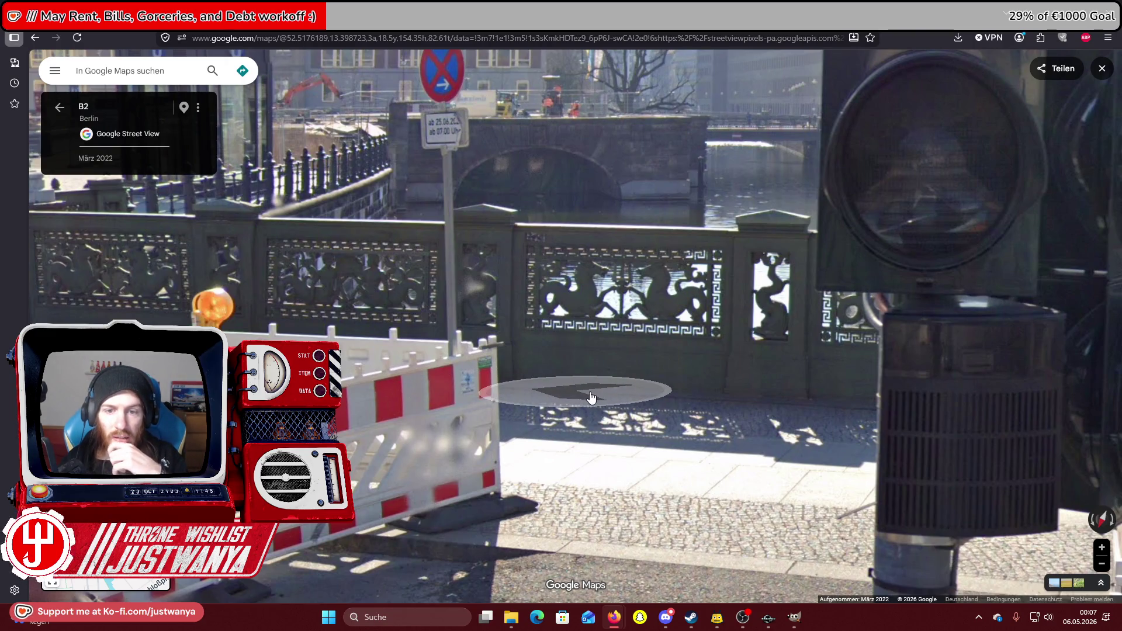
drag(586, 398, 643, 432)
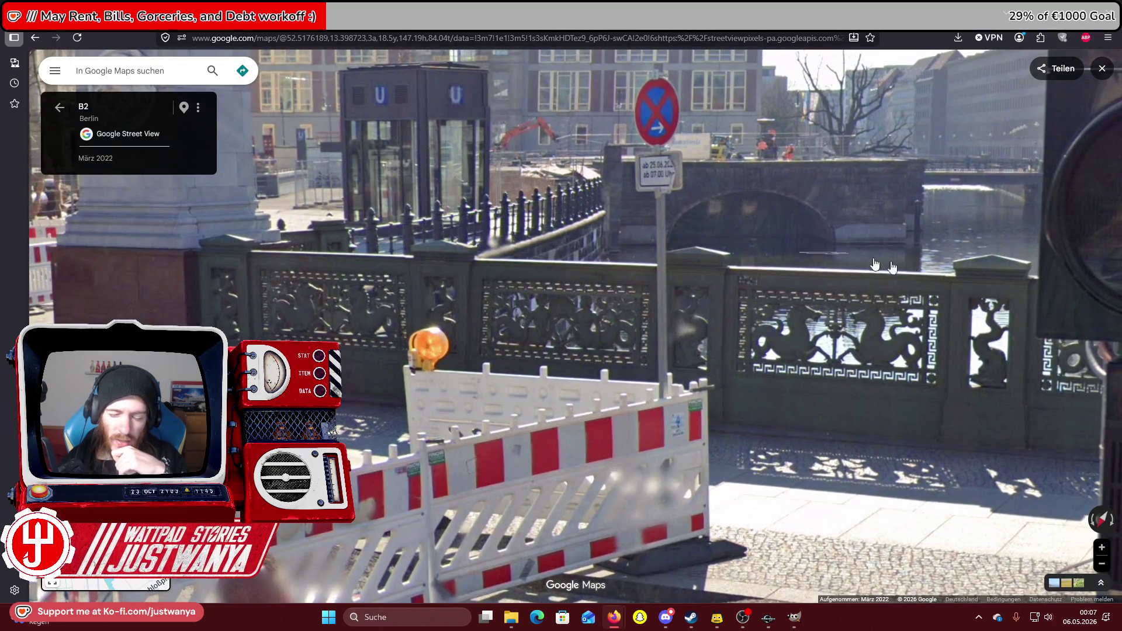
mouse_move(829, 412)
mouse_down()
mouse_move(620, 447)
mouse_move(196, 459)
mouse_up()
scroll(485, 452, down, 2)
drag(759, 456, 304, 459)
drag(848, 389, 351, 391)
drag(730, 394, 484, 395)
mouse_move(563, 364)
mouse_down()
mouse_move(274, 338)
mouse_move(729, 299)
mouse_move(543, 312)
mouse_move(441, 294)
mouse_up()
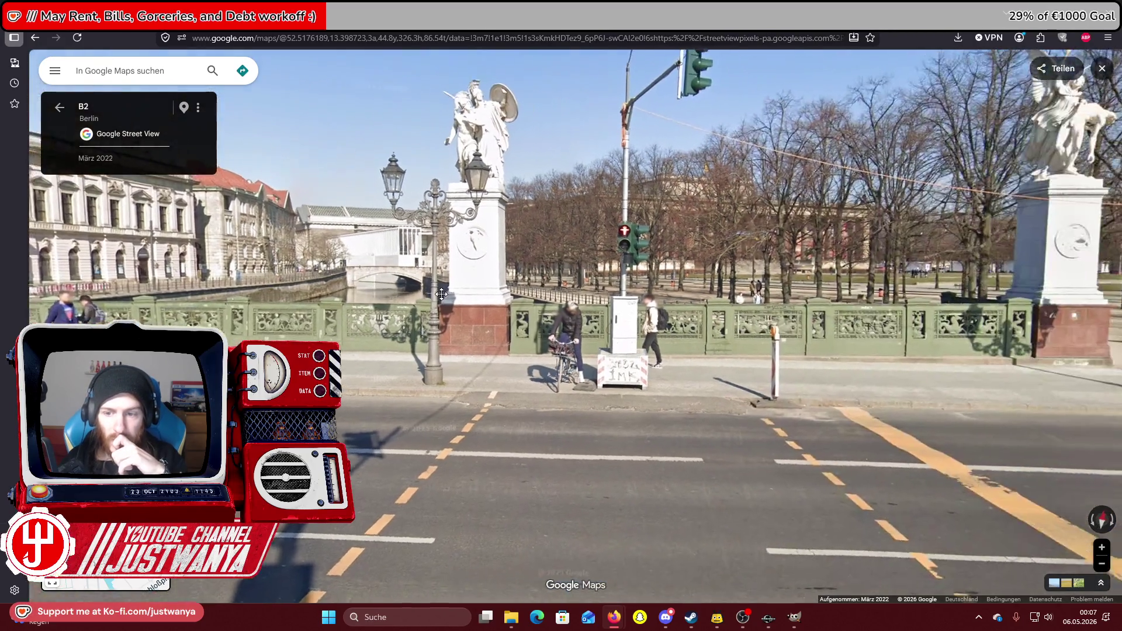
Turn the view with the arrow keys past the Berliner Dom, railing, statue and barriers.
key(Right)
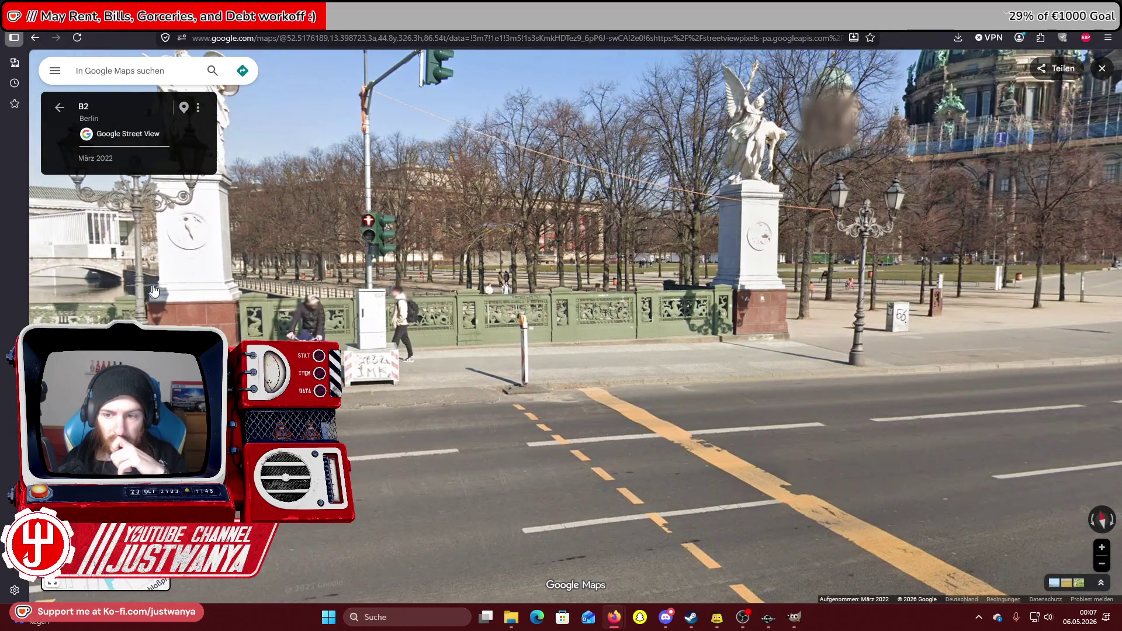
key(Right)
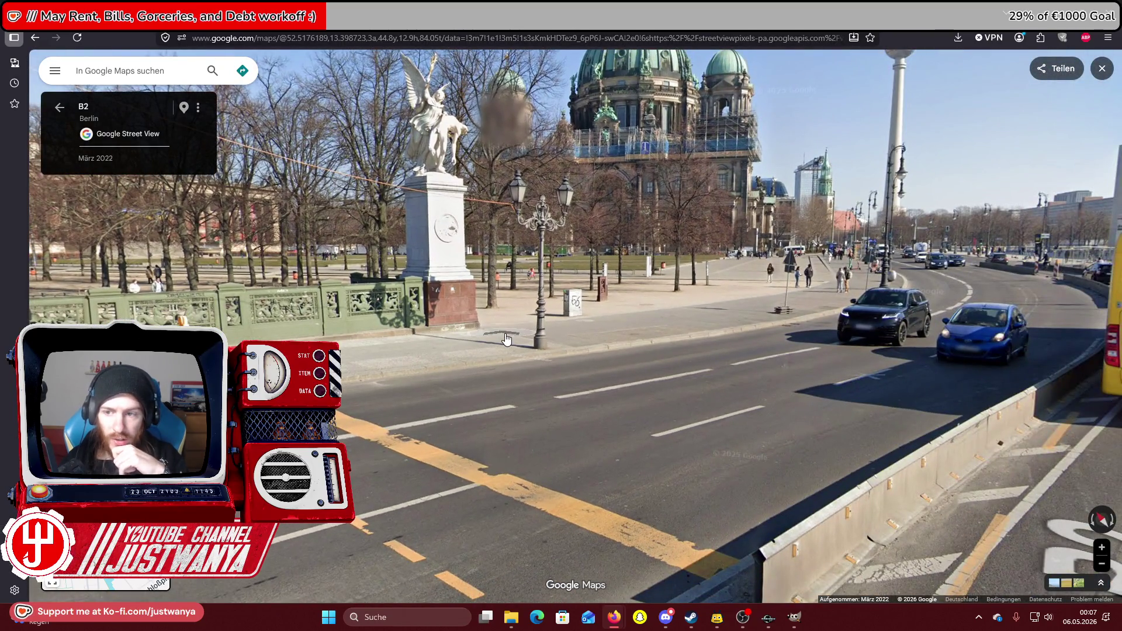
key(Right)
key(Left)
key(Left)
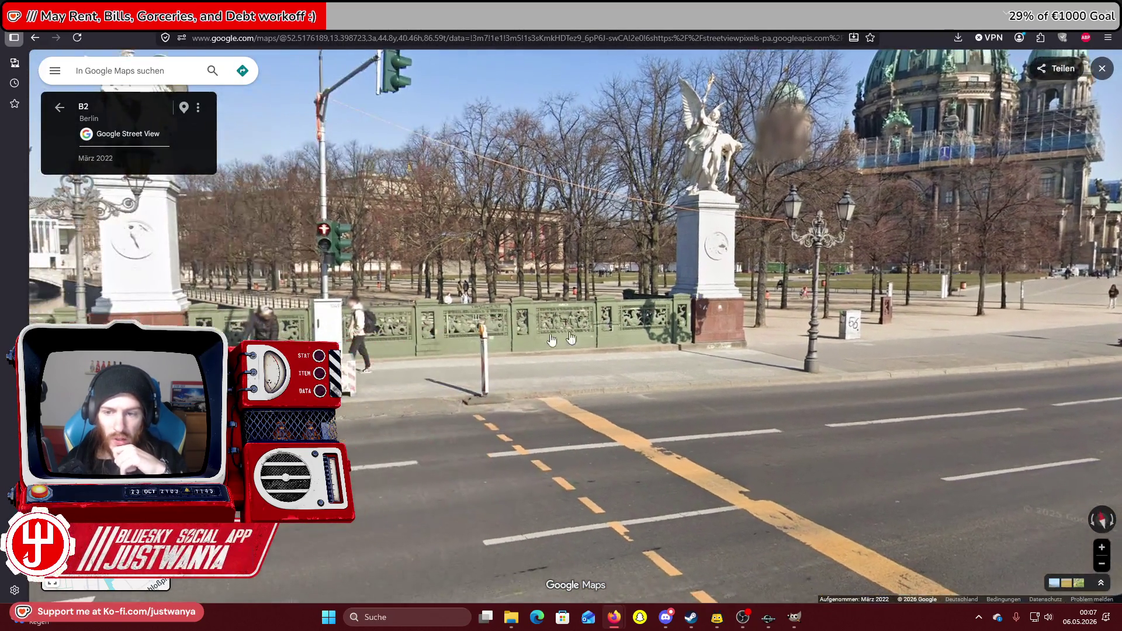
key(Left)
key(Left)
key(Left)
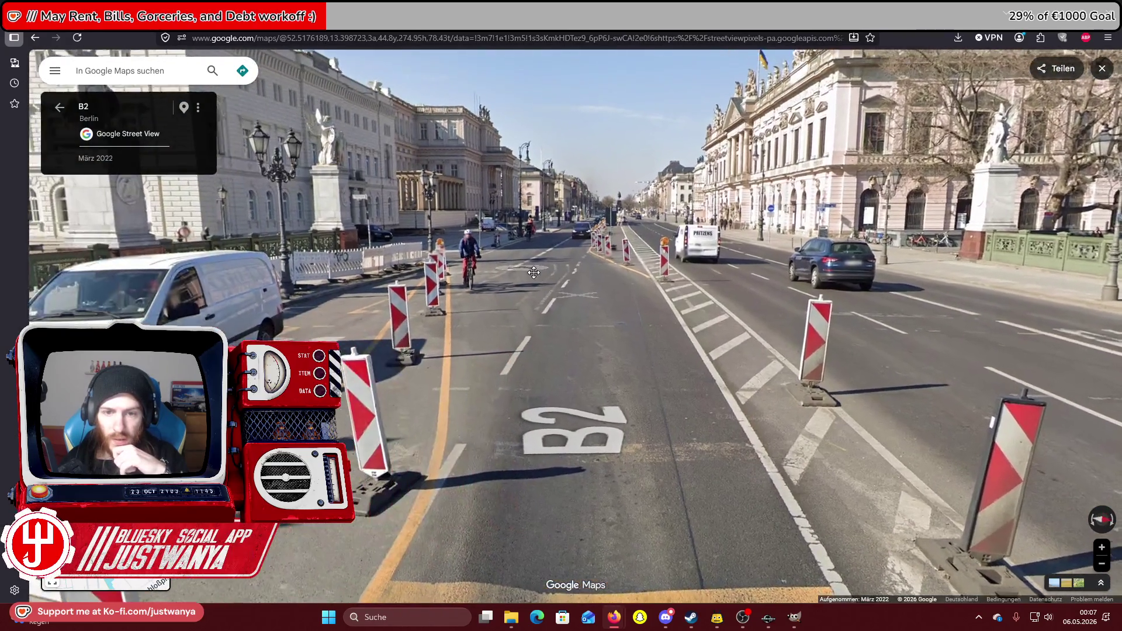
scroll(670, 227, up, 5)
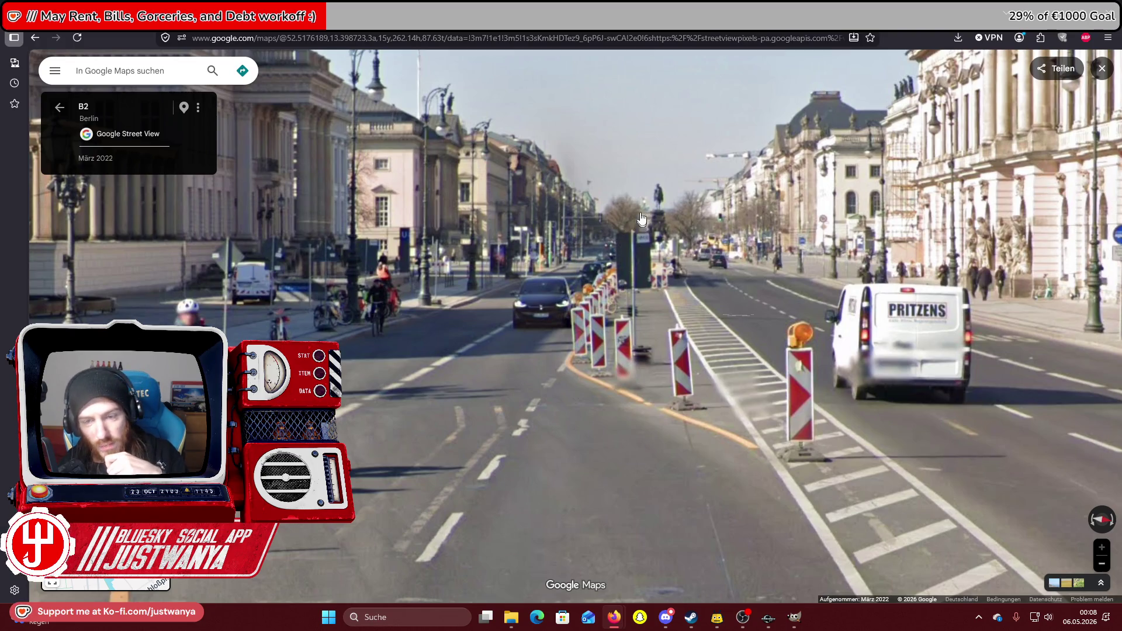
scroll(647, 223, down, 4)
key(Left)
key(Left)
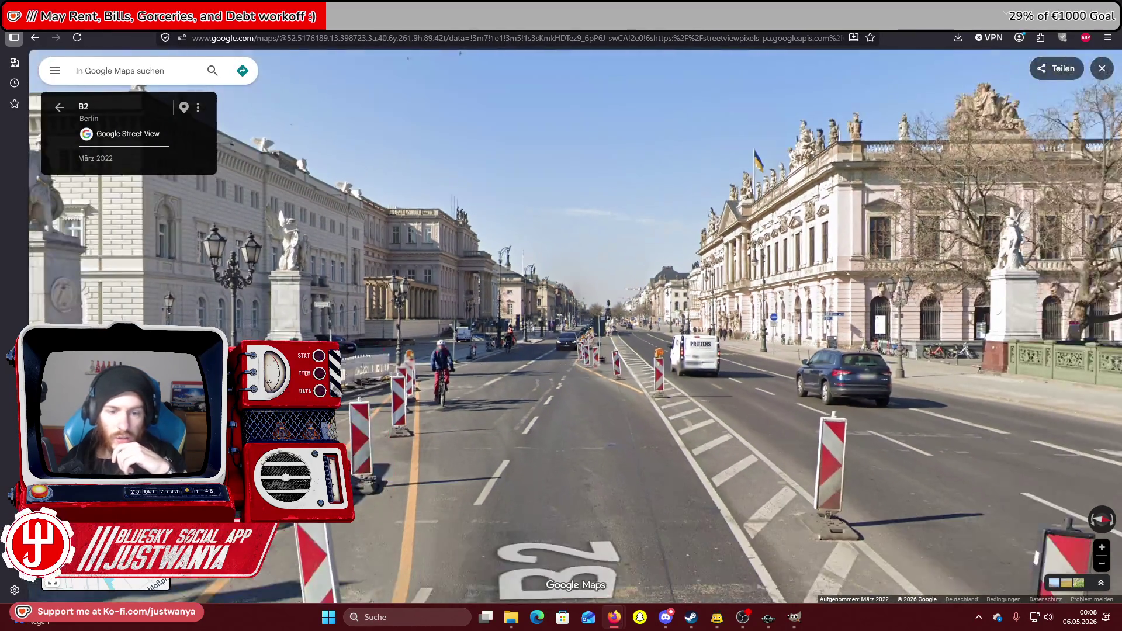
key(Down)
key(Left)
key(Left)
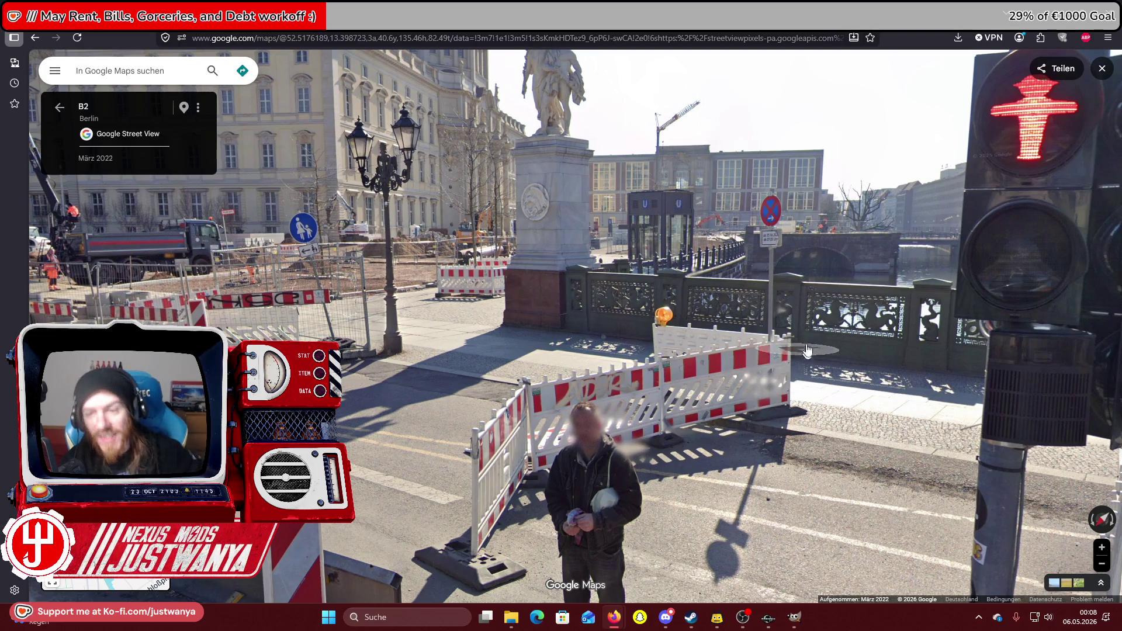
Move next to the traffic light and look down the avenue toward the museum.
click(783, 396)
drag(750, 367, 416, 361)
drag(865, 351, 518, 347)
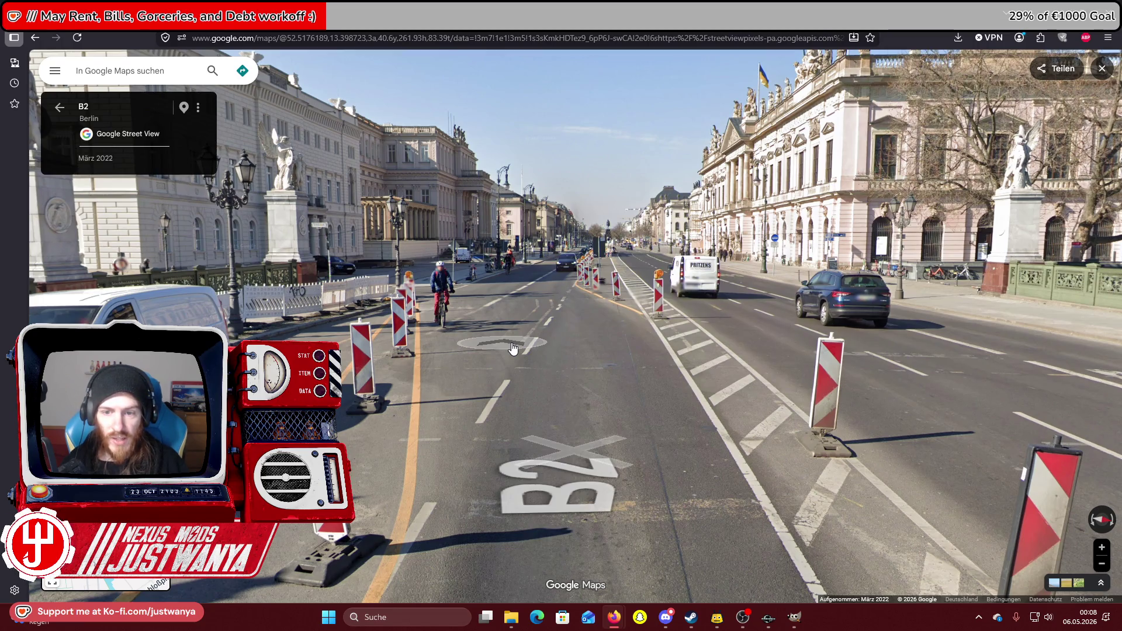
click(513, 349)
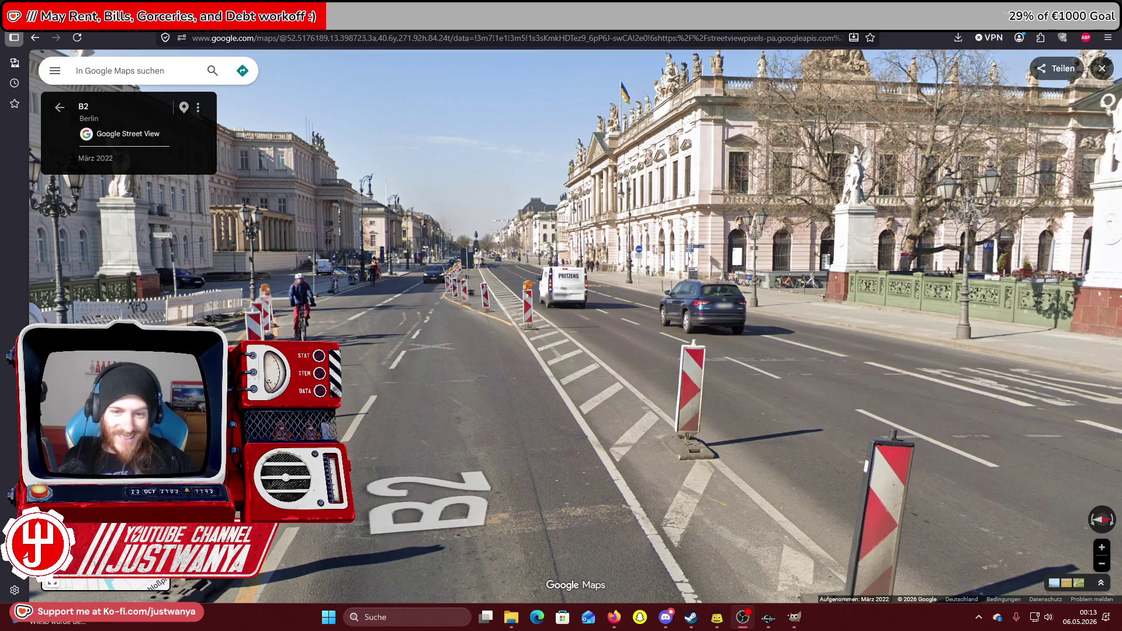
Walk along the B2 to the pedestrian light, looking at the palace, cathedral and bridge statue.
click(468, 447)
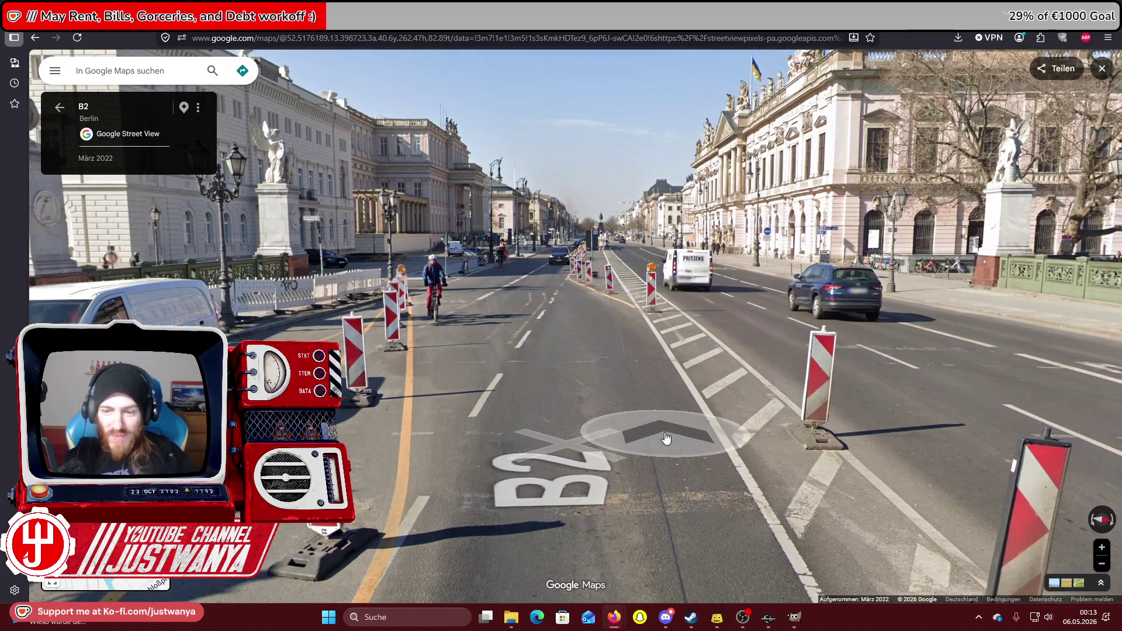
click(617, 428)
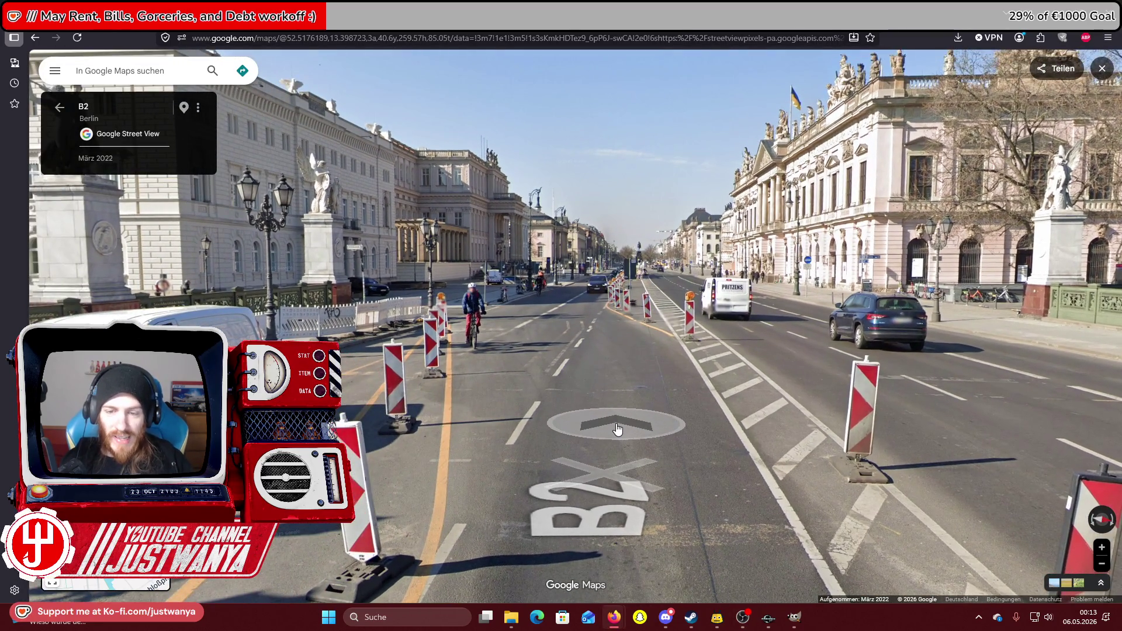
click(597, 413)
click(854, 366)
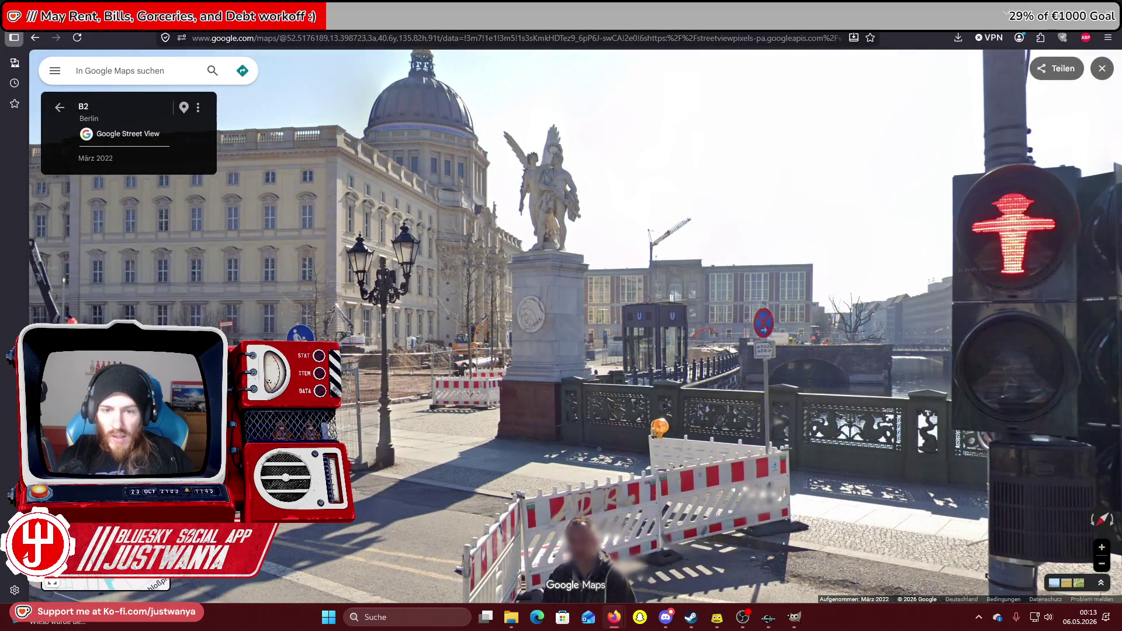
drag(246, 362, 638, 361)
drag(58, 432, 406, 427)
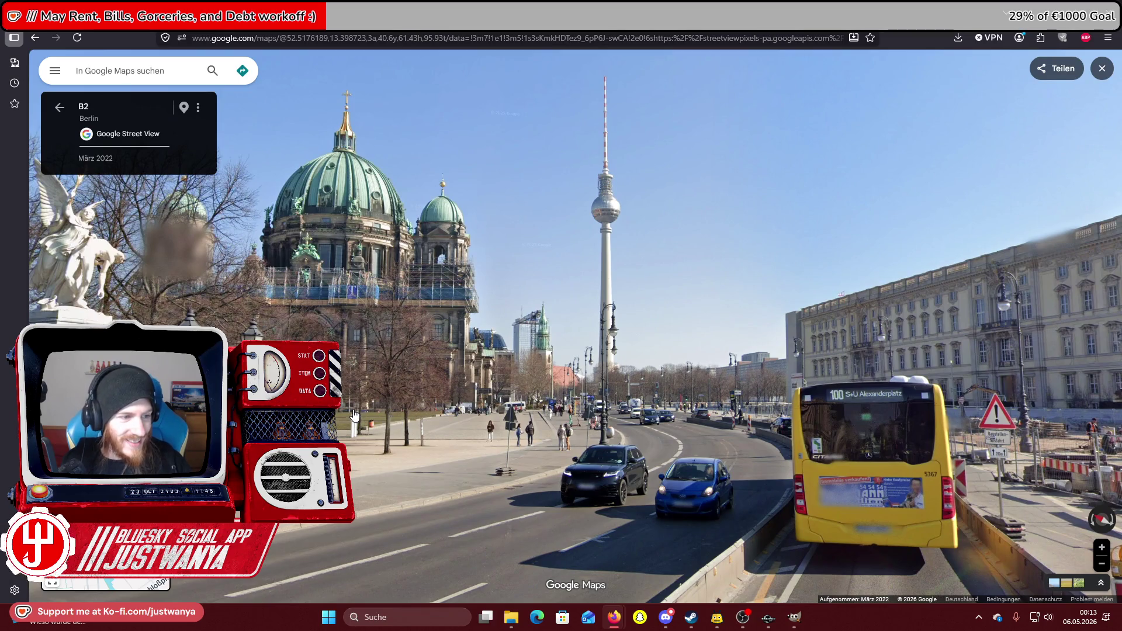
drag(374, 418, 877, 380)
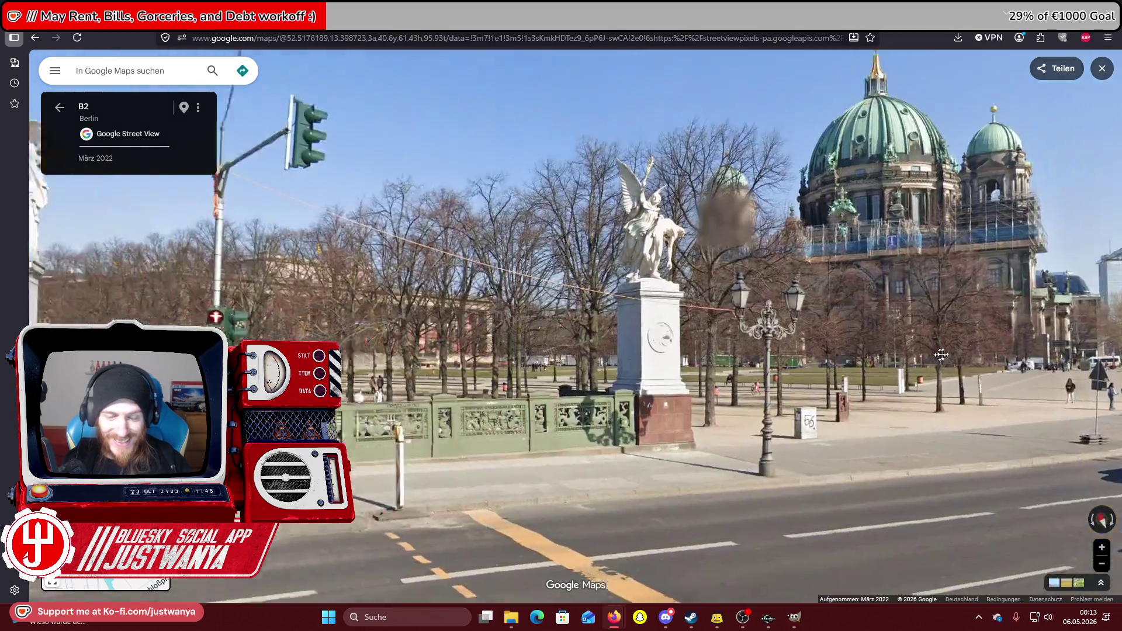
drag(292, 351, 625, 327)
mouse_move(410, 310)
mouse_down()
mouse_move(877, 292)
mouse_move(526, 263)
mouse_move(746, 237)
mouse_move(1032, 301)
mouse_up()
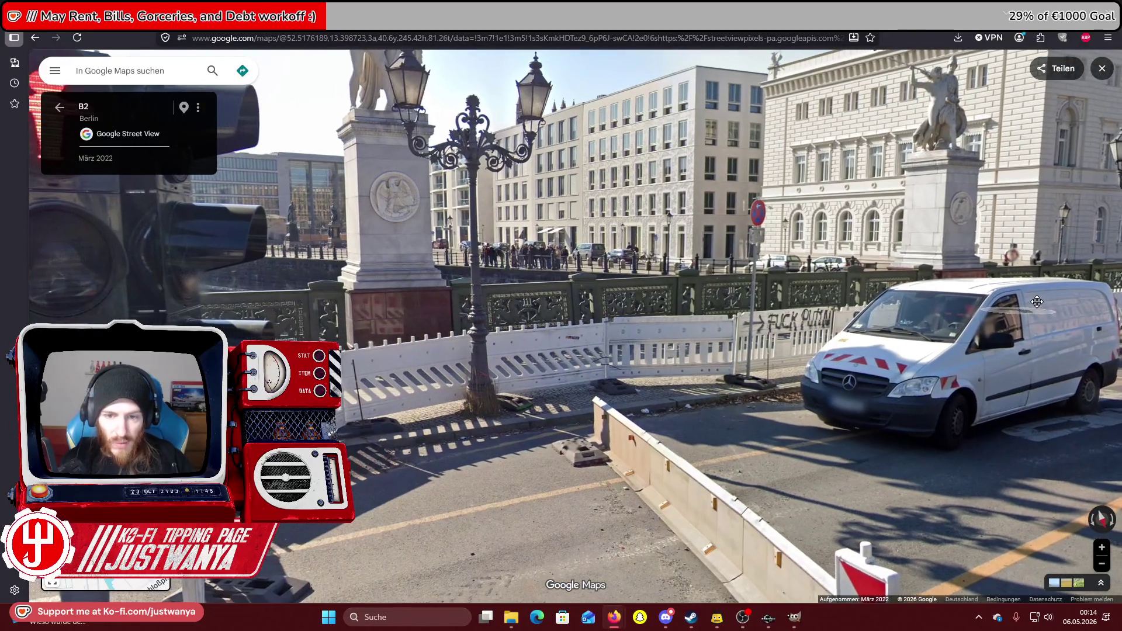
Approach the no-parking sign and graffiti fence, then view the U-Bahn entrance and traffic light.
scroll(547, 274, up, 5)
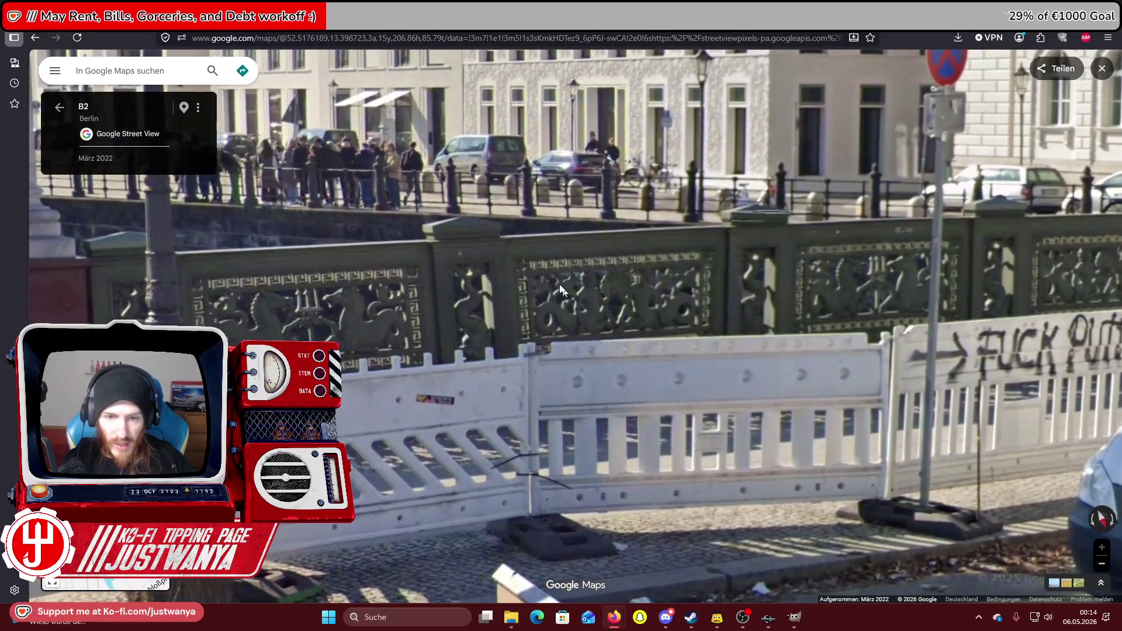
drag(560, 290, 701, 274)
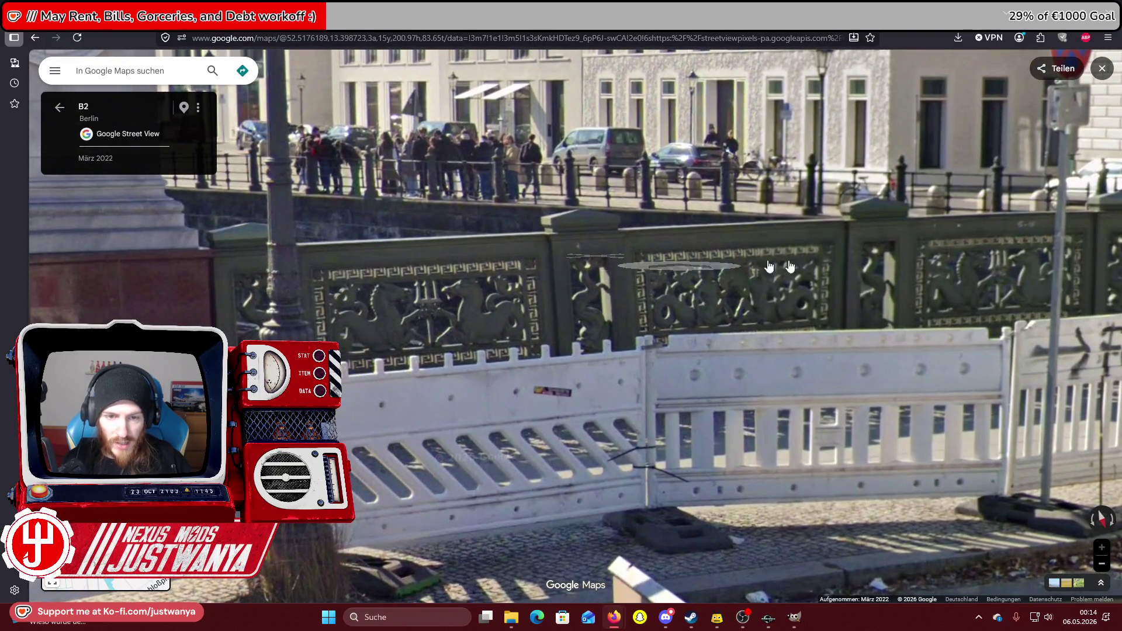
drag(855, 243, 615, 261)
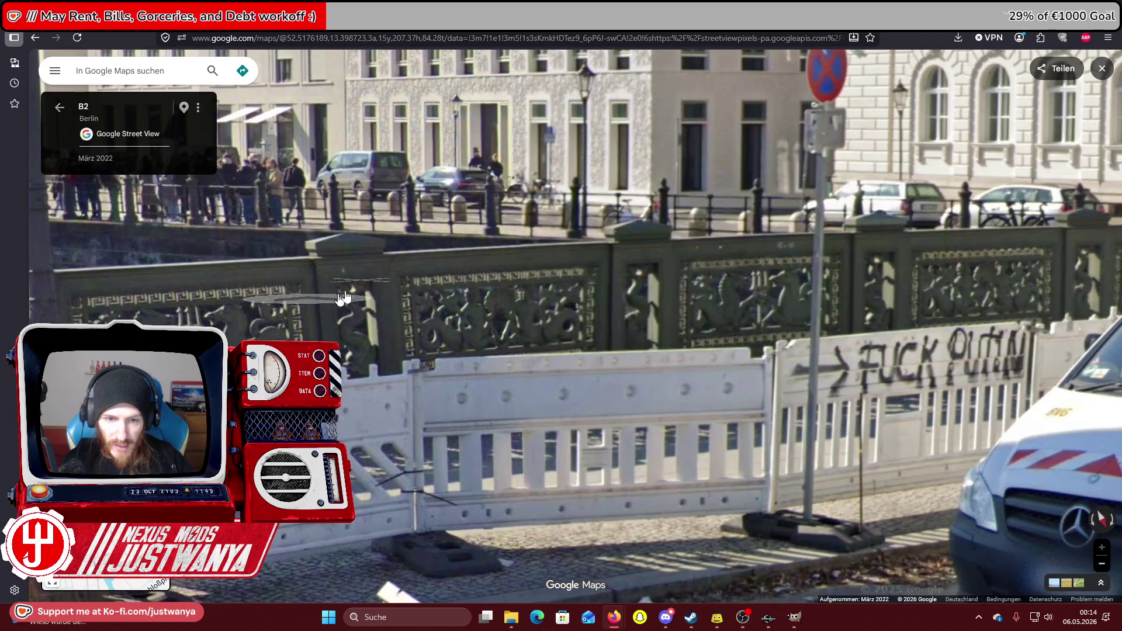
click(439, 280)
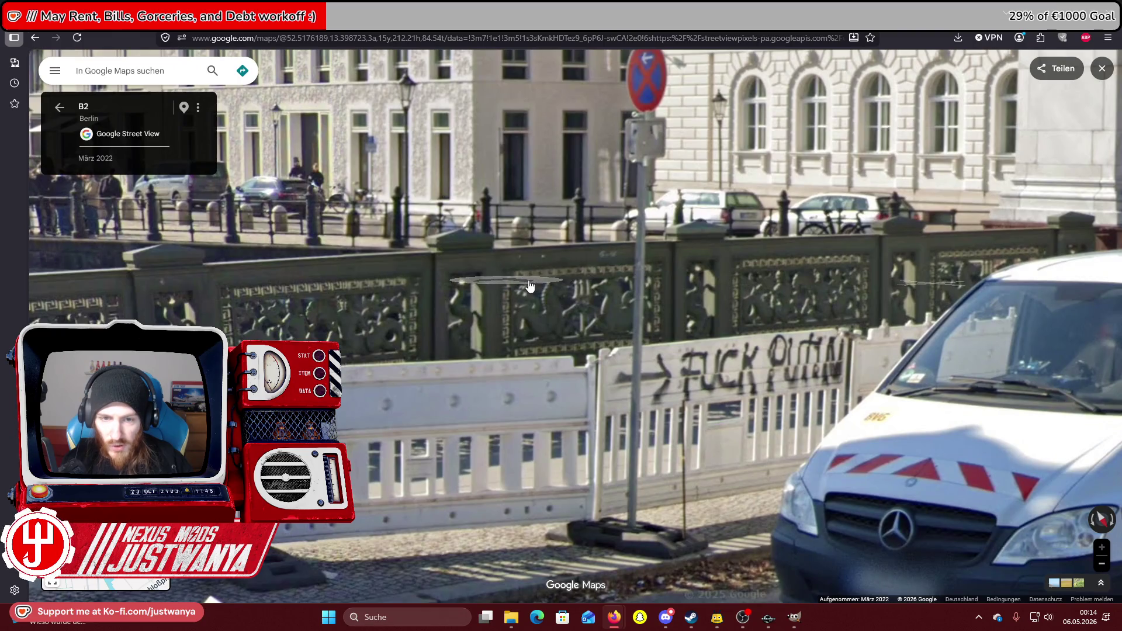
click(530, 286)
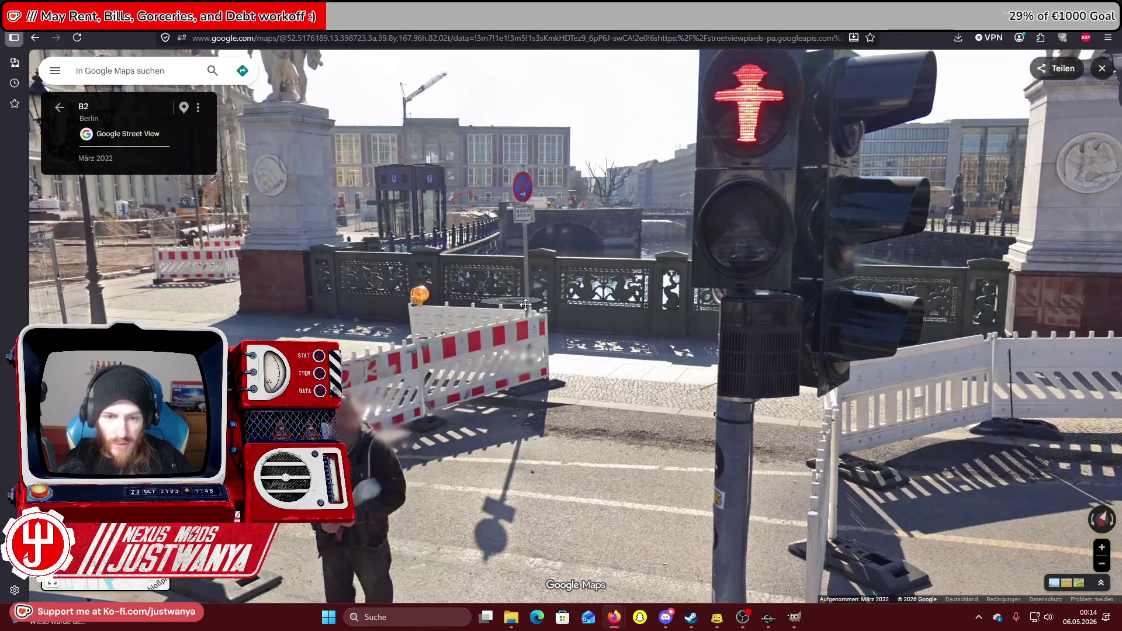
scroll(526, 304, up, 2)
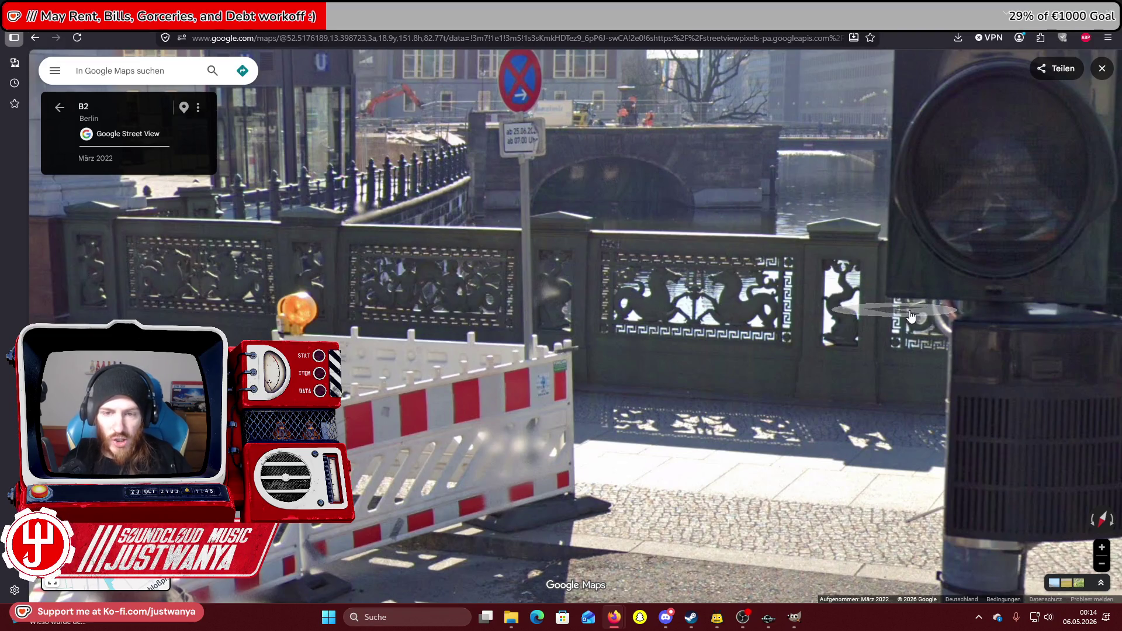
mouse_move(660, 336)
mouse_down()
mouse_move(825, 413)
mouse_move(821, 502)
mouse_move(812, 398)
mouse_up()
scroll(721, 345, down, 2)
mouse_move(720, 345)
mouse_down()
mouse_move(493, 273)
mouse_move(554, 304)
mouse_up()
scroll(518, 304, up, 2)
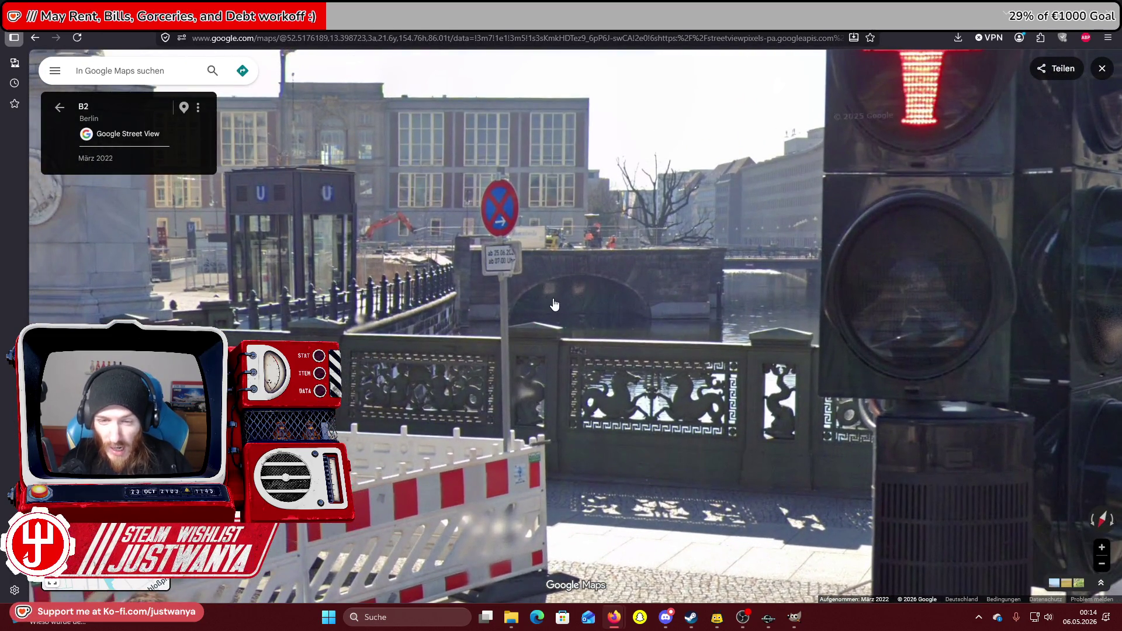
scroll(555, 304, down, 2)
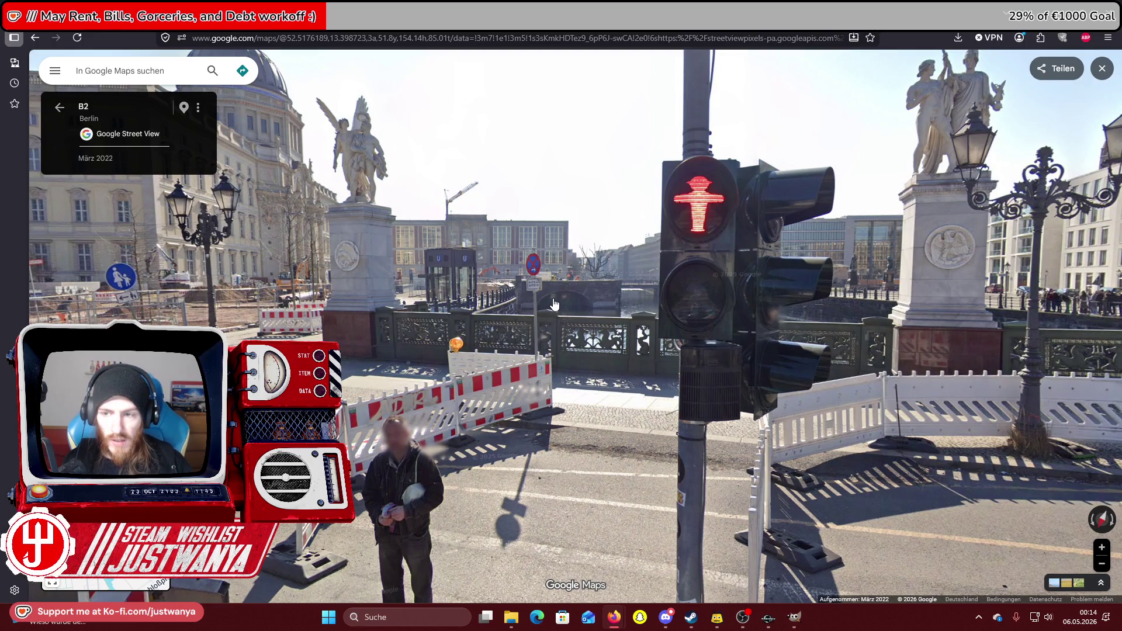
scroll(554, 305, up, 3)
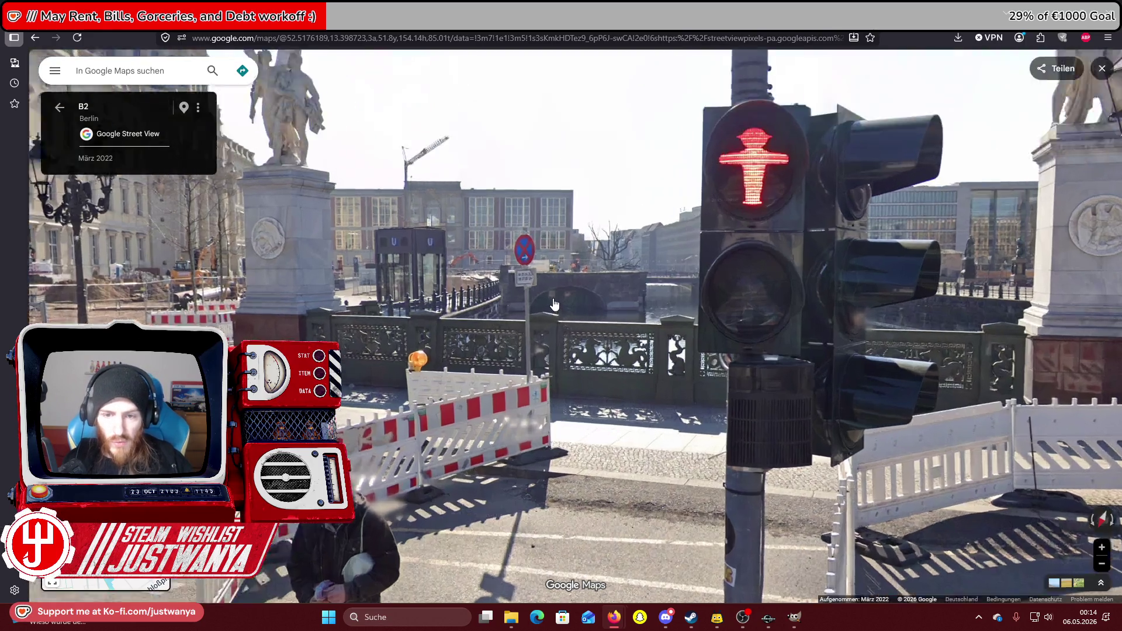
scroll(580, 360, down, 3)
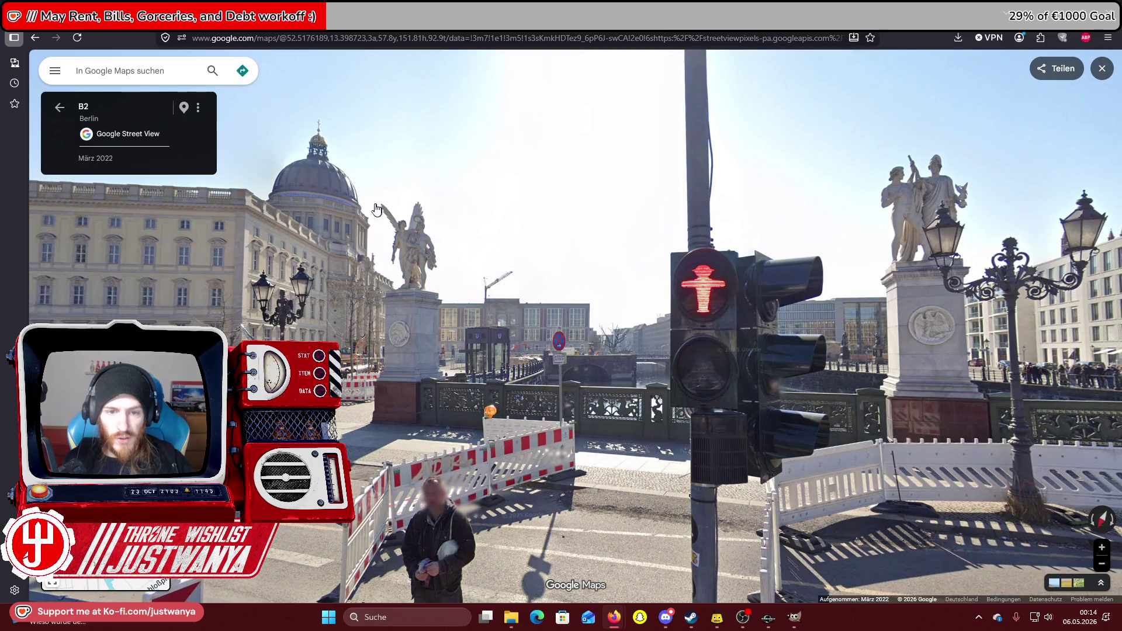
Zoom in on the angel statue, then turn toward the traffic light and bridge statues.
double_click(377, 209)
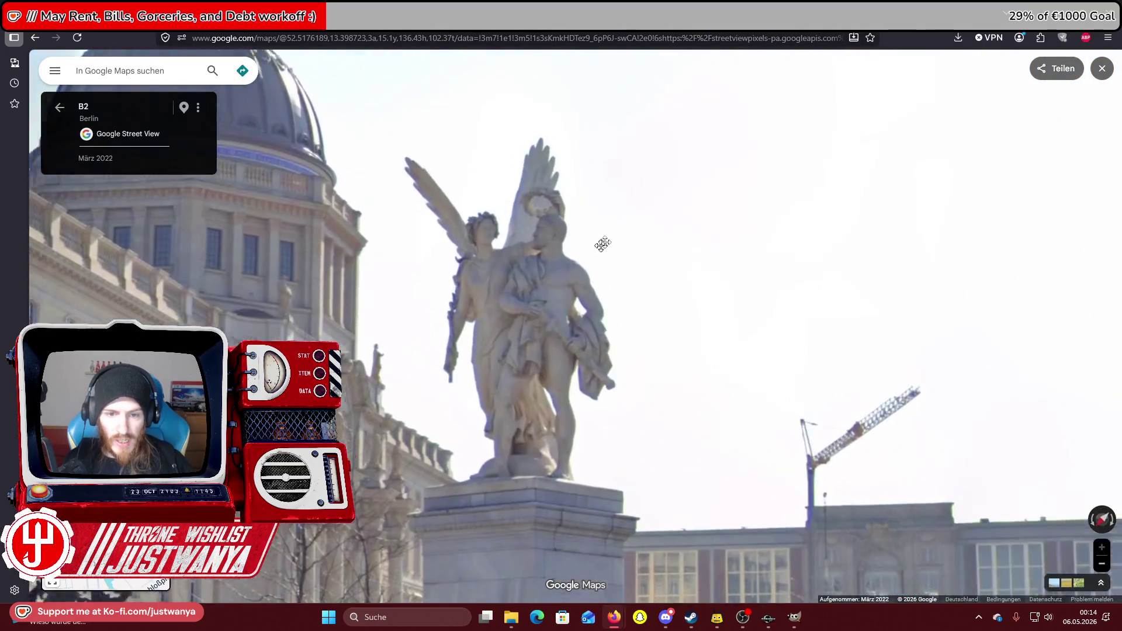
scroll(561, 275, down, 3)
mouse_move(859, 266)
mouse_down()
mouse_move(567, 273)
mouse_move(497, 242)
mouse_up()
mouse_move(824, 257)
mouse_down()
mouse_move(481, 244)
mouse_move(204, 257)
mouse_up()
scroll(631, 251, up, 2)
scroll(631, 251, down, 2)
Center the Zeughaus and statue, then advance along the bridge to the traffic light.
drag(818, 281, 410, 292)
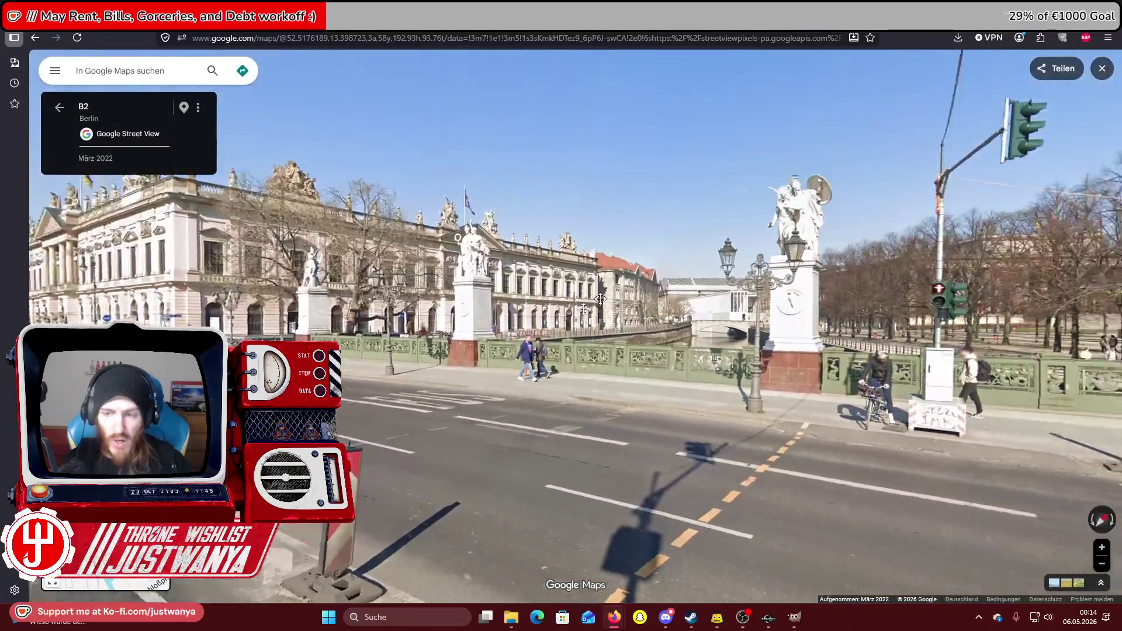
drag(847, 315, 560, 320)
drag(416, 302, 493, 296)
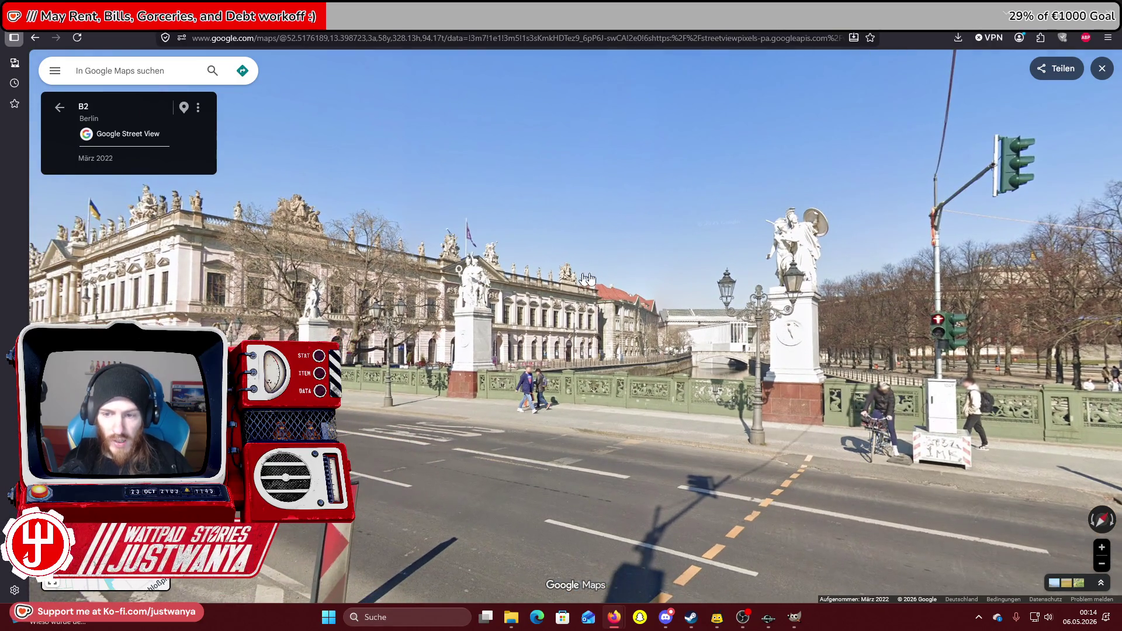
scroll(593, 280, up, 2)
drag(331, 308, 392, 279)
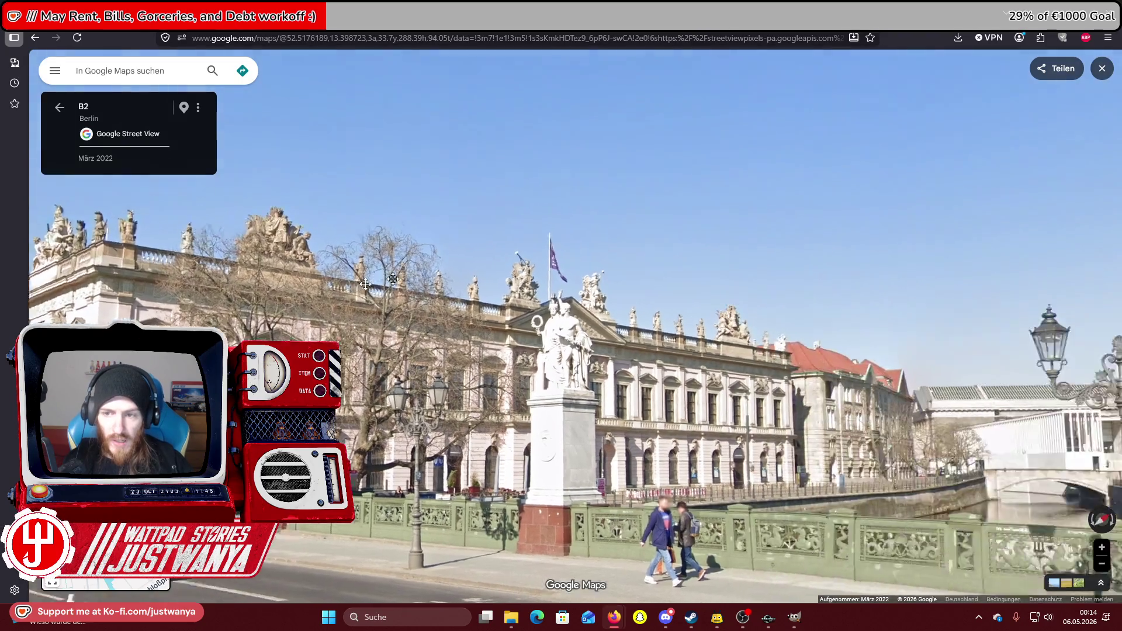
click(393, 279)
scroll(308, 320, down, 3)
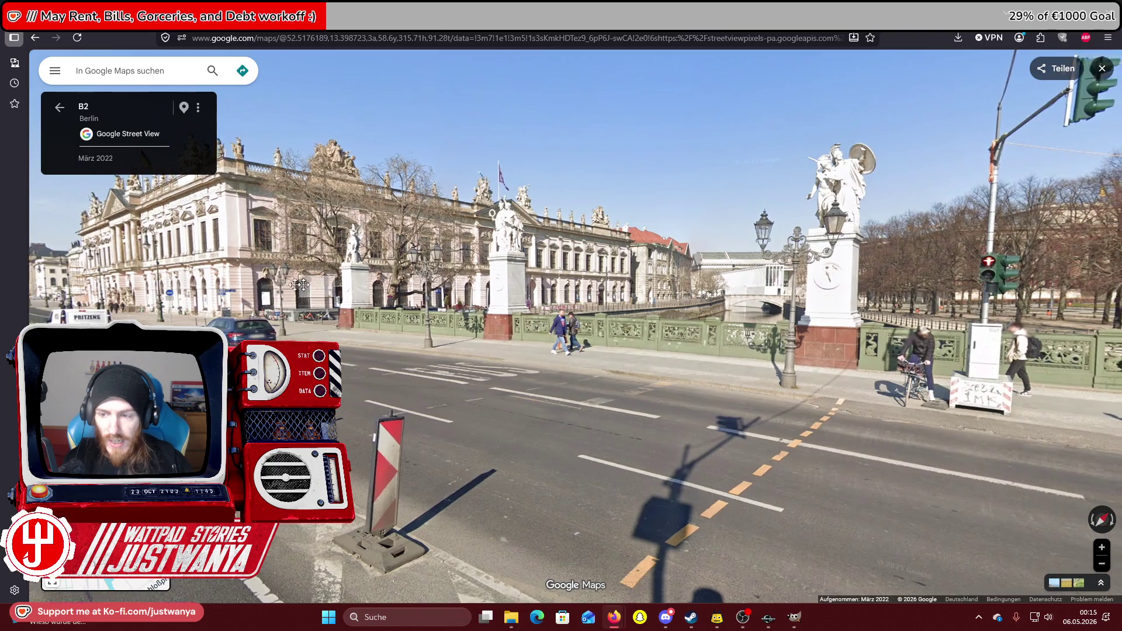
click(300, 285)
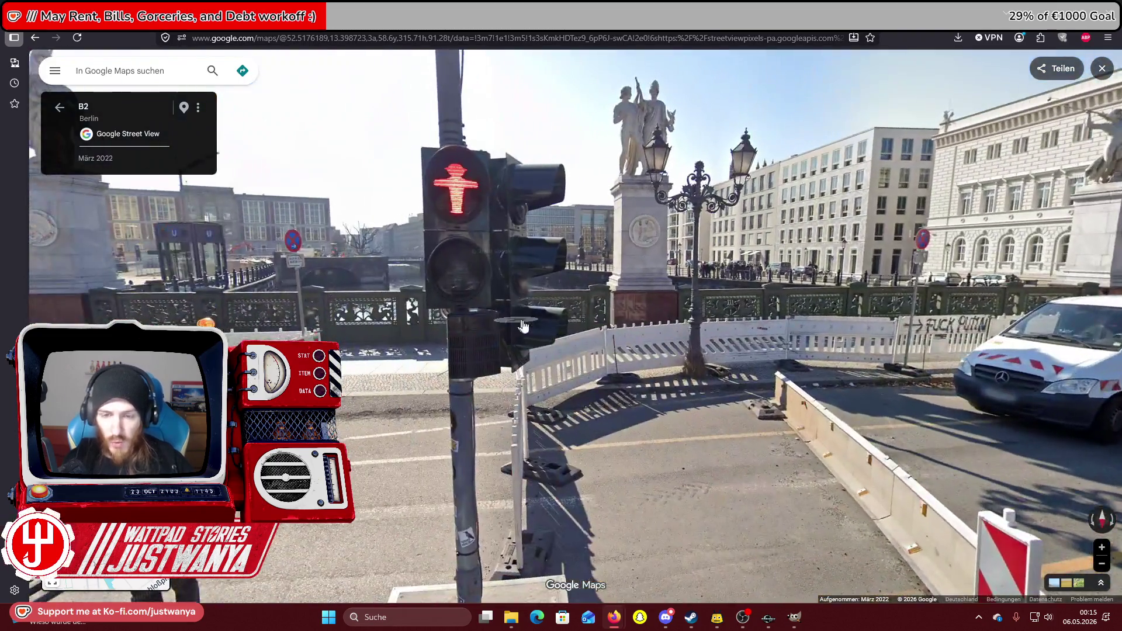
In Street View, turn toward the Zeughaus and look straight along Unter den Linden.
mouse_move(523, 326)
mouse_down()
mouse_move(766, 310)
mouse_move(187, 345)
mouse_up()
drag(709, 348, 649, 330)
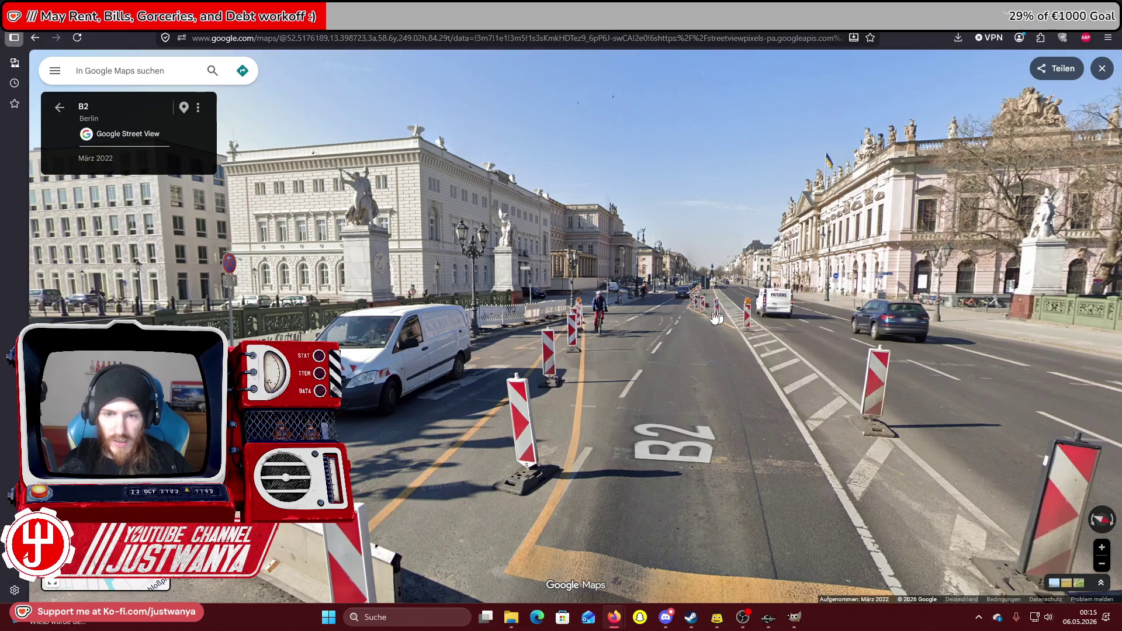
scroll(717, 317, up, 5)
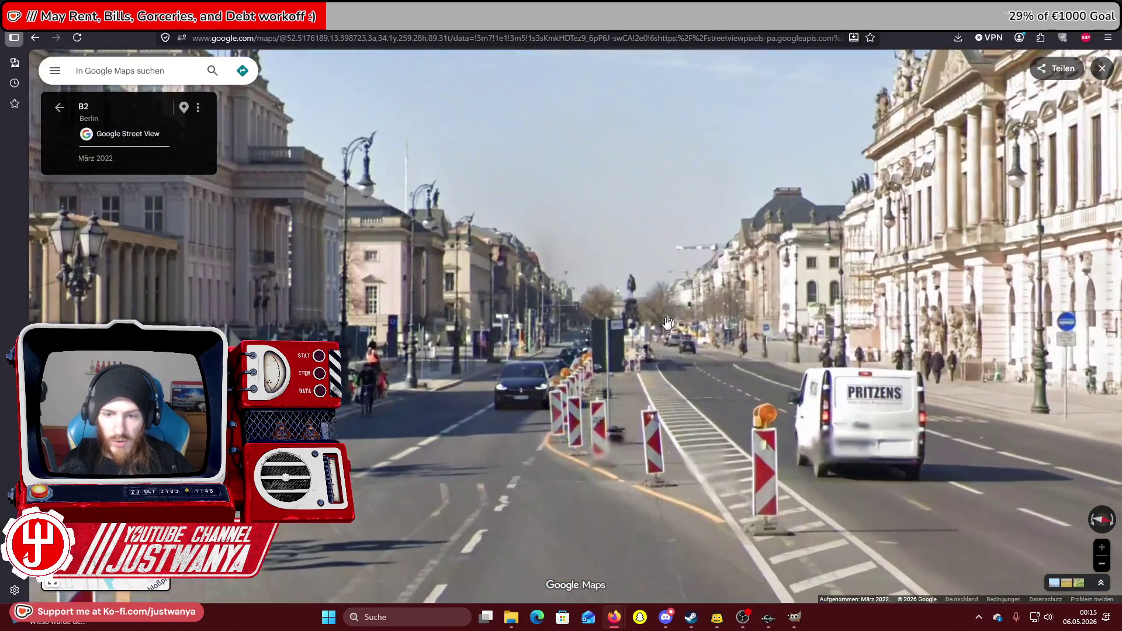
scroll(625, 309, up, 2)
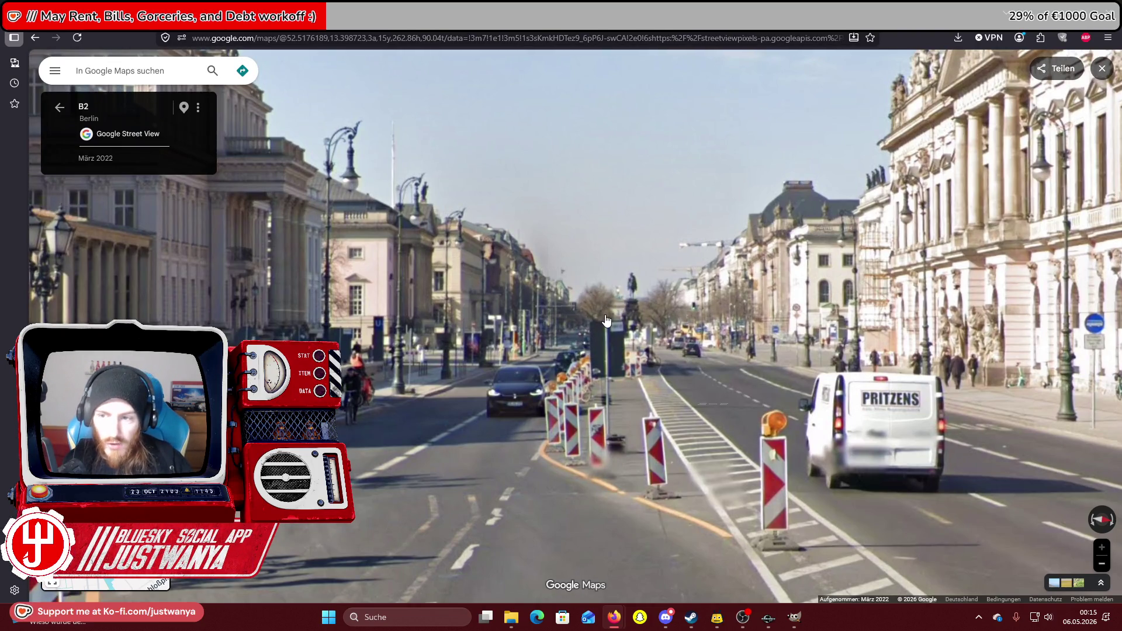
Move along the statue bridge toward the TV tower, then look down the B2 boulevard.
click(606, 321)
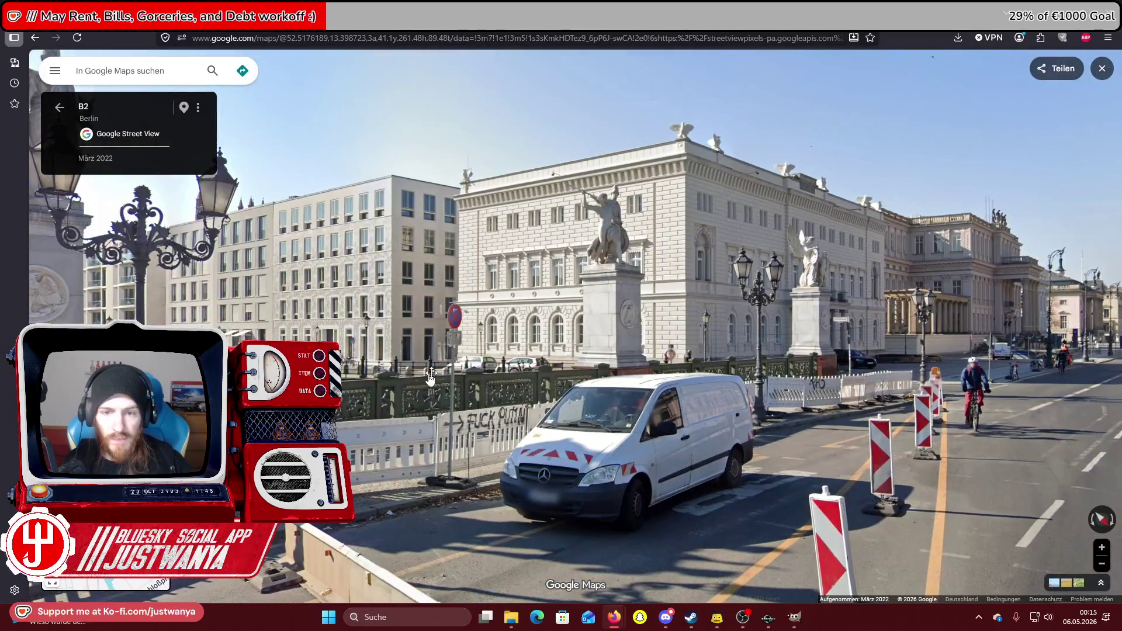
click(492, 372)
click(529, 370)
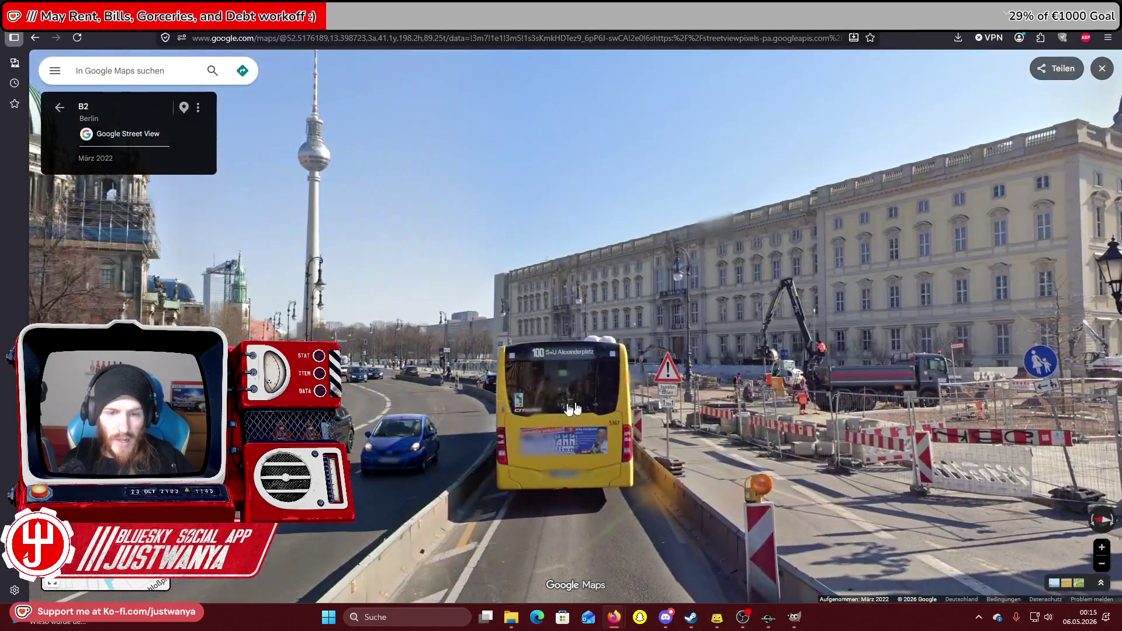
click(543, 392)
click(502, 319)
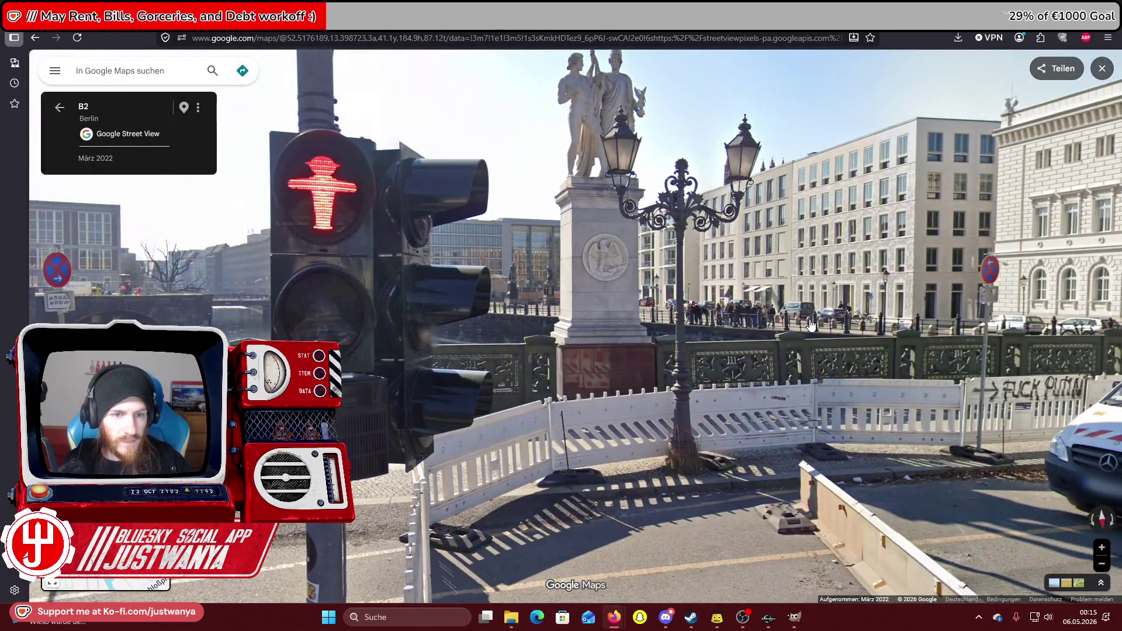
mouse_move(810, 325)
mouse_down()
mouse_move(219, 303)
mouse_move(891, 124)
mouse_up()
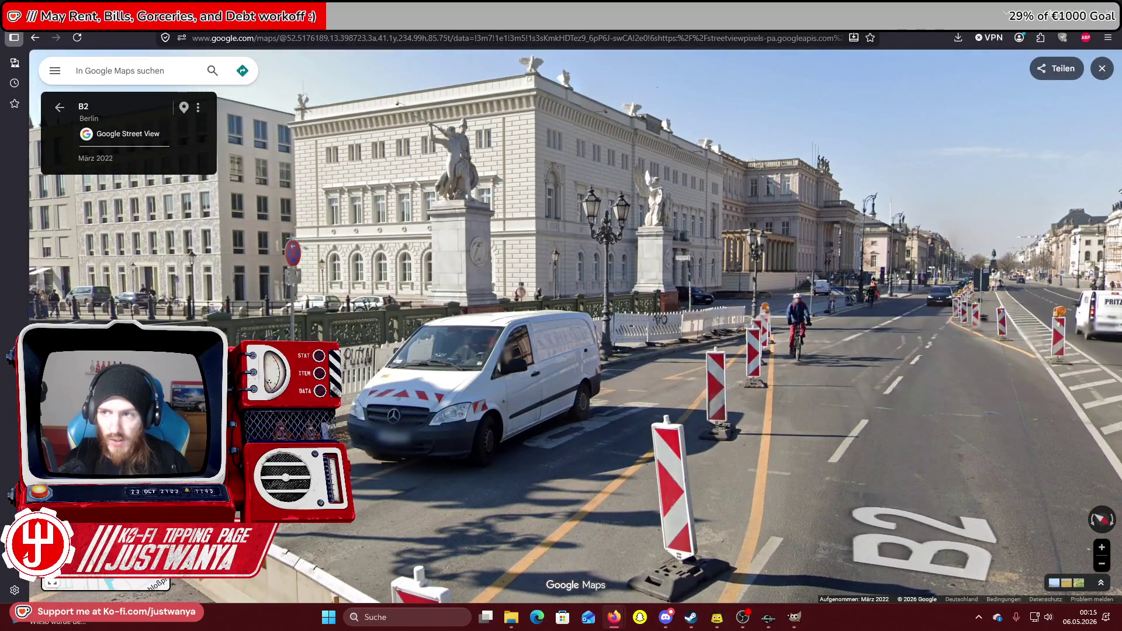
Back in the Creation Kit, select a single Road1Way01 road piece.
key(alt+Tab)
click(751, 222)
scroll(646, 279, up, 5)
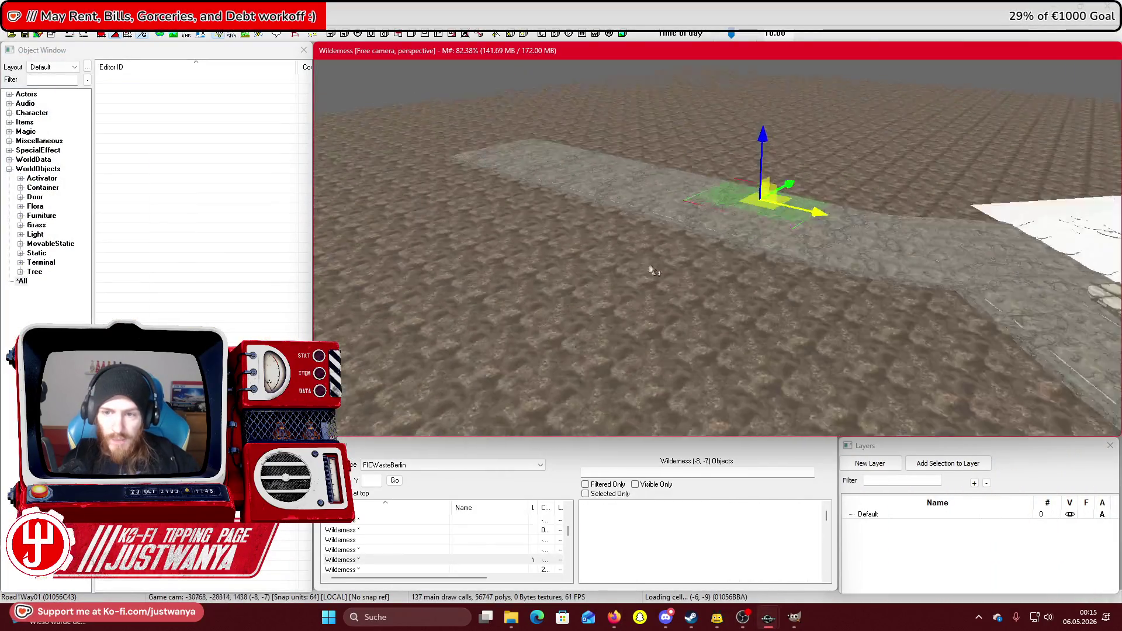
mouse_move(615, 625)
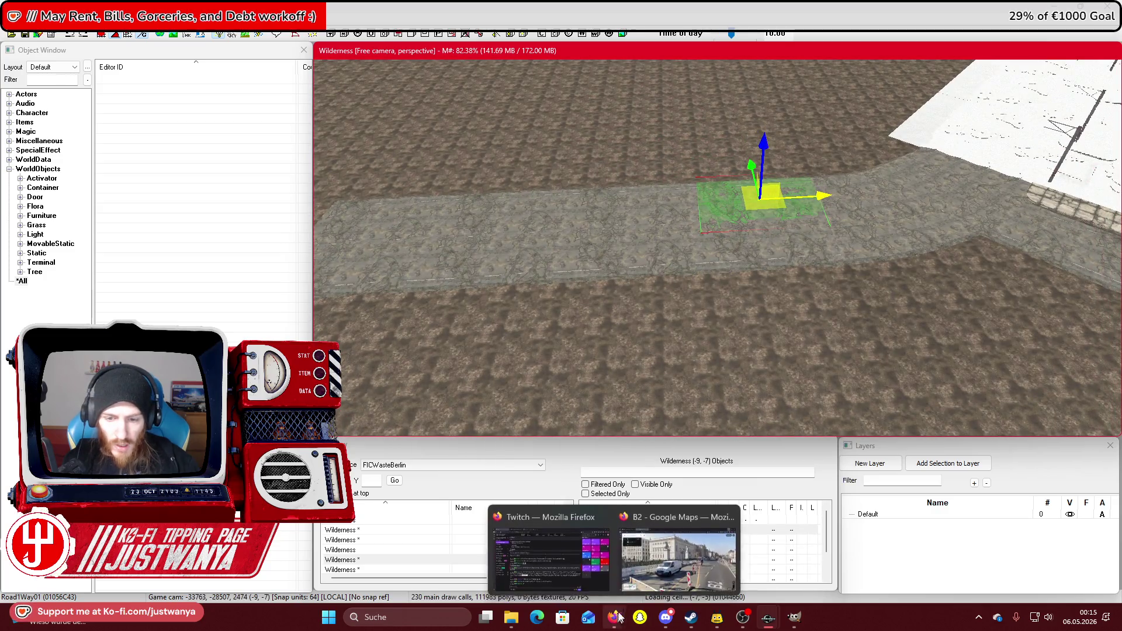
click(666, 555)
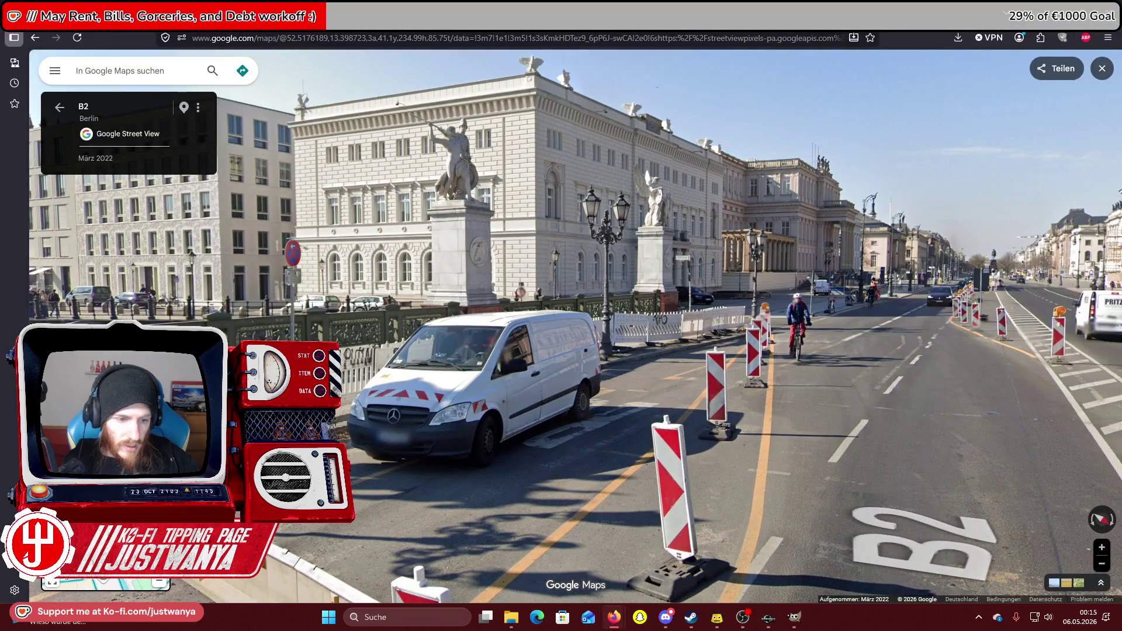
key(alt+Tab)
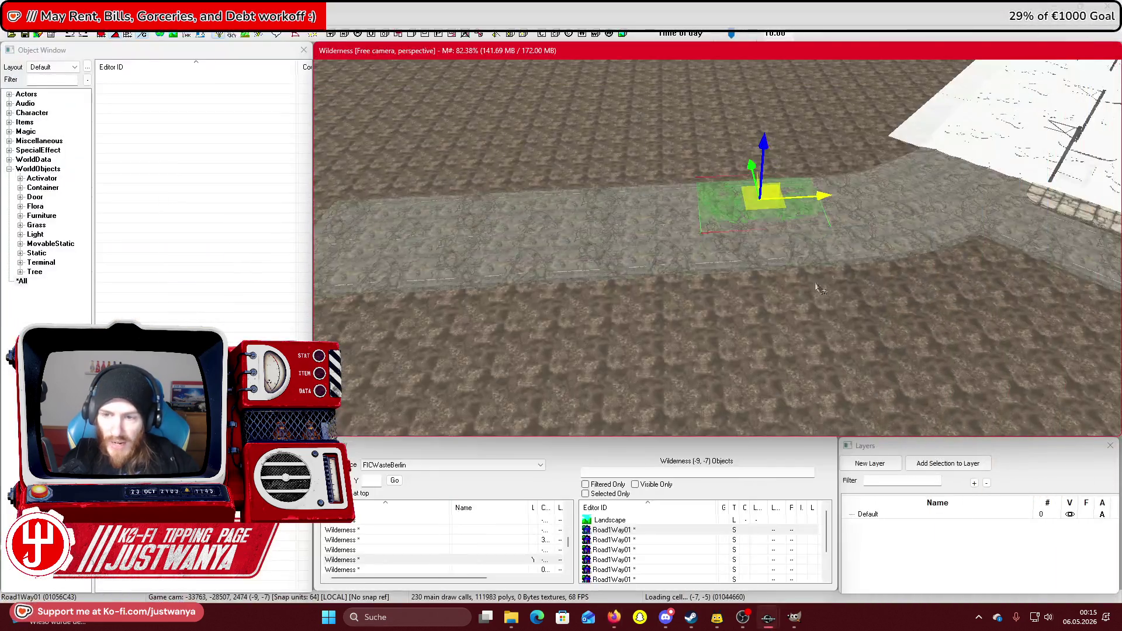
mouse_move(822, 249)
mouse_down()
mouse_move(724, 218)
mouse_move(723, 233)
mouse_move(749, 249)
mouse_move(784, 246)
mouse_move(587, 295)
mouse_up()
scroll(723, 234, up, 2)
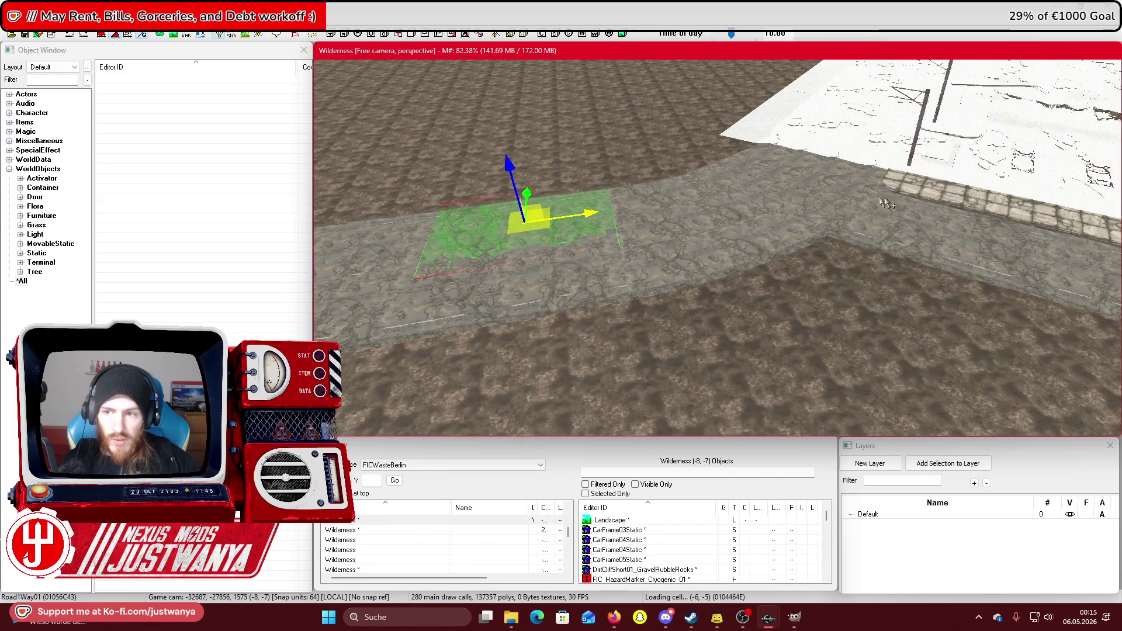
drag(886, 202, 727, 222)
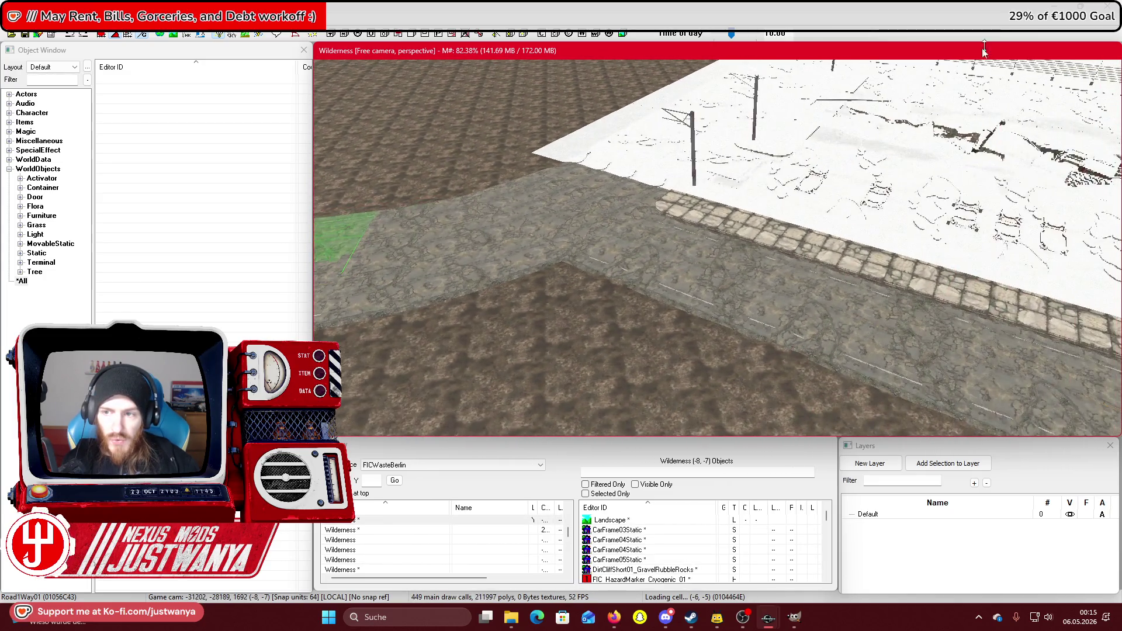
scroll(806, 208, down, 5)
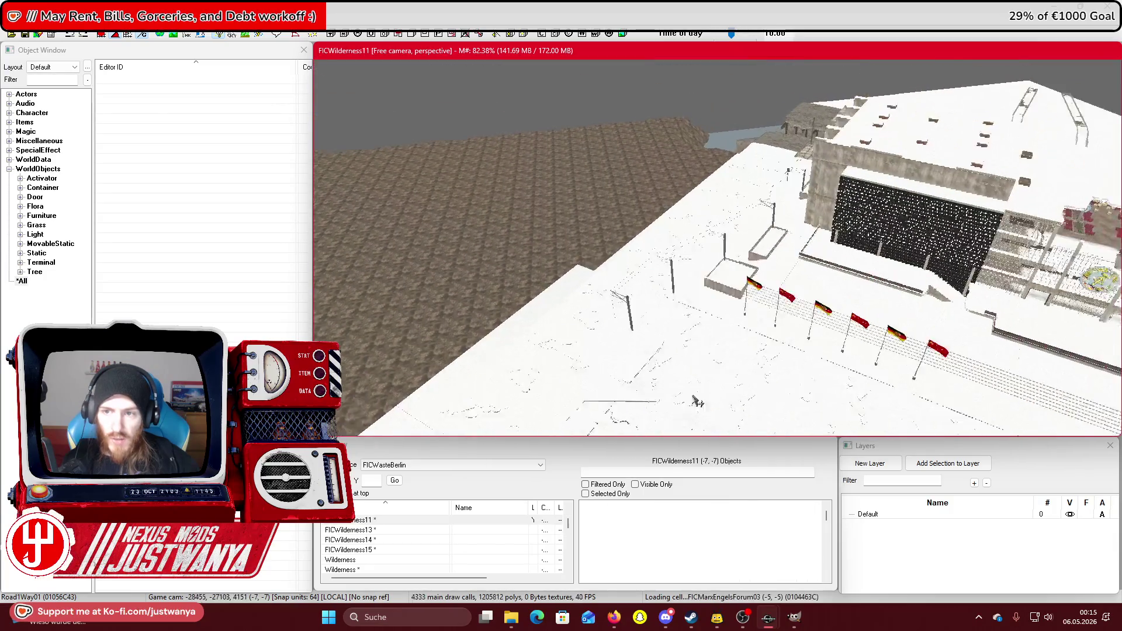
mouse_move(891, 221)
mouse_down()
mouse_move(471, 134)
mouse_move(549, 159)
mouse_move(695, 178)
mouse_move(656, 253)
mouse_move(654, 336)
mouse_up()
scroll(655, 336, up, 10)
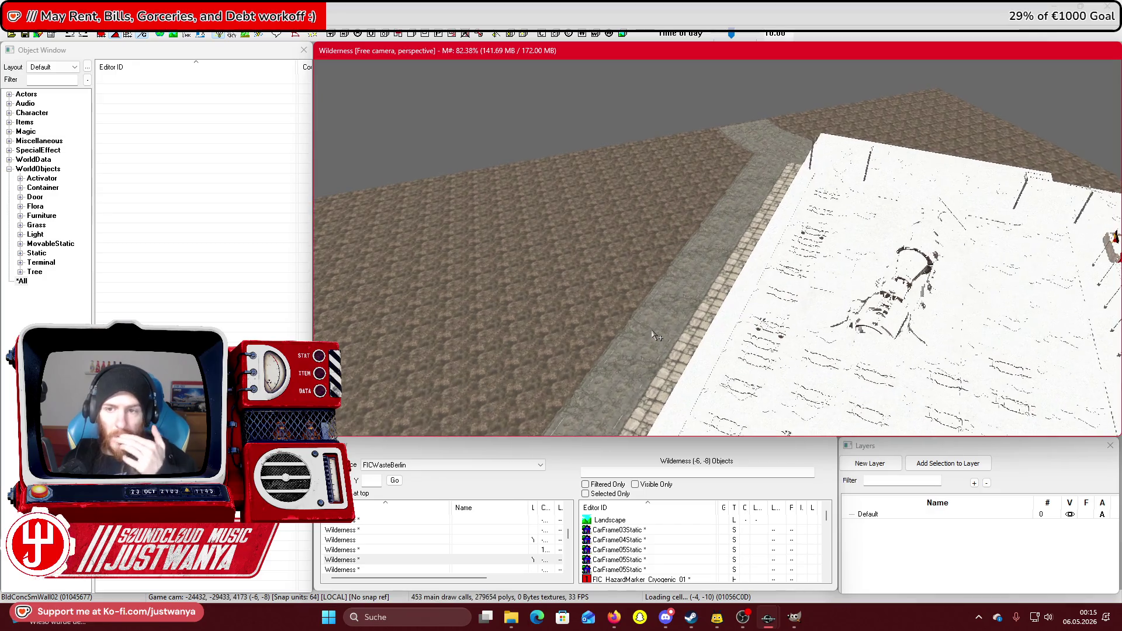
scroll(653, 333, up, 8)
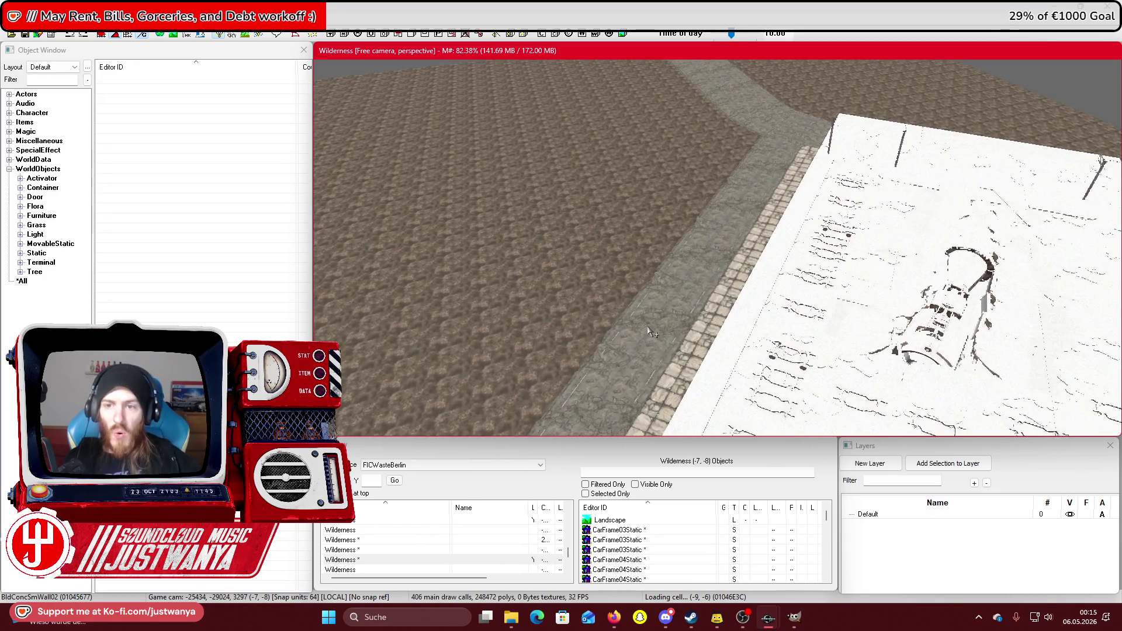
scroll(639, 320, up, 10)
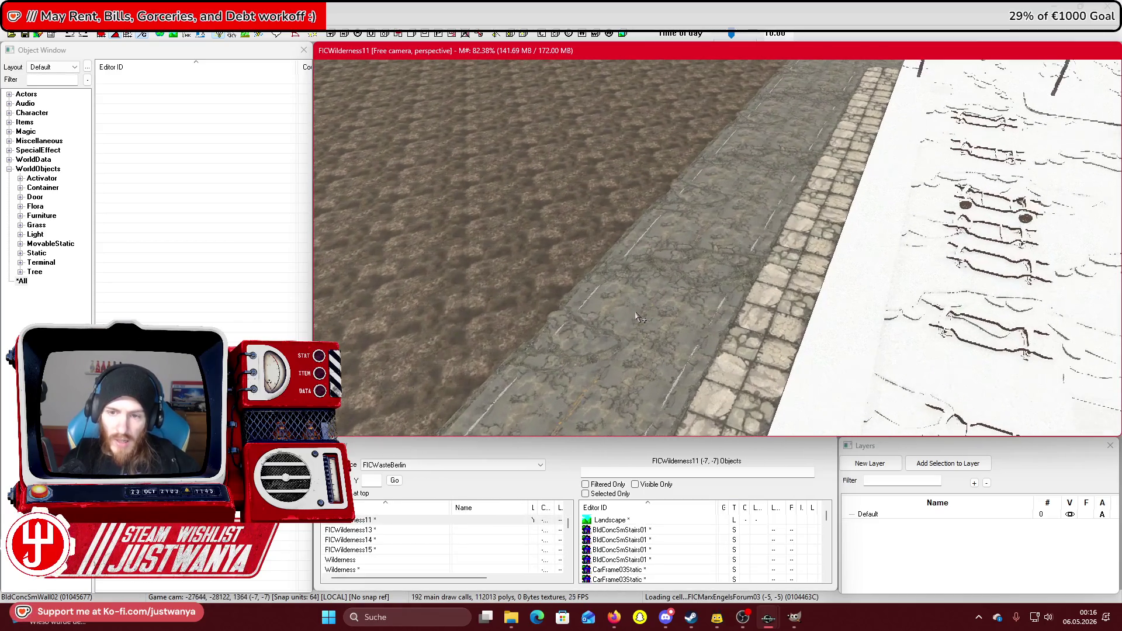
scroll(674, 307, down, 8)
scroll(781, 285, up, 8)
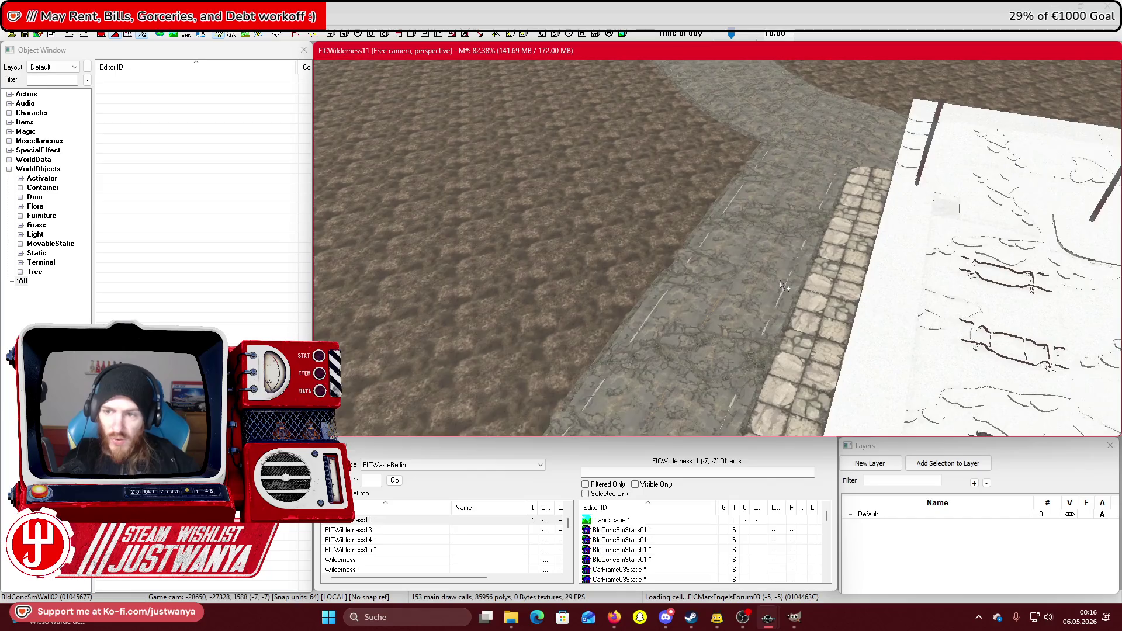
scroll(625, 313, up, 5)
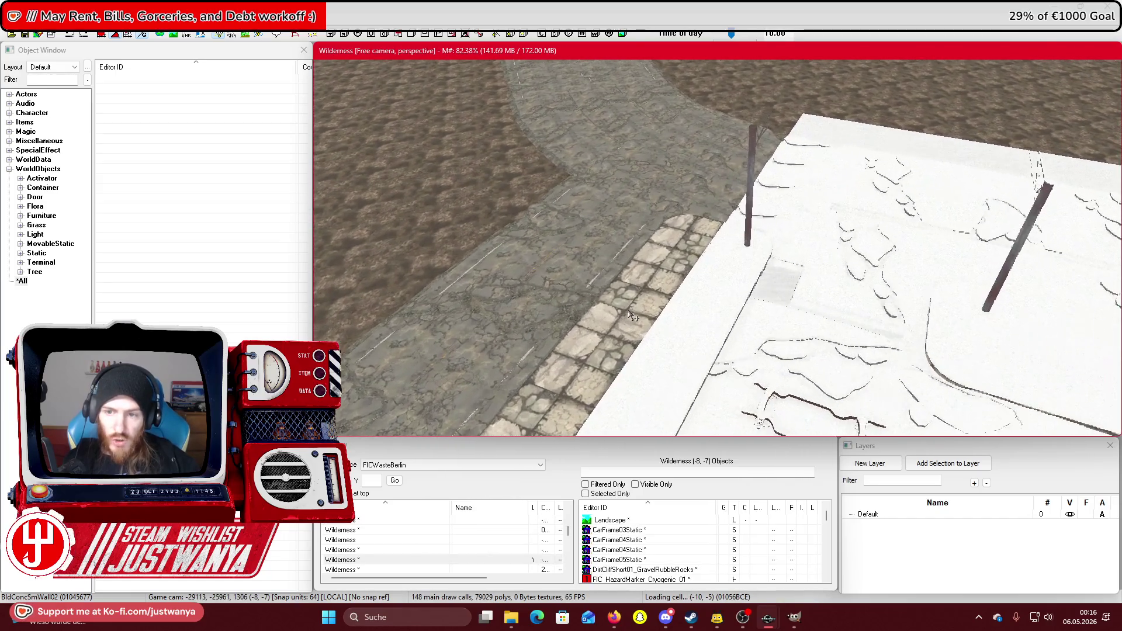
Inspect the SWflat2x2Cor01_01 sidewalk corner piece from around it and pan along the road.
click(726, 285)
key(shift)
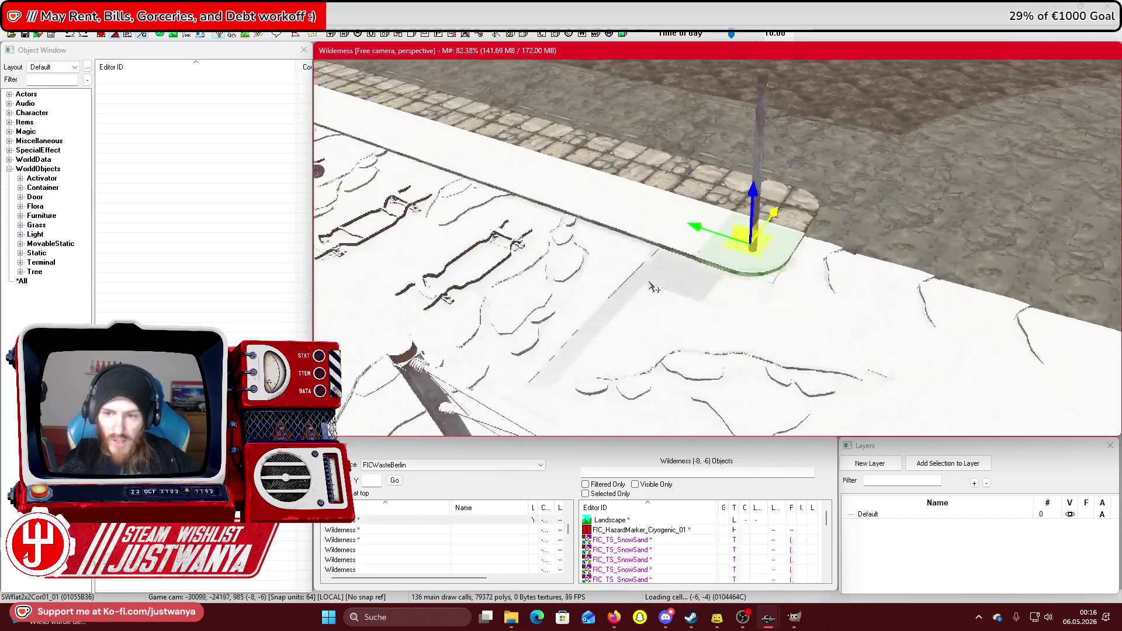
key(shift)
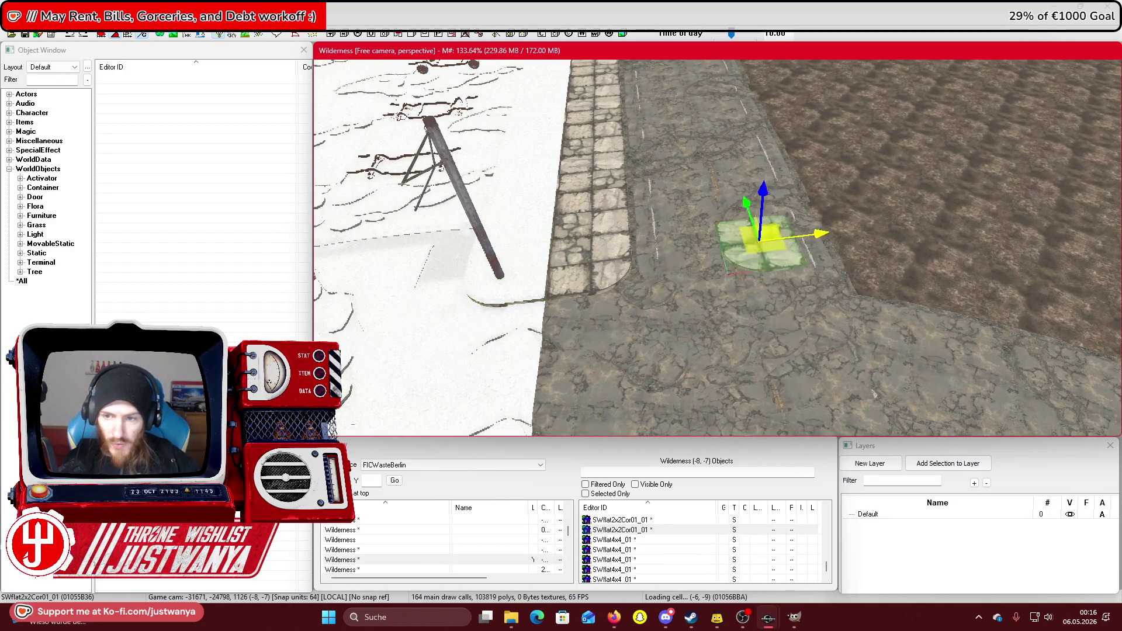
scroll(821, 221, up, 3)
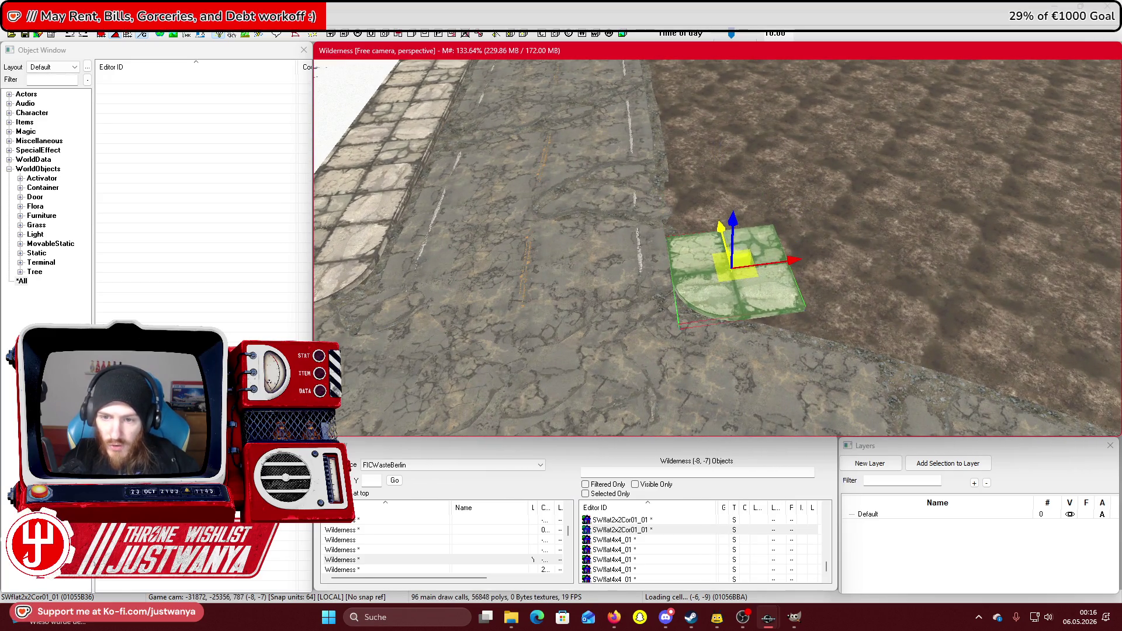
middle_click(625, 223)
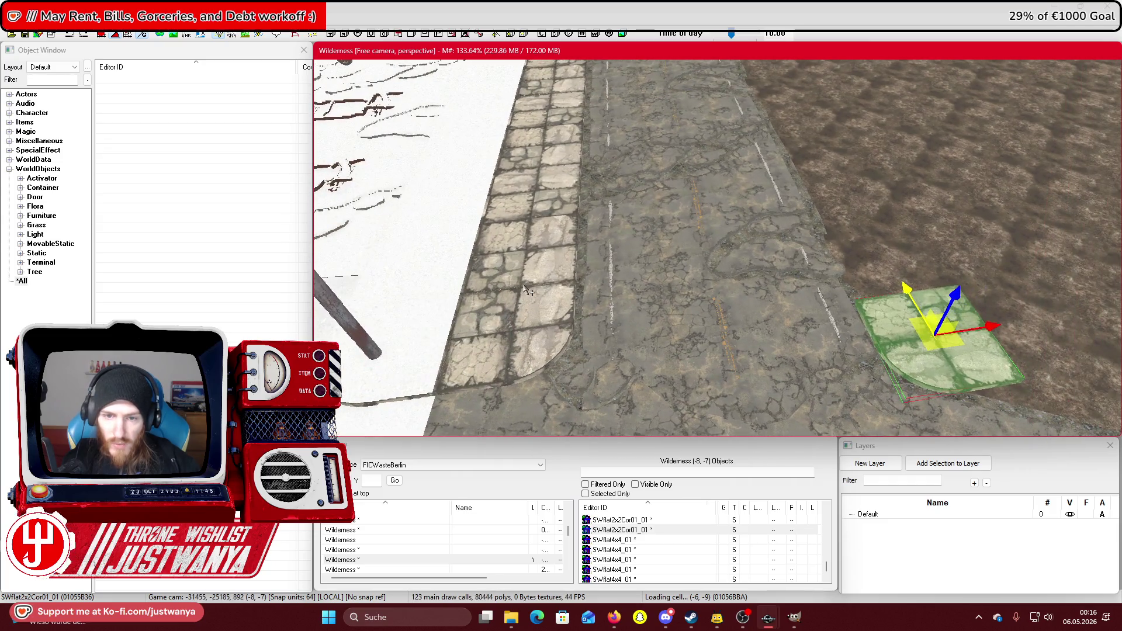
Duplicate the SWflat4x4_01 sidewalk tile and move the copy beside the paving tiles.
click(525, 286)
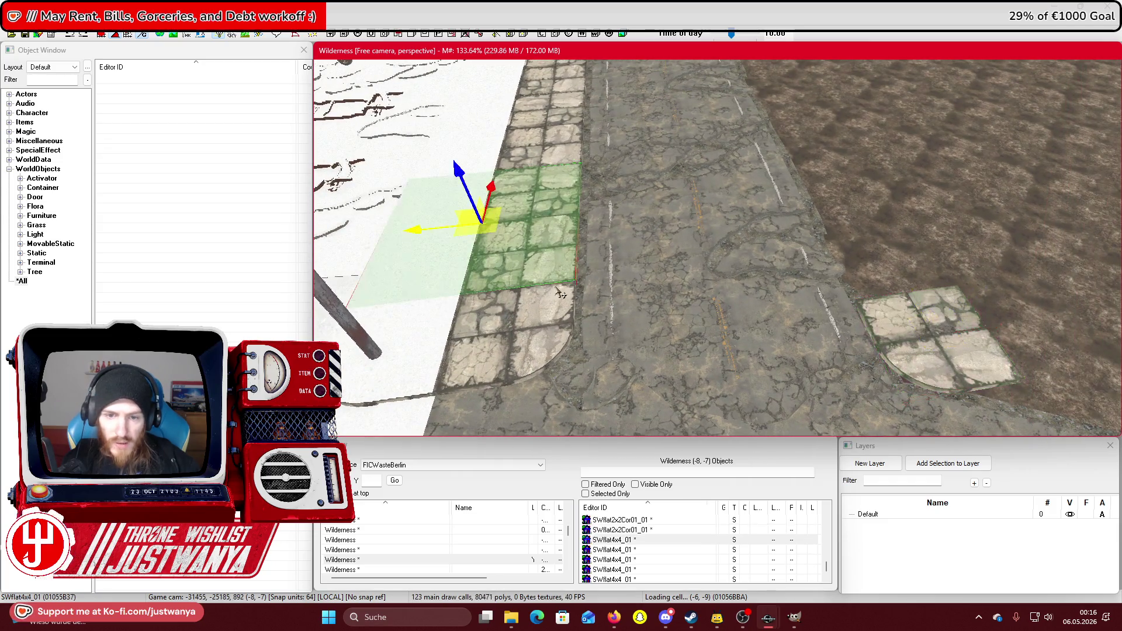
key(ctrl+v)
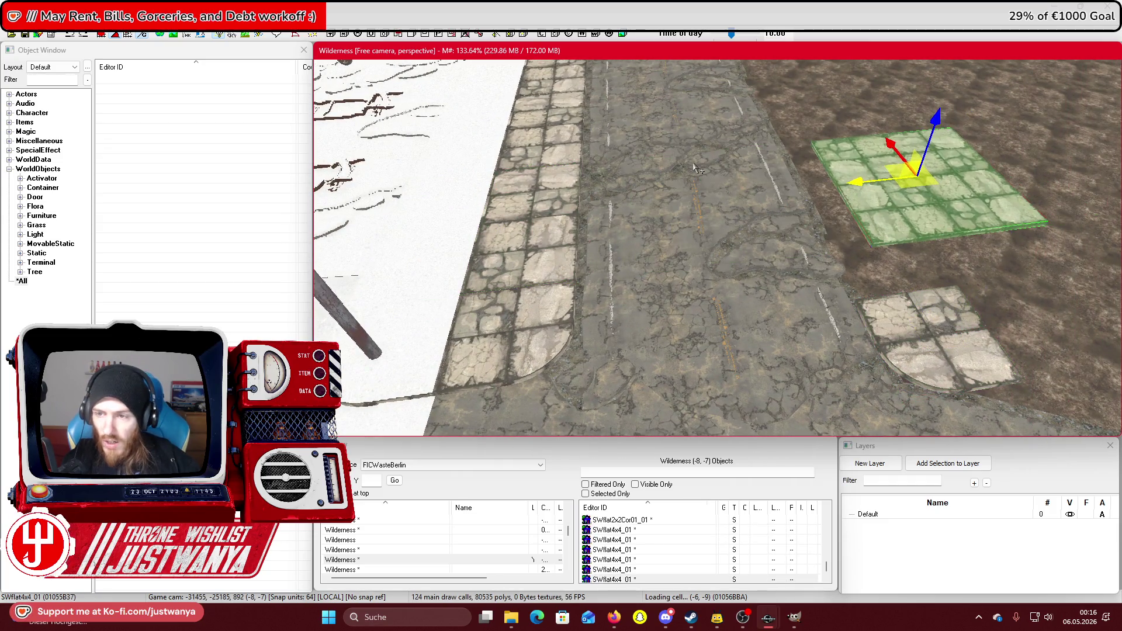
drag(880, 206, 807, 214)
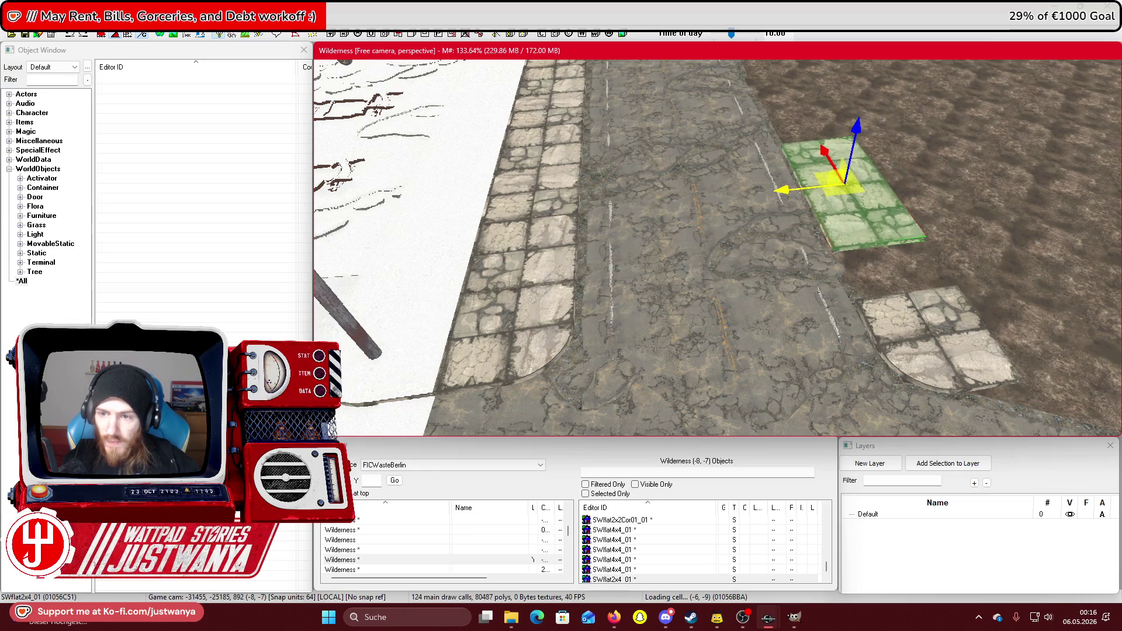
drag(826, 154, 847, 189)
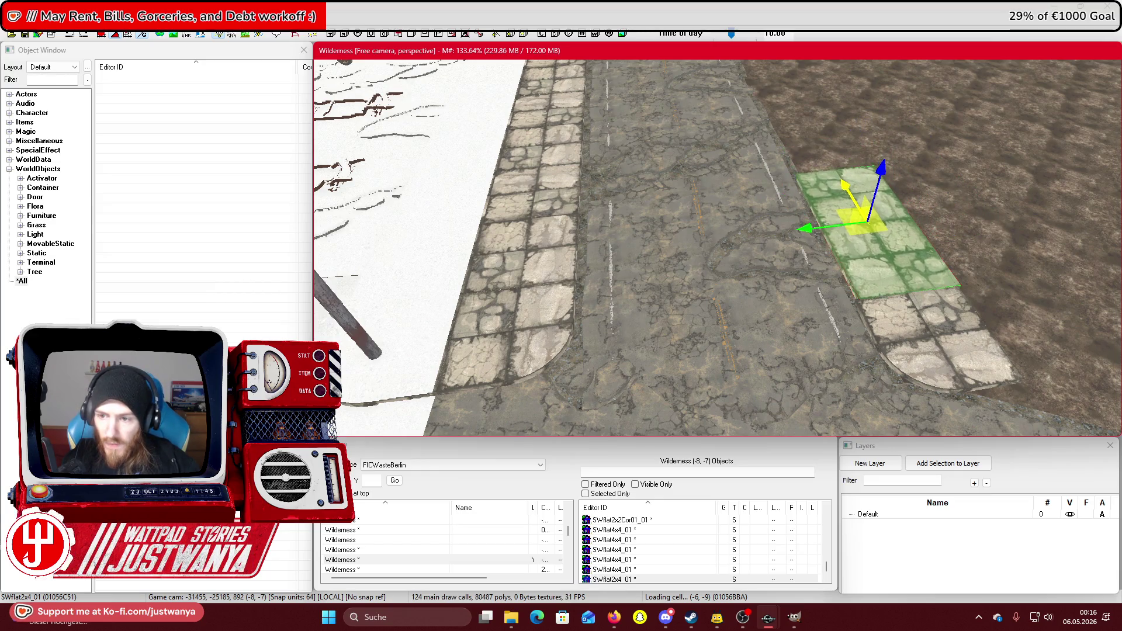
scroll(805, 175, up, 5)
scroll(658, 170, up, 5)
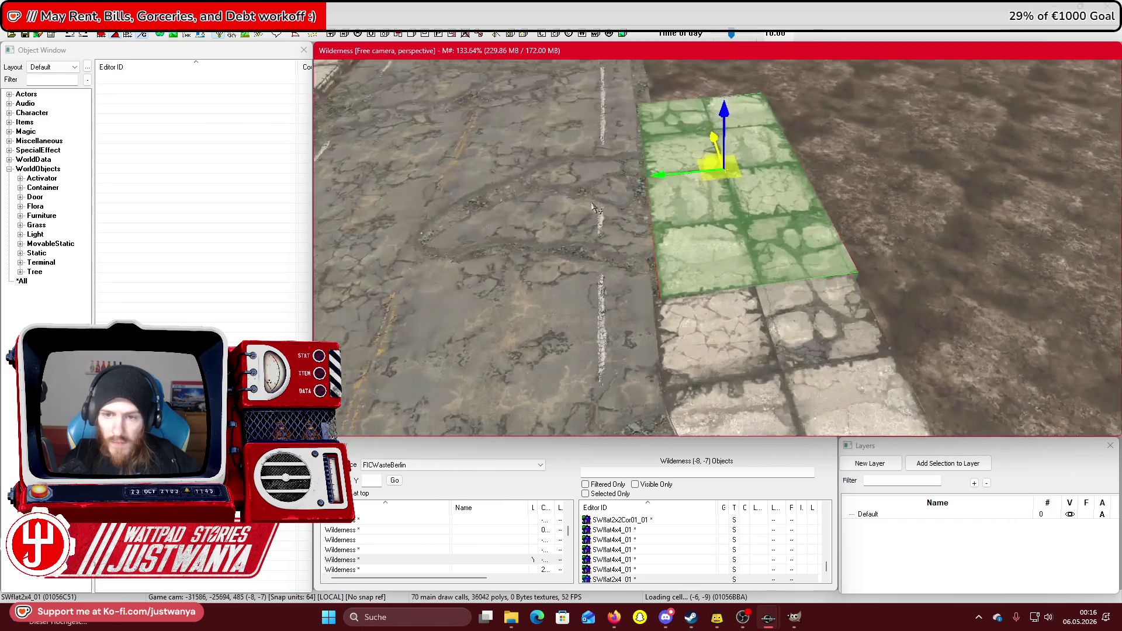
drag(658, 170, 653, 170)
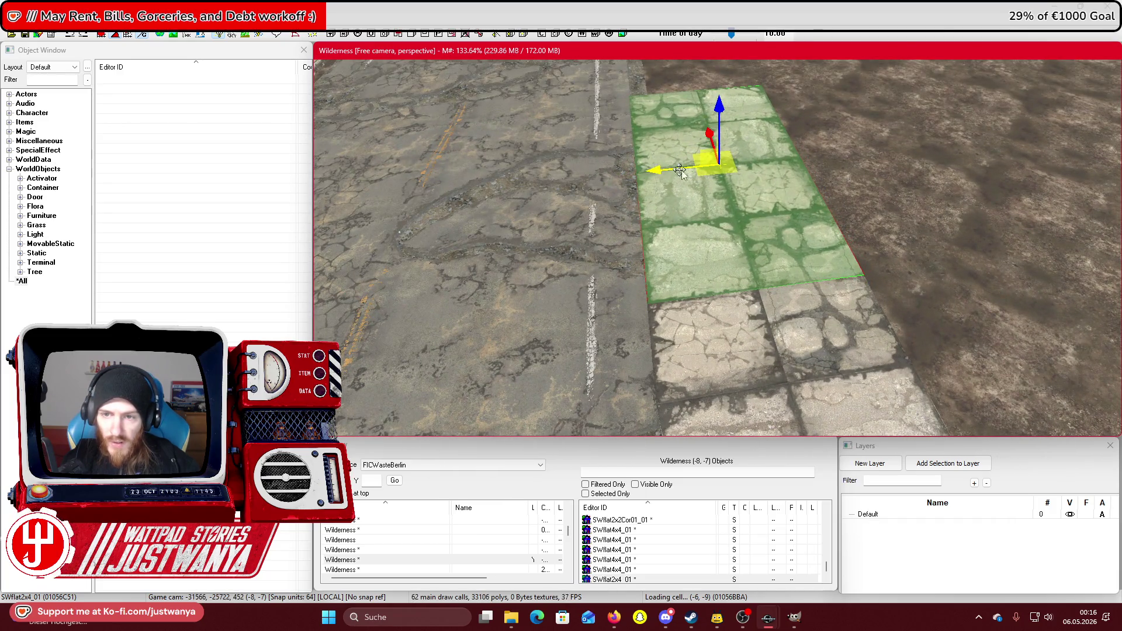
Slide the 2x4 floor piece left beside the other sidewalk tiles.
key(shift)
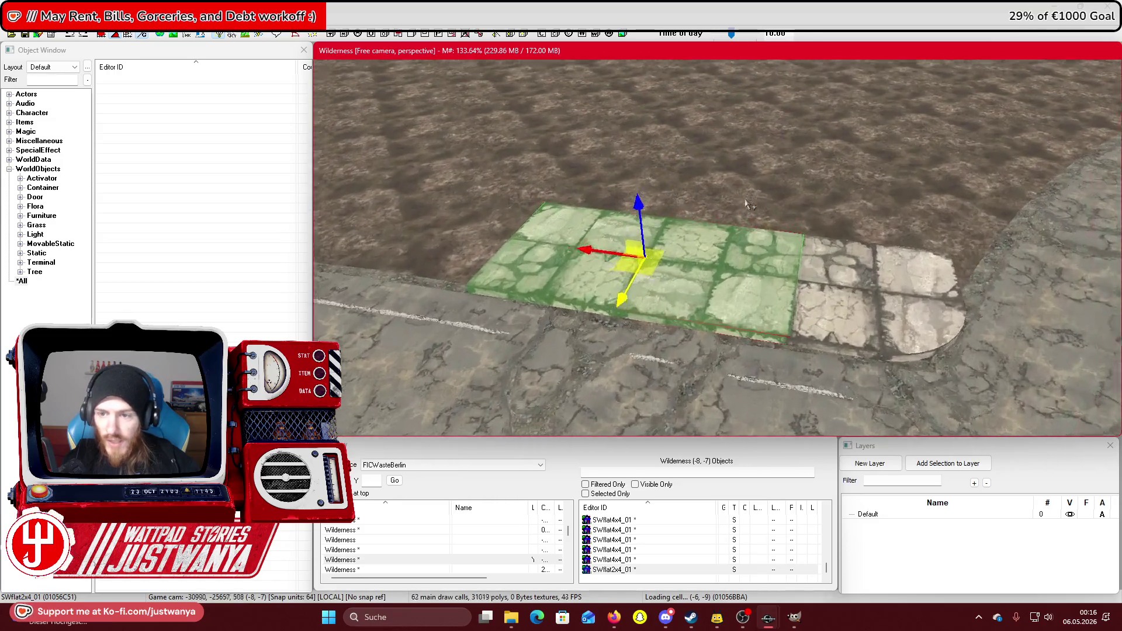
key(shift)
ctrl+click(868, 231)
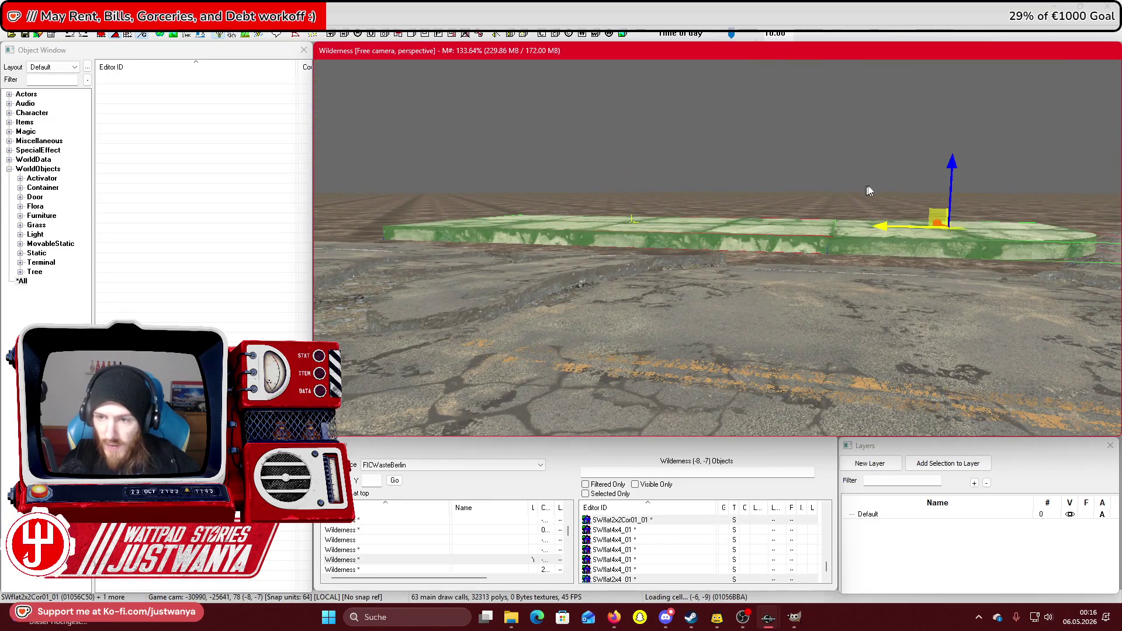
key(shift)
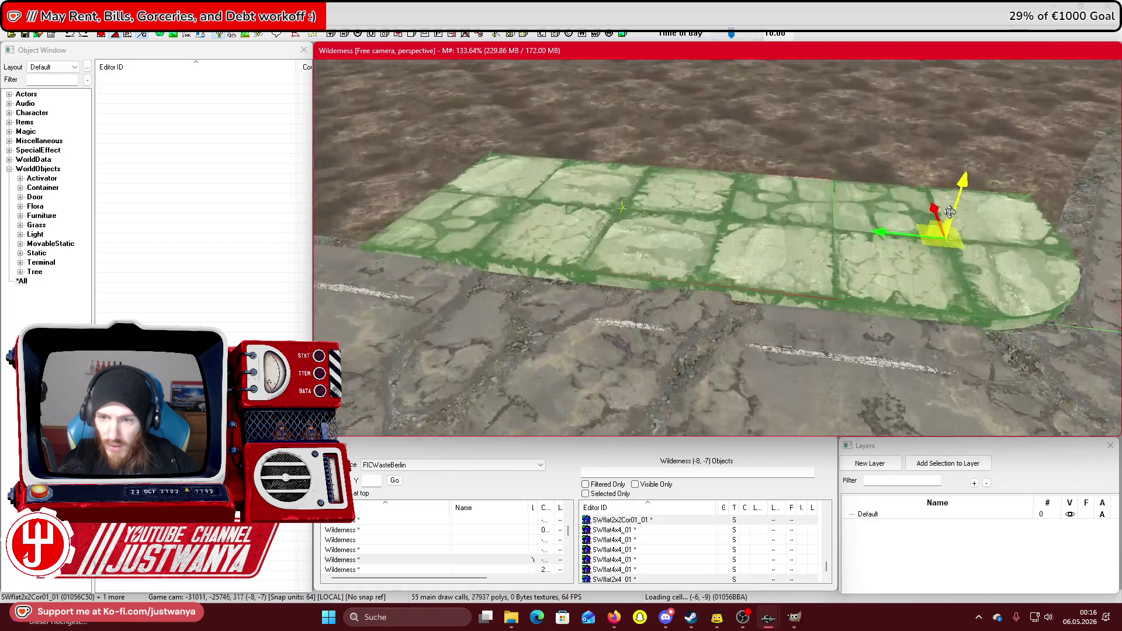
ctrl+click(949, 212)
key(shift)
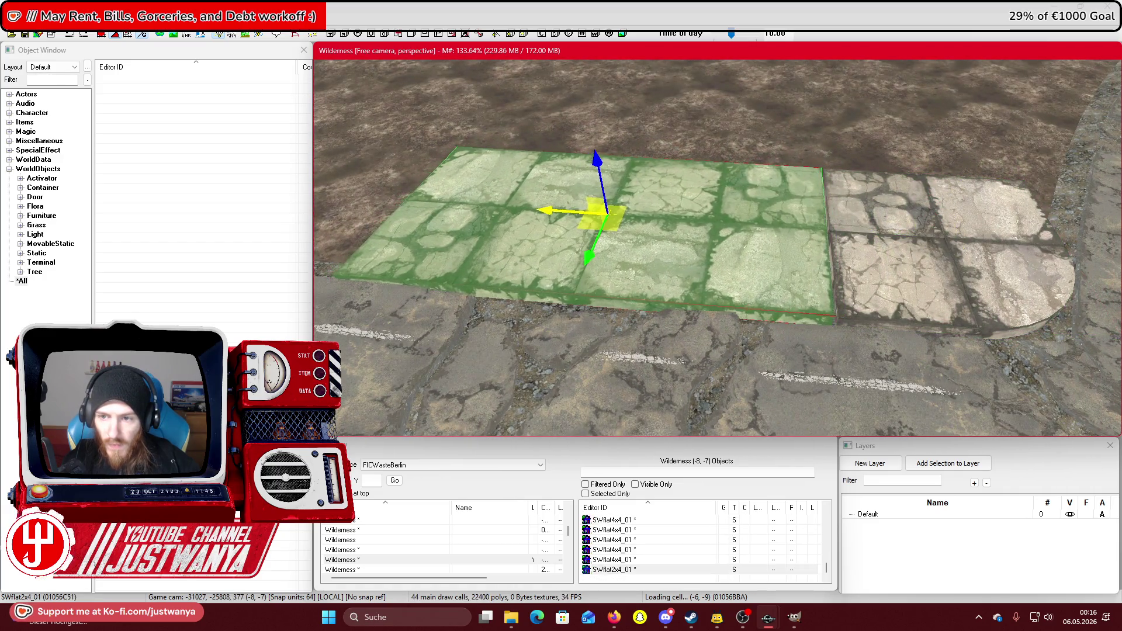
scroll(783, 269, down, 5)
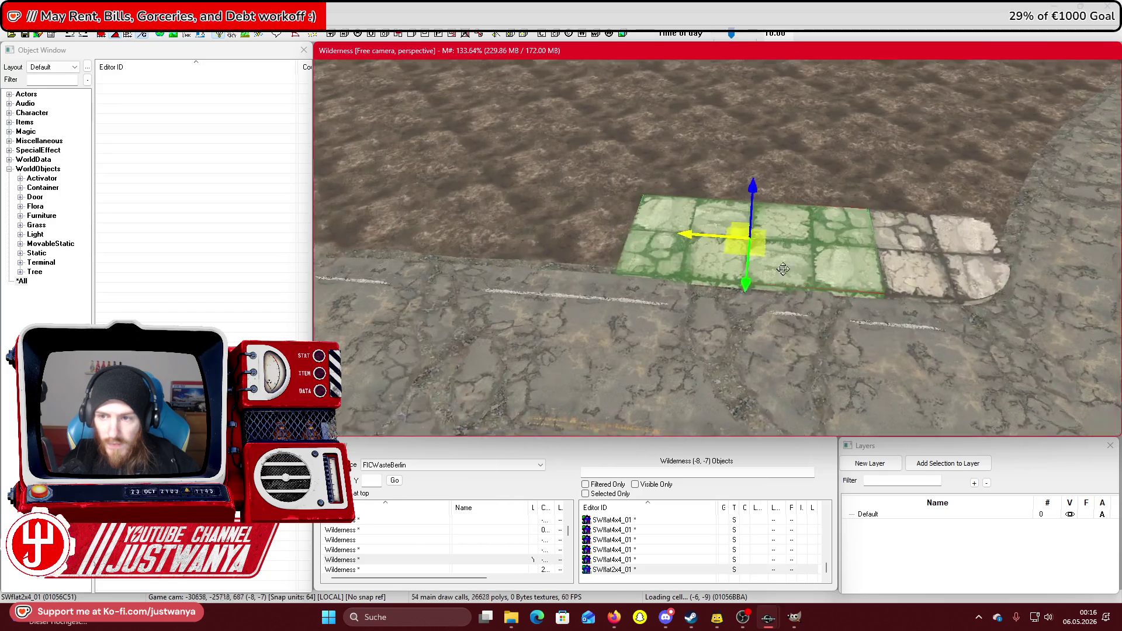
key(shift)
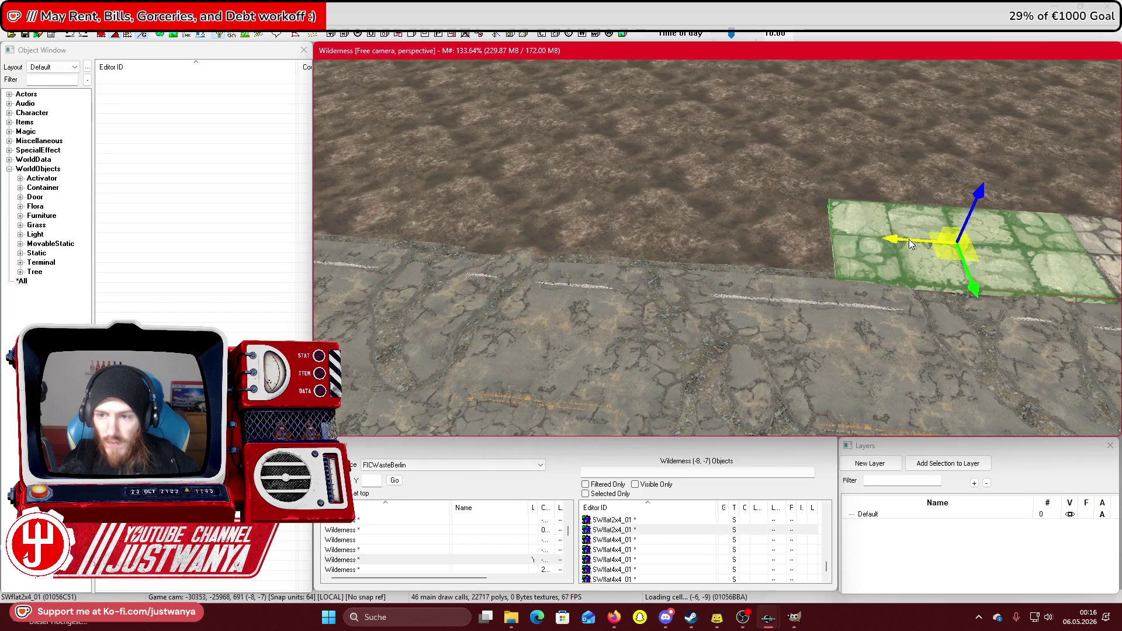
mouse_move(910, 244)
mouse_down()
mouse_move(637, 227)
mouse_move(662, 224)
mouse_up()
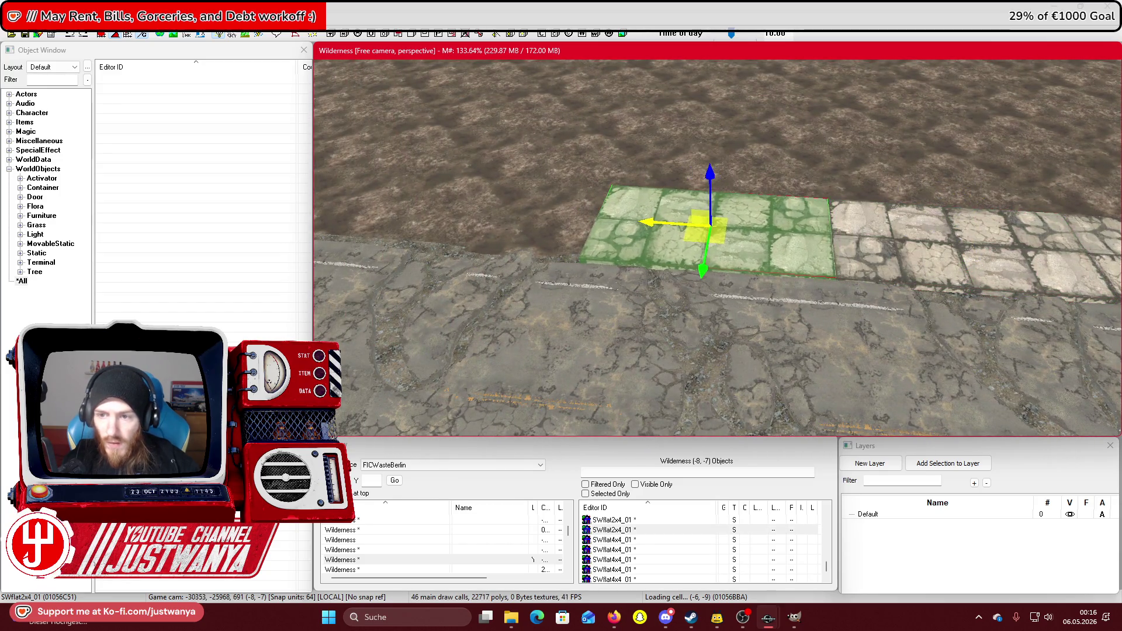
Select the two misfit floor tiles and delete them.
key(shift)
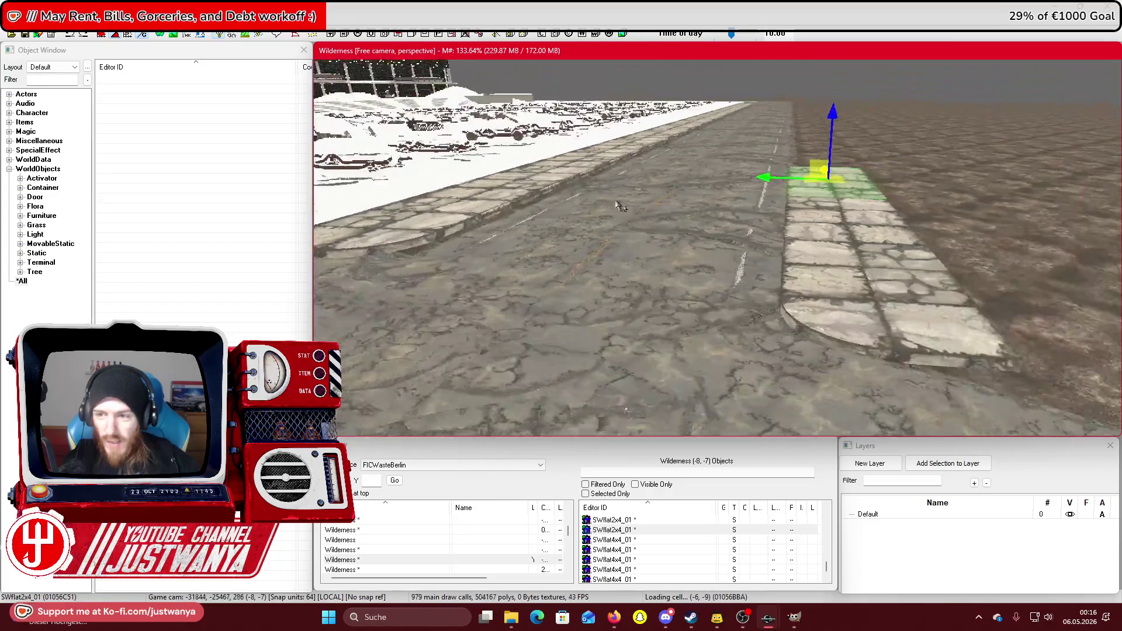
key(shift)
ctrl+click(750, 216)
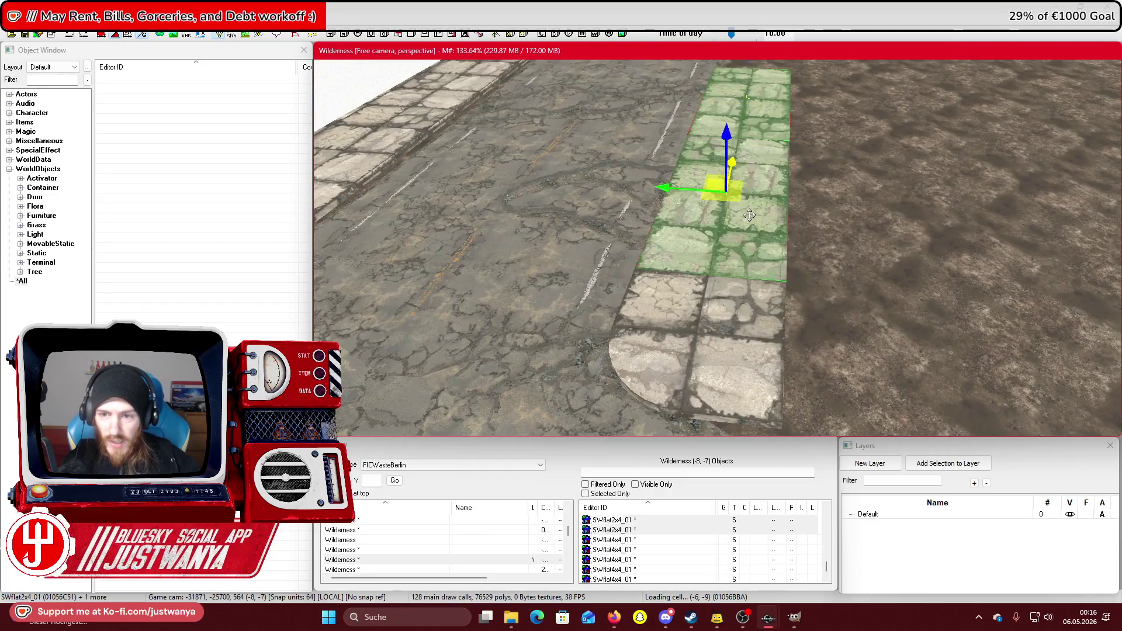
key(Delete)
key(shift)
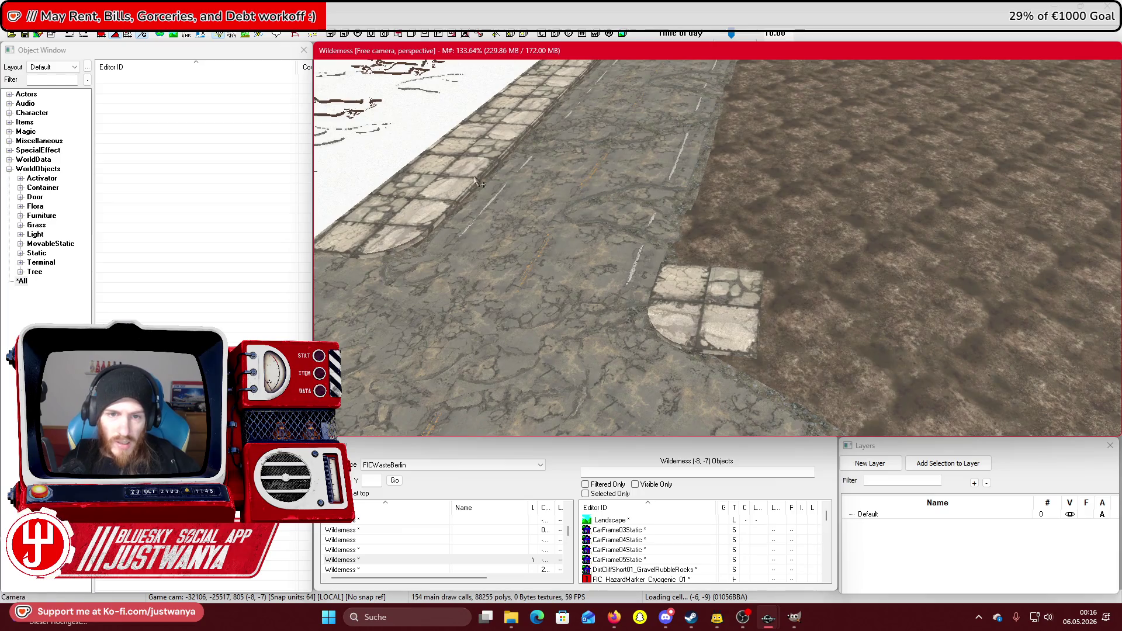
click(475, 181)
Move a sidewalk tile onto the dirt beside the curb and nudge it into alignment.
drag(383, 151, 710, 175)
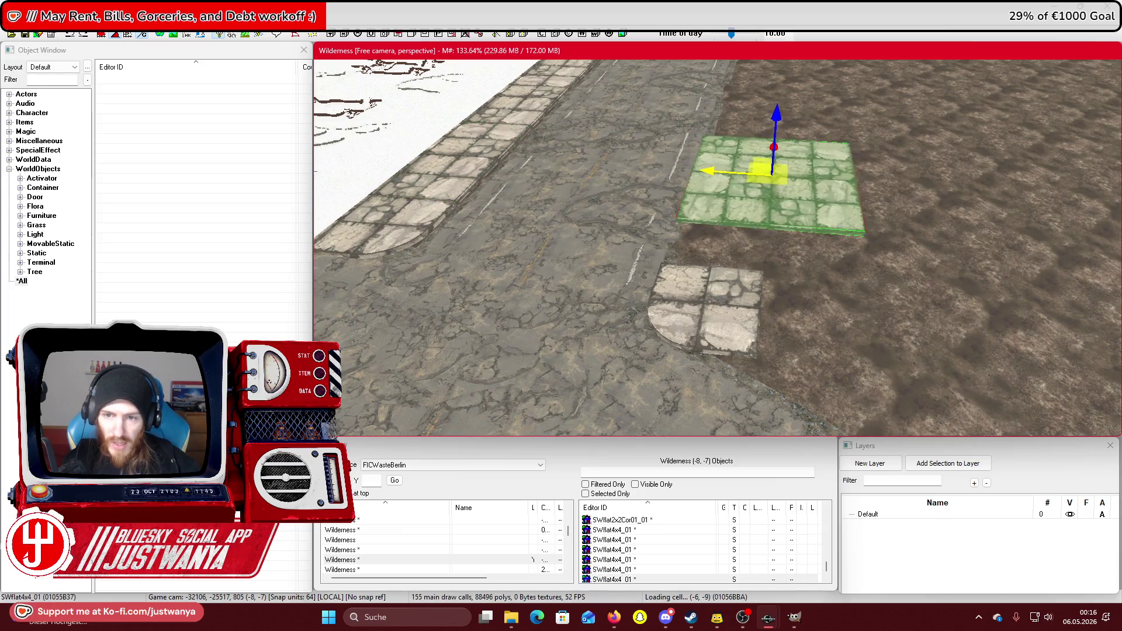
drag(753, 175, 766, 208)
scroll(789, 153, up, 5)
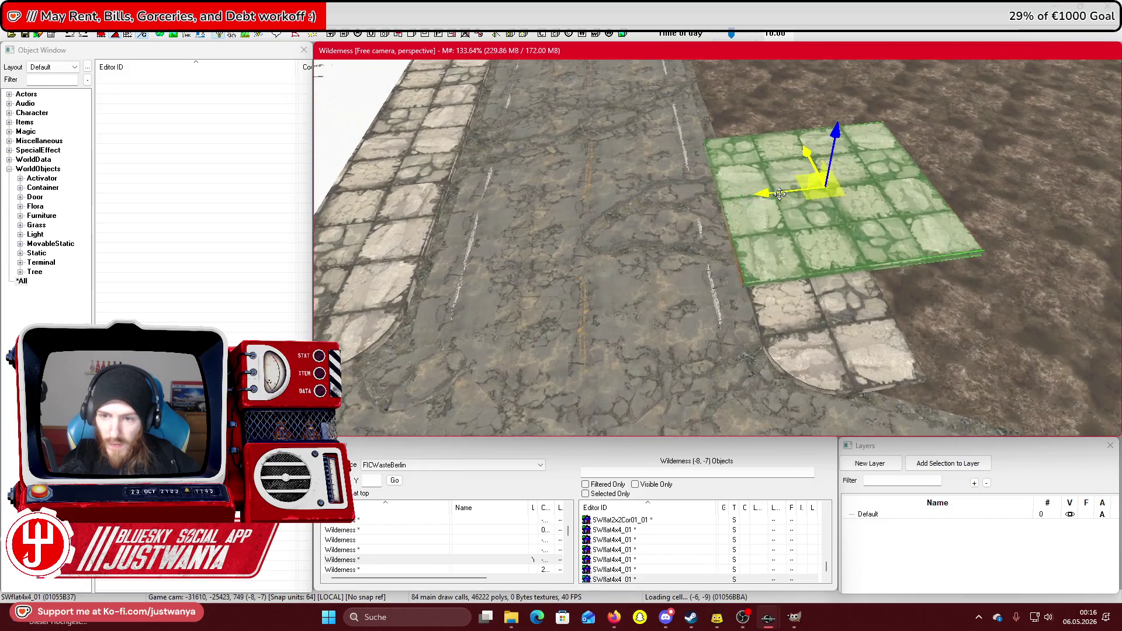
scroll(774, 201, up, 4)
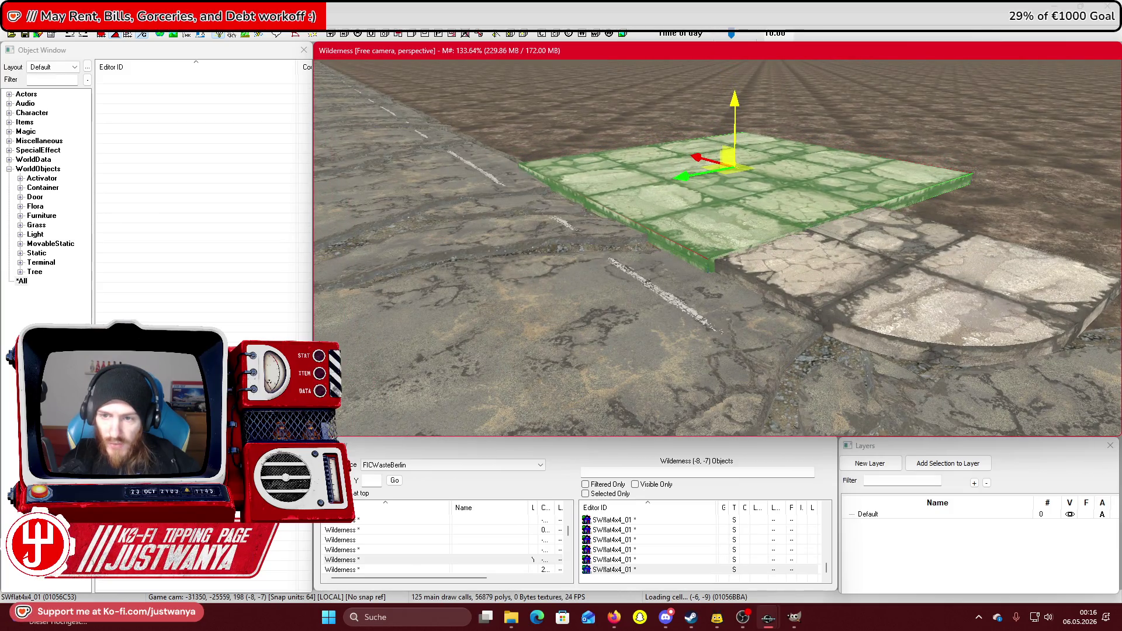
key(shift)
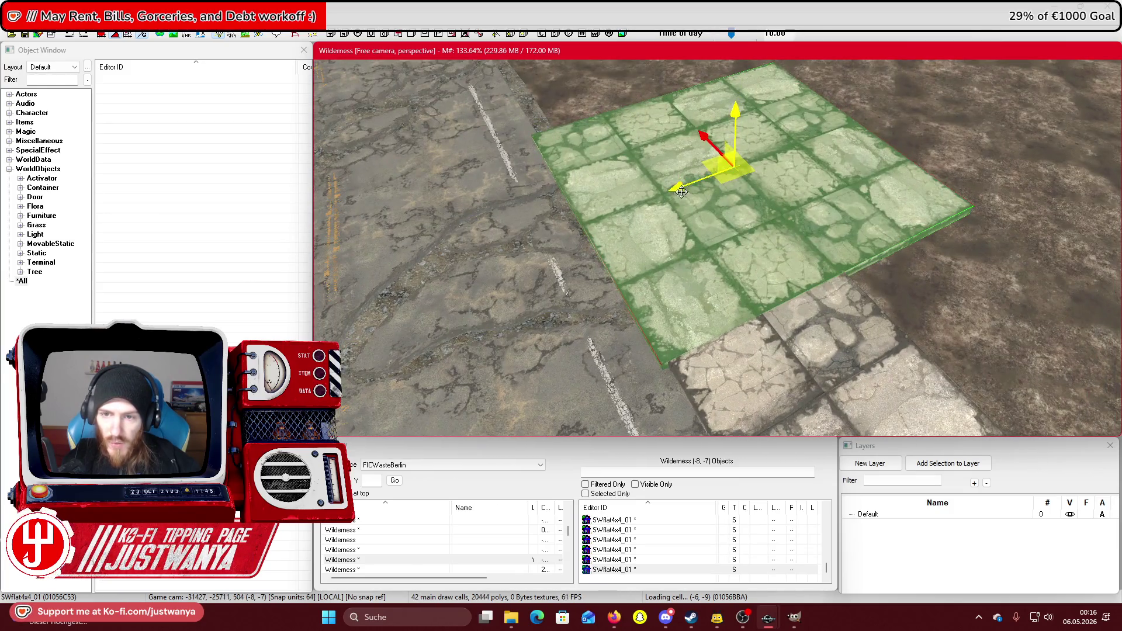
drag(681, 192, 687, 191)
drag(704, 147, 701, 145)
drag(691, 185, 688, 185)
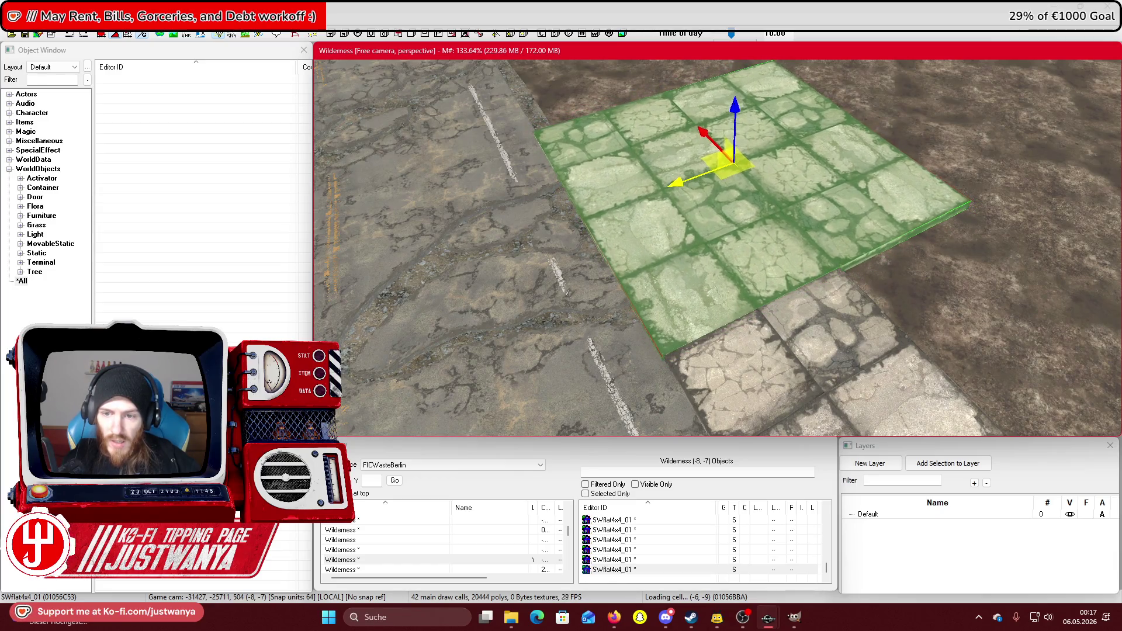
Shift the tile, then move it and two more roadside tiles left along the road.
key(shift)
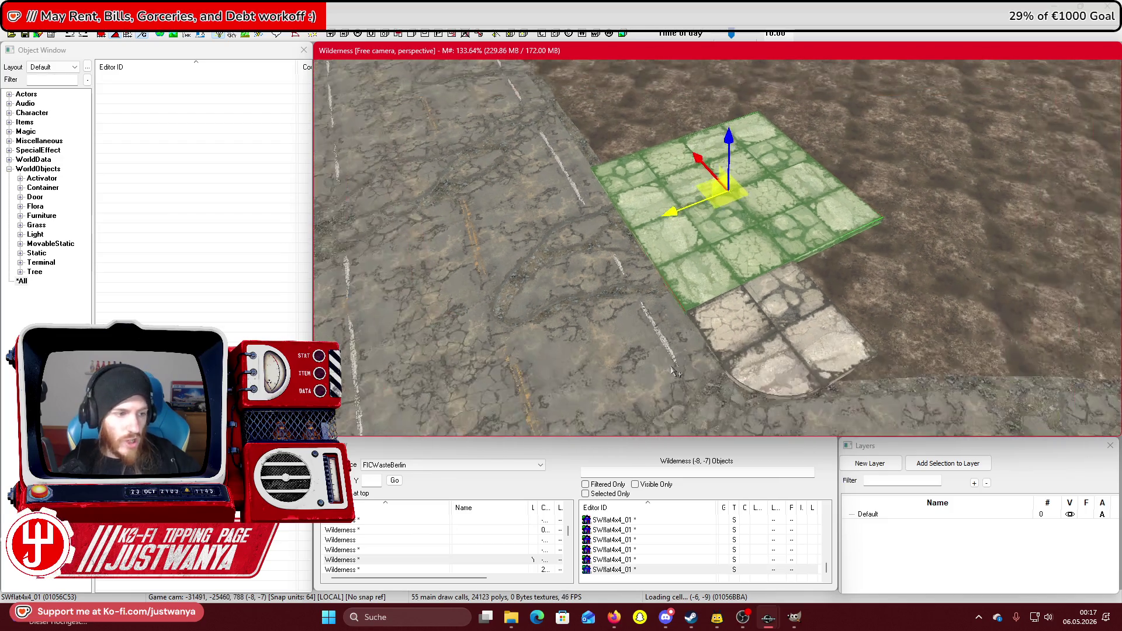
scroll(720, 375, down, 3)
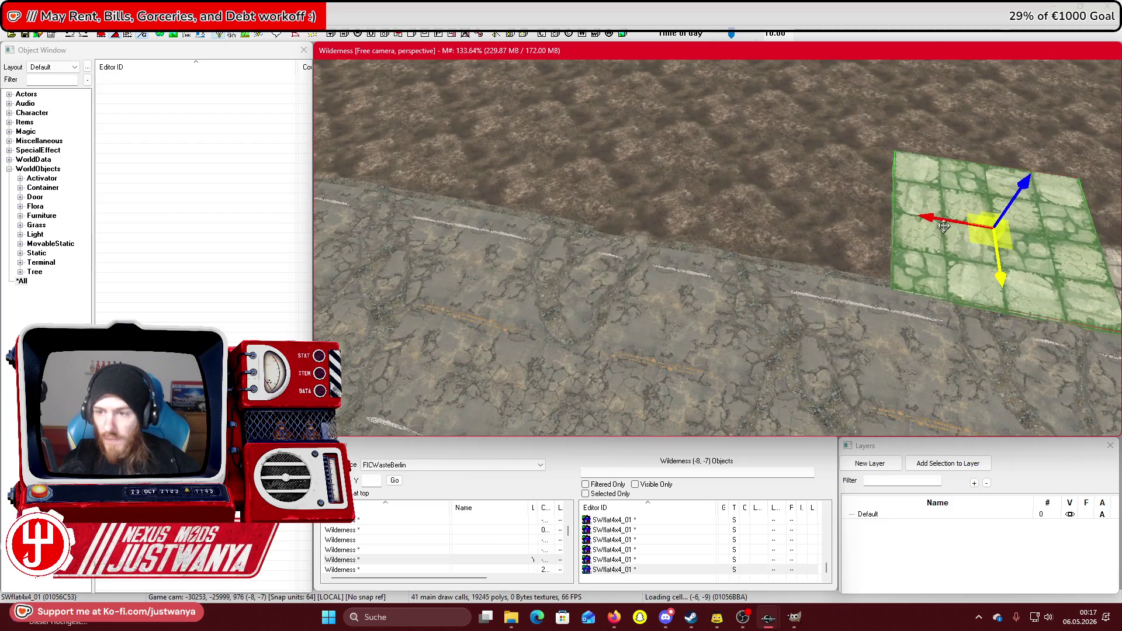
scroll(720, 374, up, 3)
mouse_move(789, 187)
mouse_down()
mouse_move(797, 190)
mouse_move(579, 169)
mouse_move(588, 165)
mouse_up()
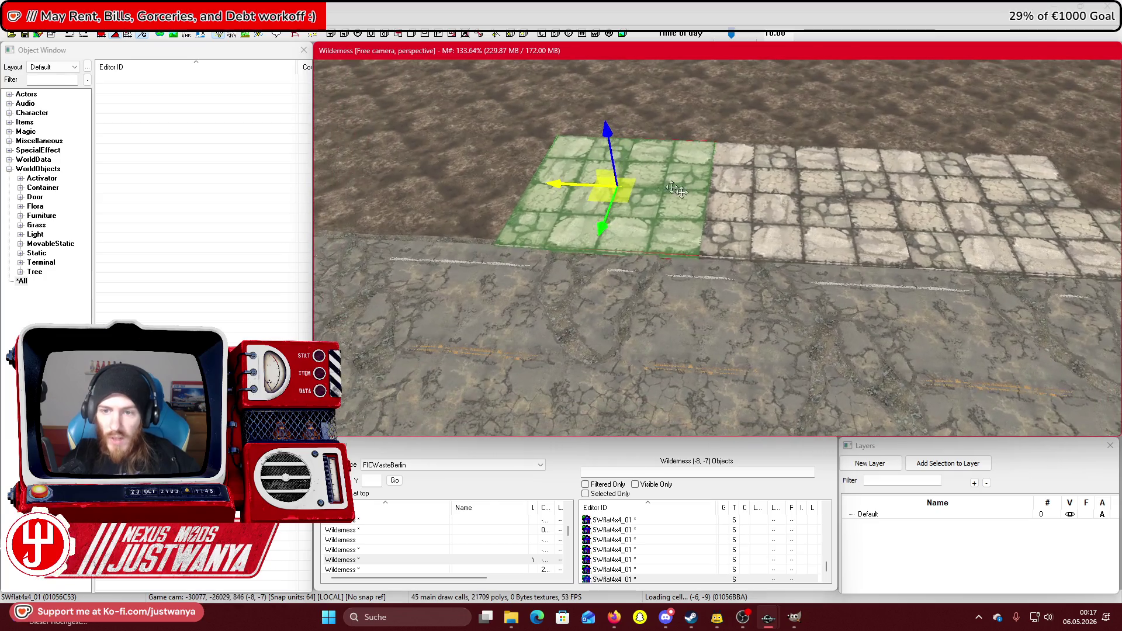
ctrl+click(829, 234)
ctrl+click(955, 225)
mouse_move(955, 225)
mouse_down()
mouse_move(378, 199)
mouse_move(403, 198)
mouse_up()
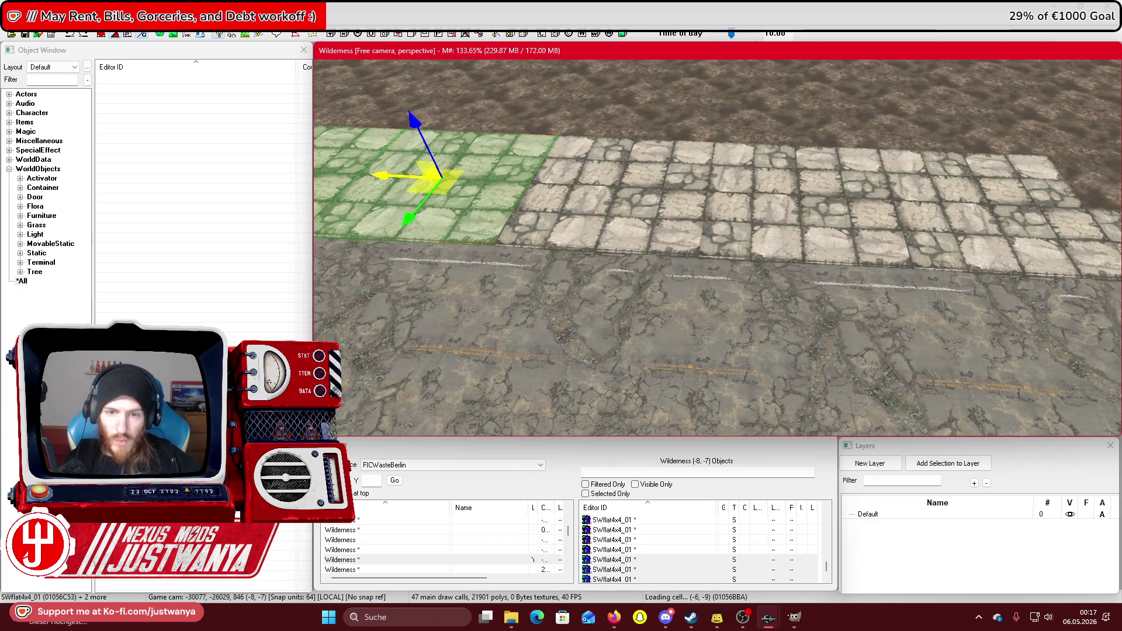
Save the sign texture in GIMP with File > Save and close GIMP.
click(794, 619)
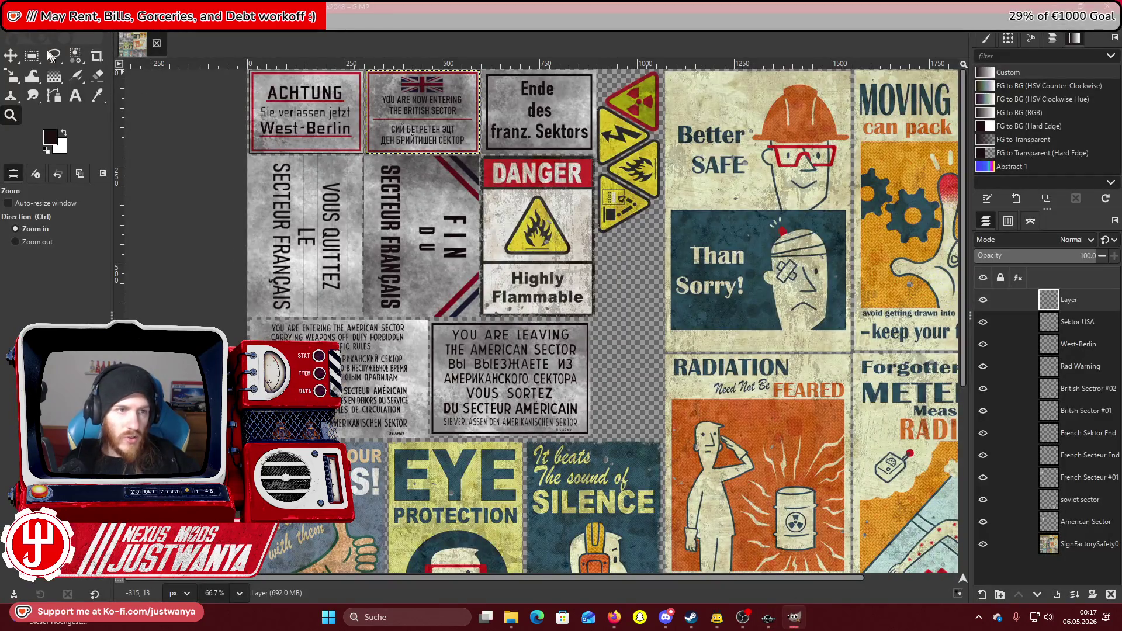
click(11, 22)
click(36, 114)
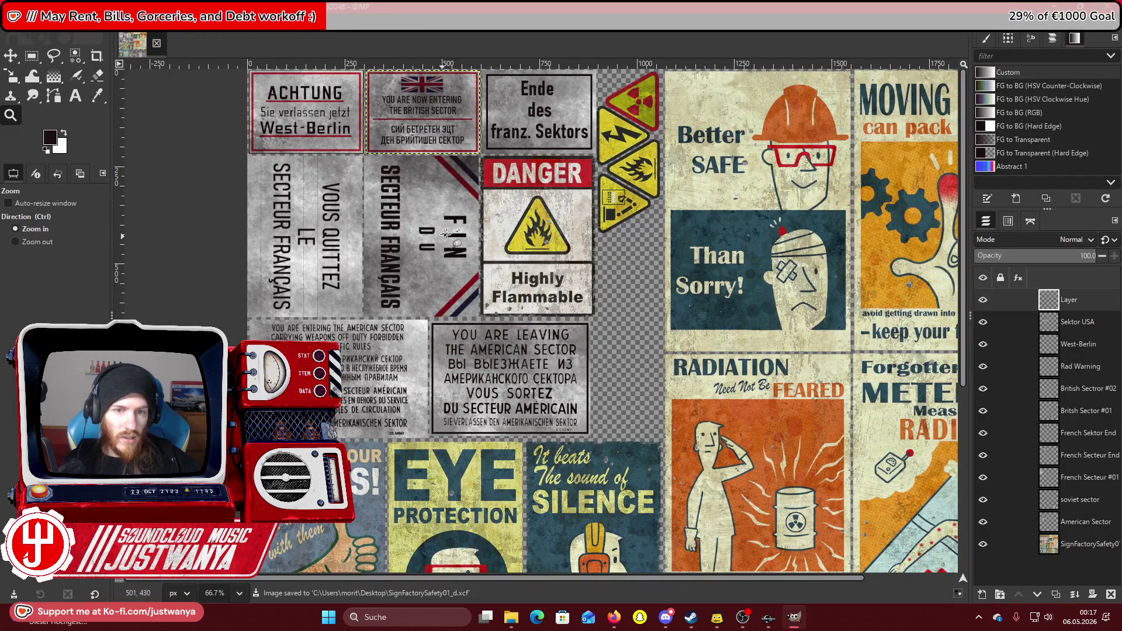
click(1111, 7)
scroll(794, 219, up, 5)
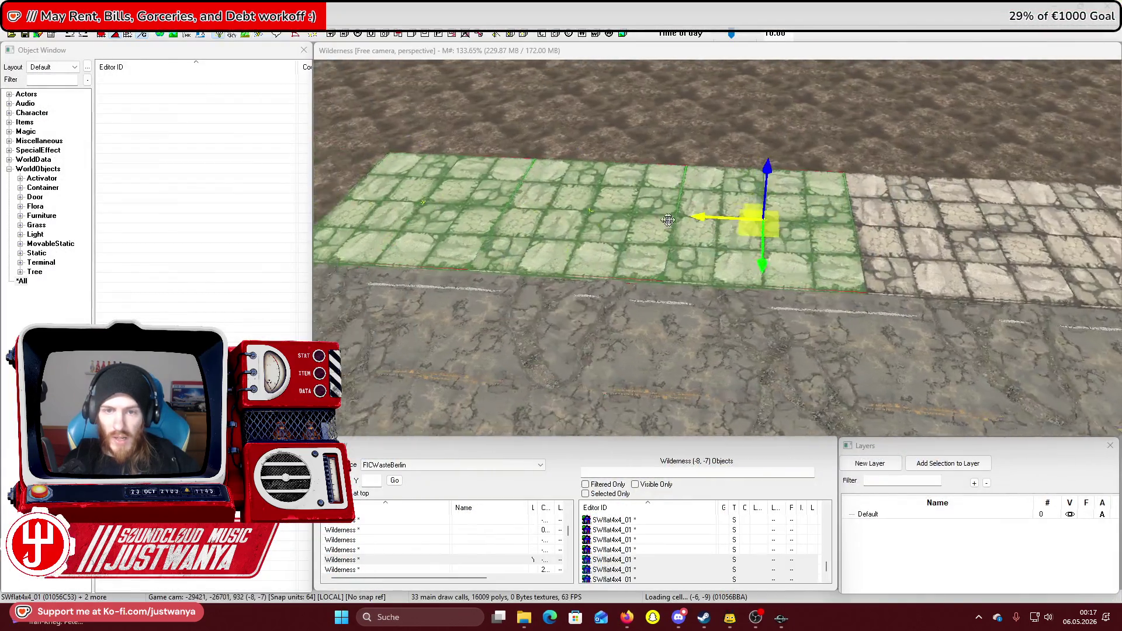
Slide the selected SWflat4x4_01 sidewalk tiles left against the white paving.
click(690, 55)
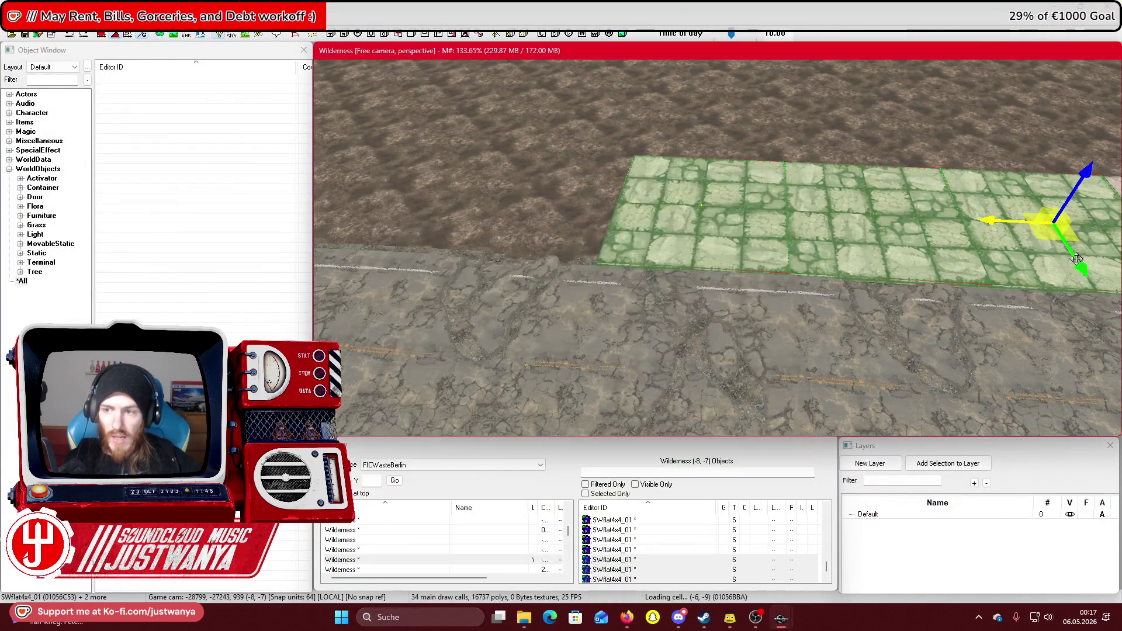
mouse_move(998, 225)
mouse_down()
mouse_move(461, 198)
mouse_move(477, 201)
mouse_up()
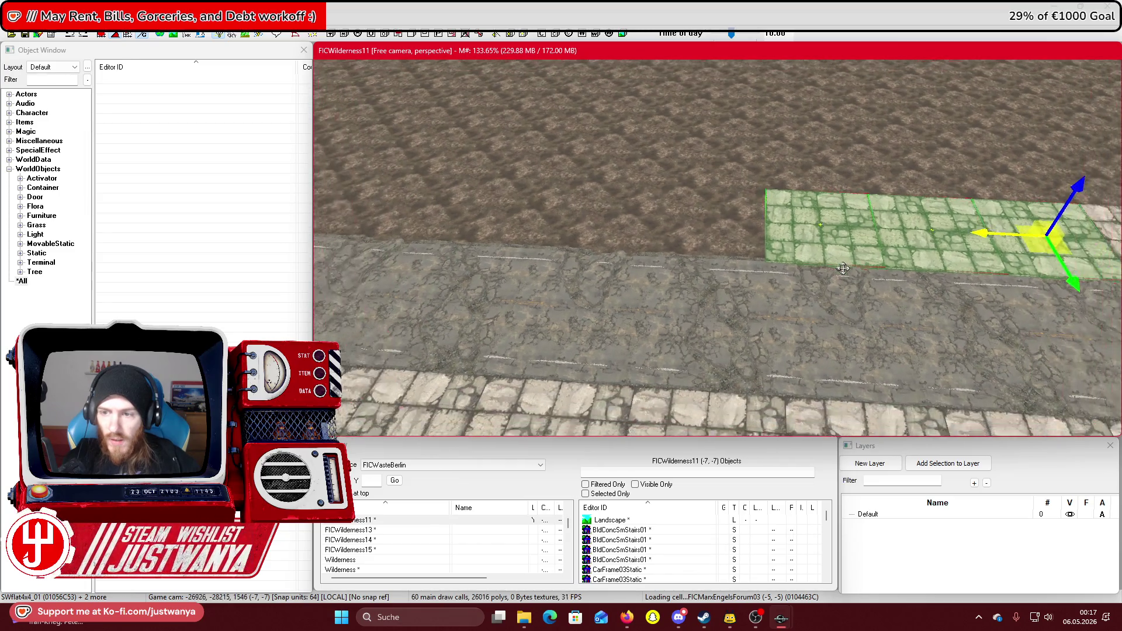
mouse_move(842, 268)
mouse_down()
mouse_move(468, 266)
mouse_move(501, 265)
mouse_up()
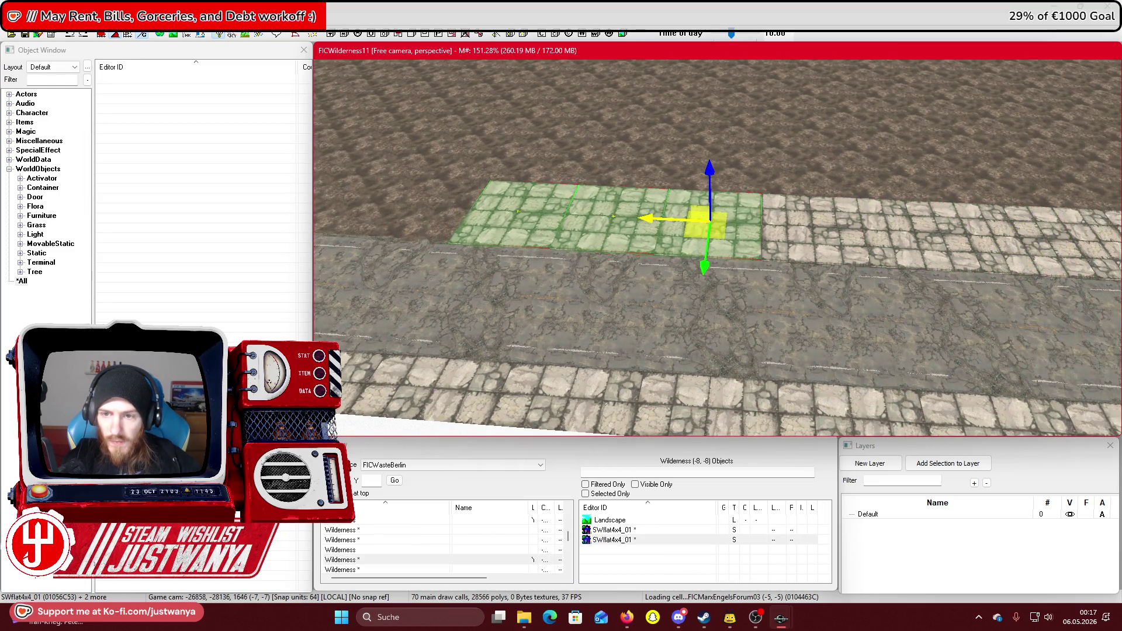
drag(668, 210, 840, 215)
mouse_move(927, 231)
mouse_down()
mouse_move(602, 219)
mouse_move(619, 214)
mouse_up()
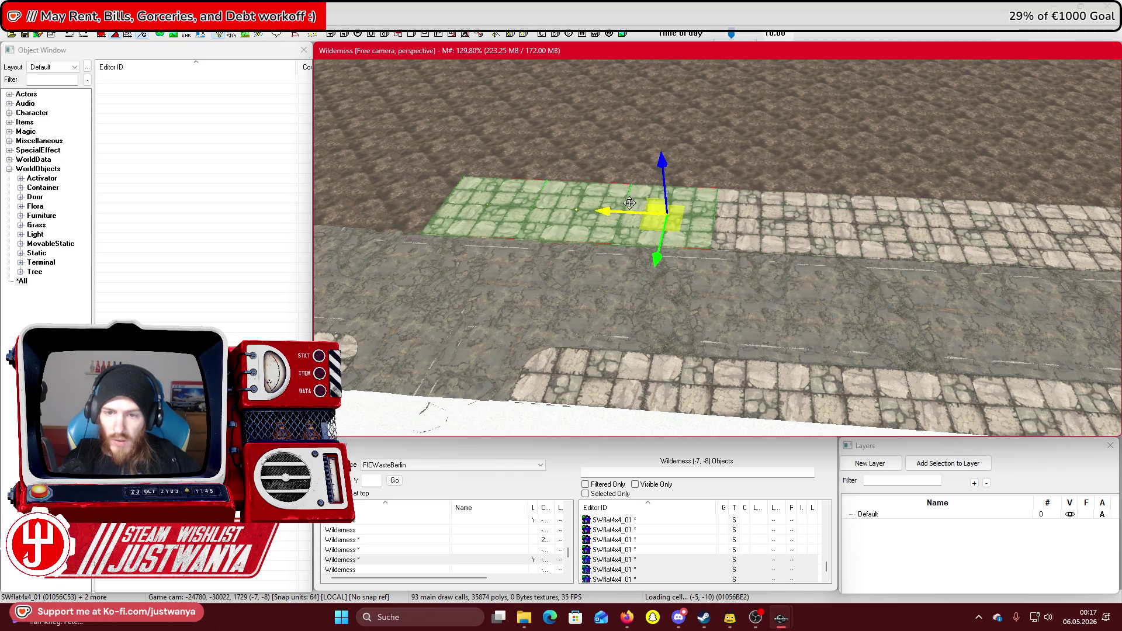
Delete the stray sidewalk tile, then select the Road1Way01 piece and view it from above.
scroll(630, 203, up, 3)
click(698, 174)
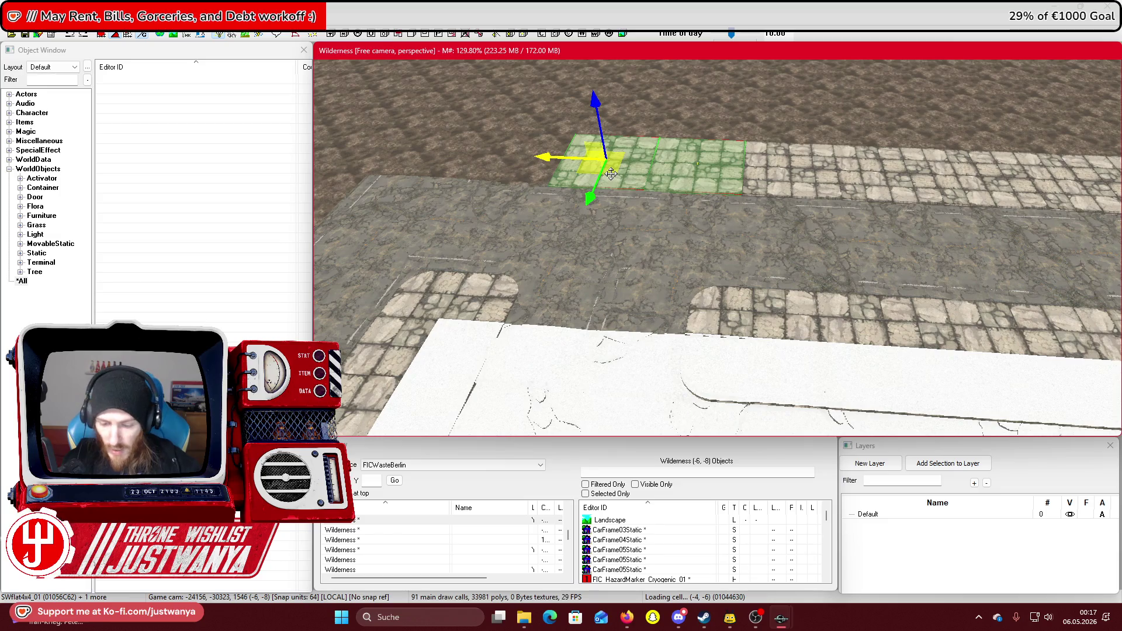
key(Delete)
click(646, 248)
click(624, 310)
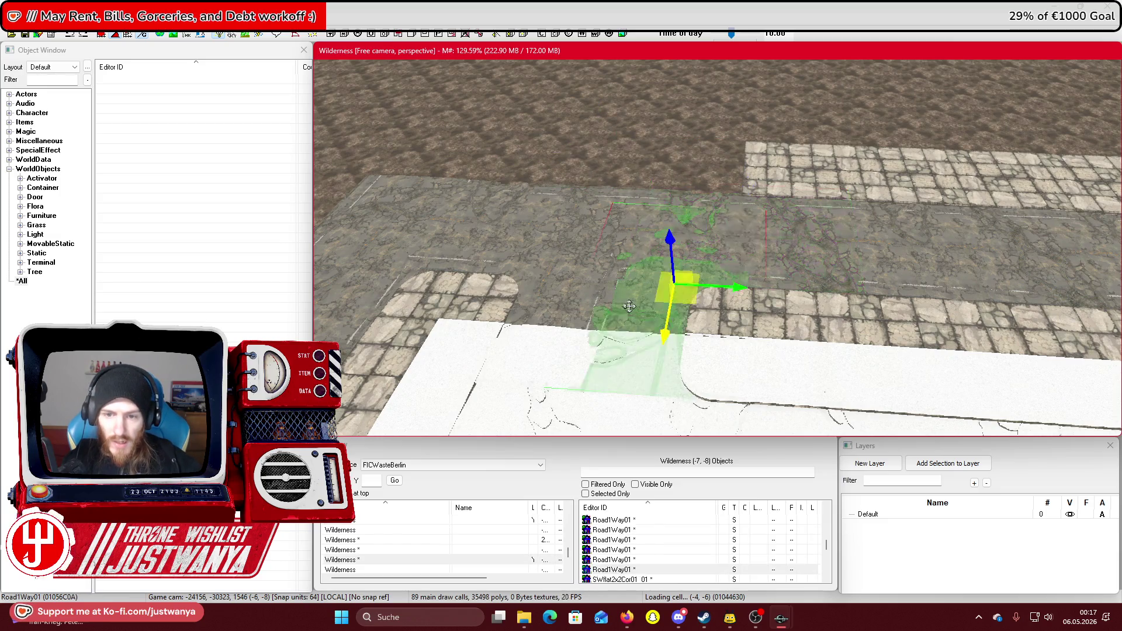
key(shift)
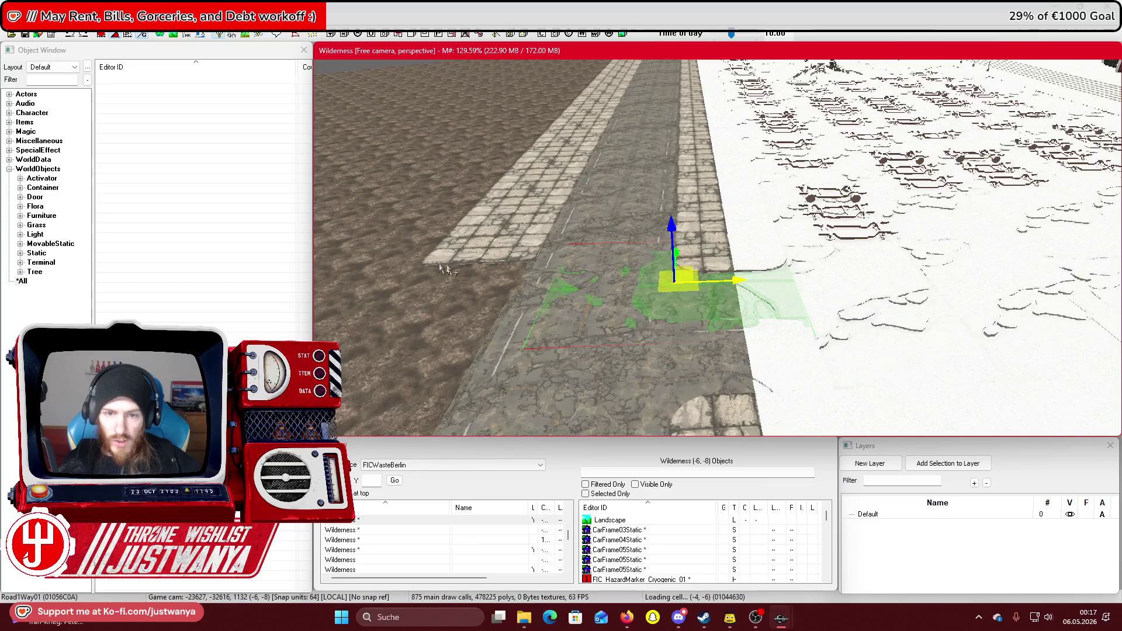
In Google Maps, zoom out of Street View, pan to Schloßplatz and tilt to near top-down.
mouse_move(627, 617)
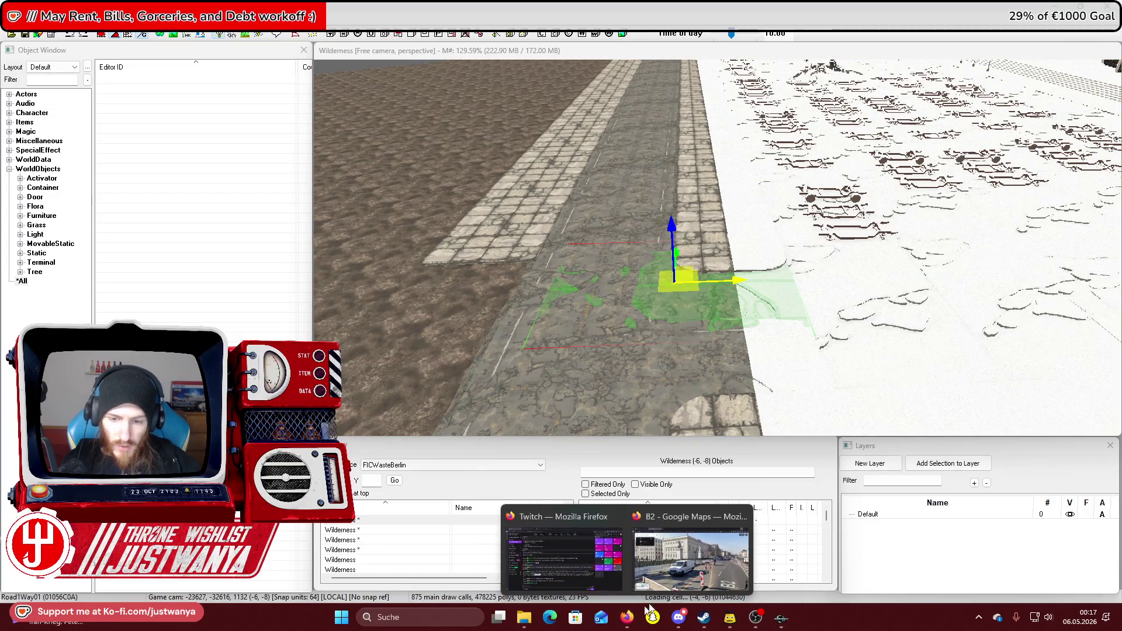
click(672, 561)
scroll(513, 513, down, 5)
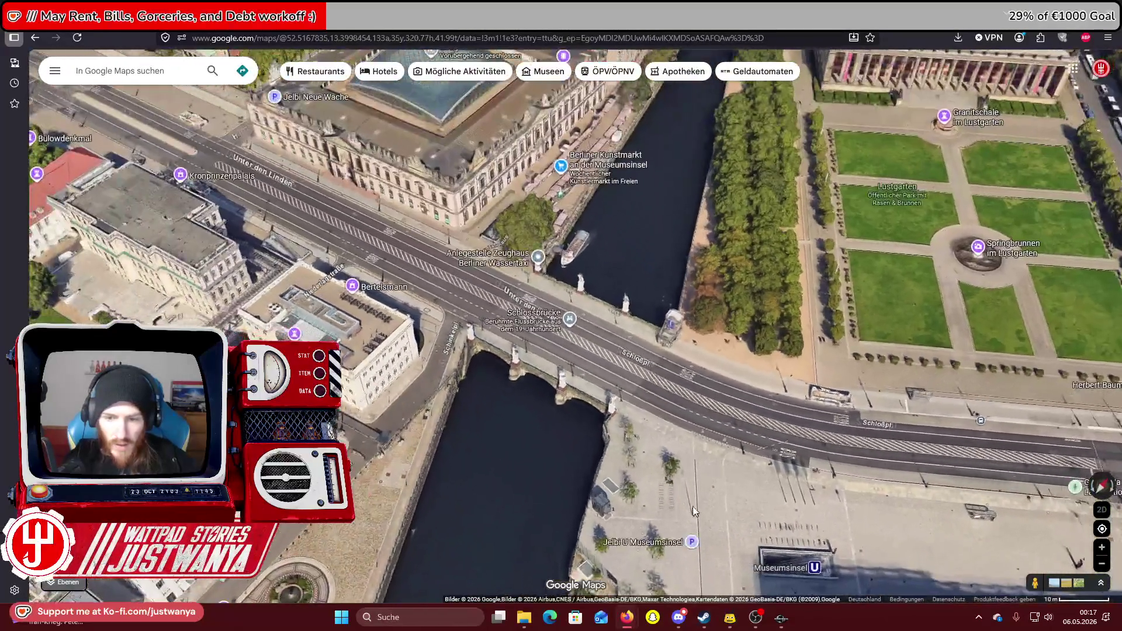
drag(694, 511, 663, 253)
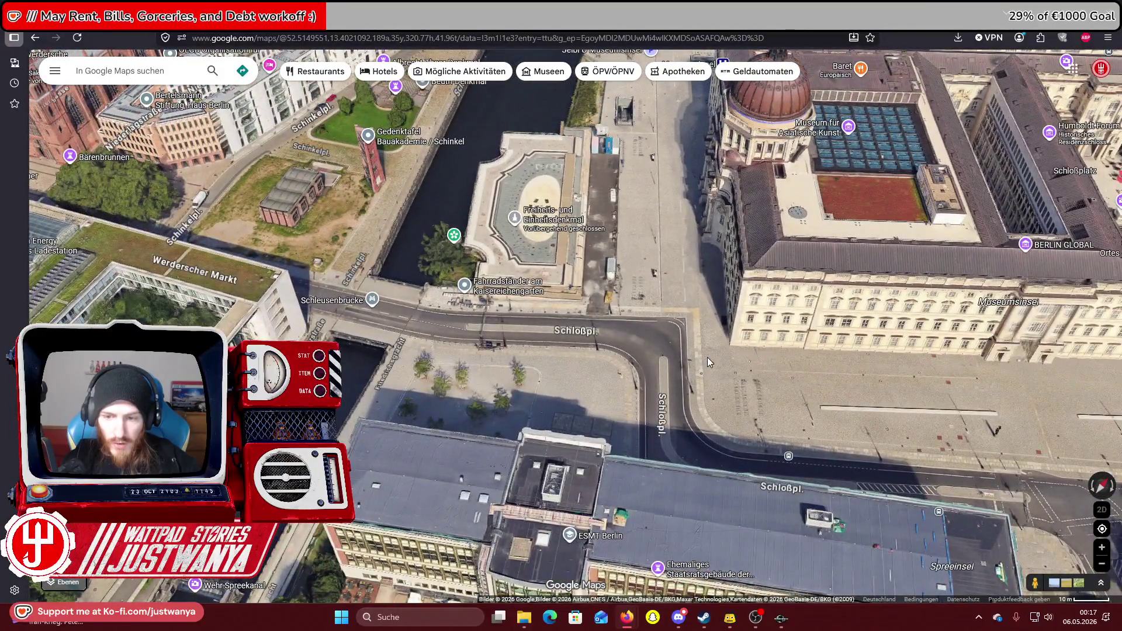
click(1102, 510)
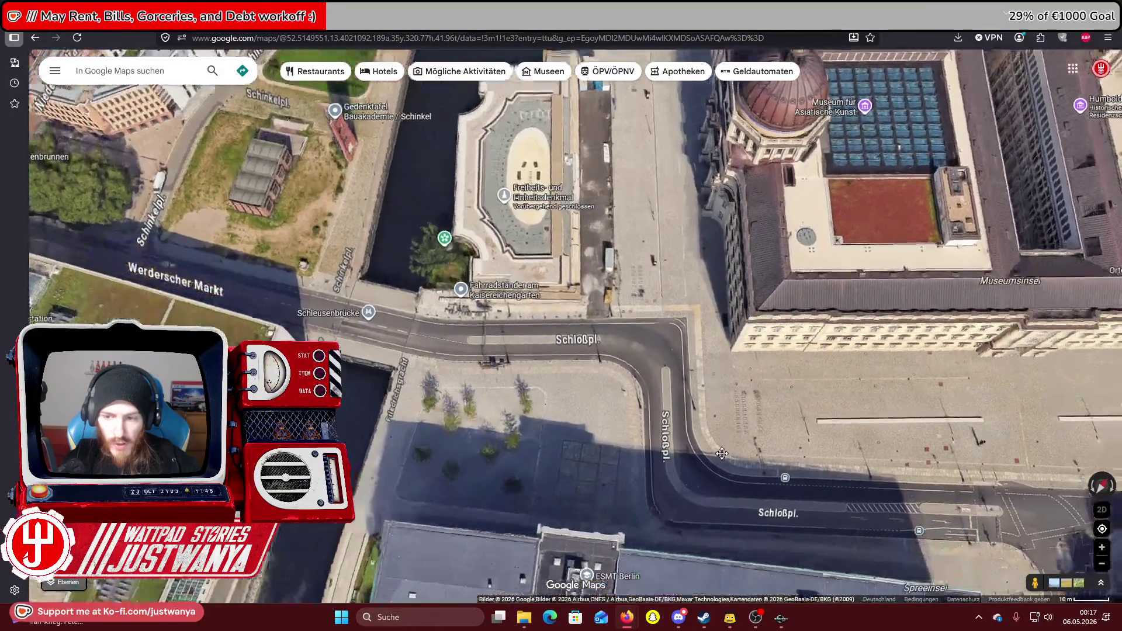
Zoom in and centre the Freiheits- und Einheitsdenkmal plinth in the 3D view.
drag(786, 410, 799, 387)
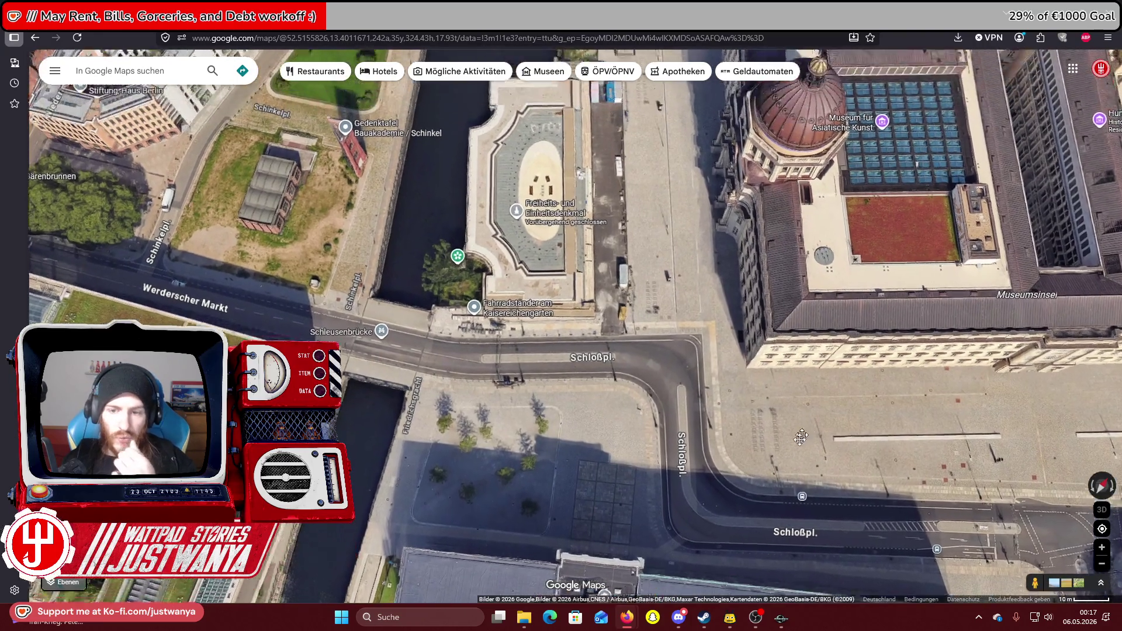
scroll(765, 472, down, 2)
scroll(675, 413, down, 2)
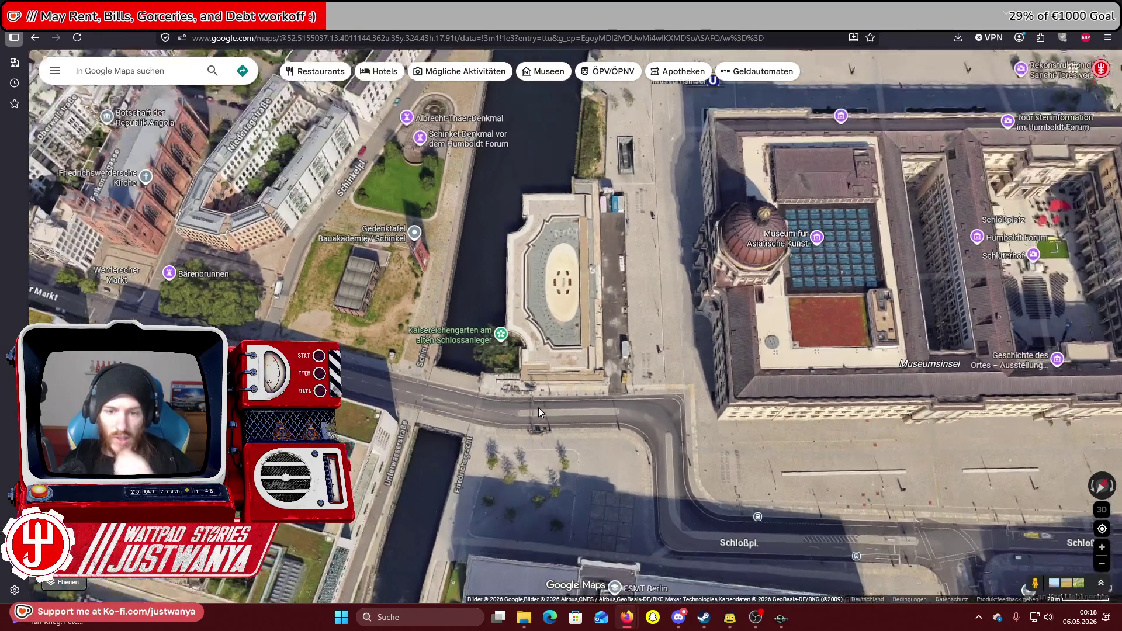
scroll(573, 251, up, 3)
scroll(573, 251, up, 2)
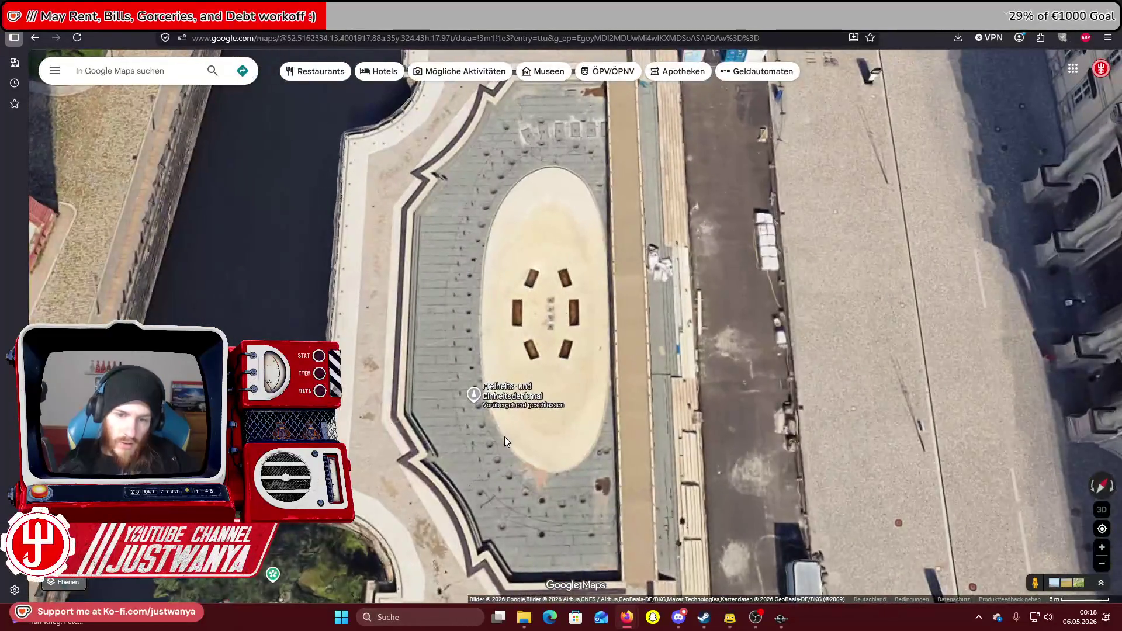
drag(620, 429, 597, 403)
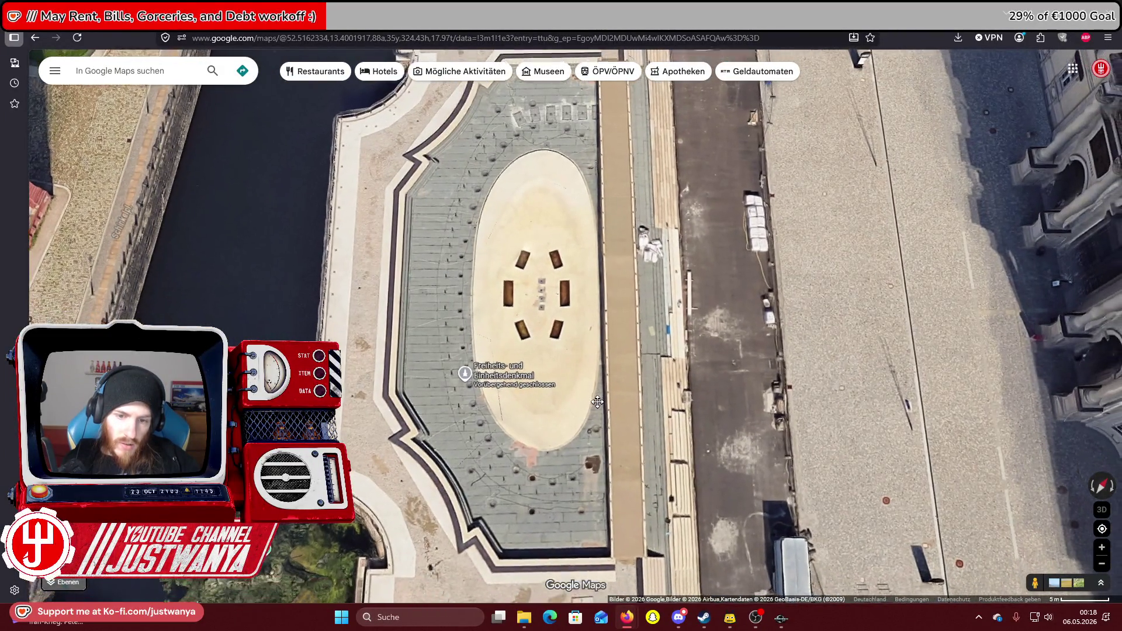
scroll(685, 350, up, 1)
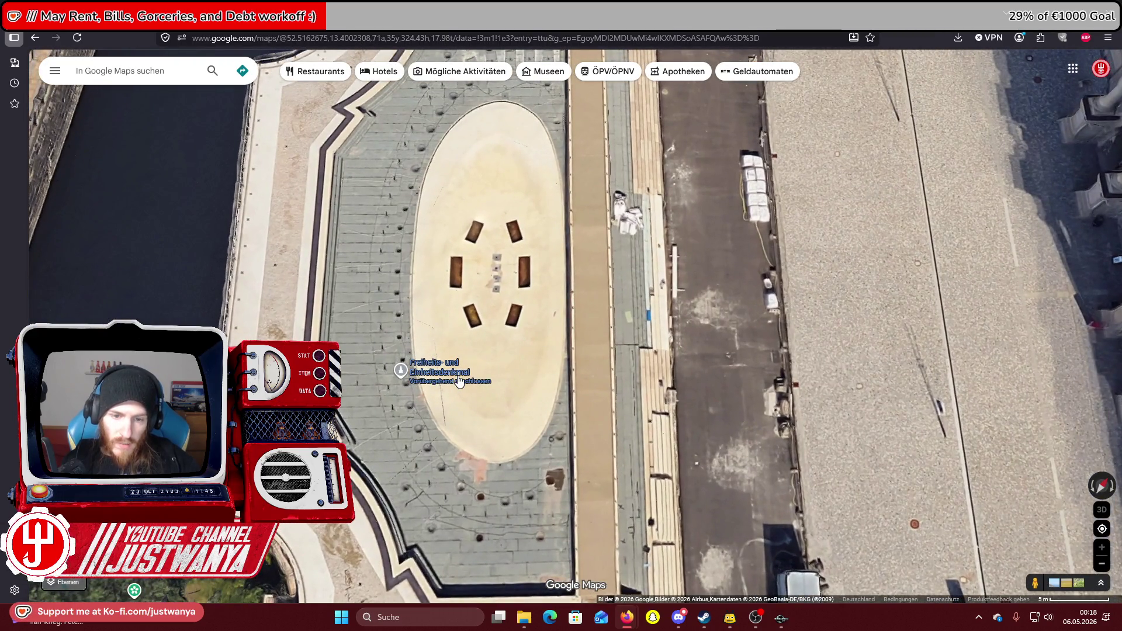
drag(508, 469, 645, 509)
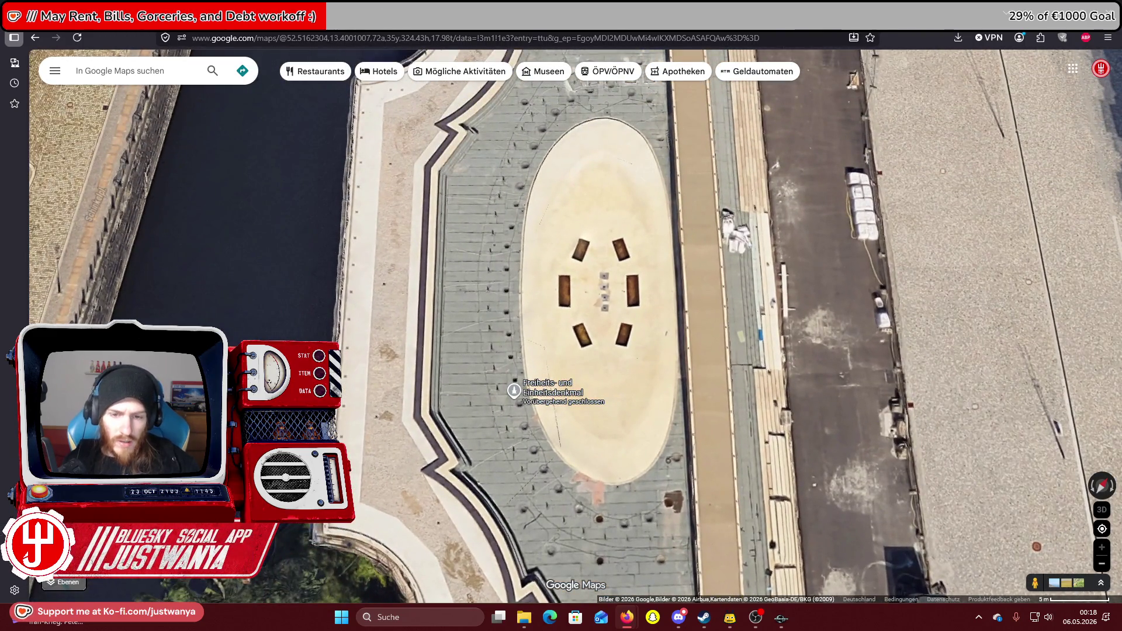
In a new tab, search Google for 'freiheits und einheitsdenkmal berlin'.
click(341, 17)
text(Freiheits)
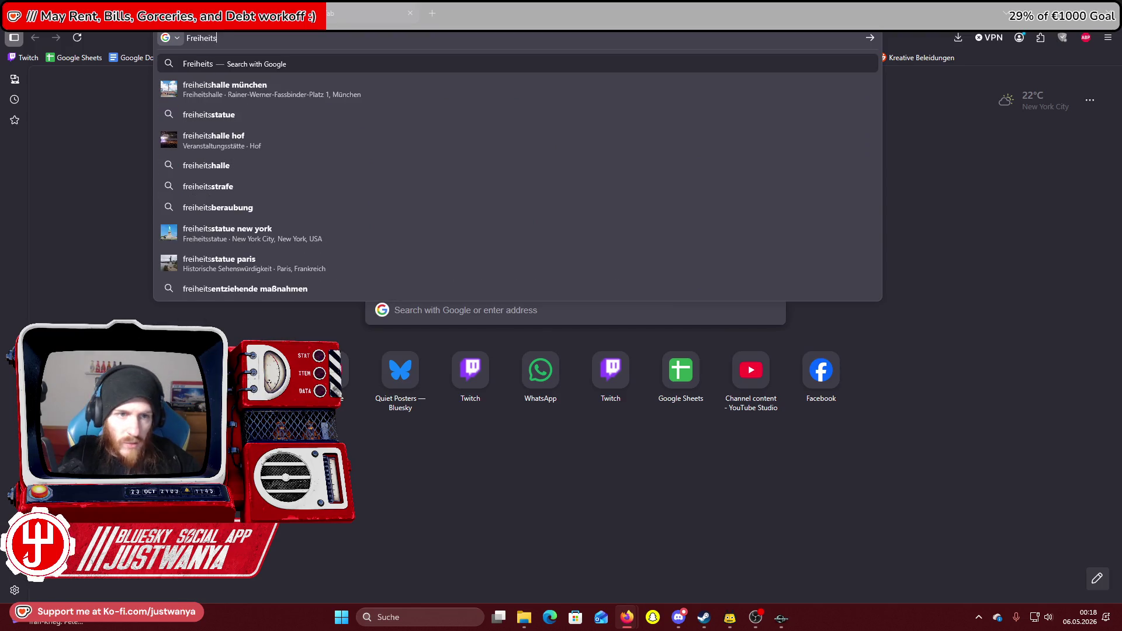
text( und)
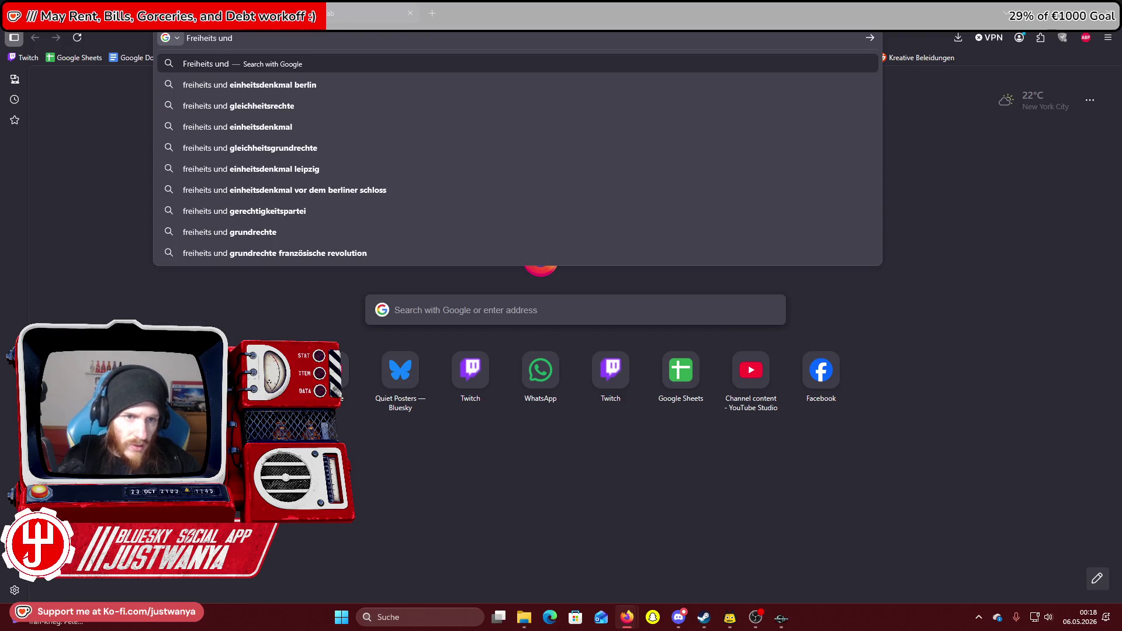
key(Down)
key(Return)
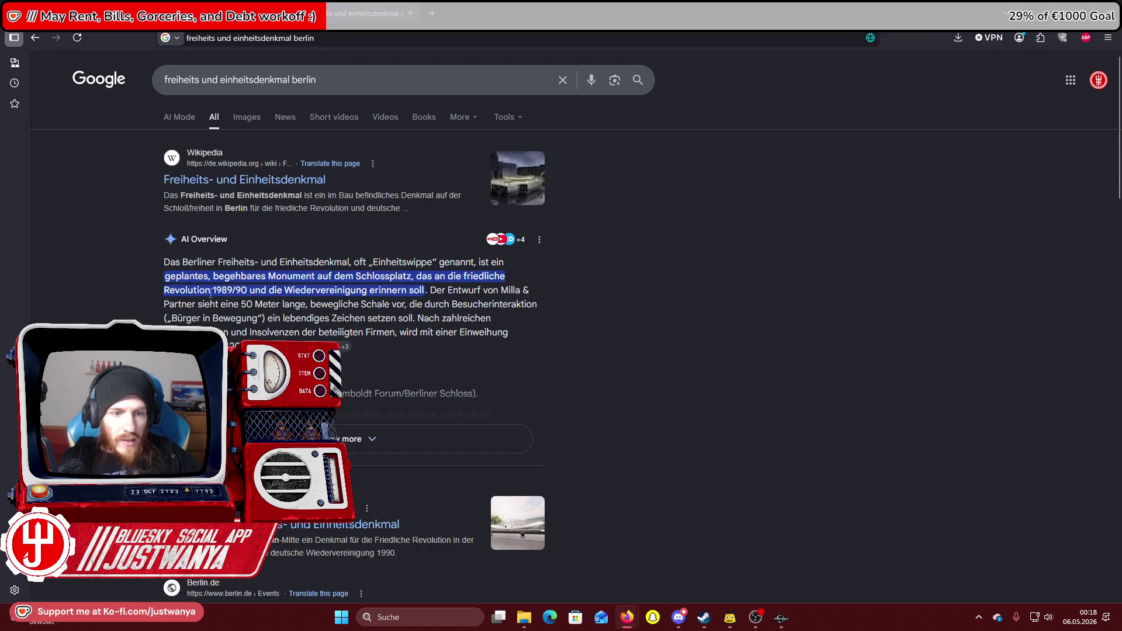
Read the Wikipedia article in a new tab, viewing the design render, then close it.
right_click(279, 187)
click(316, 194)
click(751, 320)
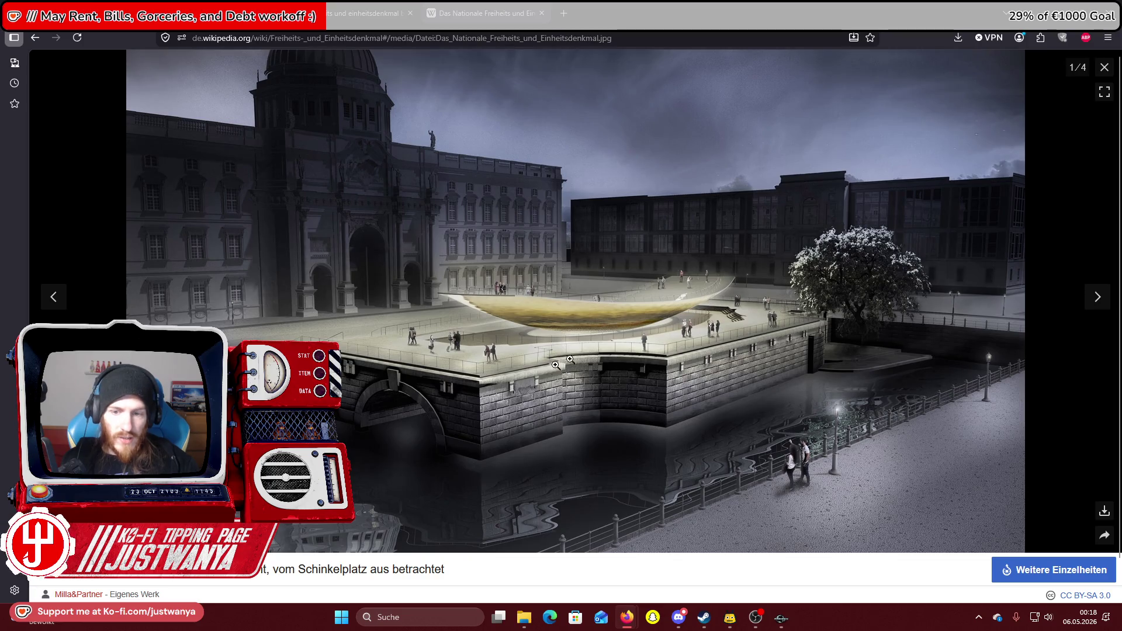
click(1105, 67)
scroll(524, 388, down, 3)
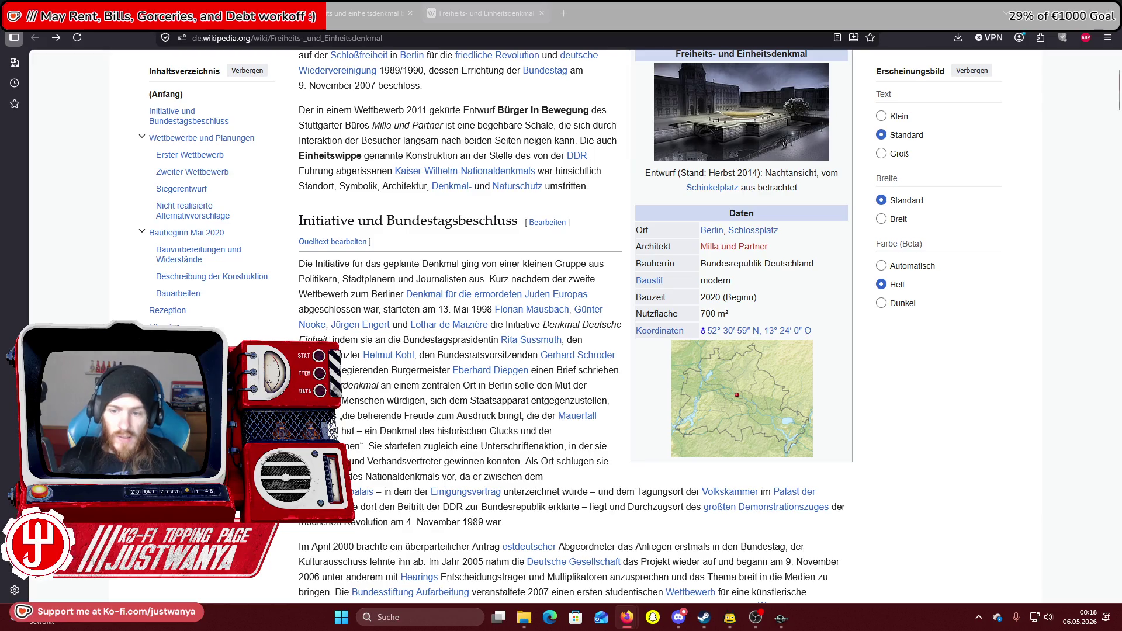
scroll(523, 388, down, 20)
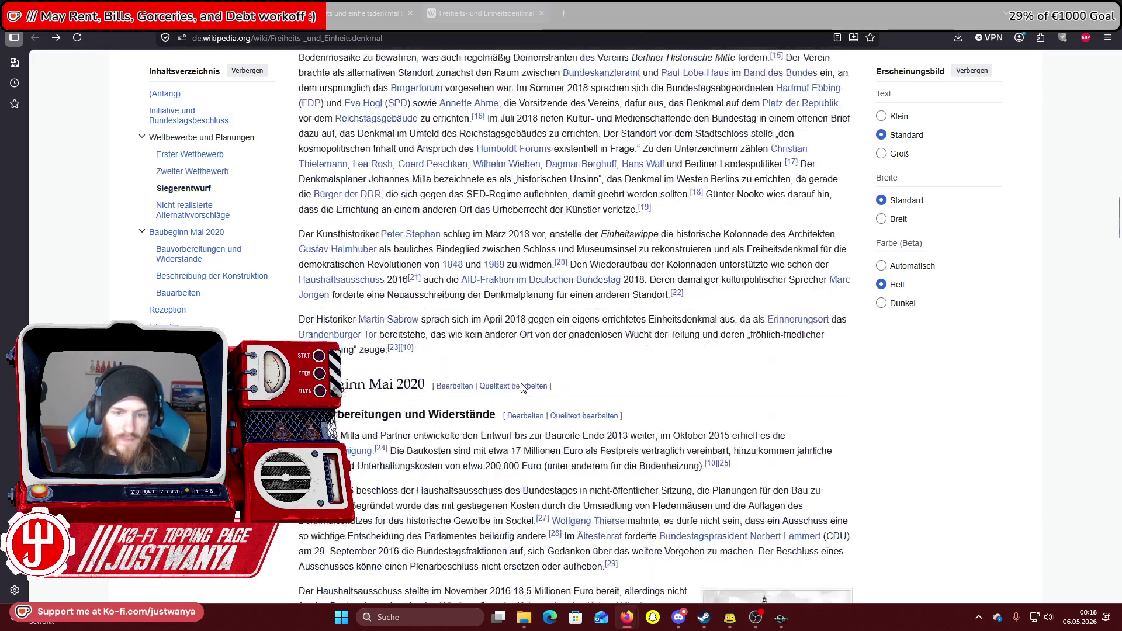
click(368, 13)
click(541, 12)
Show image results and preview the construction photo, white render and Deutschlandfunk site photos.
click(247, 117)
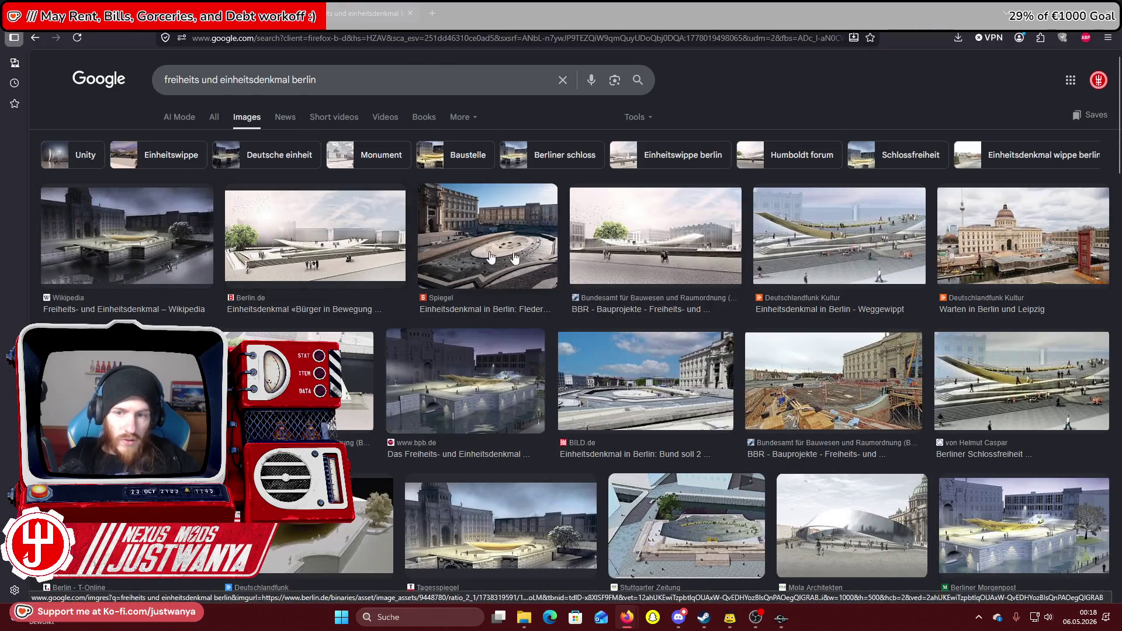
click(837, 405)
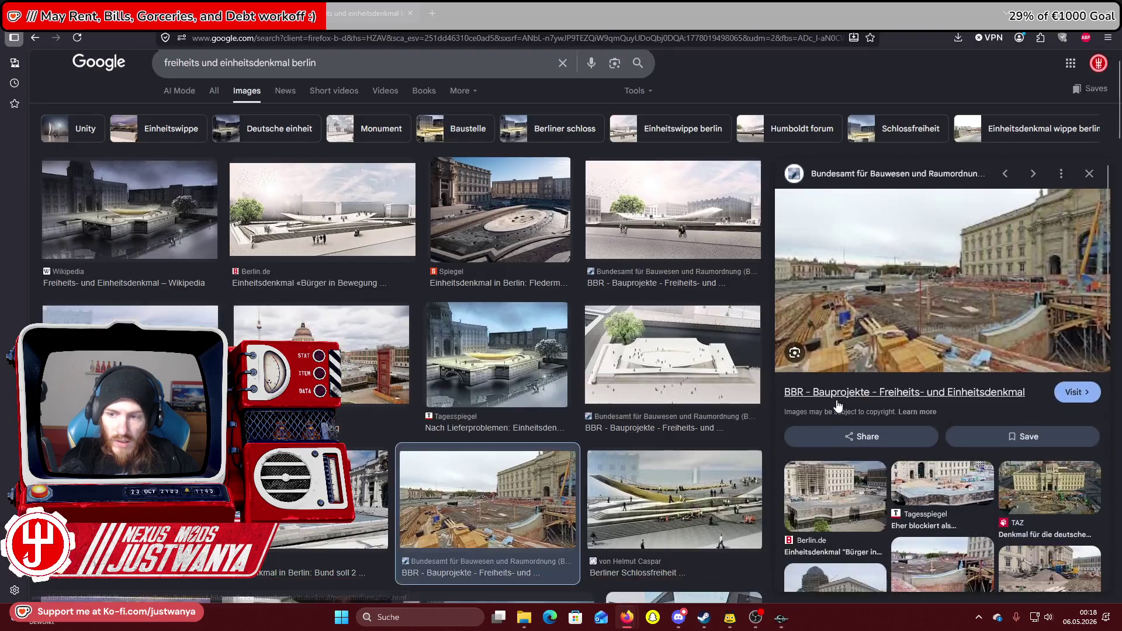
click(658, 363)
click(374, 350)
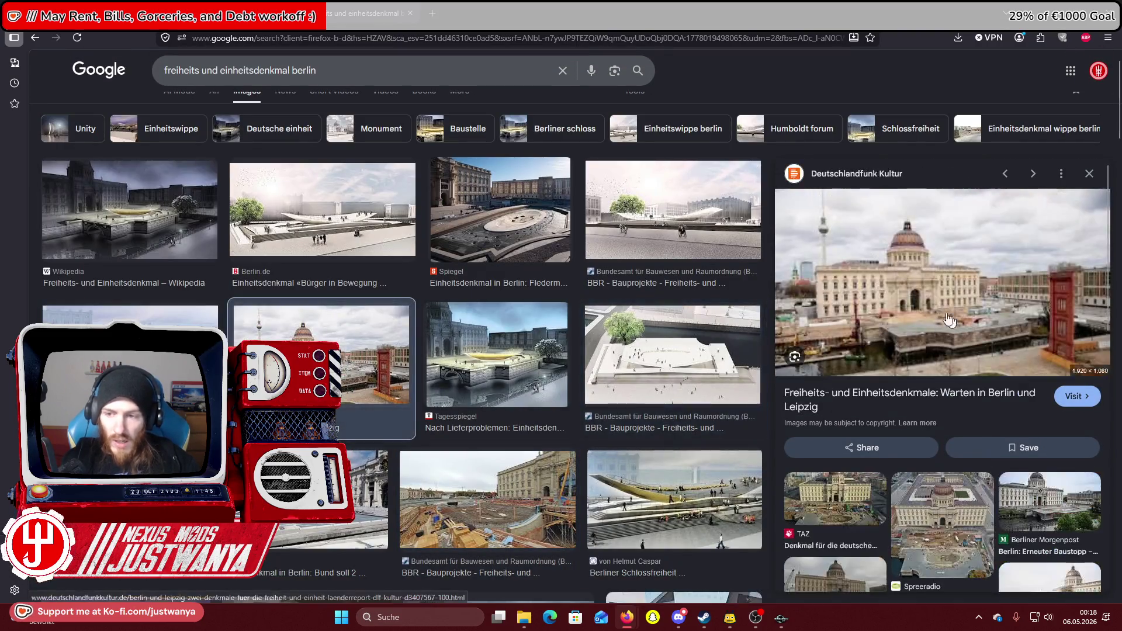
scroll(351, 335, down, 3)
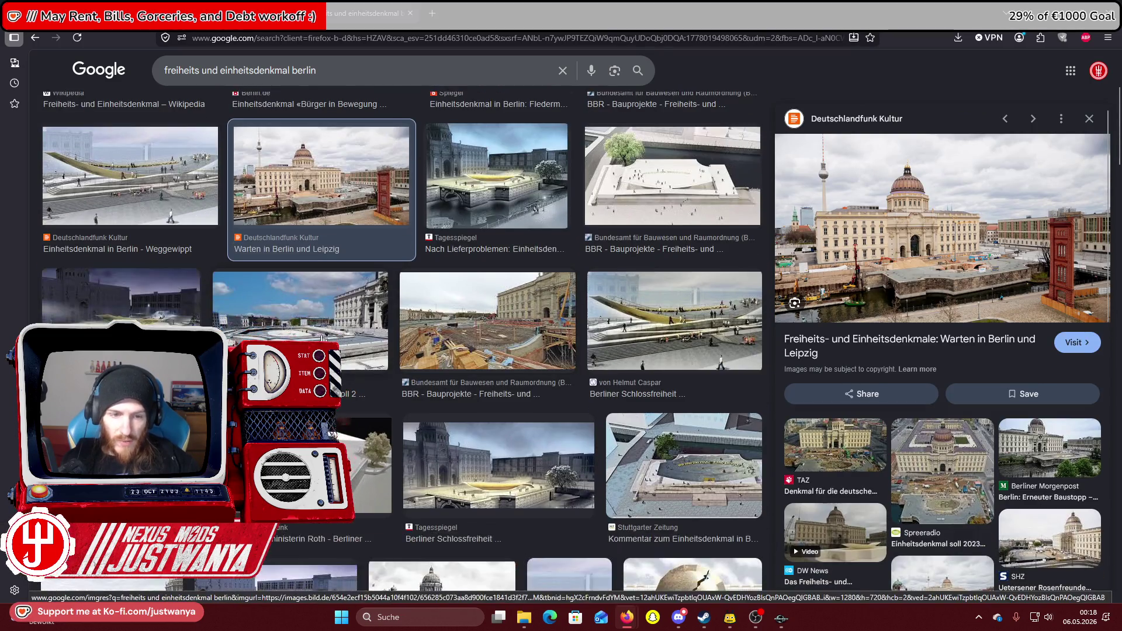
click(351, 334)
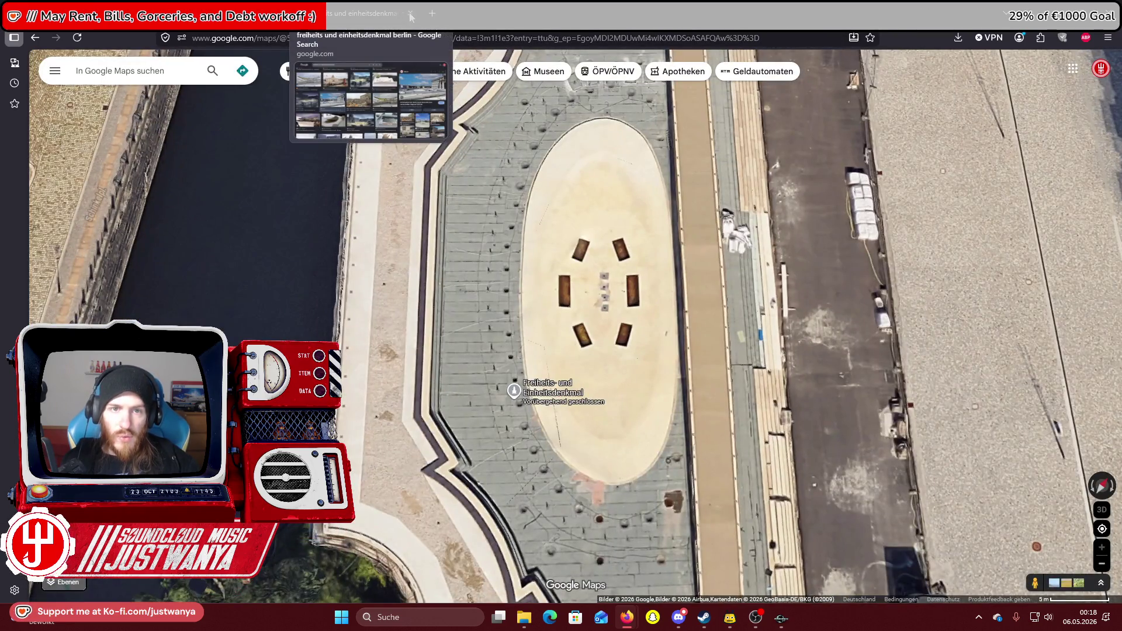
Rotate, tilt and pan the 3D map until the Humboldt Forum façade faces head-on.
scroll(597, 336, down, 5)
scroll(598, 336, up, 4)
scroll(524, 430, down, 3)
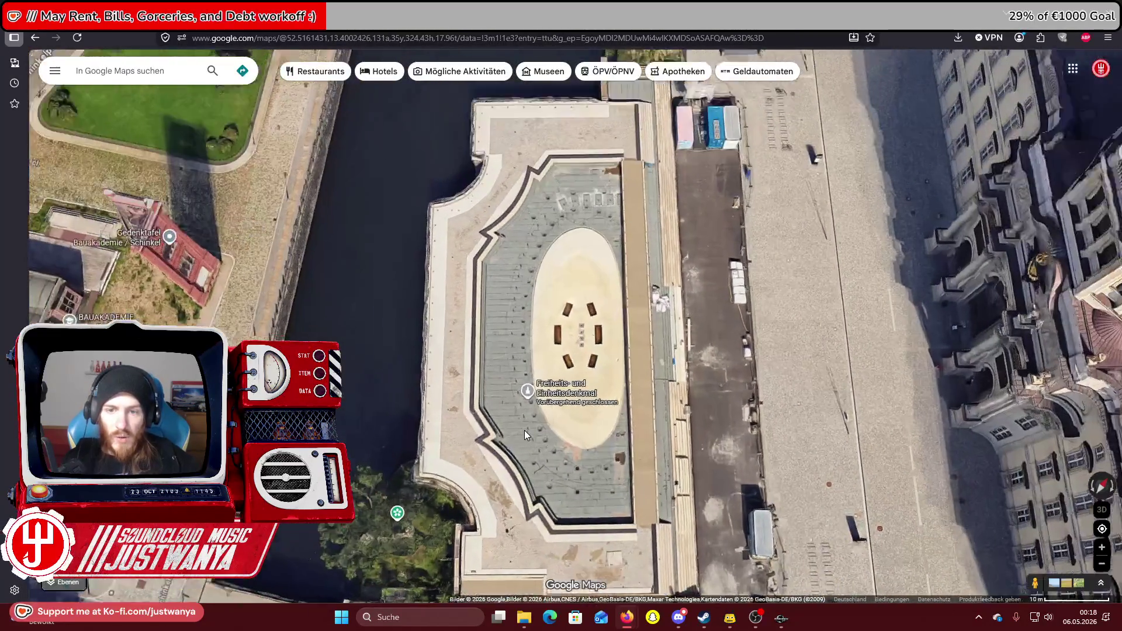
scroll(524, 430, up, 2)
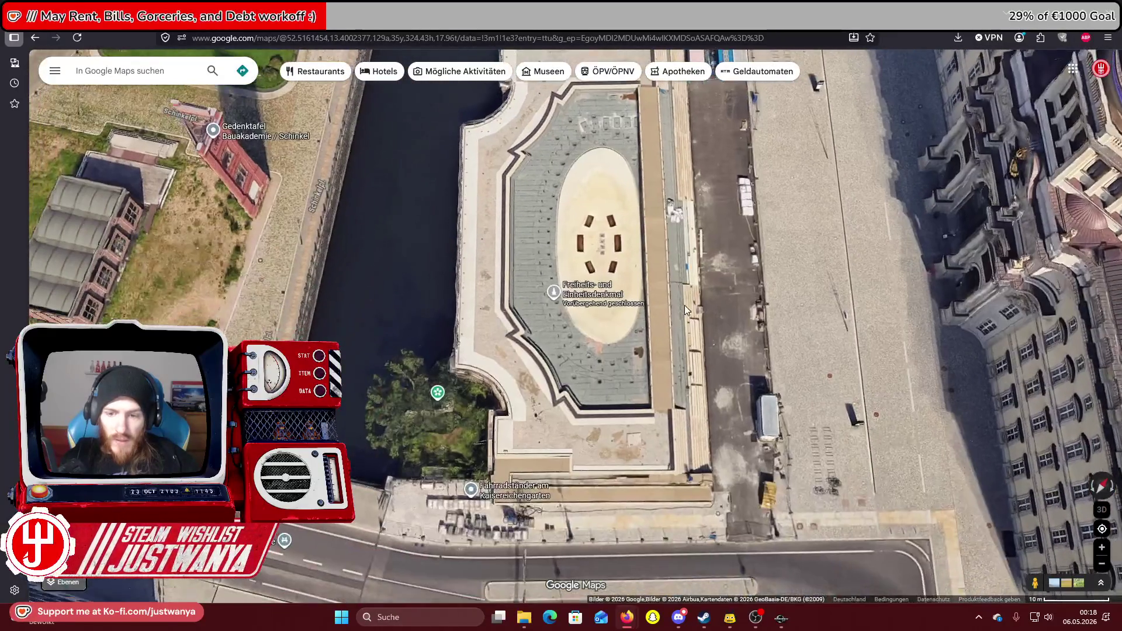
scroll(567, 398, down, 3)
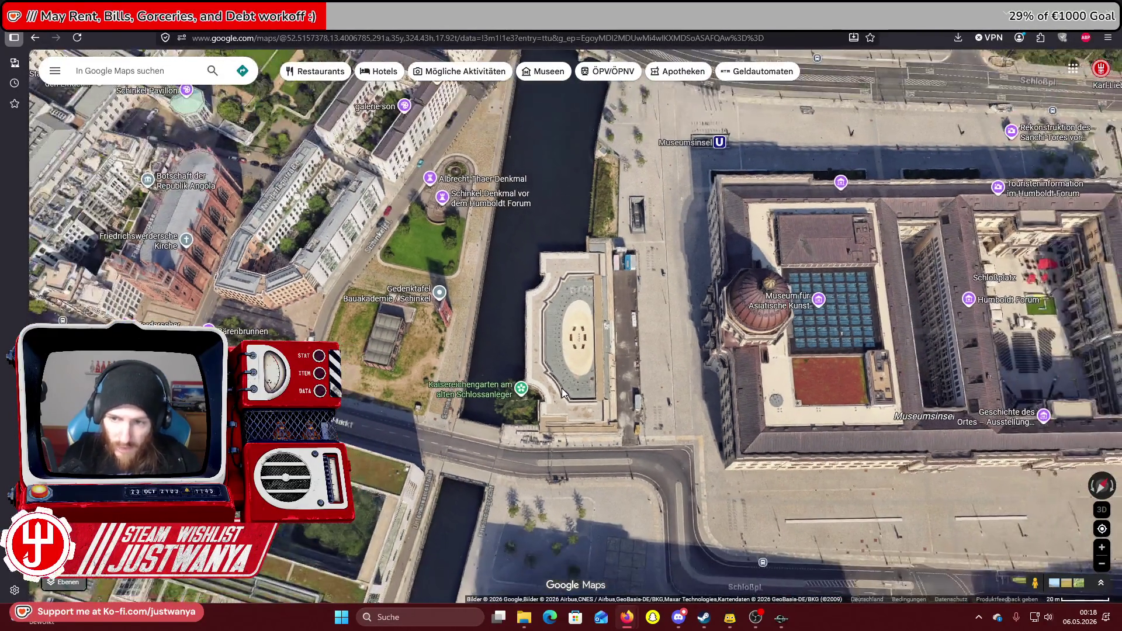
mouse_move(563, 388)
mouse_down()
mouse_move(583, 356)
mouse_move(654, 341)
mouse_move(658, 328)
mouse_up()
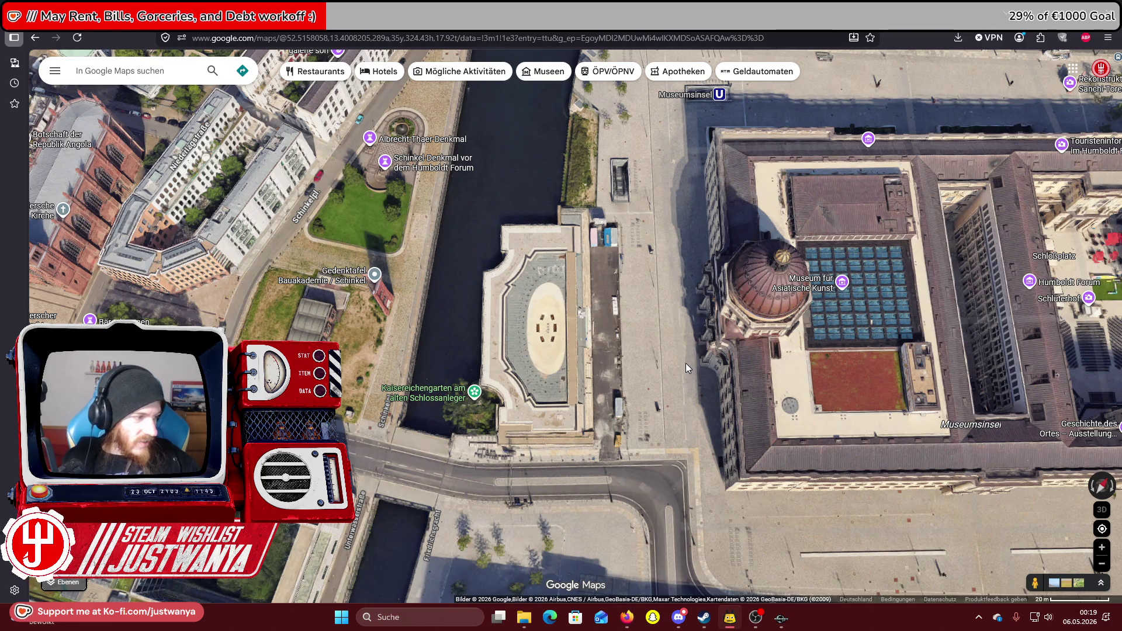
scroll(683, 354, down, 5)
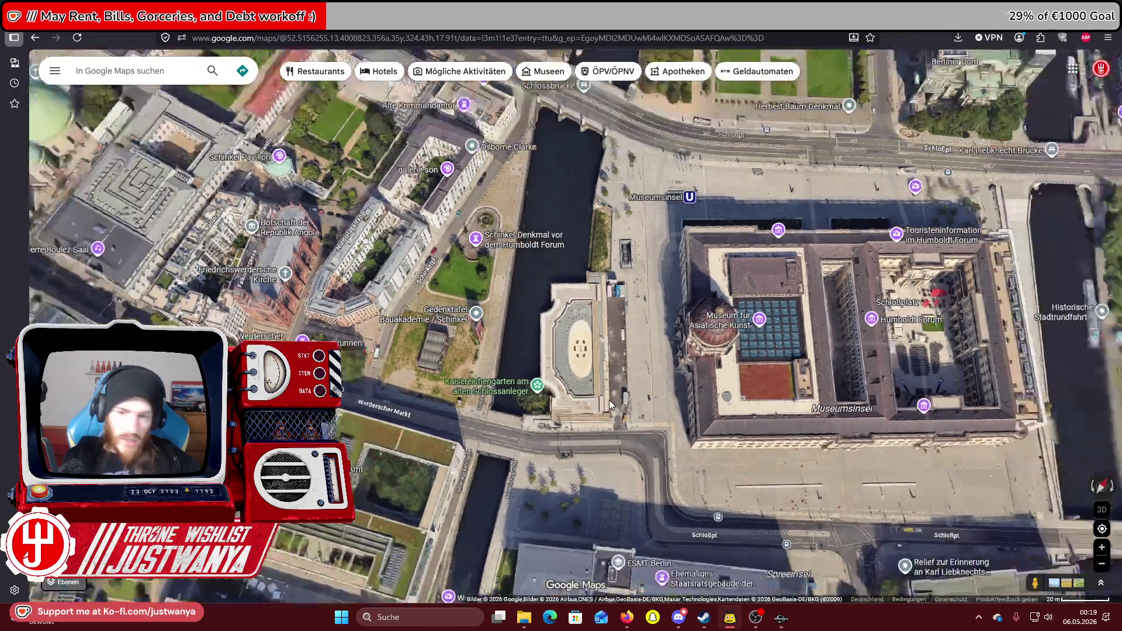
scroll(642, 405, up, 5)
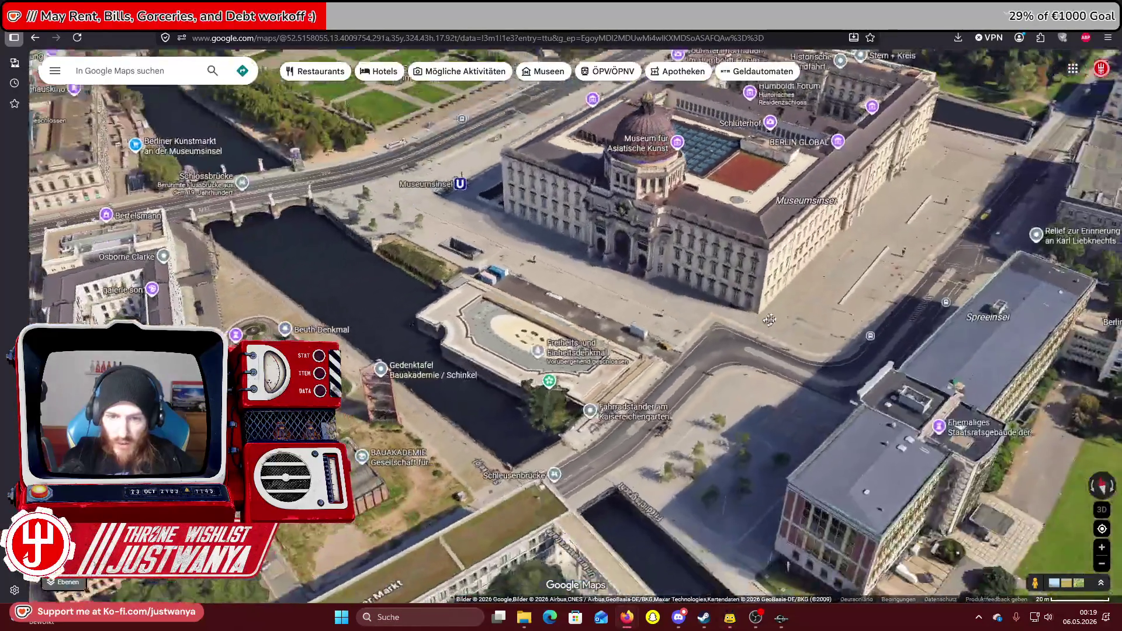
mouse_move(769, 319)
mouse_down()
mouse_move(448, 296)
mouse_move(541, 354)
mouse_up()
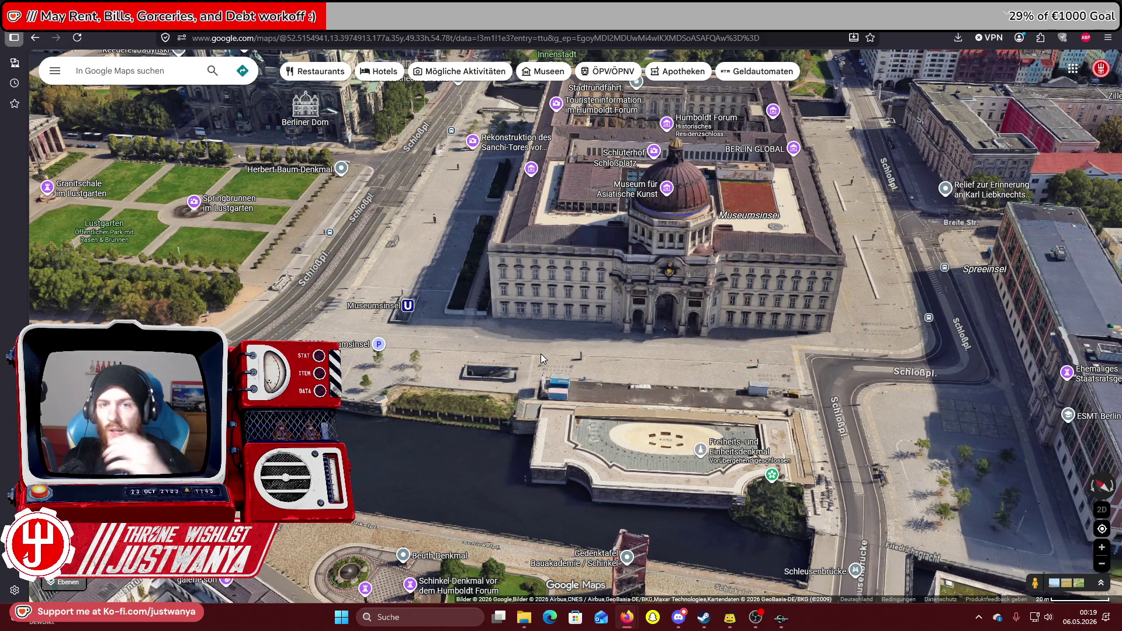
drag(520, 326, 529, 366)
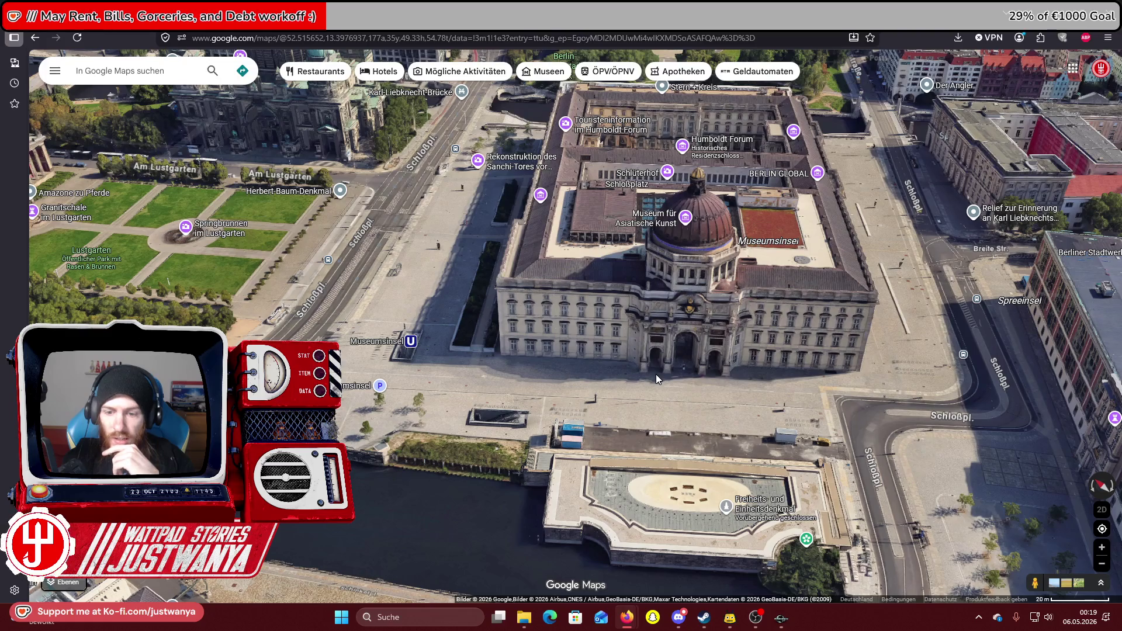
drag(576, 367, 648, 364)
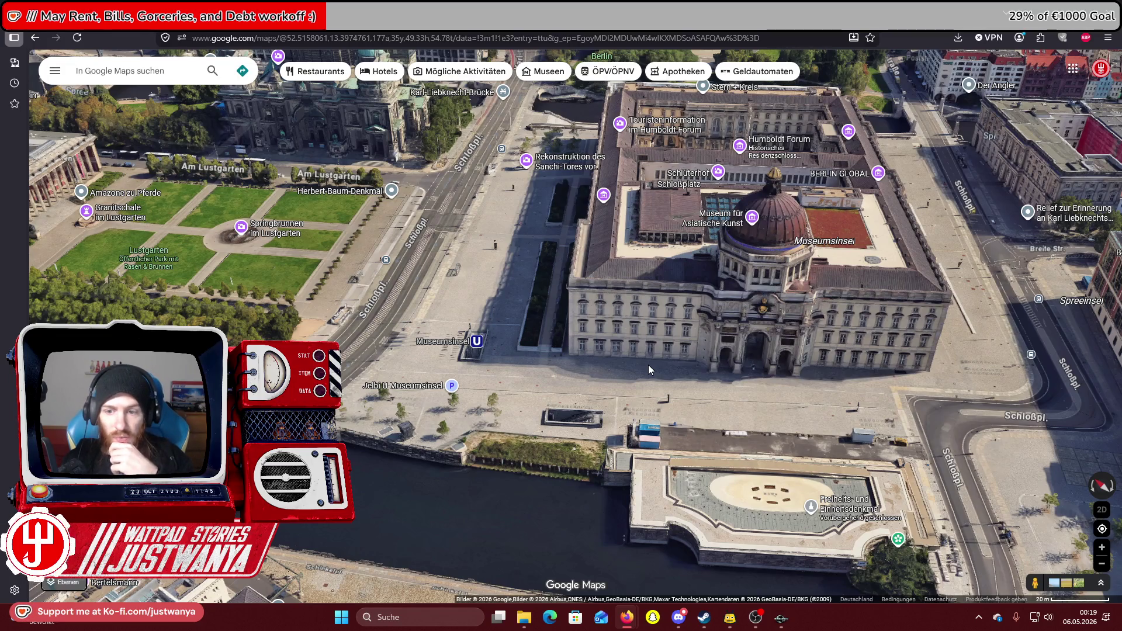
mouse_move(648, 369)
mouse_down()
mouse_move(794, 386)
mouse_move(554, 420)
mouse_up()
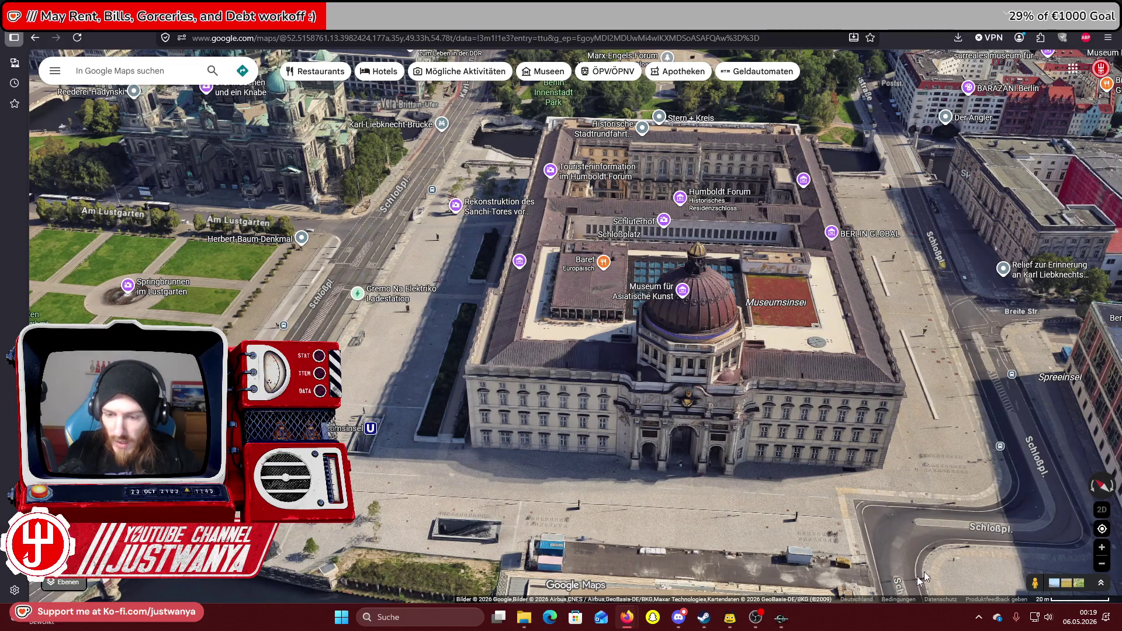
Switch back to the Creation Kit and zoom the render window onto the road by the plaza.
mouse_move(781, 618)
click(699, 558)
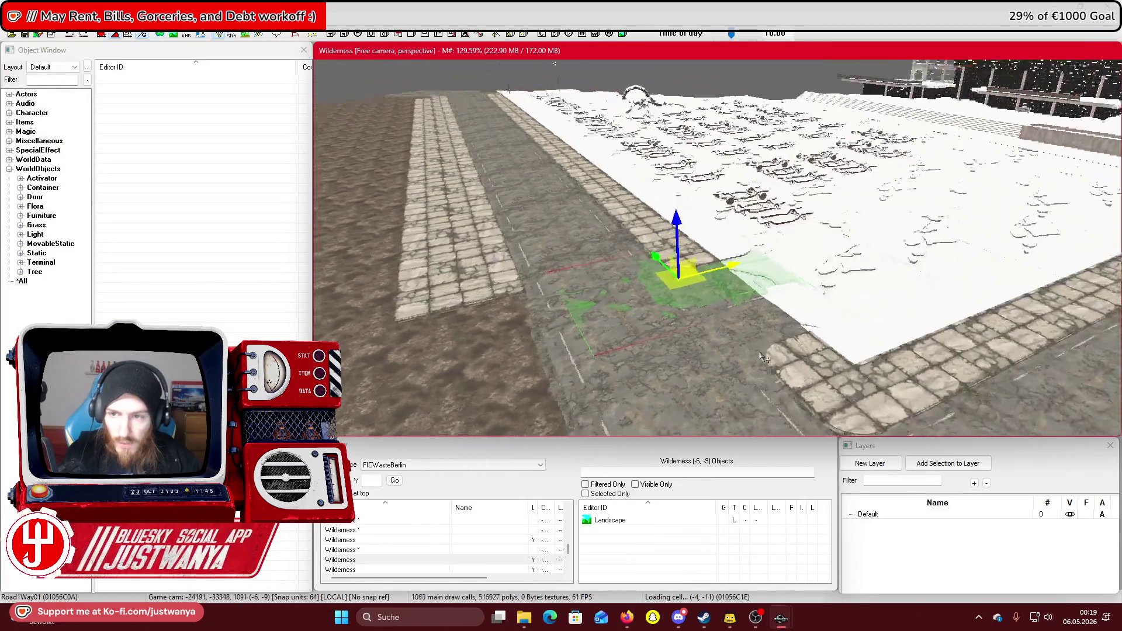
scroll(805, 235, down, 10)
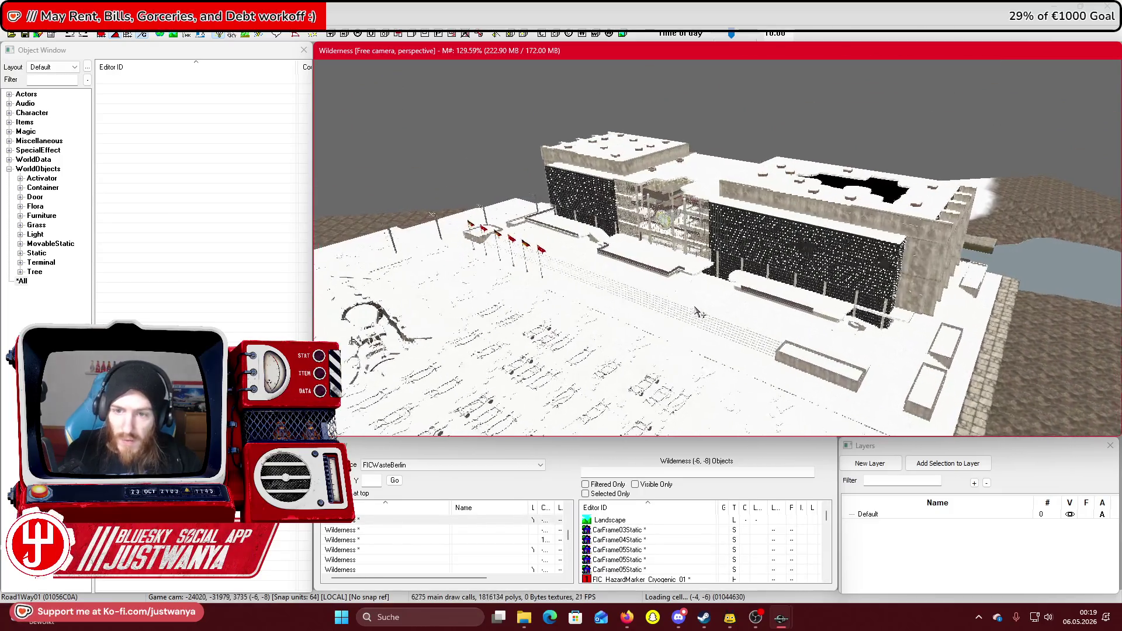
scroll(672, 348, up, 5)
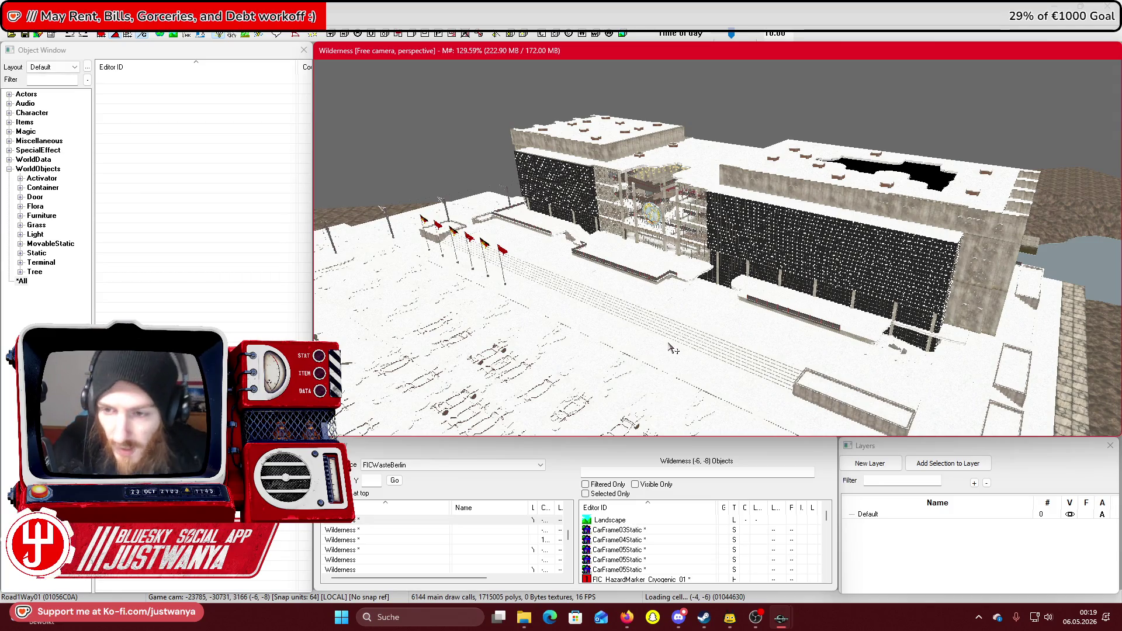
scroll(654, 338, up, 8)
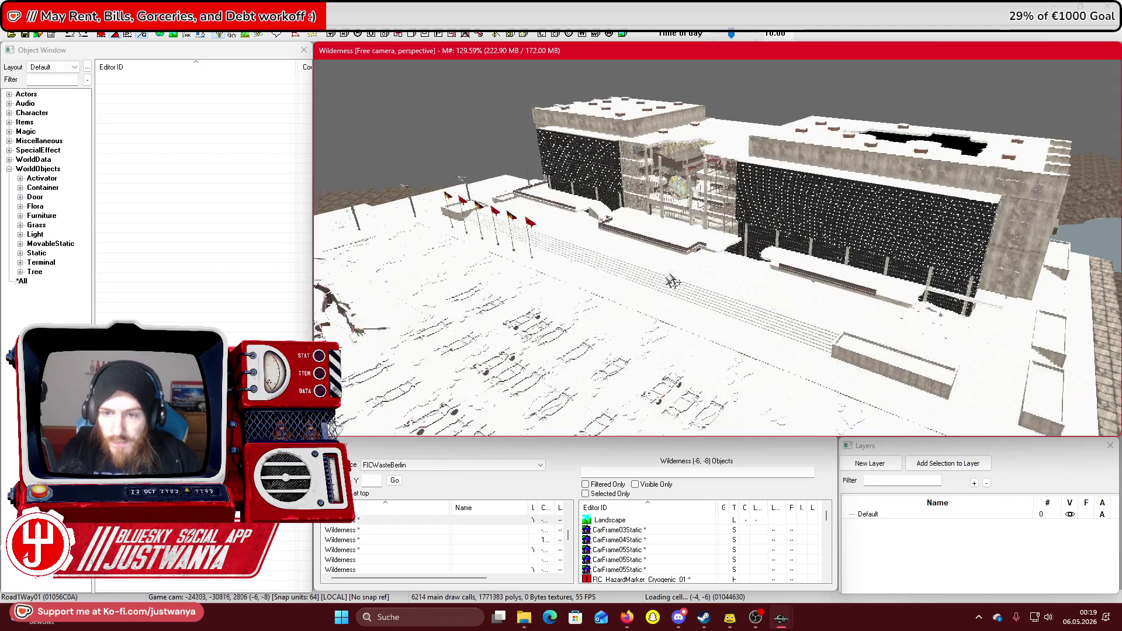
scroll(644, 326, down, 3)
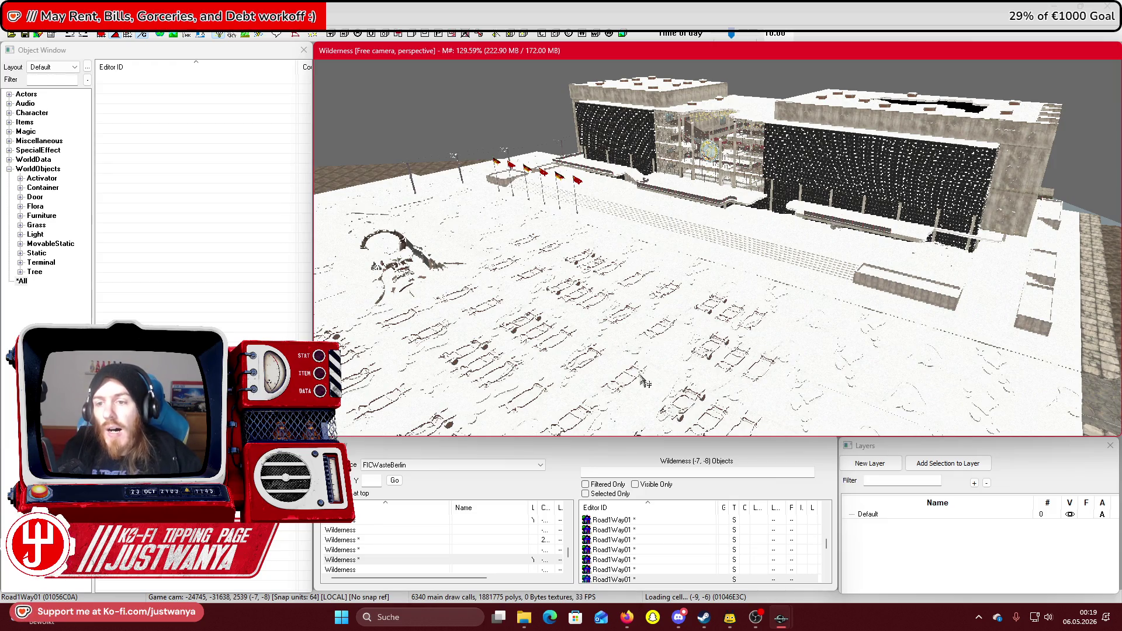
scroll(645, 383, up, 7)
scroll(625, 353, up, 5)
Drag the SWflat4x4 tile left along the road and select the Road1Way01 piece.
drag(899, 212, 706, 281)
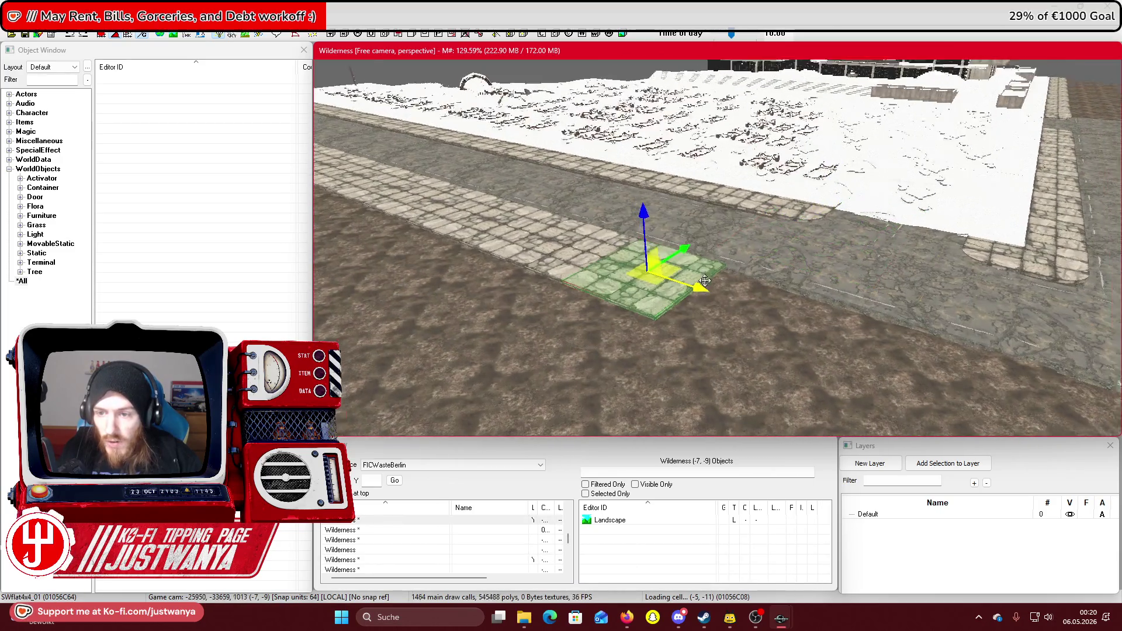
scroll(705, 281, down, 3)
click(864, 245)
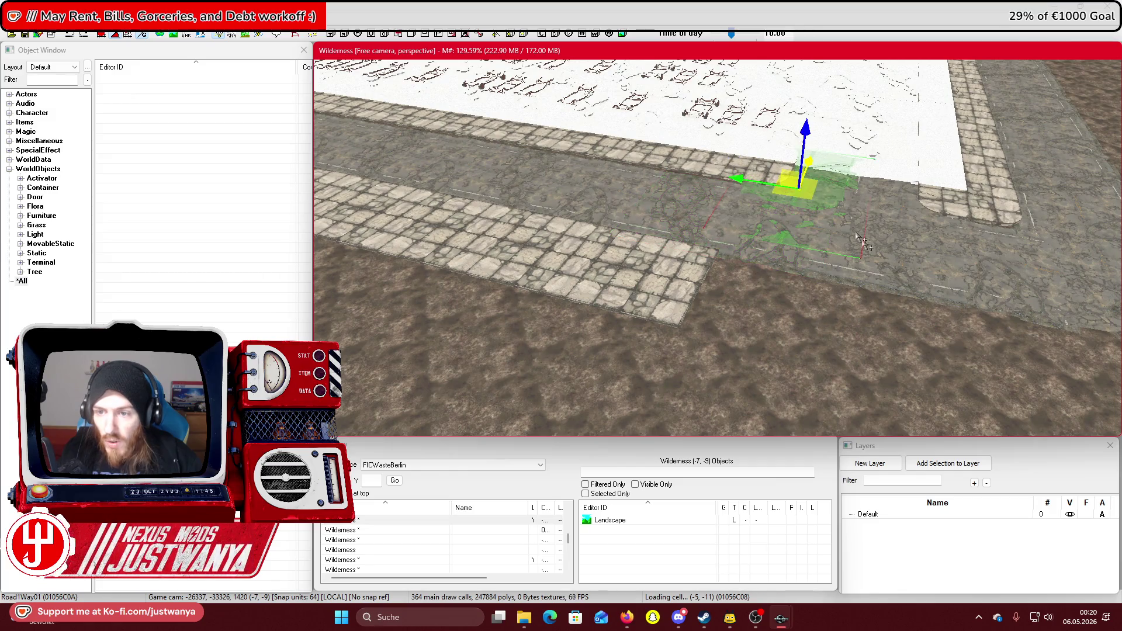
scroll(864, 244, up, 3)
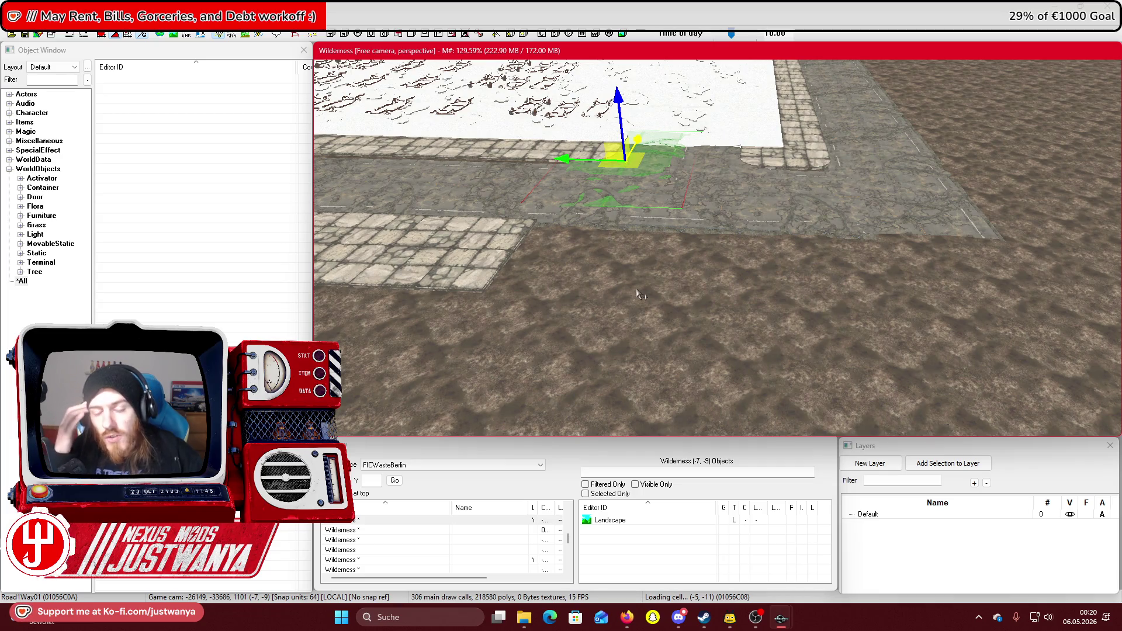
mouse_move(634, 627)
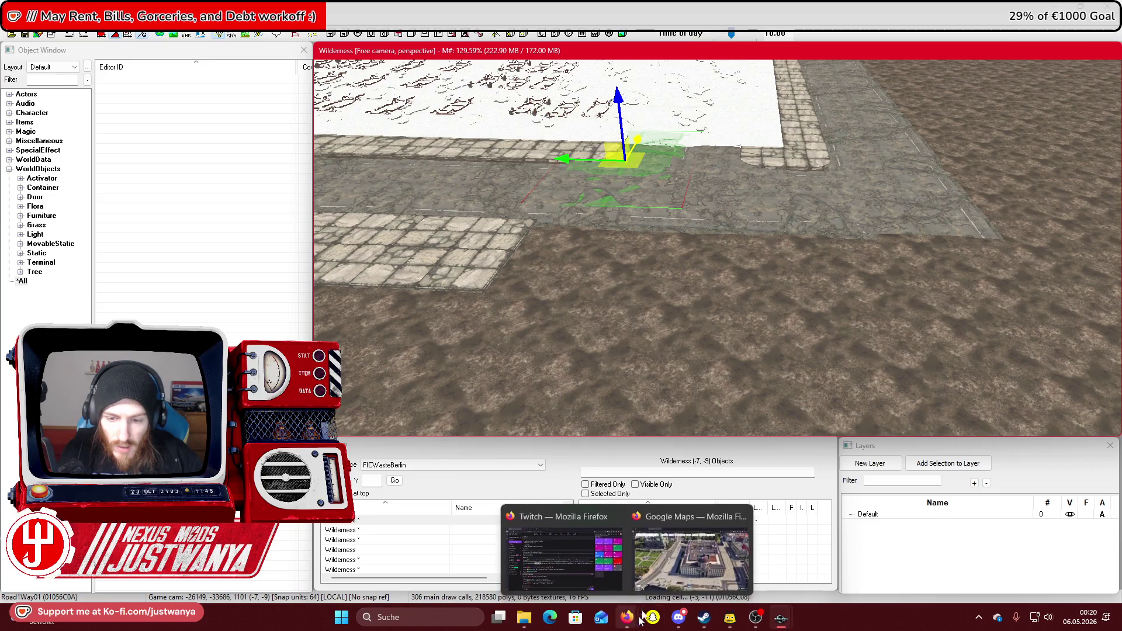
click(681, 593)
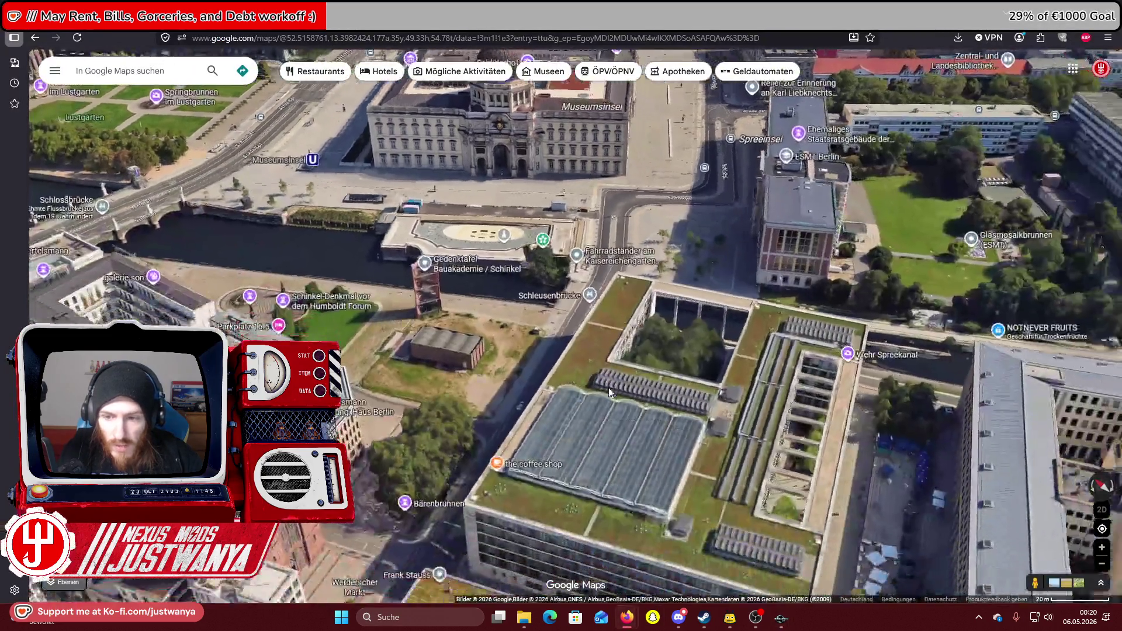
Pan the 3D map over Unter den Linden, the Schlossbrücke and the Lustgarten.
mouse_move(608, 391)
mouse_down()
mouse_move(761, 355)
mouse_move(658, 313)
mouse_move(889, 317)
mouse_move(668, 334)
mouse_up()
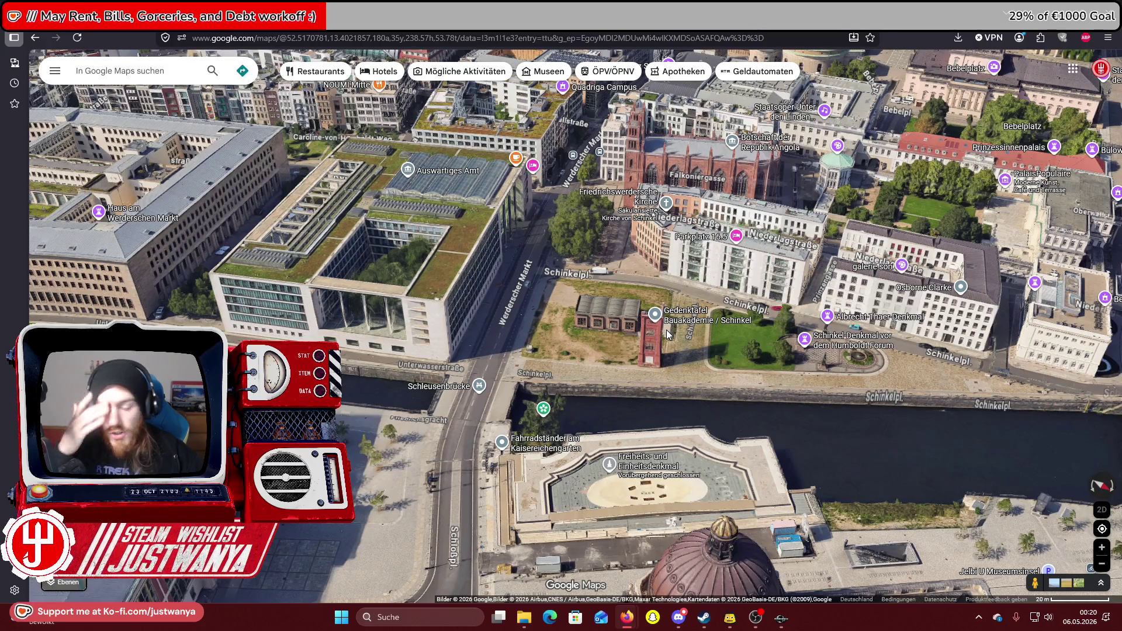
mouse_move(667, 334)
mouse_down()
mouse_move(589, 376)
mouse_move(652, 281)
mouse_move(626, 234)
mouse_move(665, 405)
mouse_move(633, 375)
mouse_move(619, 467)
mouse_up()
mouse_move(643, 372)
mouse_down()
mouse_move(634, 426)
mouse_move(590, 308)
mouse_move(586, 209)
mouse_move(373, 46)
mouse_up()
drag(1029, 458, 731, 407)
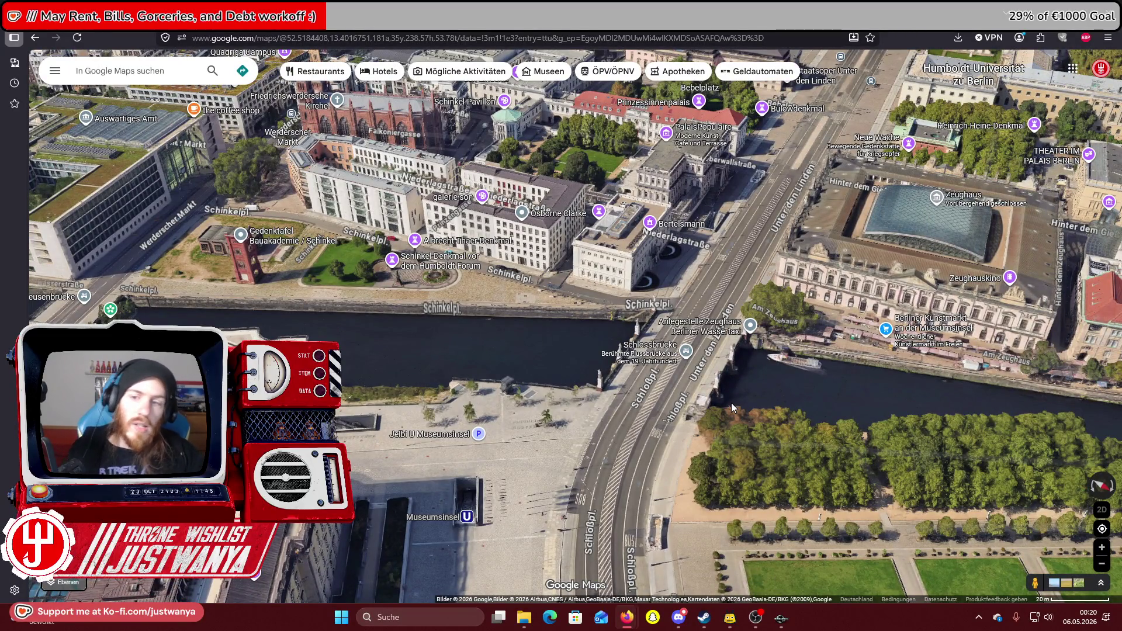
mouse_move(731, 403)
mouse_down()
mouse_move(605, 373)
mouse_move(661, 382)
mouse_up()
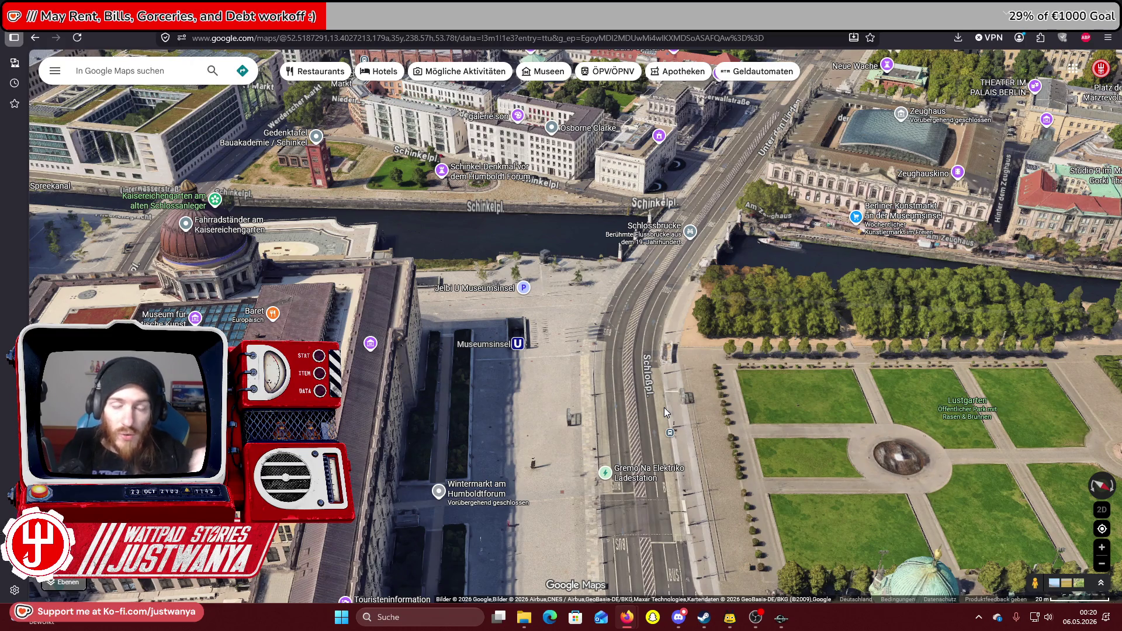
Move toward the Berliner Dom and frame the Humboldt Forum's Spree frontage.
key(Up)
key(Up)
key(Up)
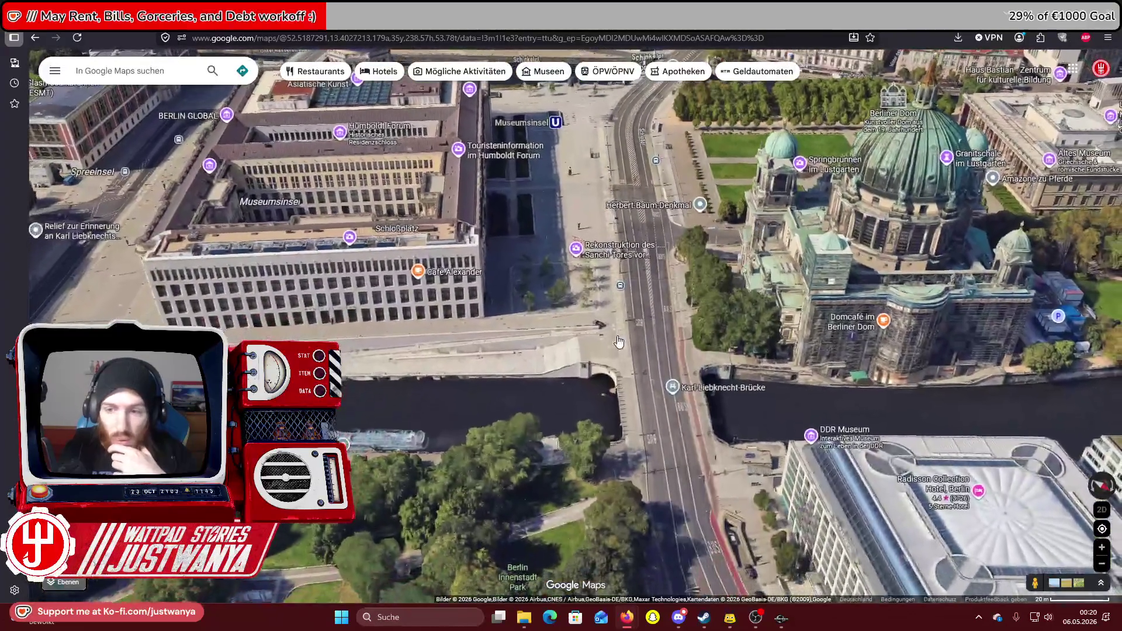
drag(619, 336, 824, 328)
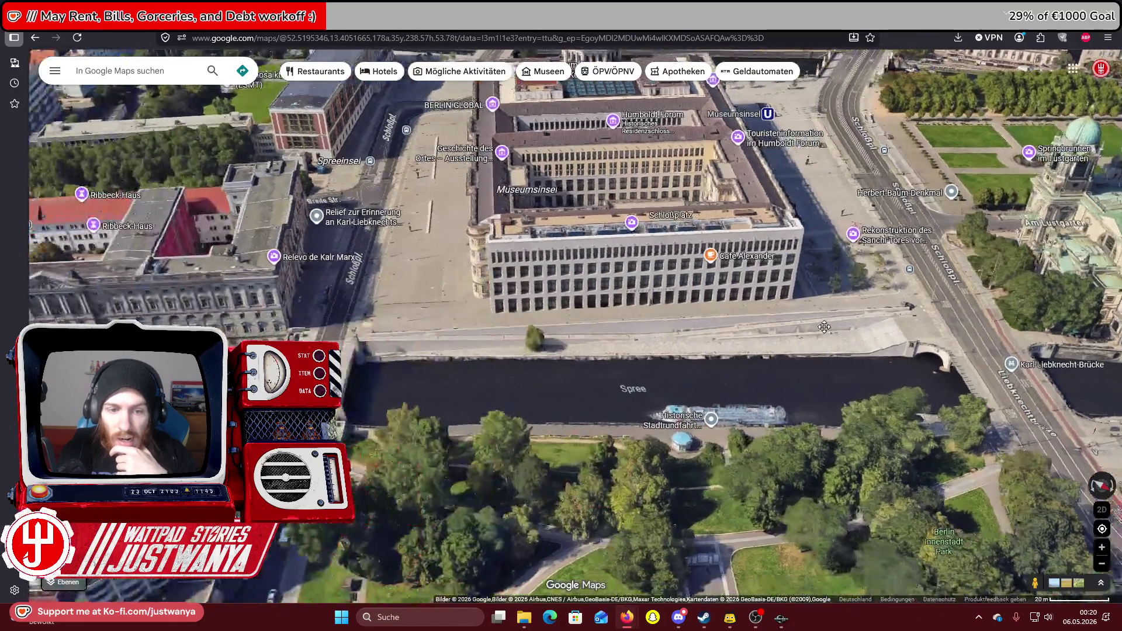
key(Left)
key(Left)
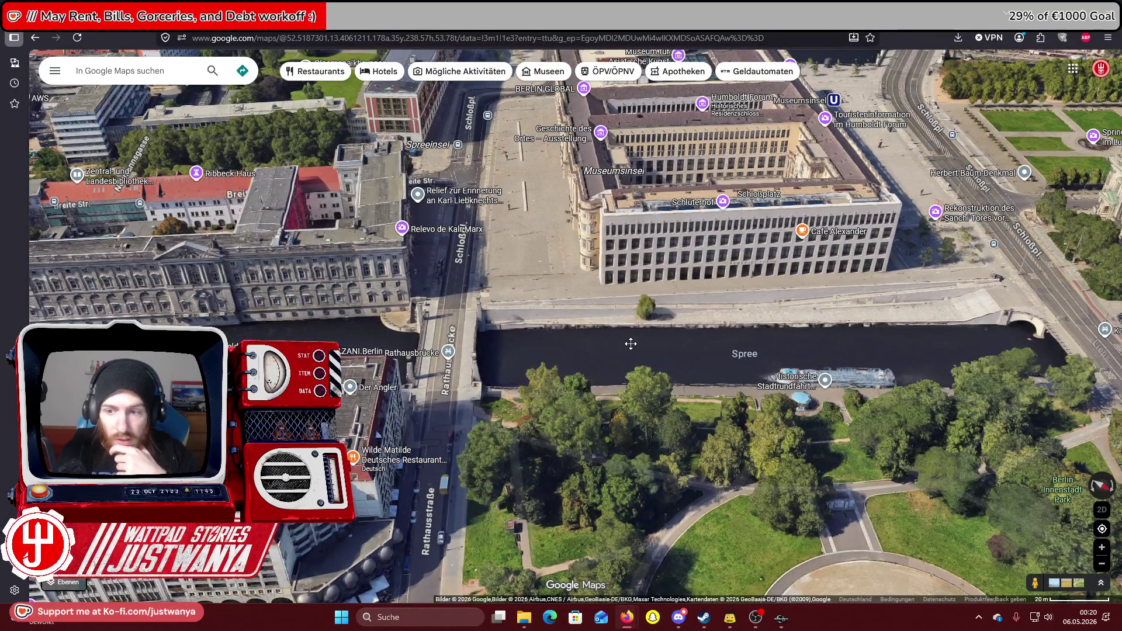
drag(630, 344, 497, 366)
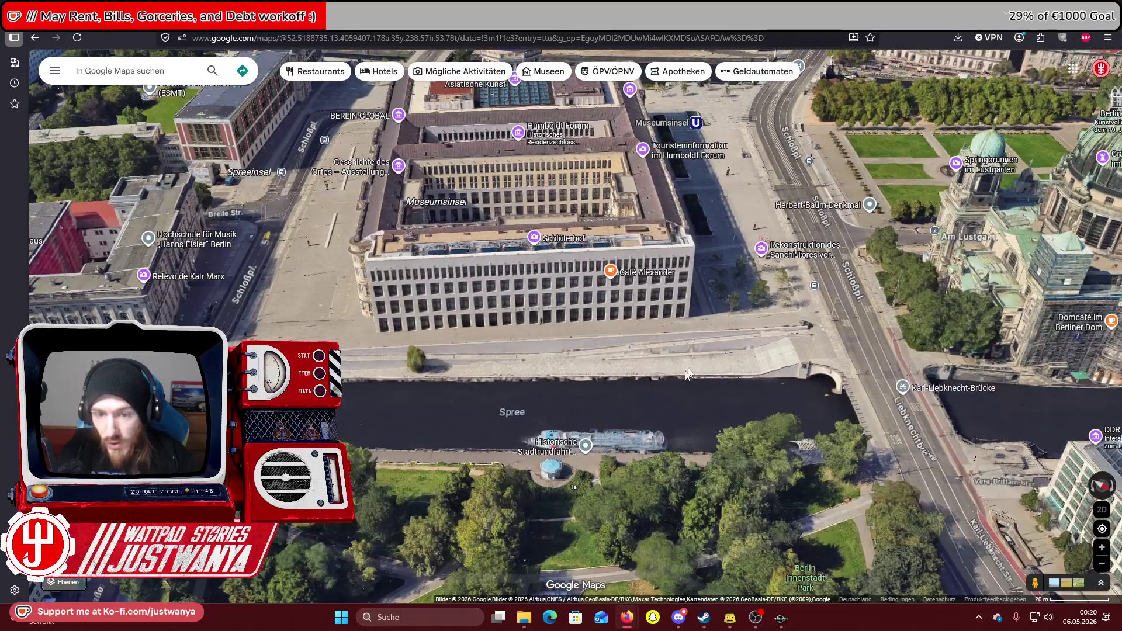